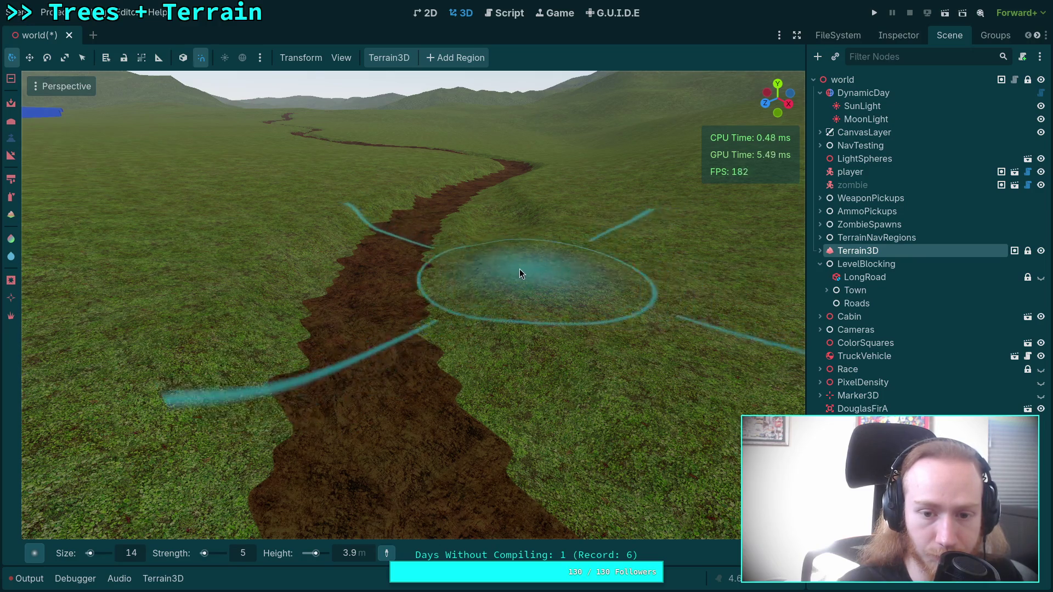
Fly the freelook camera to frame the nearer stretch of the dirt path
{"action": "scroll", "coordinate": [543, 324], "scroll_direction": "down", "scroll_amount": 2}
{"action": "scroll", "coordinate": [543, 323], "scroll_direction": "up", "scroll_amount": 2}
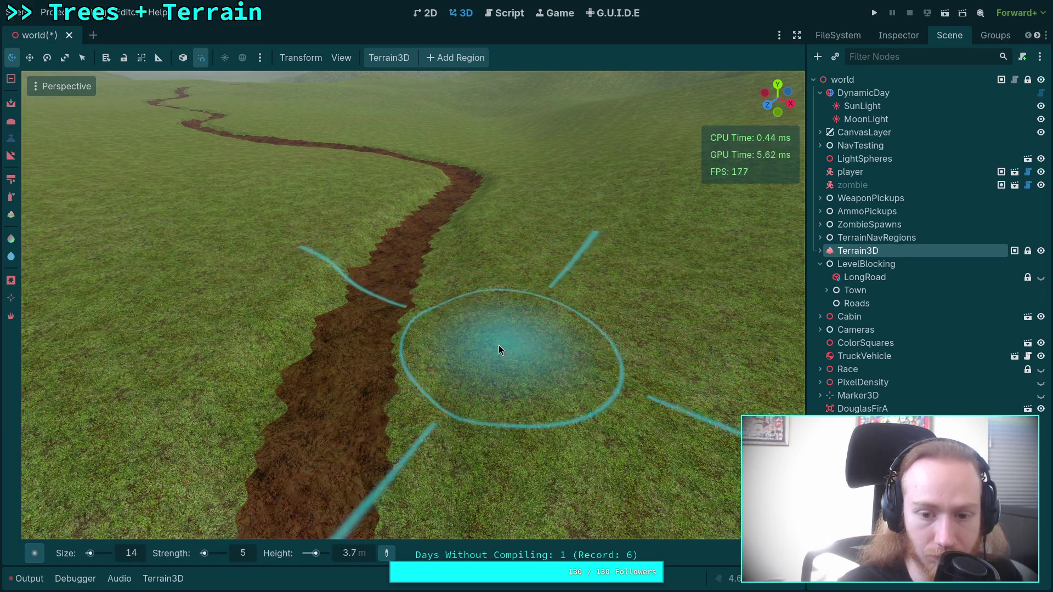
{"action": "right_click", "coordinate": [501, 429]}
{"action": "key", "text": "a"}
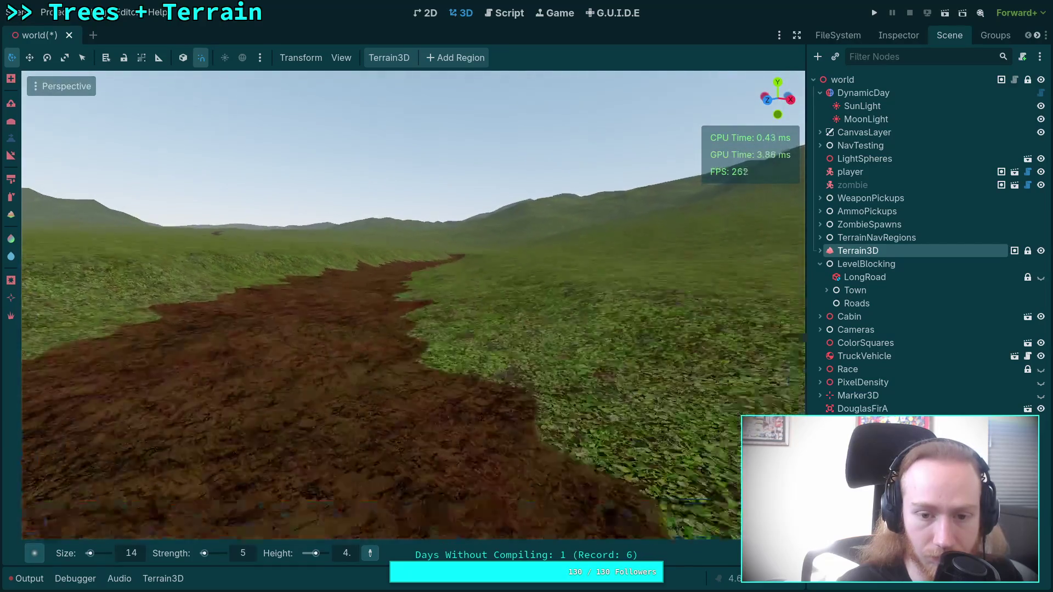
{"action": "key", "text": "d"}
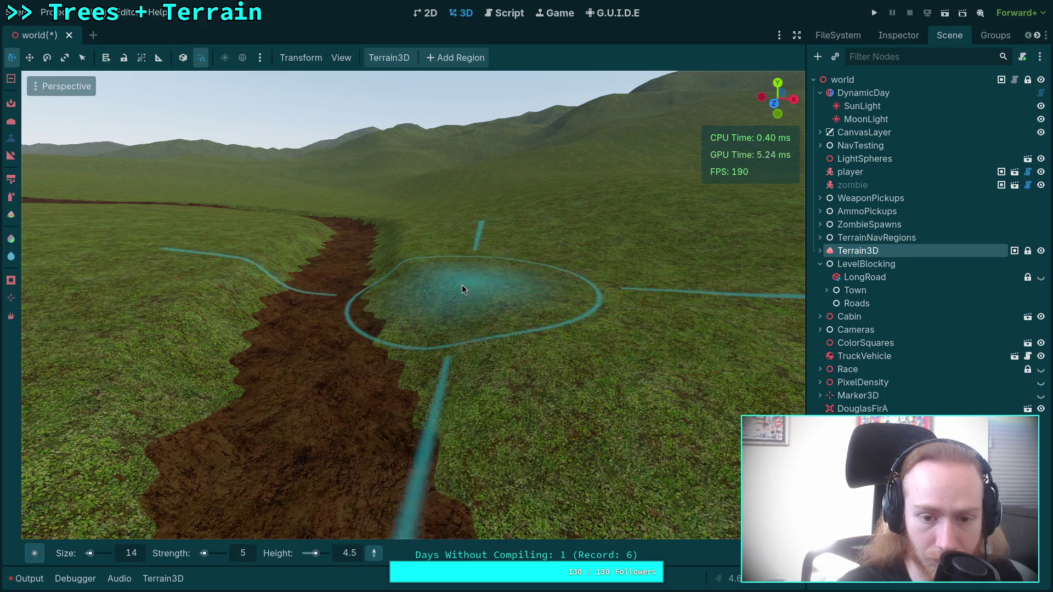
{"action": "key", "text": "a"}
{"action": "key", "text": "d"}
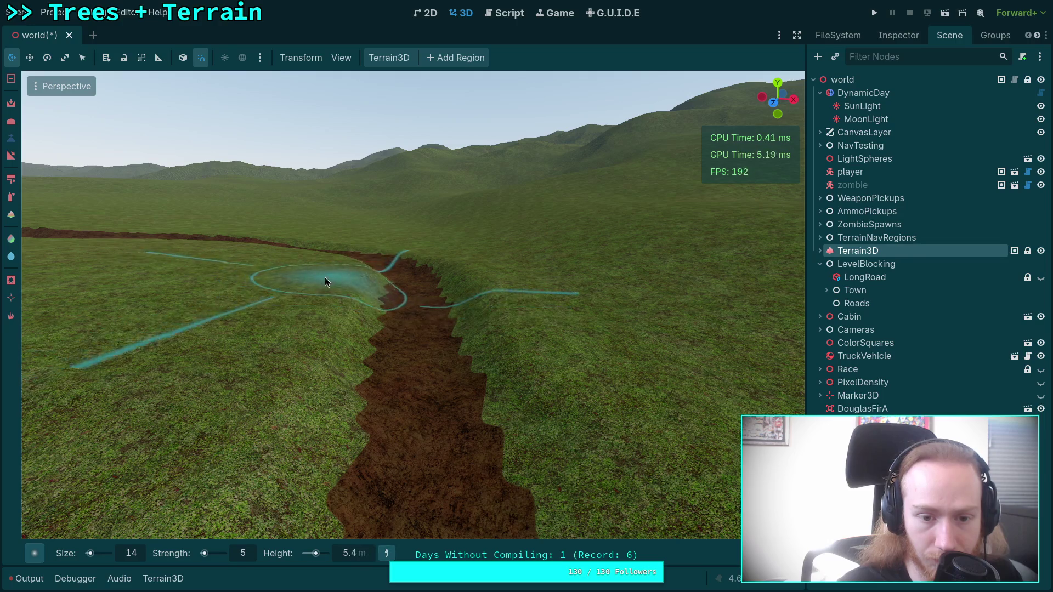
Sink the channel floor with the size-14, strength-5 height brush, moving between stretches
{"action": "key", "text": "a"}
{"action": "key", "text": "s"}
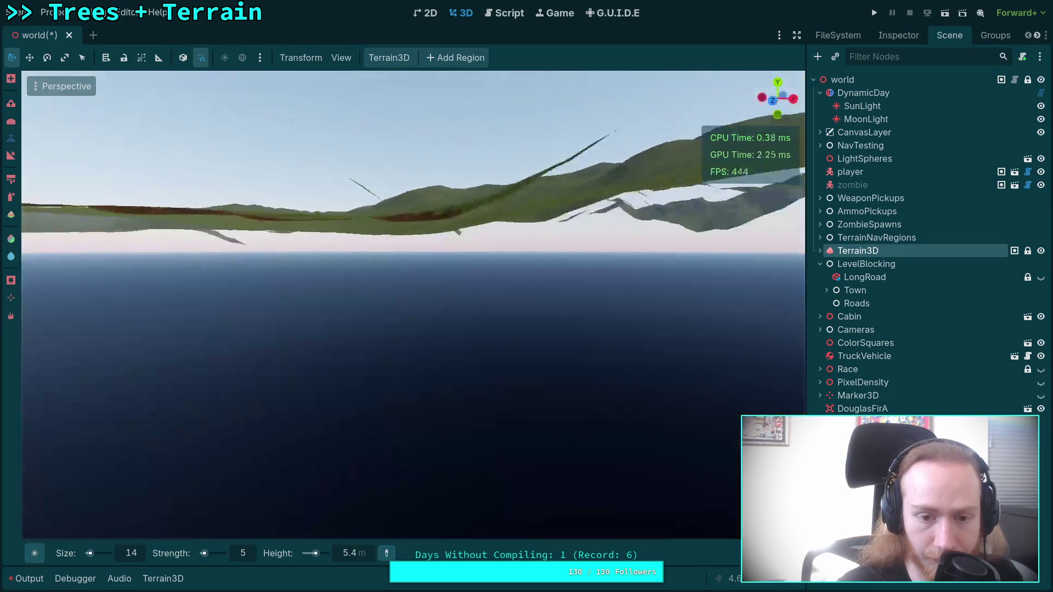
{"action": "key", "text": "w"}
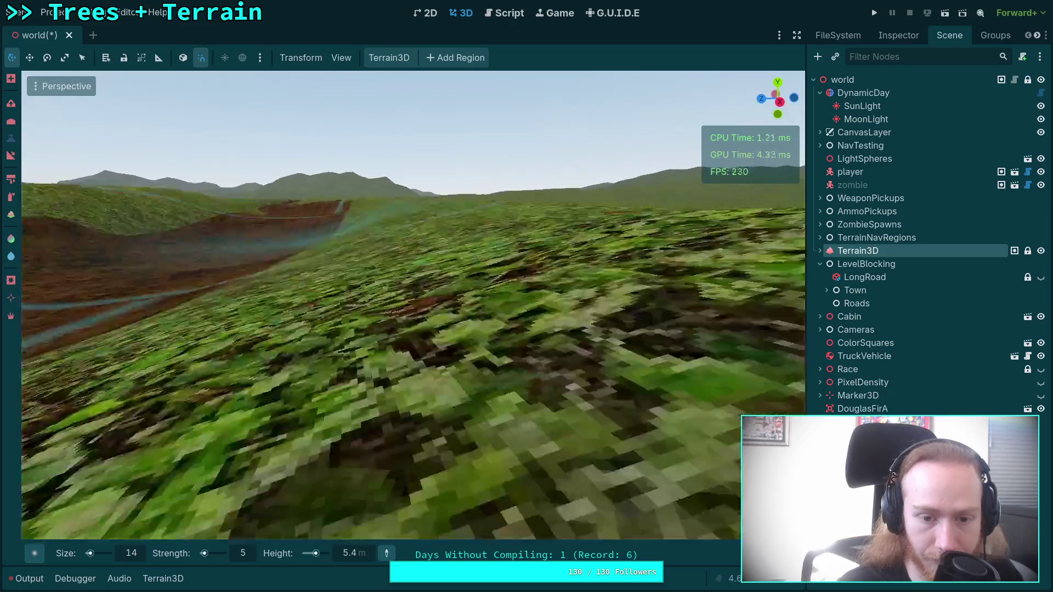
{"action": "key", "text": "s"}
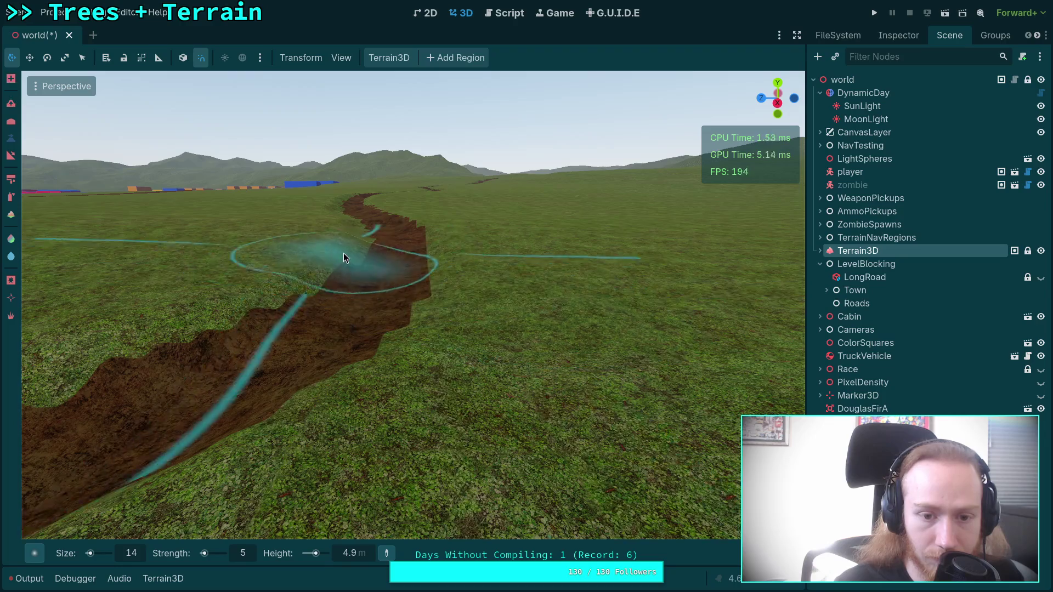
{"action": "key", "text": "a"}
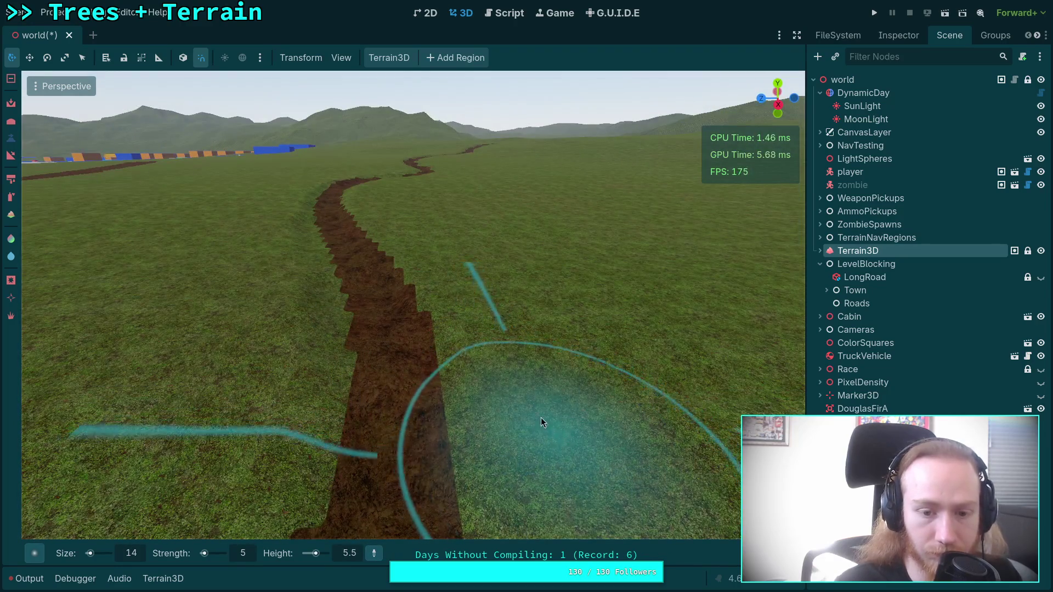
{"action": "key", "text": "s"}
{"action": "key", "text": "a"}
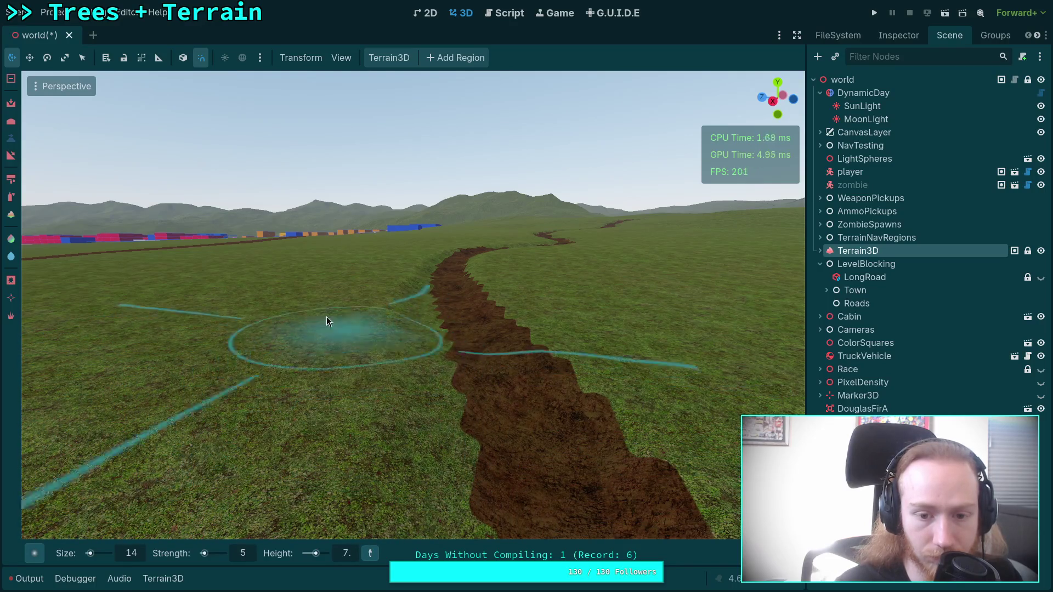
Drag the height brush along the dirt path to reshape the channel floor further along
{"action": "scroll", "coordinate": [364, 299], "scroll_direction": "down", "scroll_amount": 3}
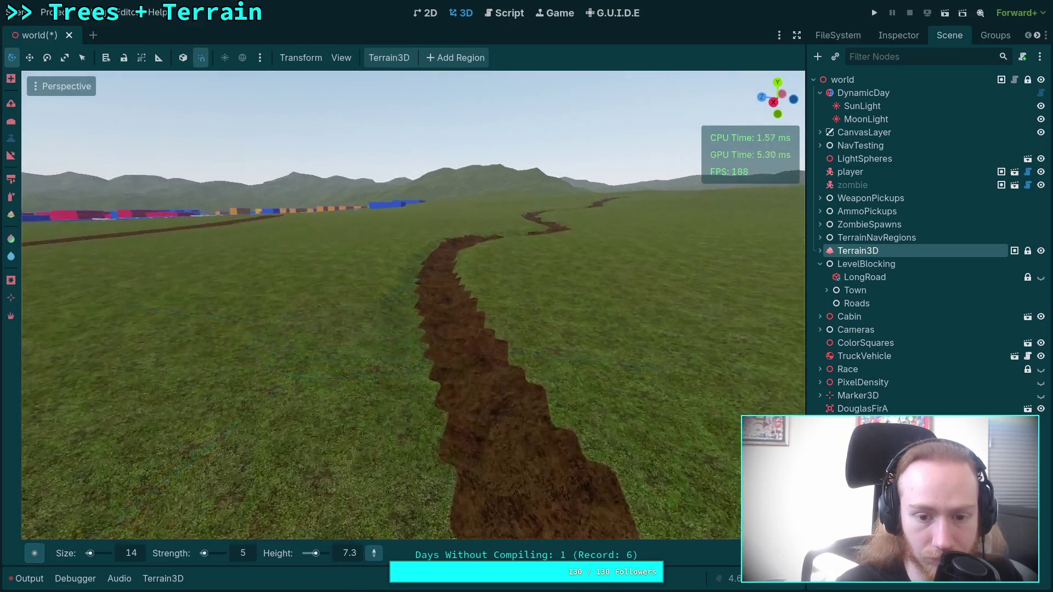
{"action": "scroll", "coordinate": [371, 305], "scroll_direction": "up", "scroll_amount": 4}
{"action": "scroll", "coordinate": [297, 311], "scroll_direction": "up", "scroll_amount": 2}
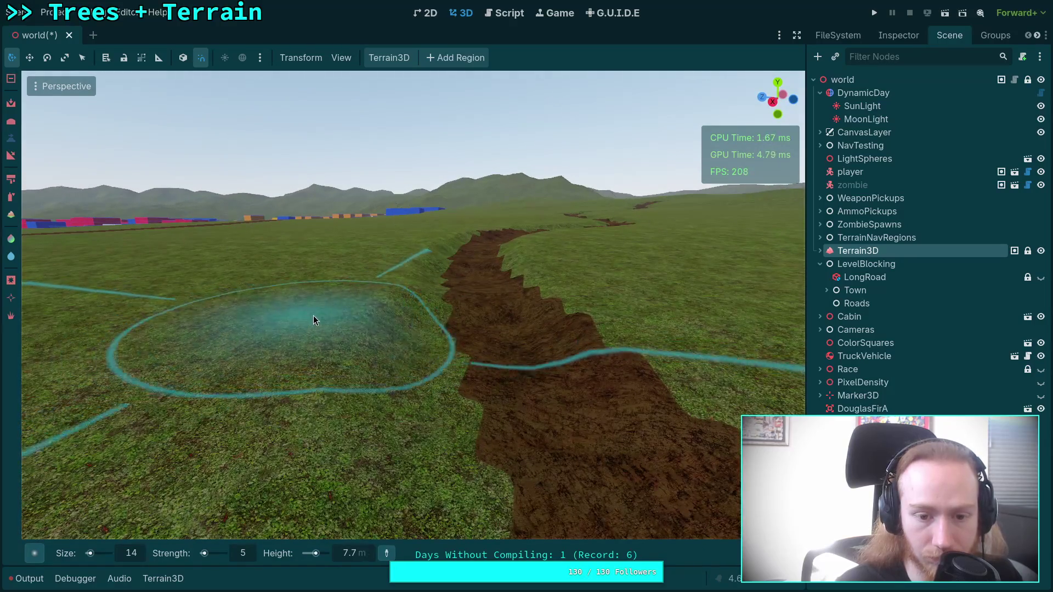
{"action": "scroll", "coordinate": [354, 325], "scroll_direction": "down", "scroll_amount": 3}
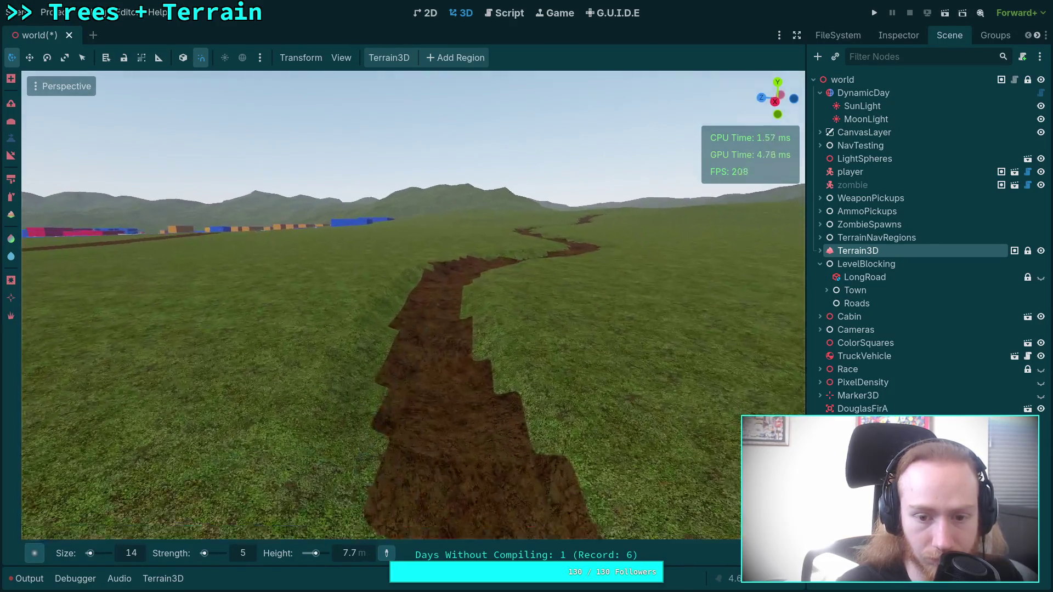
{"action": "scroll", "coordinate": [249, 379], "scroll_direction": "up", "scroll_amount": 3}
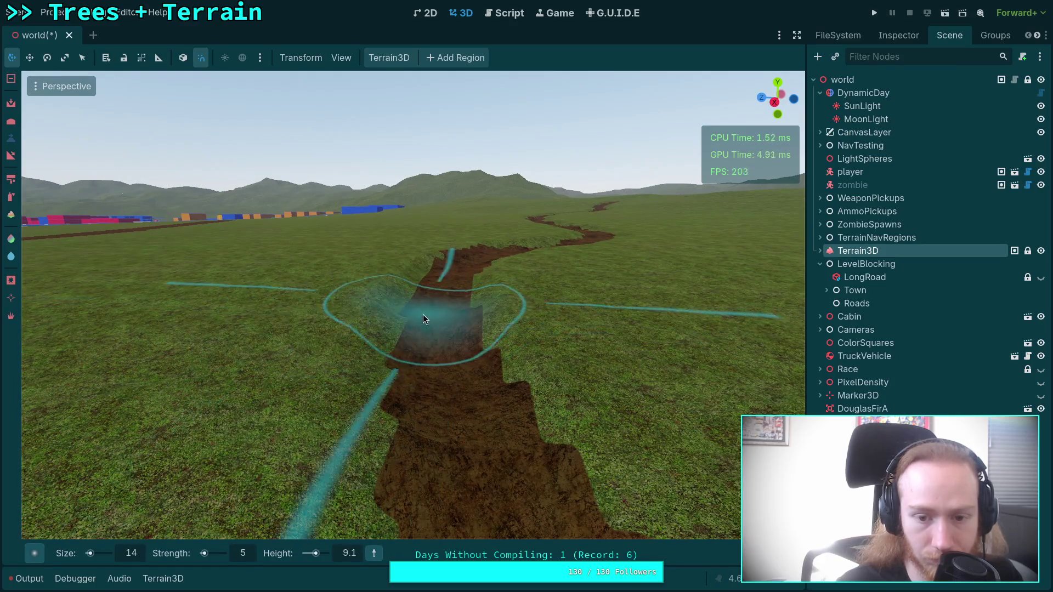
{"action": "scroll", "coordinate": [433, 329], "scroll_direction": "up", "scroll_amount": 2}
{"action": "mouse_move", "coordinate": [443, 346]}
{"action": "left_mouse_down"}
{"action": "mouse_move", "coordinate": [438, 285]}
{"action": "mouse_move", "coordinate": [429, 290]}
{"action": "left_mouse_up"}
Reframe and zoom the view over the next section of the winding channel
{"action": "key", "text": "a"}
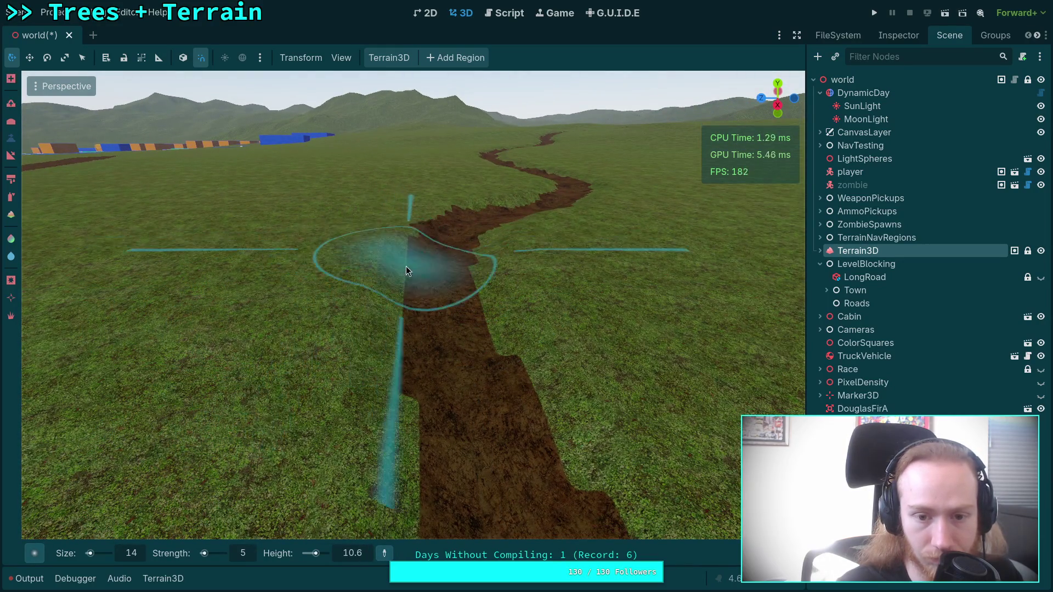
{"action": "scroll", "coordinate": [405, 269], "scroll_direction": "up", "scroll_amount": 3}
{"action": "key", "text": "d"}
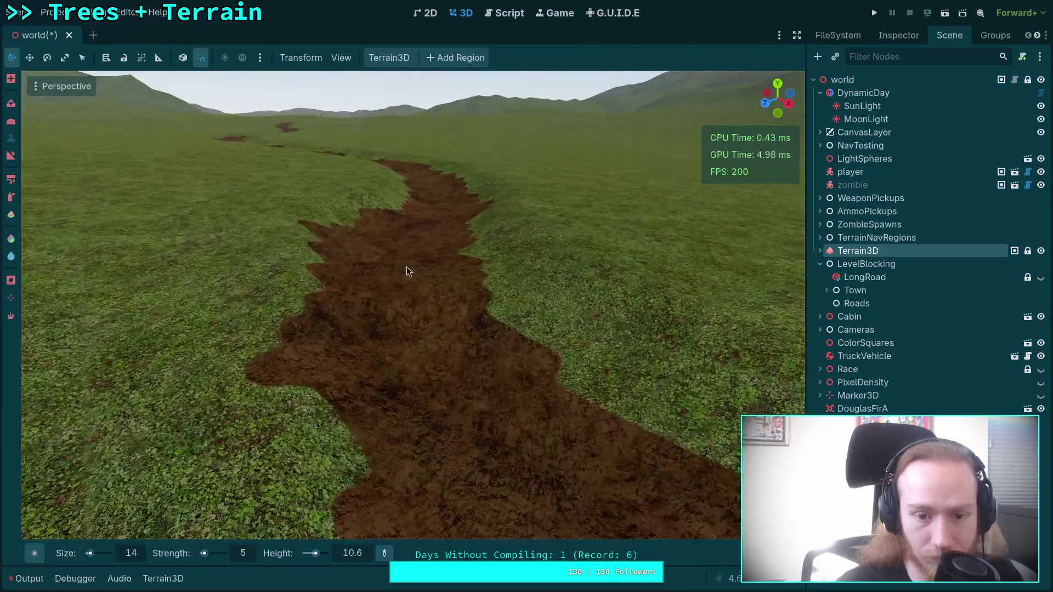
{"action": "scroll", "coordinate": [406, 285], "scroll_direction": "down", "scroll_amount": 3}
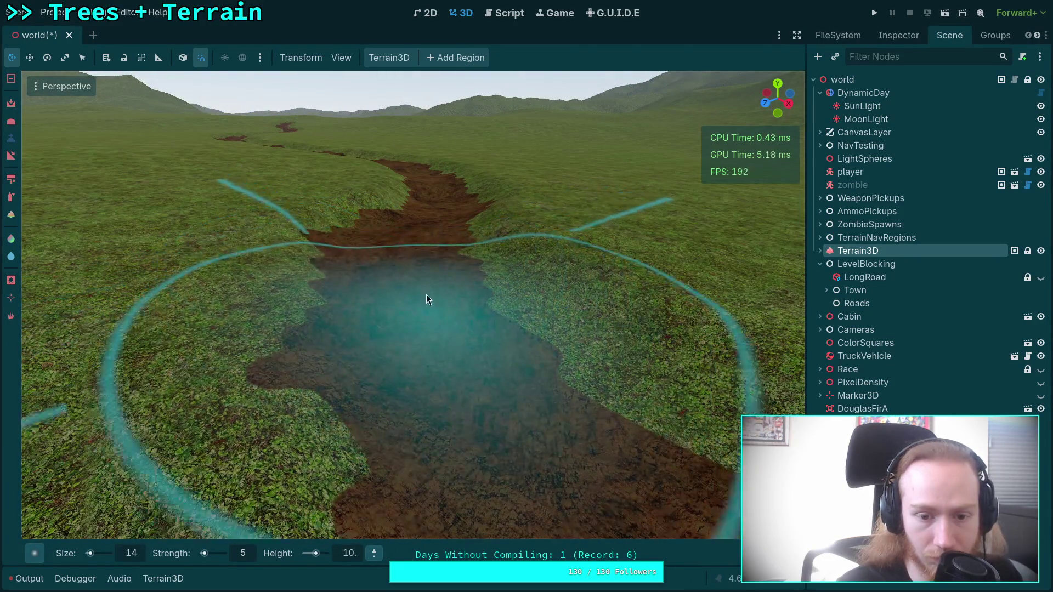
{"action": "scroll", "coordinate": [411, 384], "scroll_direction": "down", "scroll_amount": 5}
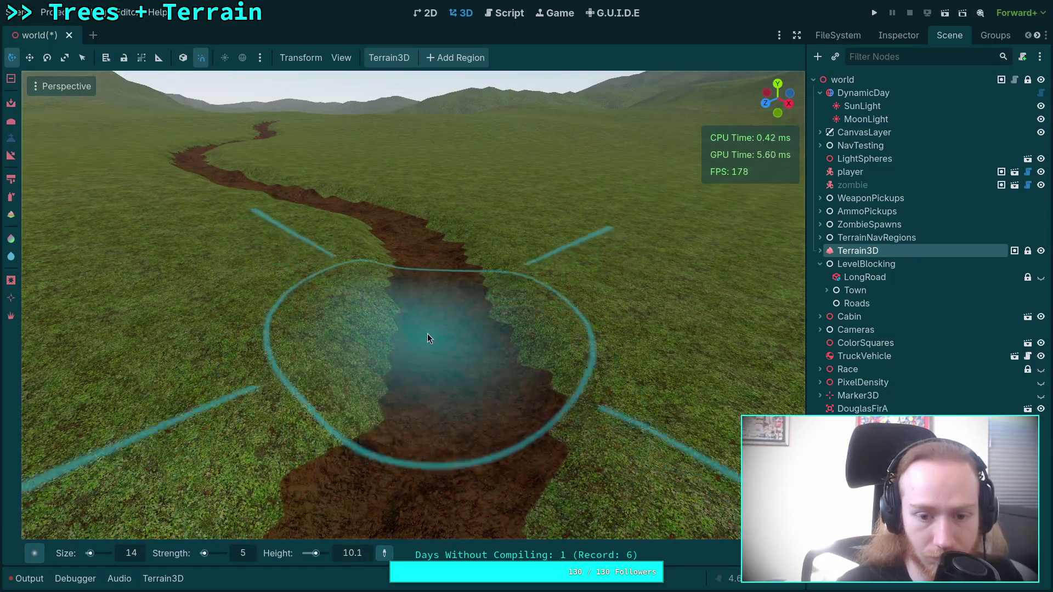
{"action": "scroll", "coordinate": [393, 233], "scroll_direction": "up", "scroll_amount": 5}
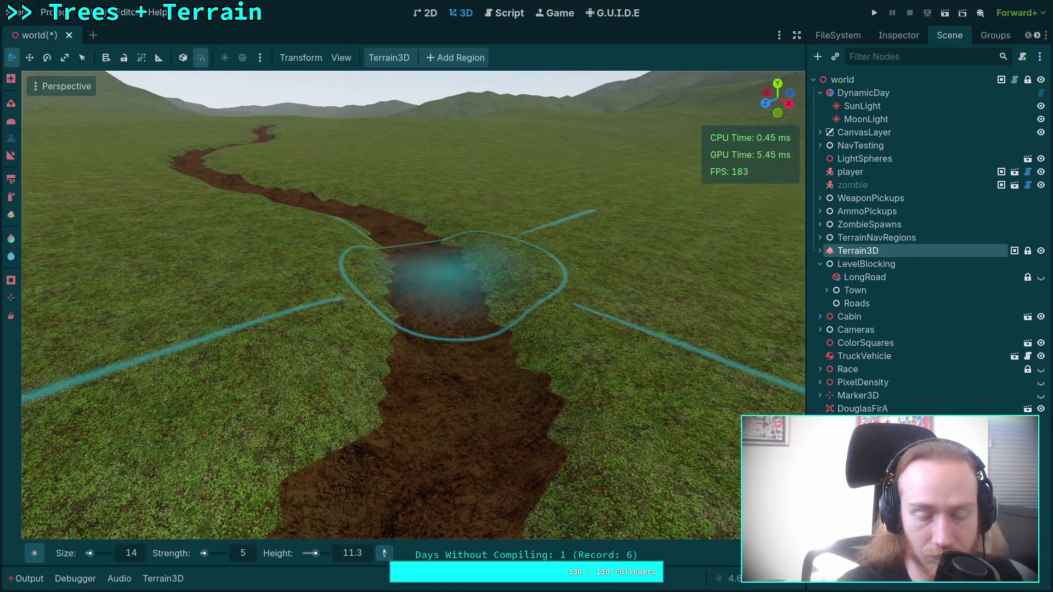
{"action": "scroll", "coordinate": [341, 289], "scroll_direction": "down", "scroll_amount": 4}
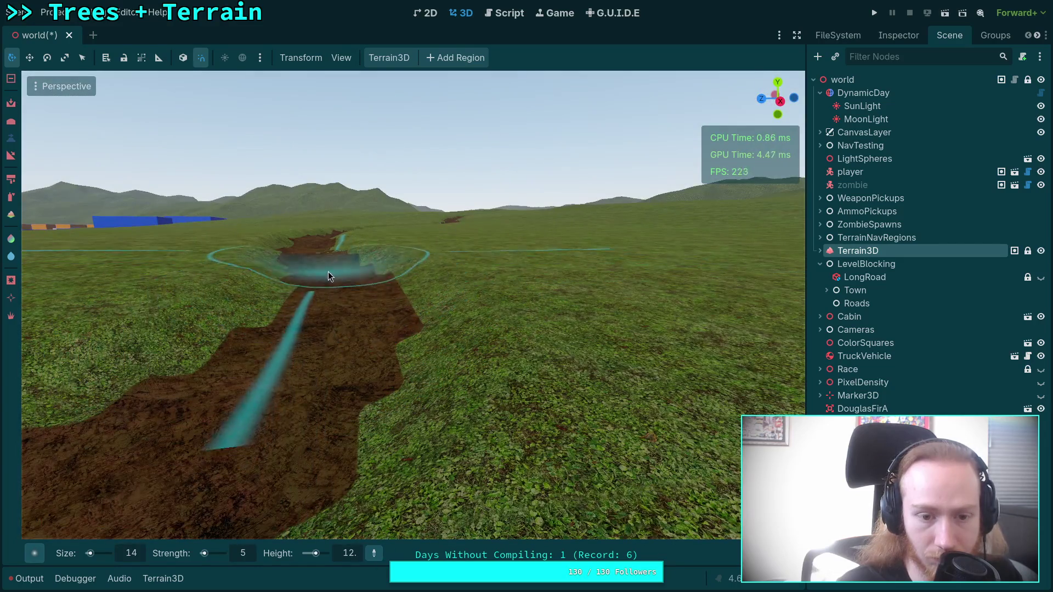
{"action": "scroll", "coordinate": [385, 377], "scroll_direction": "down", "scroll_amount": 4}
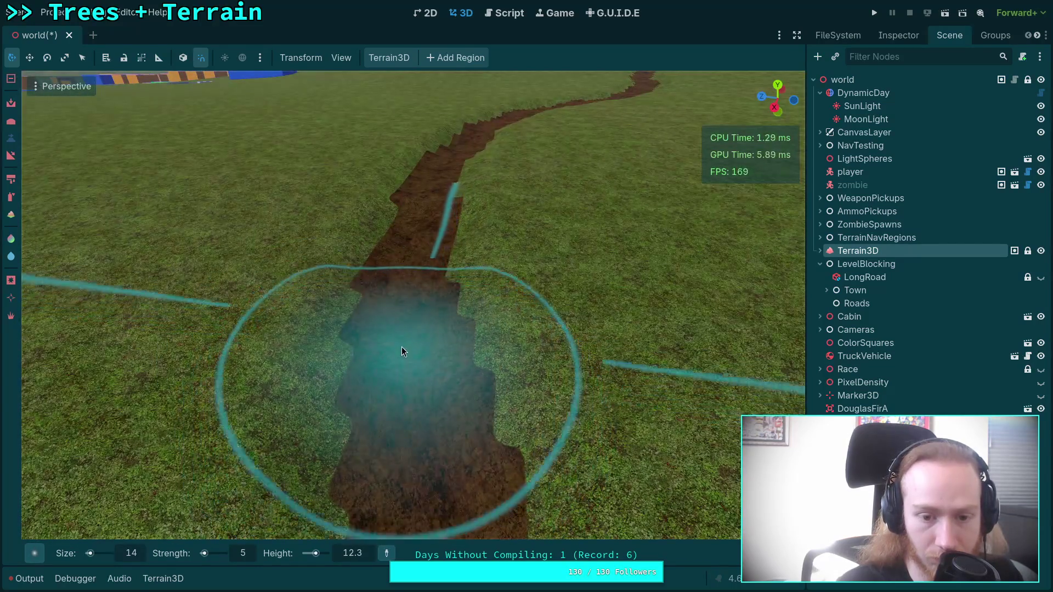
{"action": "scroll", "coordinate": [429, 195], "scroll_direction": "up", "scroll_amount": 5}
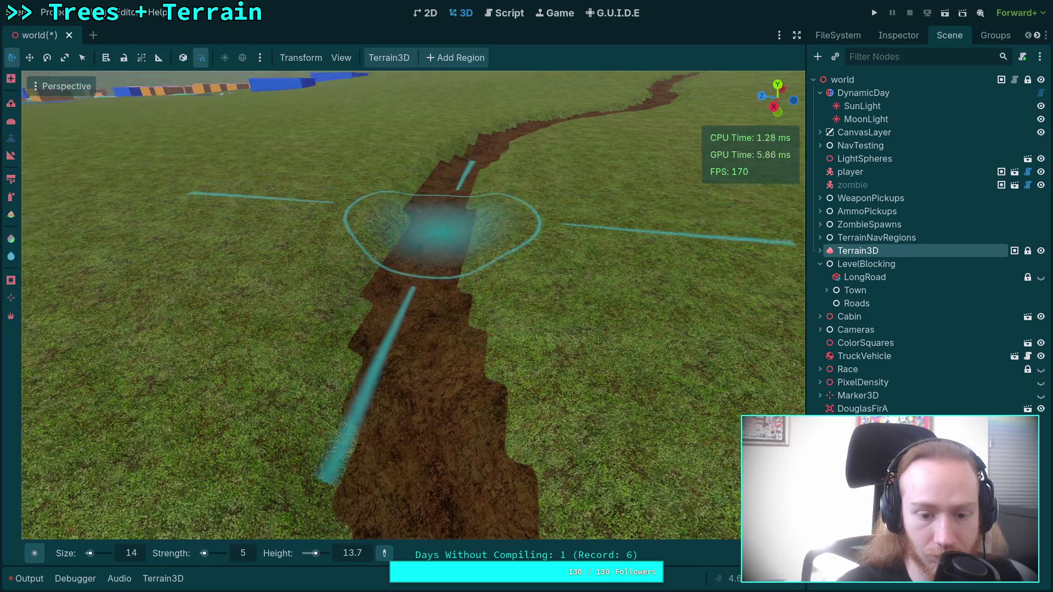
{"action": "scroll", "coordinate": [413, 328], "scroll_direction": "down", "scroll_amount": 5}
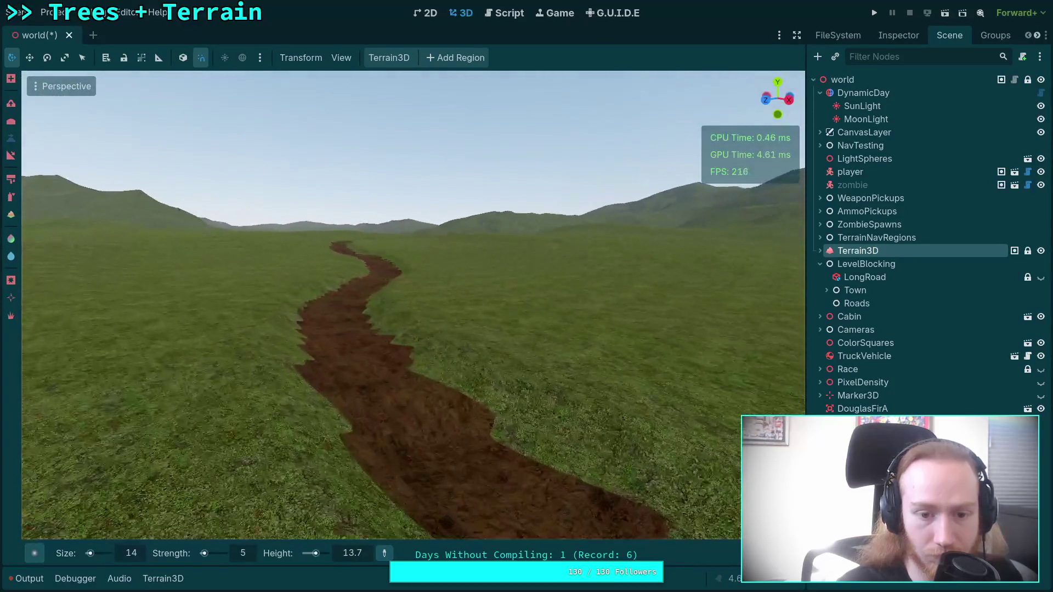
Fly to the channel's far end to inspect it, then bring up the brush shape gallery
{"action": "scroll", "coordinate": [384, 329], "scroll_direction": "up", "scroll_amount": 3}
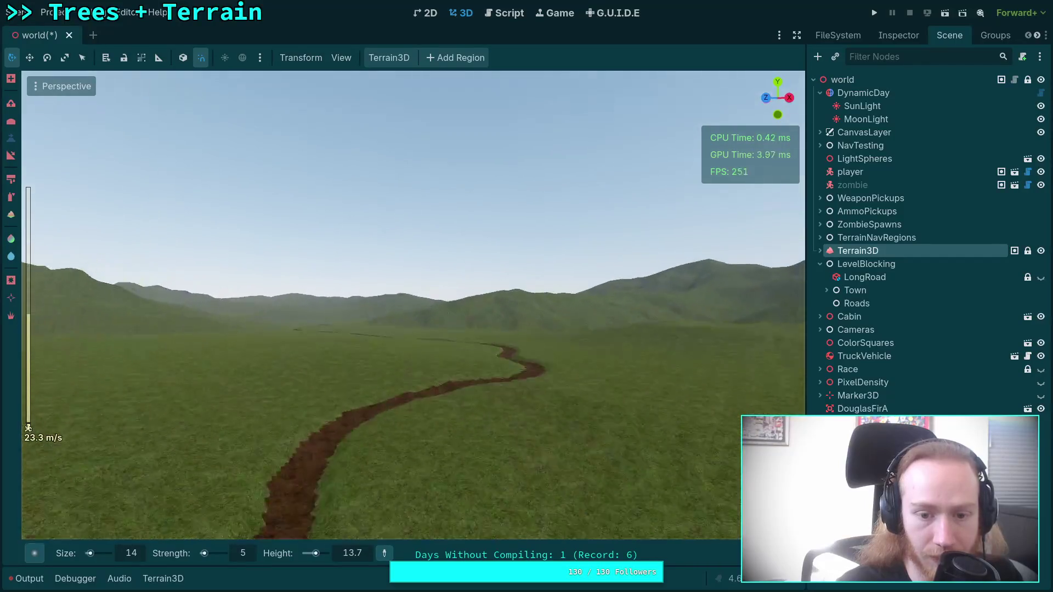
{"action": "scroll", "coordinate": [384, 307], "scroll_direction": "up", "scroll_amount": 10}
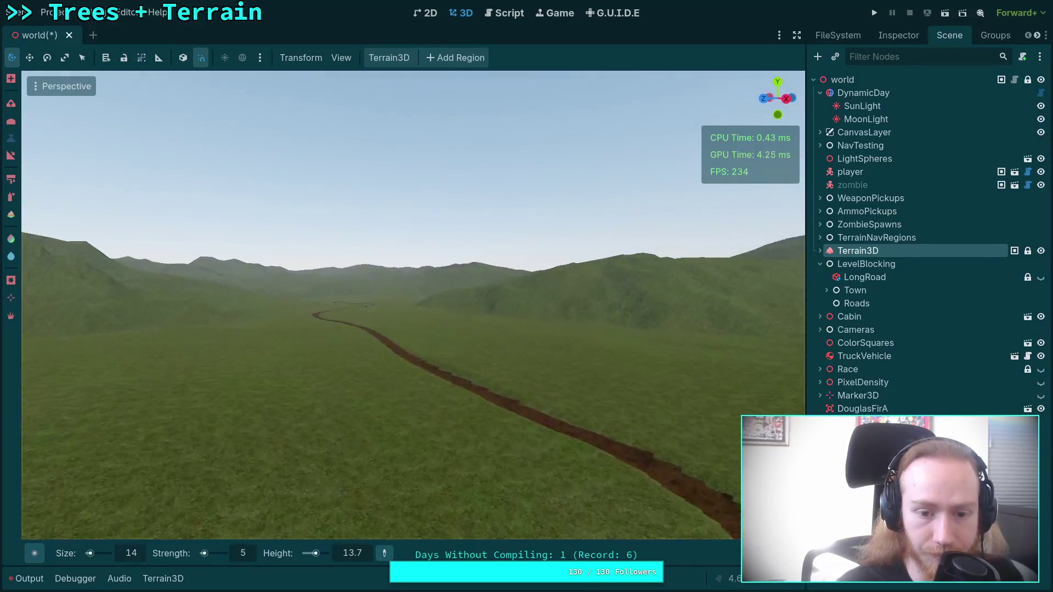
{"action": "key", "text": "w"}
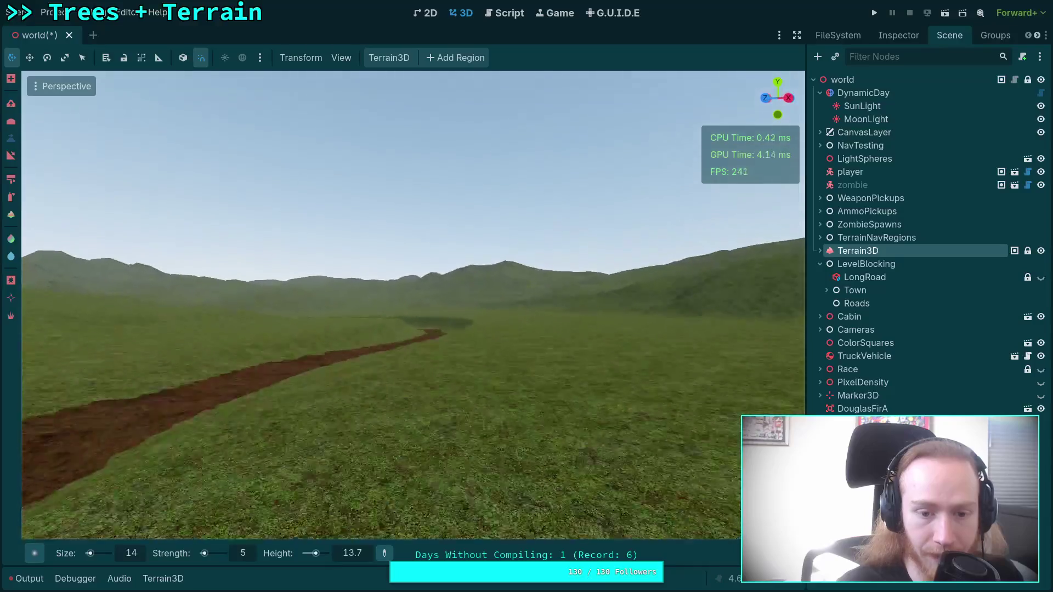
{"action": "key", "text": "w"}
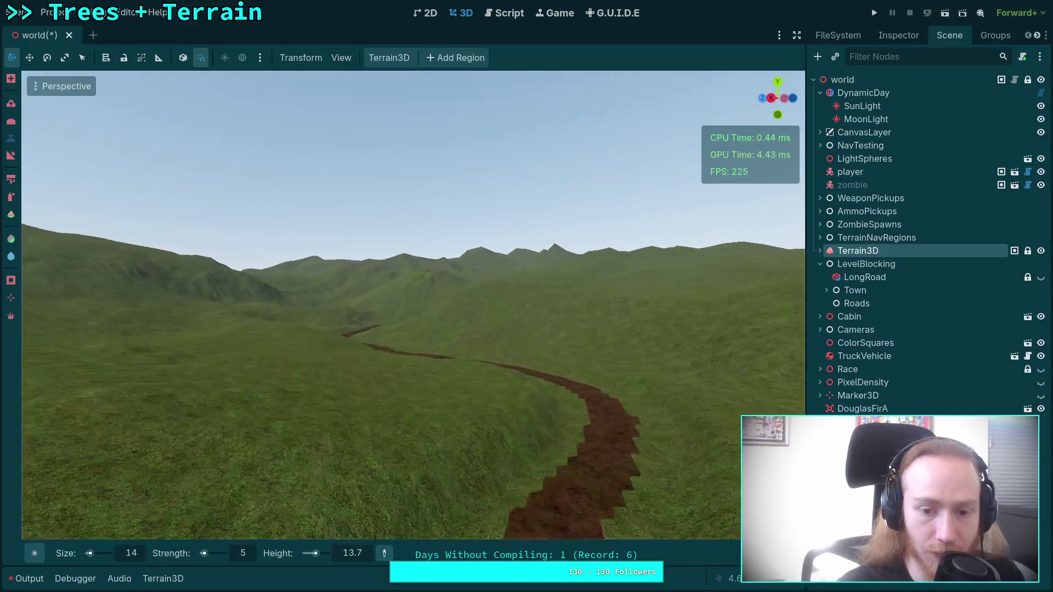
{"action": "key", "text": "s"}
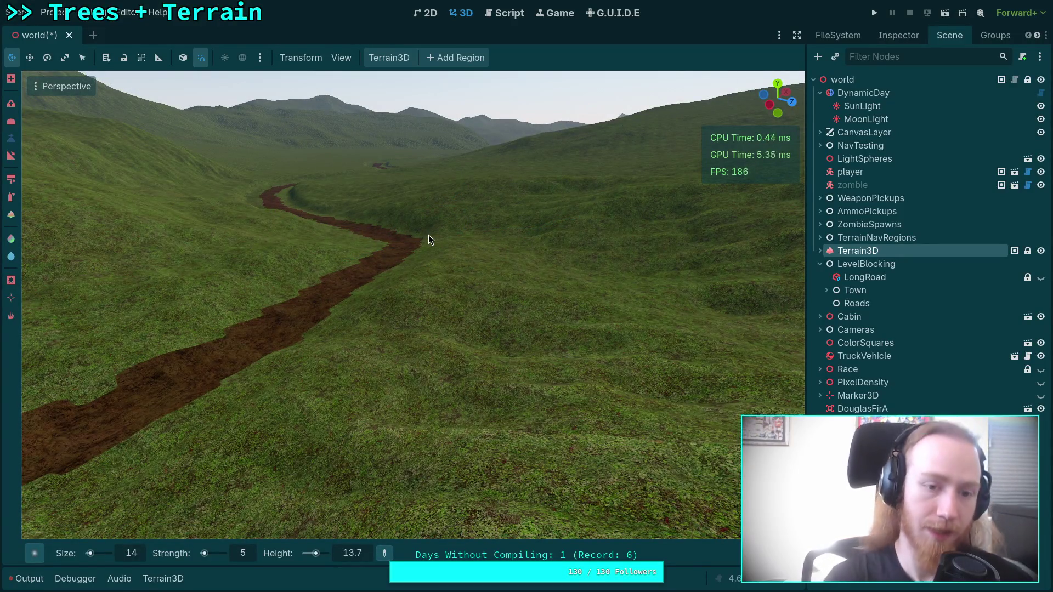
{"action": "left_click", "coordinate": [34, 553]}
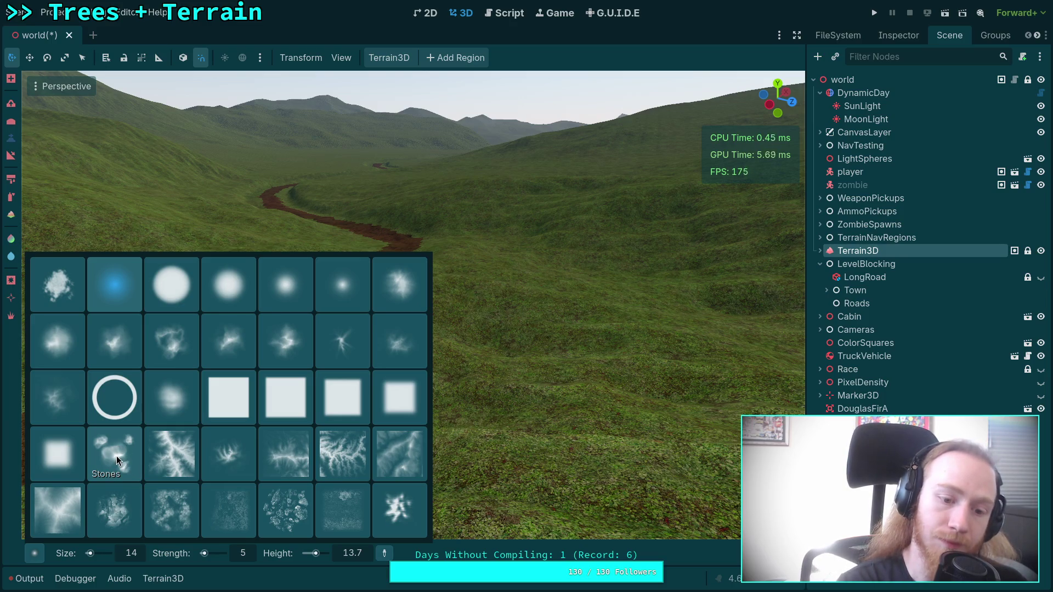
Choose the Stones brush shape and set the brush size to 30 m
{"action": "left_click", "coordinate": [116, 455]}
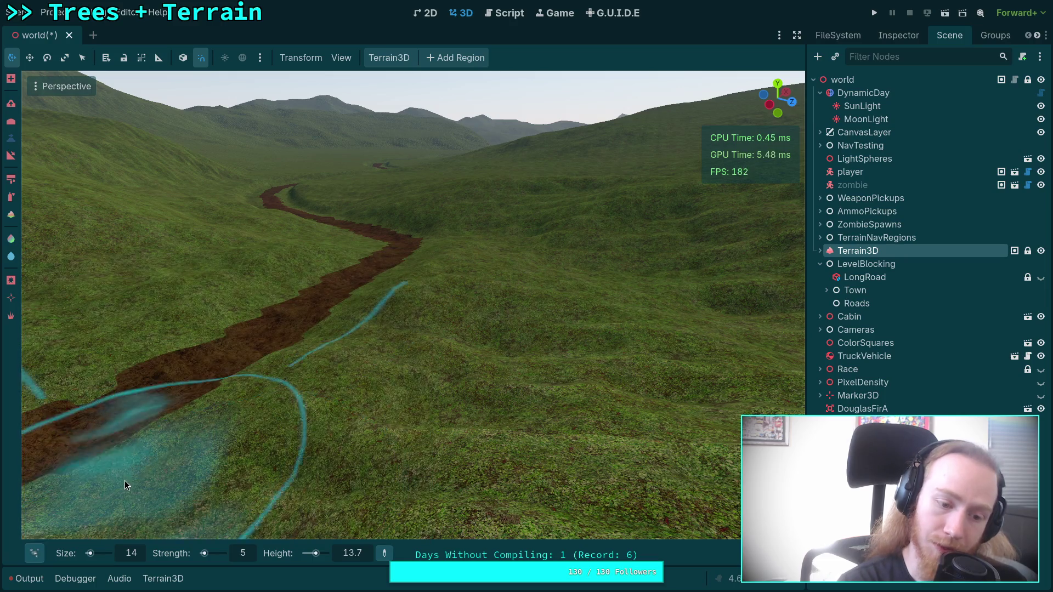
{"action": "left_click", "coordinate": [132, 556]}
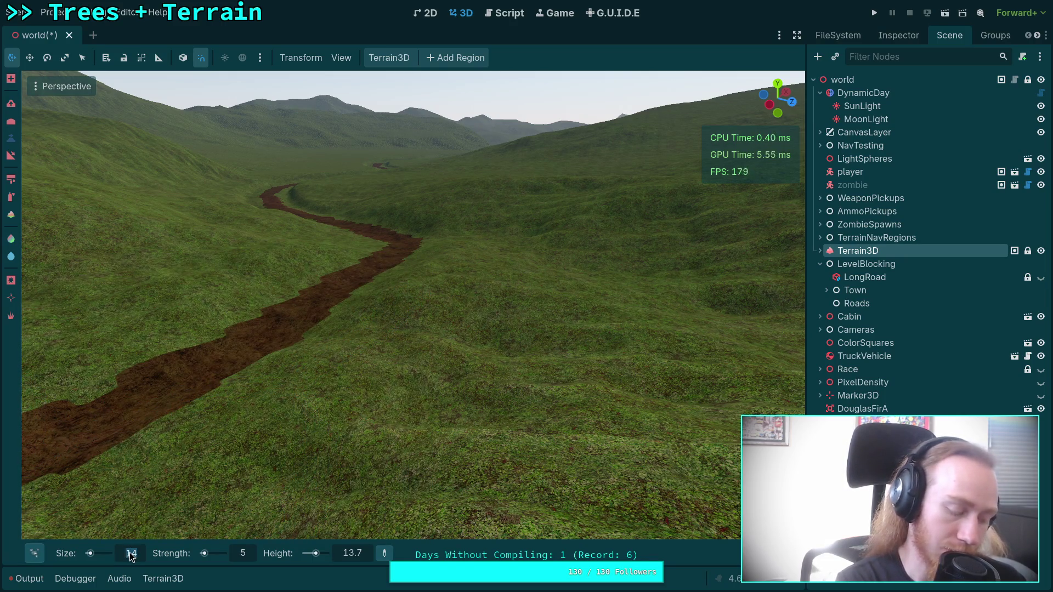
{"action": "type", "text": "30"}
{"action": "key", "text": "Return"}
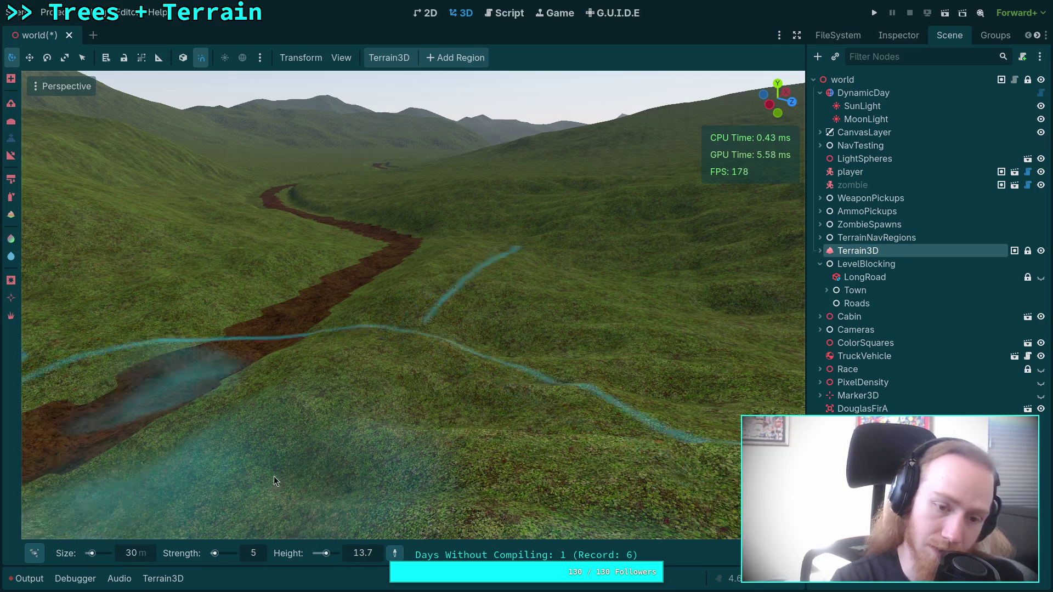
Orbit the view along the dirt road, then switch to another workspace
{"action": "scroll", "coordinate": [447, 381], "scroll_direction": "up", "scroll_amount": 5}
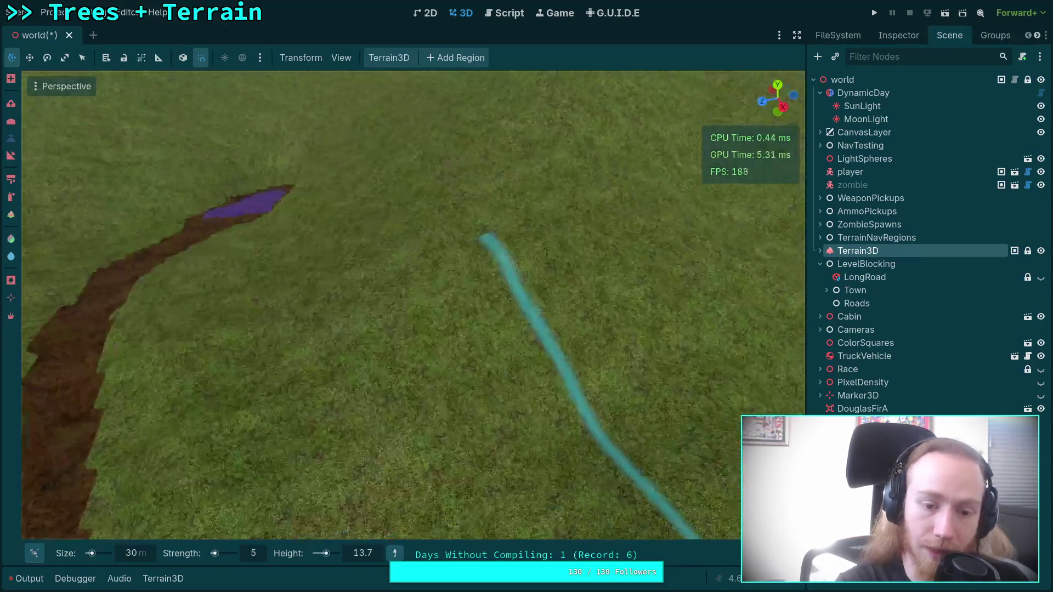
{"action": "left_click_drag", "start_coordinate": [393, 364], "coordinate": [361, 361]}
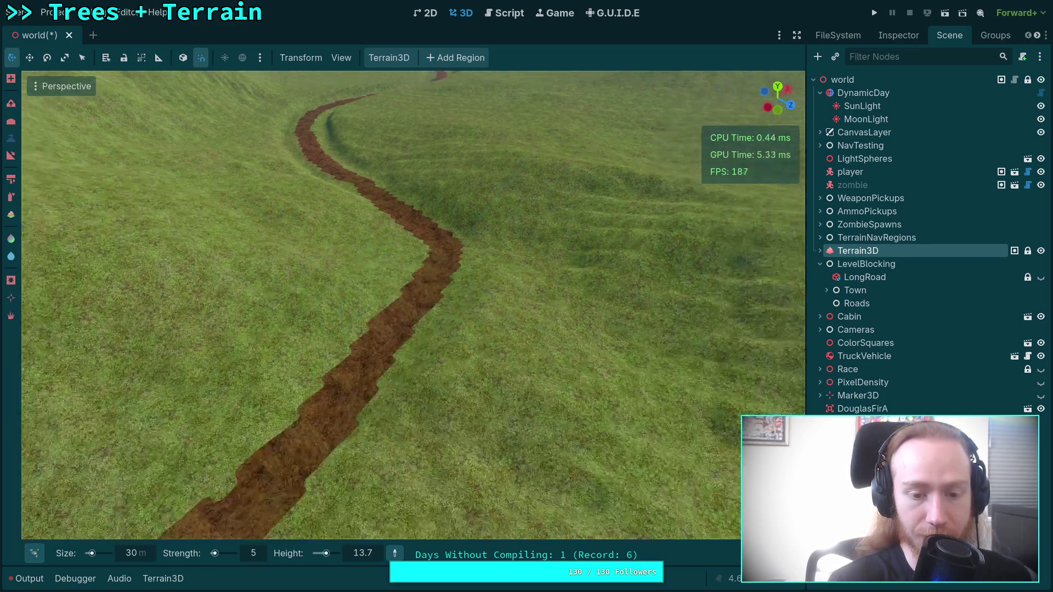
{"action": "scroll", "coordinate": [402, 405], "scroll_direction": "down", "scroll_amount": 5}
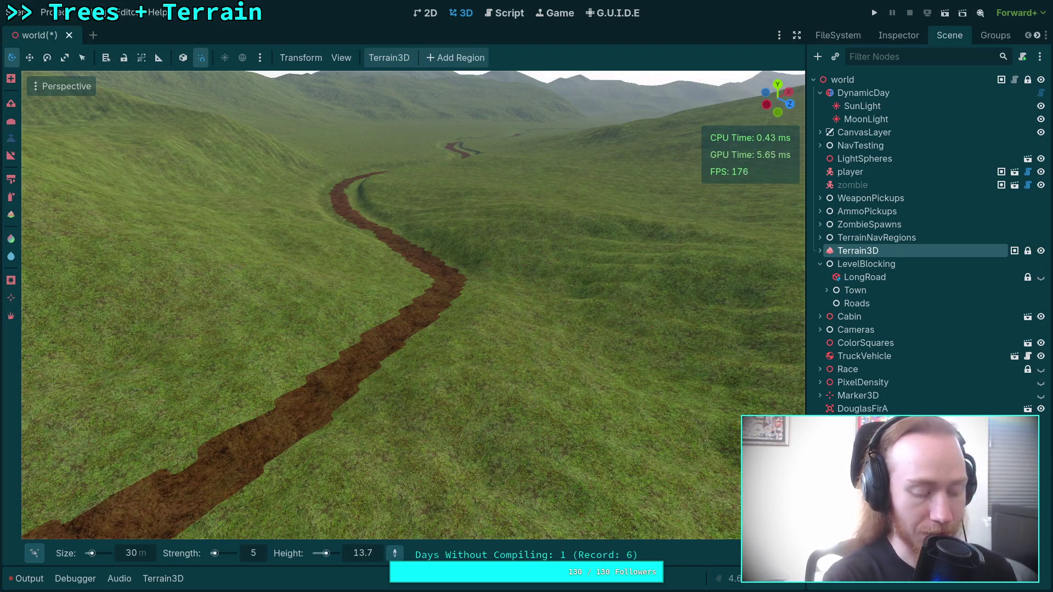
{"action": "key", "text": "super+4"}
Launch nvim in the zombie-game terminal workspace
{"action": "left_click", "coordinate": [439, 33]}
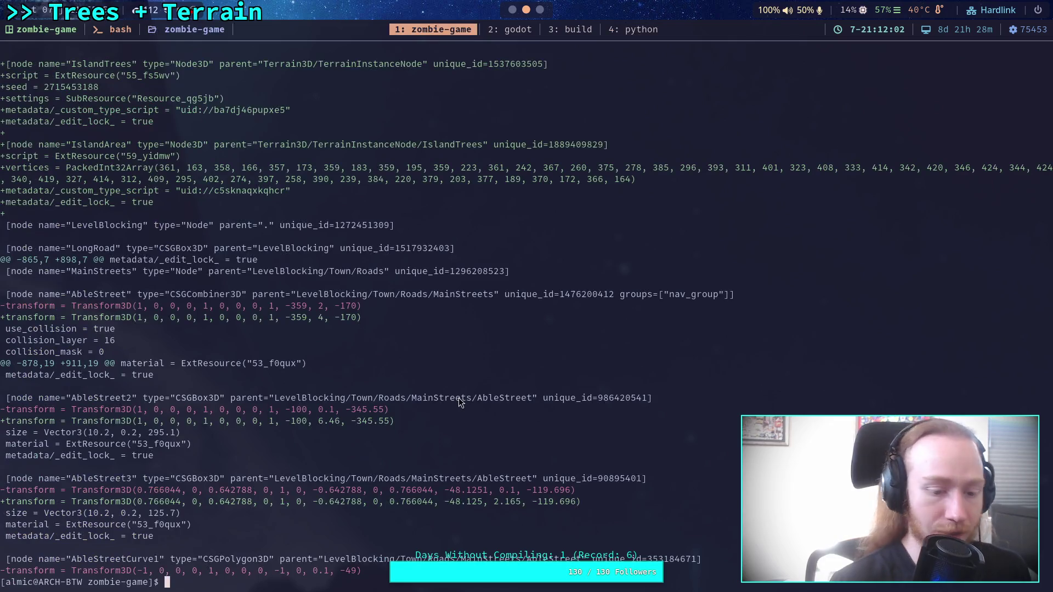
{"action": "type", "text": "nvim"}
{"action": "key", "text": "Return"}
Expand the script and post_process folders in the neo-tree, then collapse script again
{"action": "key", "text": "j"}
{"action": "key", "text": "j"}
{"action": "key", "text": "j"}
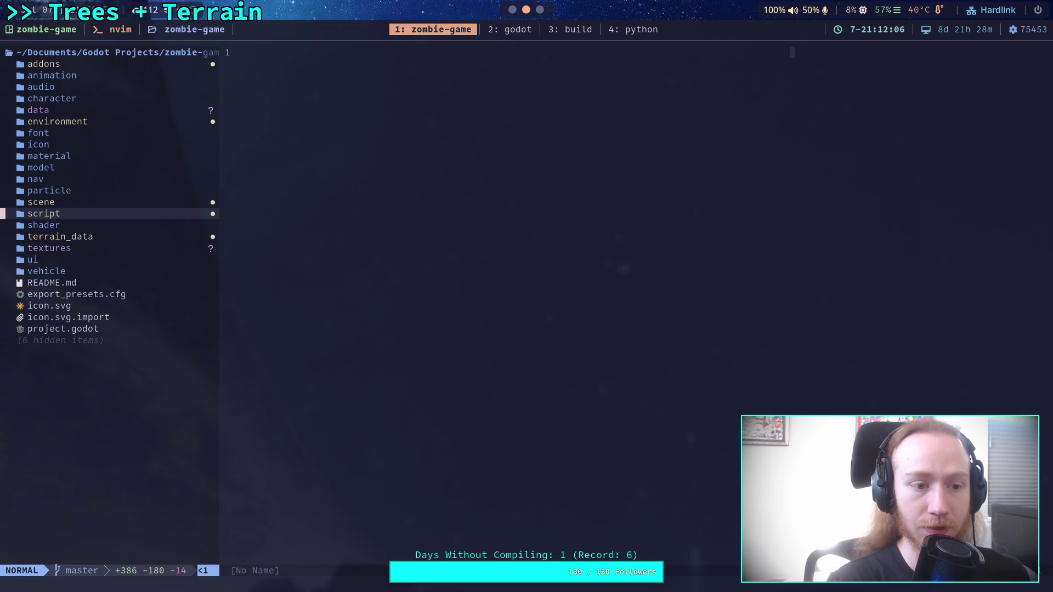
{"action": "key", "text": "Return"}
{"action": "key", "text": "j"}
{"action": "key", "text": "j"}
{"action": "key", "text": "j"}
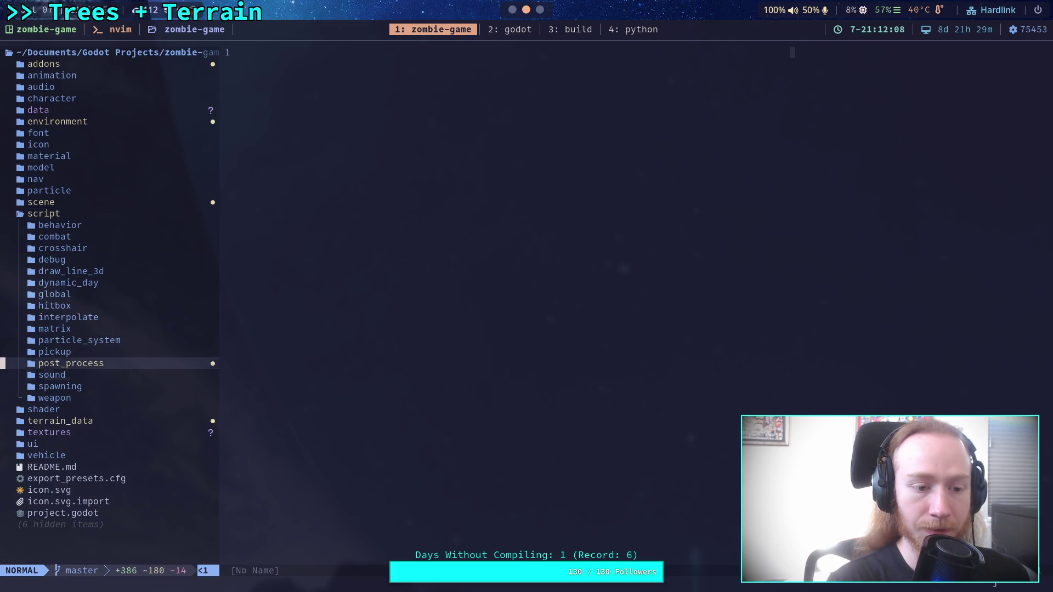
{"action": "key", "text": "Return"}
{"action": "key", "text": "j"}
{"action": "key", "text": "j"}
{"action": "key", "text": "j"}
{"action": "key", "text": "j"}
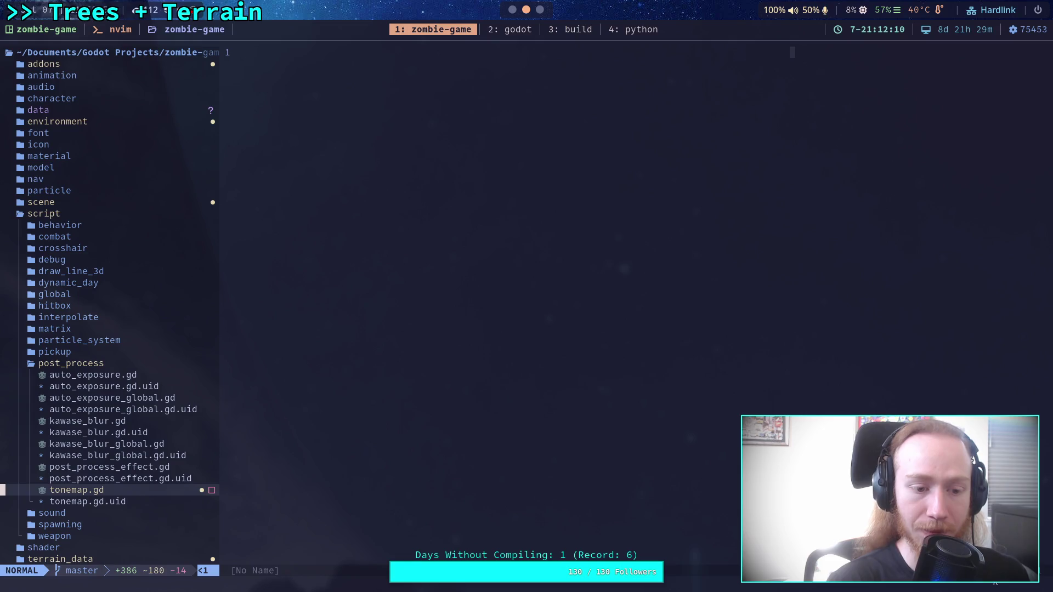
{"action": "key", "text": "k"}
{"action": "key", "text": "k"}
{"action": "key", "text": "k"}
Open shader/post_process/tonemap.glsl from the neo-tree
{"action": "key", "text": "k"}
{"action": "key", "text": "k"}
{"action": "key", "text": "k"}
{"action": "key", "text": "k"}
{"action": "key", "text": "k"}
{"action": "key", "text": "k"}
{"action": "key", "text": "k"}
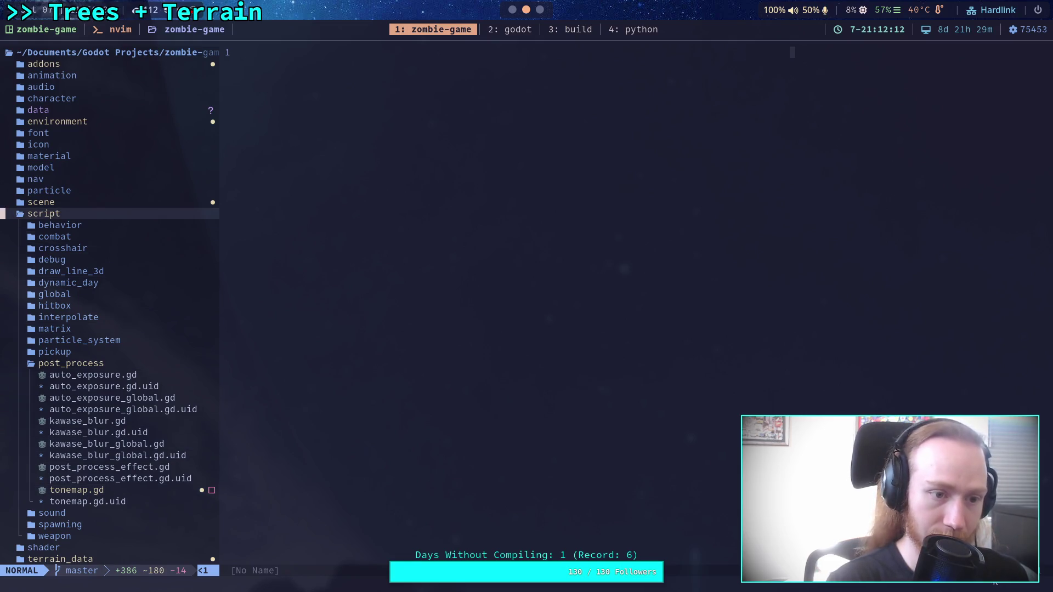
{"action": "key", "text": "Return"}
{"action": "key", "text": "j"}
{"action": "key", "text": "j"}
{"action": "key", "text": "k"}
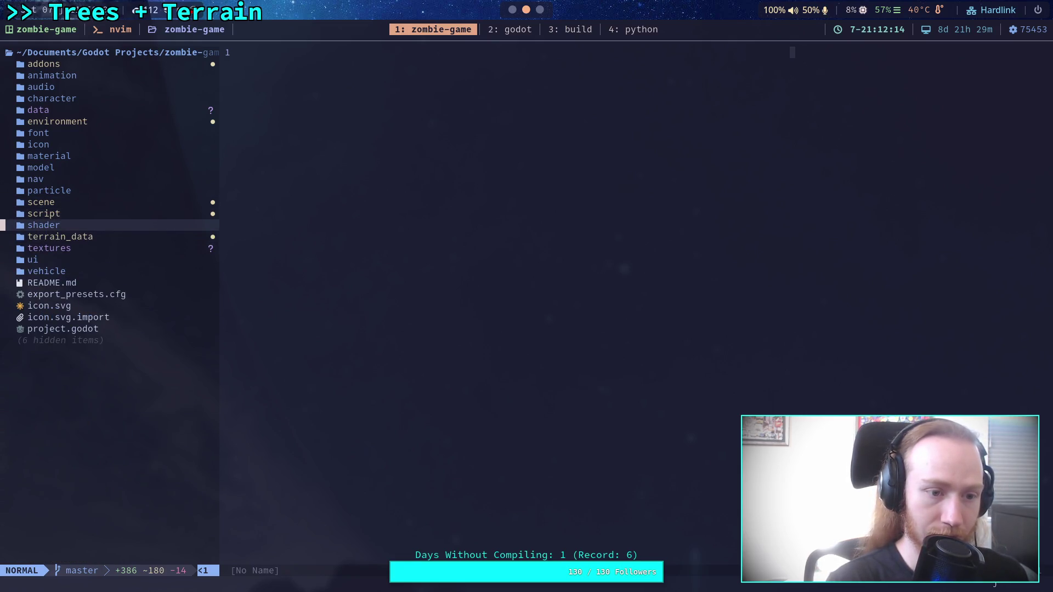
{"action": "key", "text": "Return"}
{"action": "key", "text": "j"}
{"action": "key", "text": "j"}
{"action": "key", "text": "Return"}
{"action": "key", "text": "j"}
{"action": "key", "text": "j"}
{"action": "key", "text": "j"}
{"action": "key", "text": "j"}
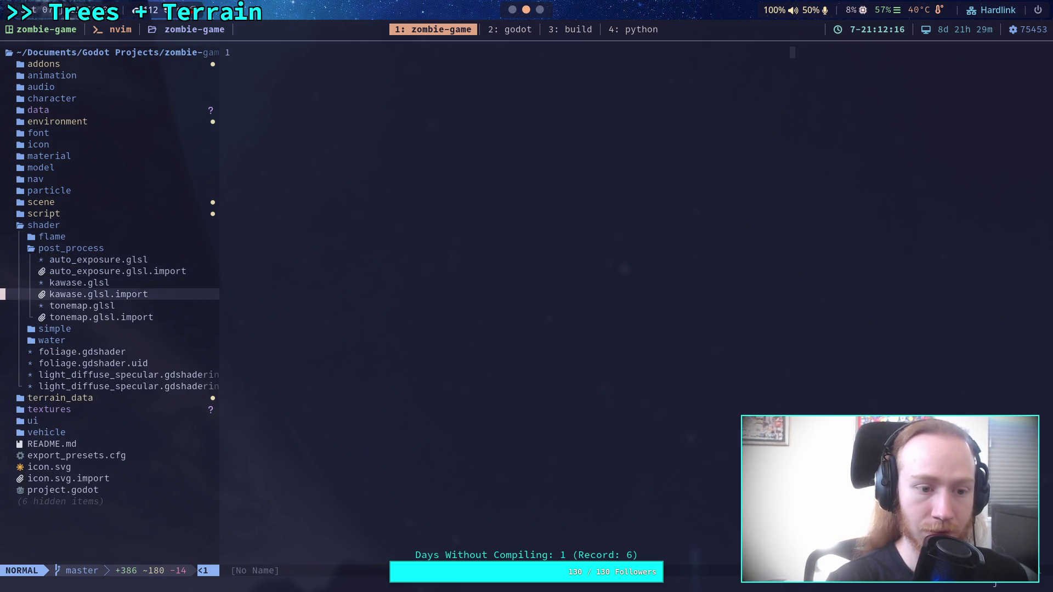
{"action": "key", "text": "j"}
{"action": "key", "text": "Return"}
Scroll up to show the tonemap function above main(), then return to Godot
{"action": "key", "text": "ctrl+u"}
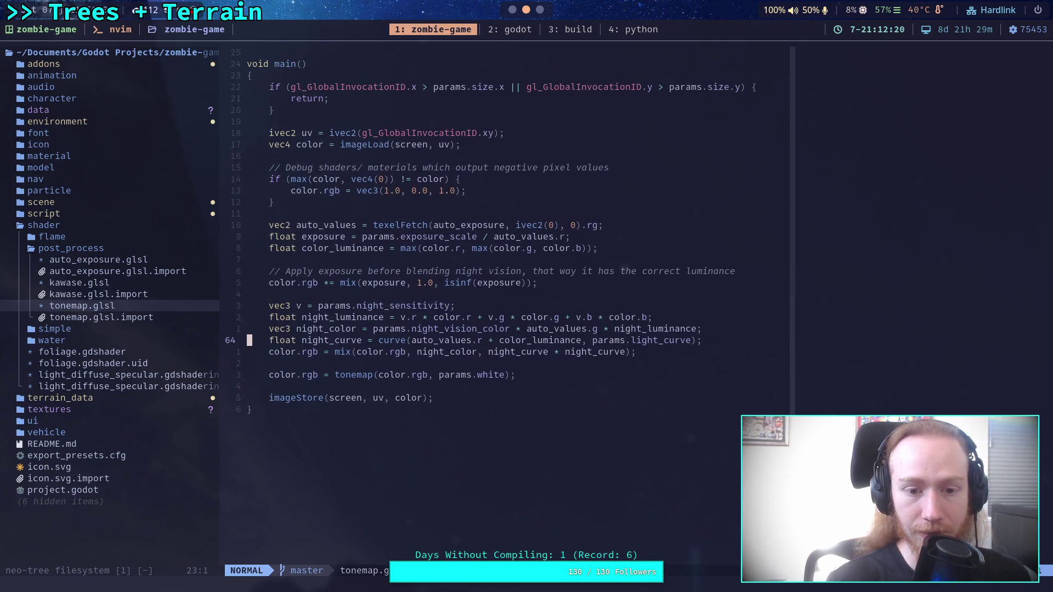
{"action": "key", "text": "ctrl+u"}
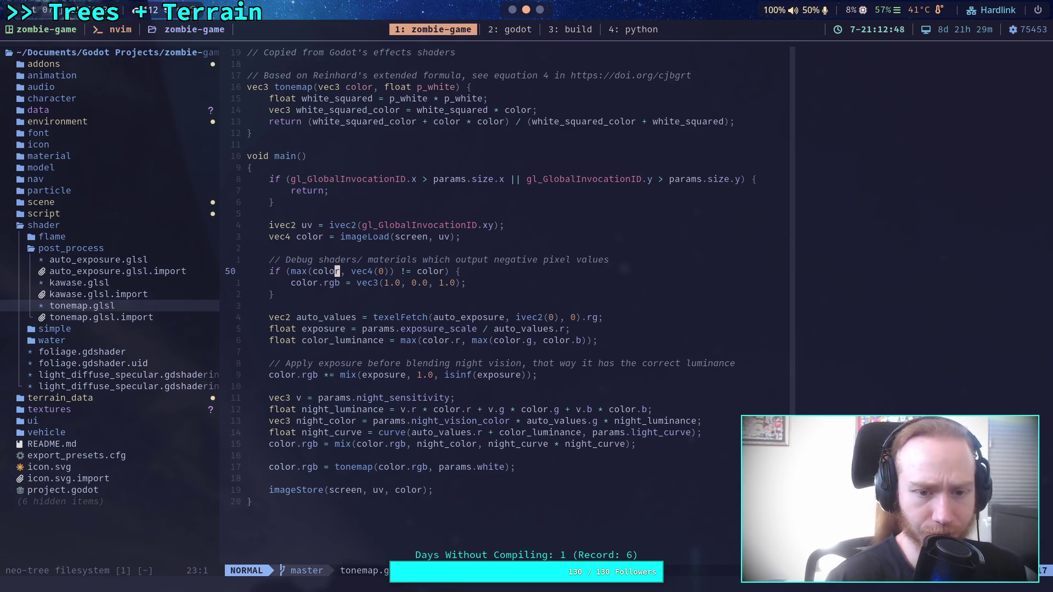
{"action": "key", "text": "super+2"}
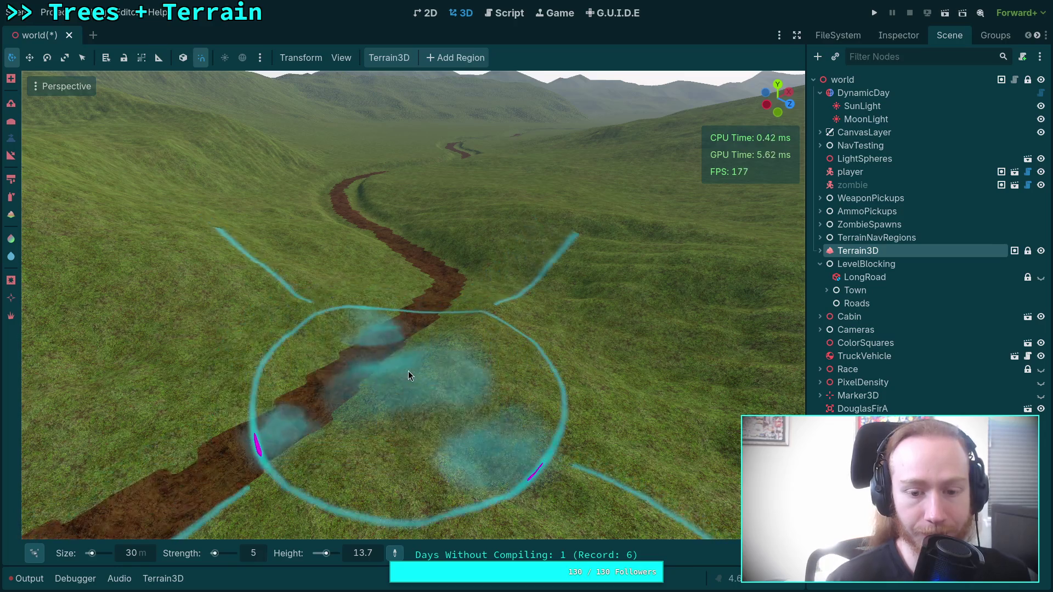
Switch the terrain brush to Slope with strength 50
{"action": "scroll", "coordinate": [422, 371], "scroll_direction": "up", "scroll_amount": 2}
{"action": "scroll", "coordinate": [408, 370], "scroll_direction": "down", "scroll_amount": 5}
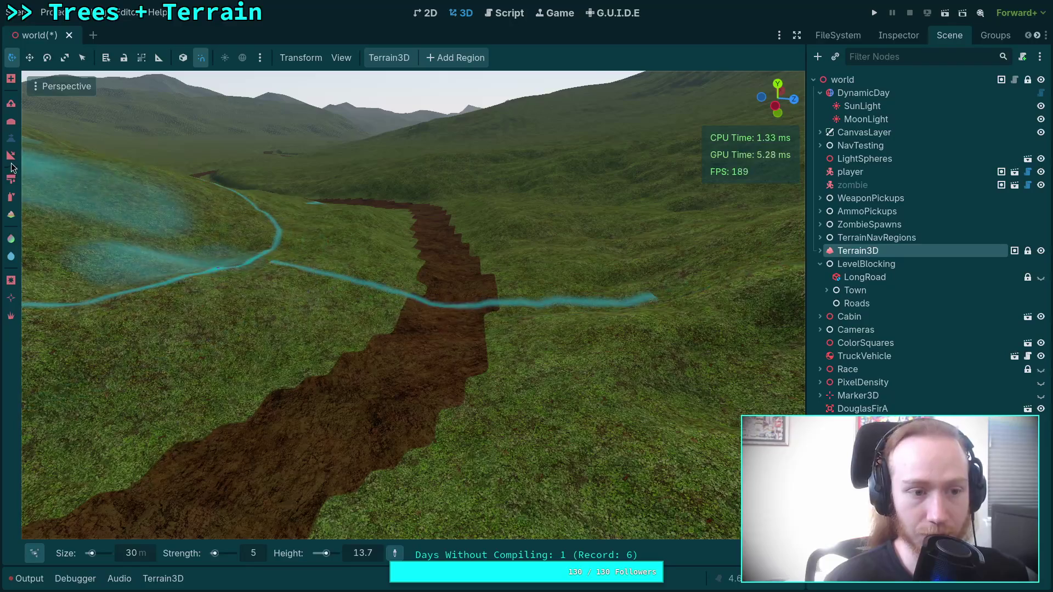
{"action": "left_click", "coordinate": [10, 157]}
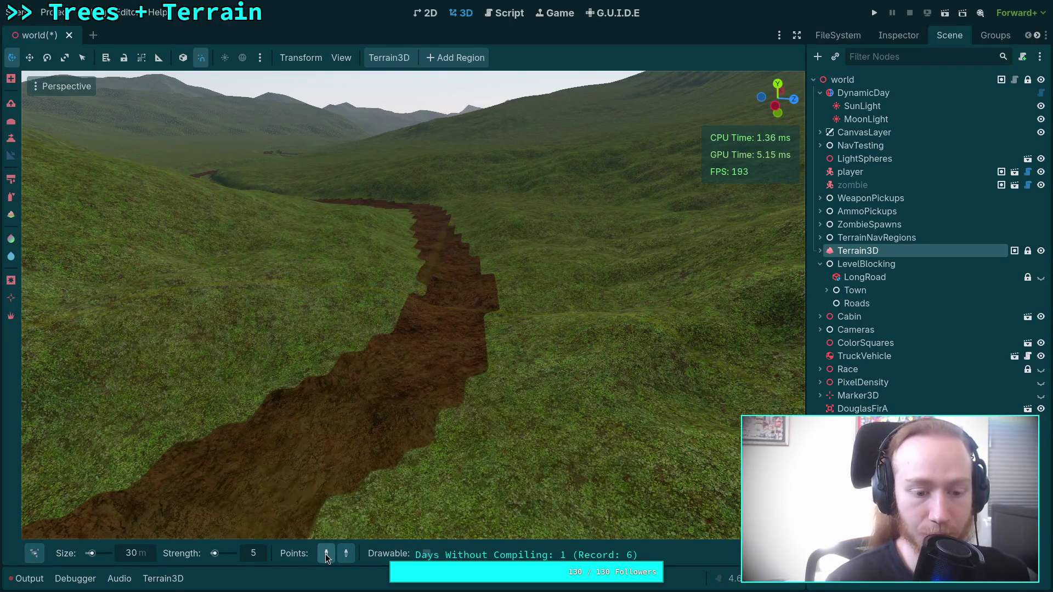
{"action": "left_click", "coordinate": [254, 554]}
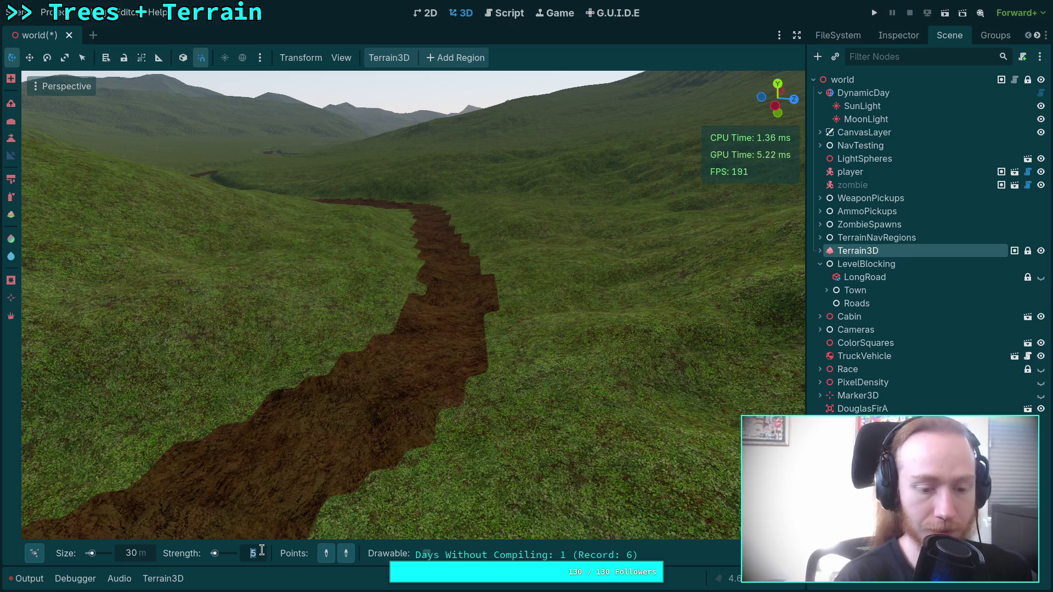
{"action": "type", "text": "0"}
{"action": "key", "text": "Return"}
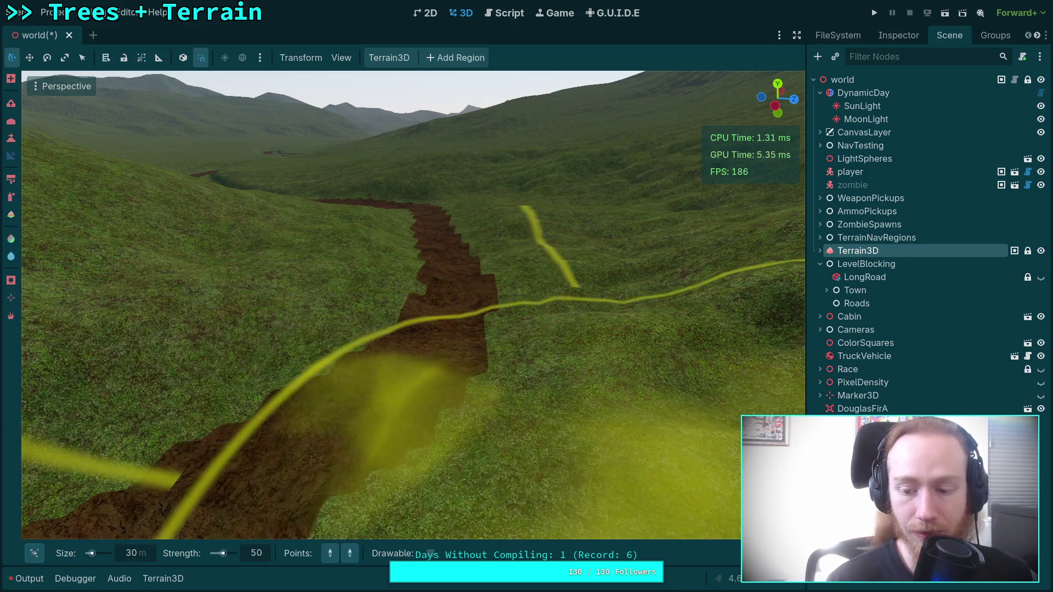
{"action": "mouse_move", "coordinate": [778, 553]}
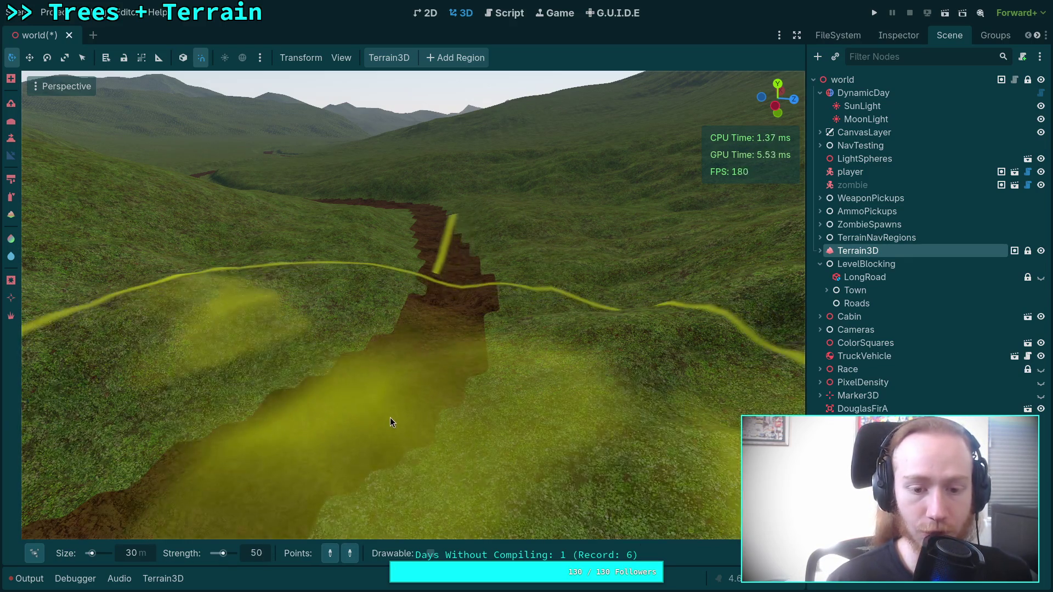
Fly along the road and place two slope gradient points on it
{"action": "scroll", "coordinate": [361, 450], "scroll_direction": "down", "scroll_amount": 3}
{"action": "scroll", "coordinate": [387, 432], "scroll_direction": "up", "scroll_amount": 5}
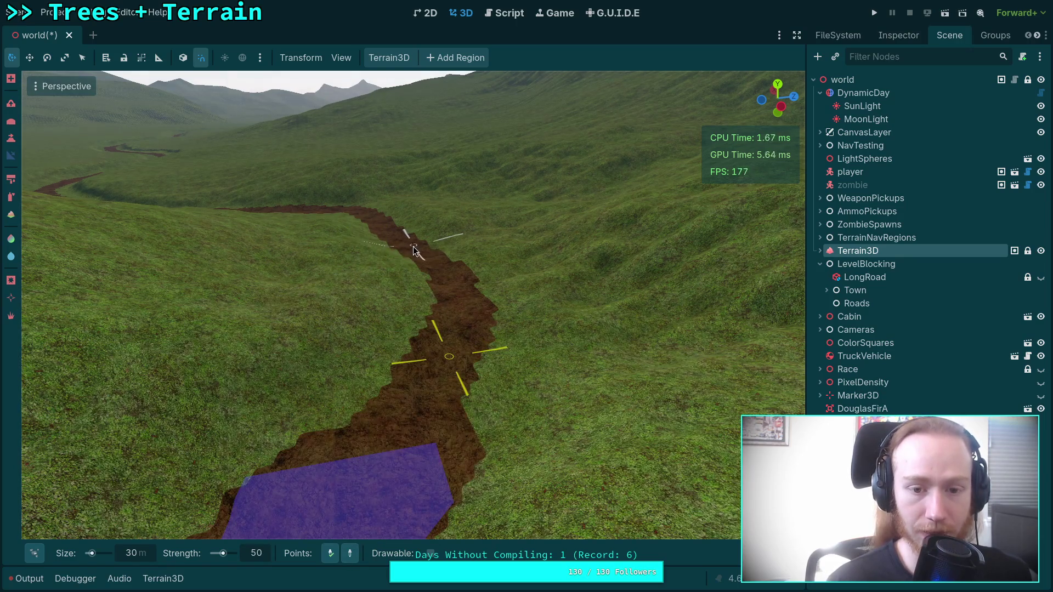
{"action": "mouse_move", "coordinate": [414, 251]}
{"action": "left_mouse_down"}
{"action": "mouse_move", "coordinate": [435, 264]}
{"action": "mouse_move", "coordinate": [400, 249]}
{"action": "mouse_move", "coordinate": [408, 257]}
{"action": "mouse_move", "coordinate": [348, 519]}
{"action": "left_mouse_up"}
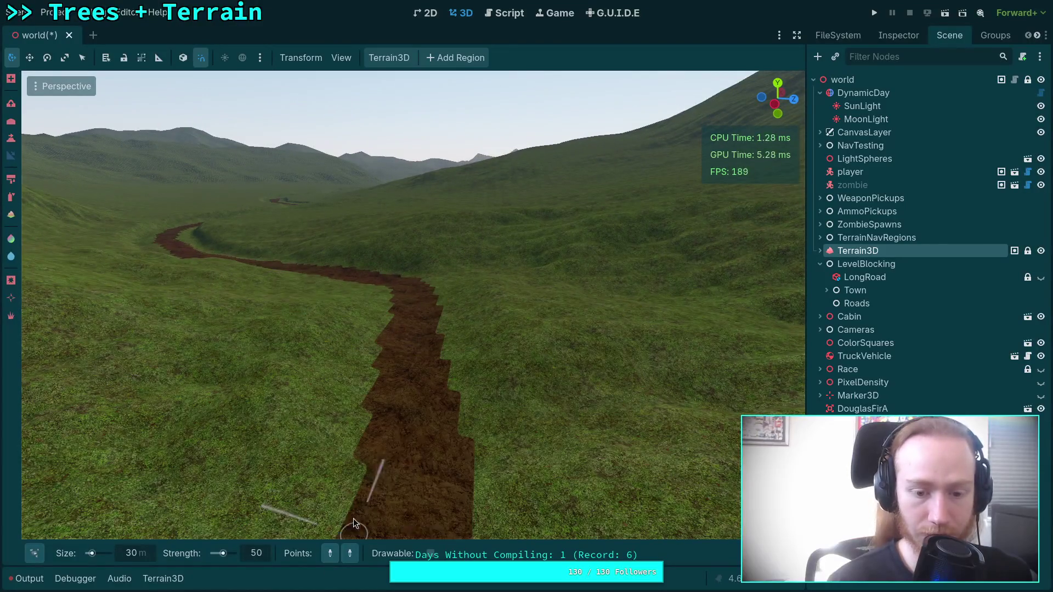
{"action": "left_click", "coordinate": [409, 425]}
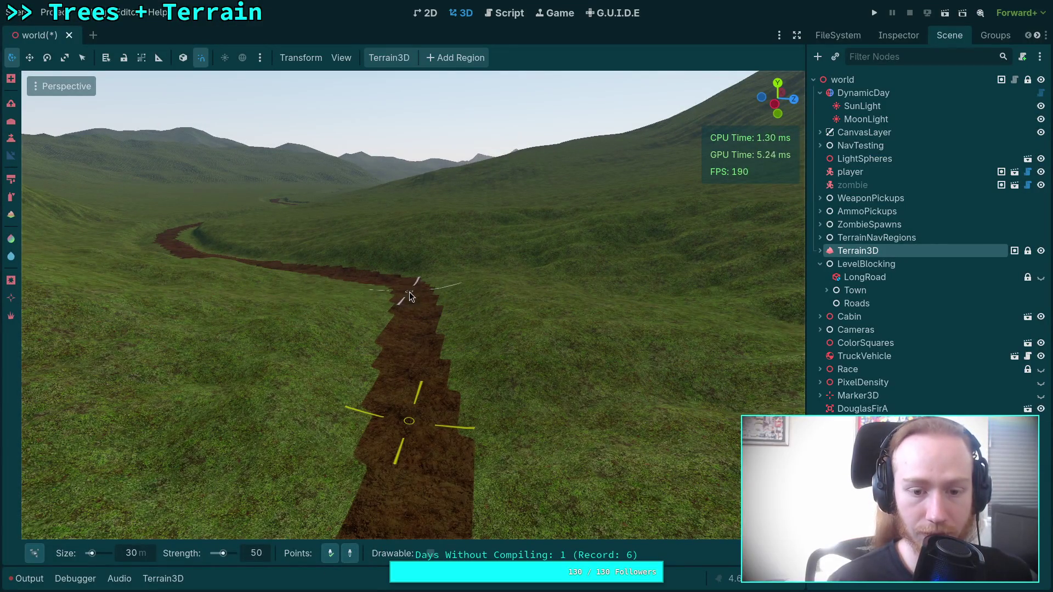
{"action": "left_click", "coordinate": [410, 296]}
{"action": "mouse_move", "coordinate": [419, 301]}
{"action": "left_mouse_down"}
{"action": "mouse_move", "coordinate": [403, 307]}
{"action": "mouse_move", "coordinate": [383, 422]}
{"action": "mouse_move", "coordinate": [373, 397]}
{"action": "mouse_move", "coordinate": [350, 407]}
{"action": "mouse_move", "coordinate": [364, 459]}
{"action": "left_mouse_up"}
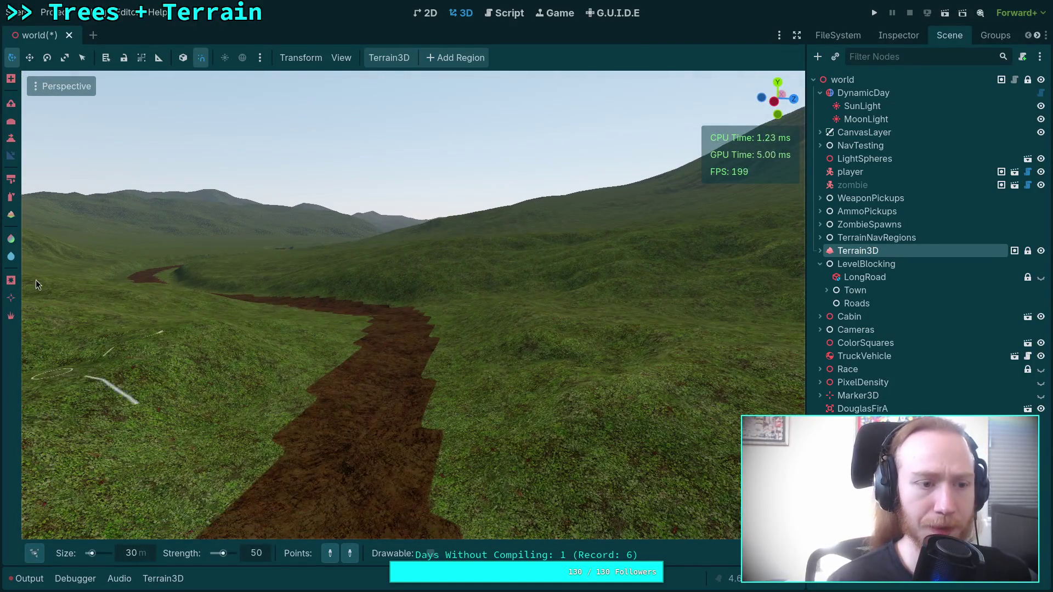
Switch to the height brush with a soft round shape and flatten the road to its sampled height
{"action": "left_click", "coordinate": [12, 137]}
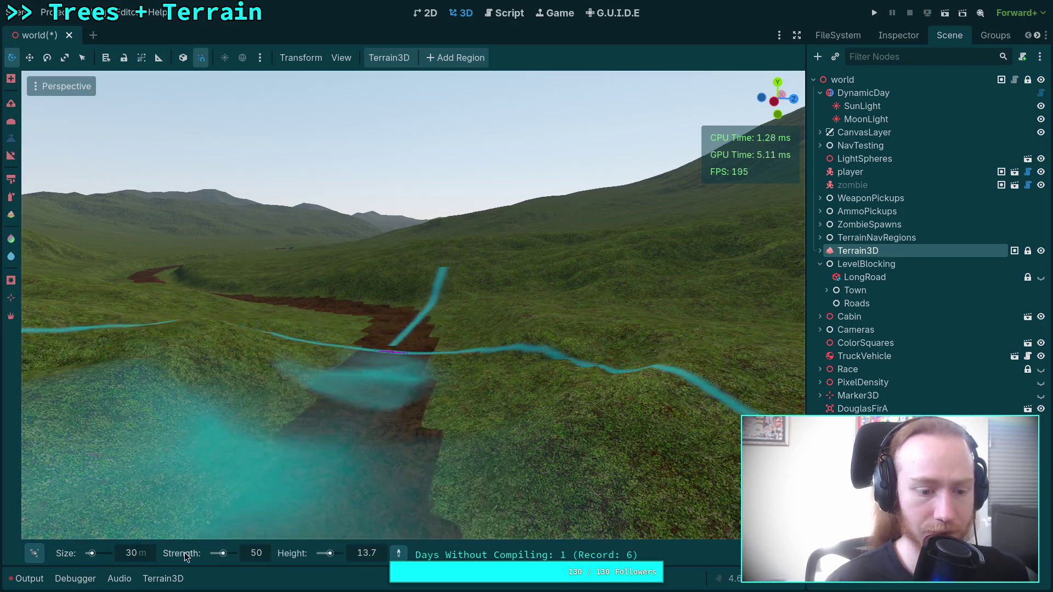
{"action": "mouse_move", "coordinate": [31, 559]}
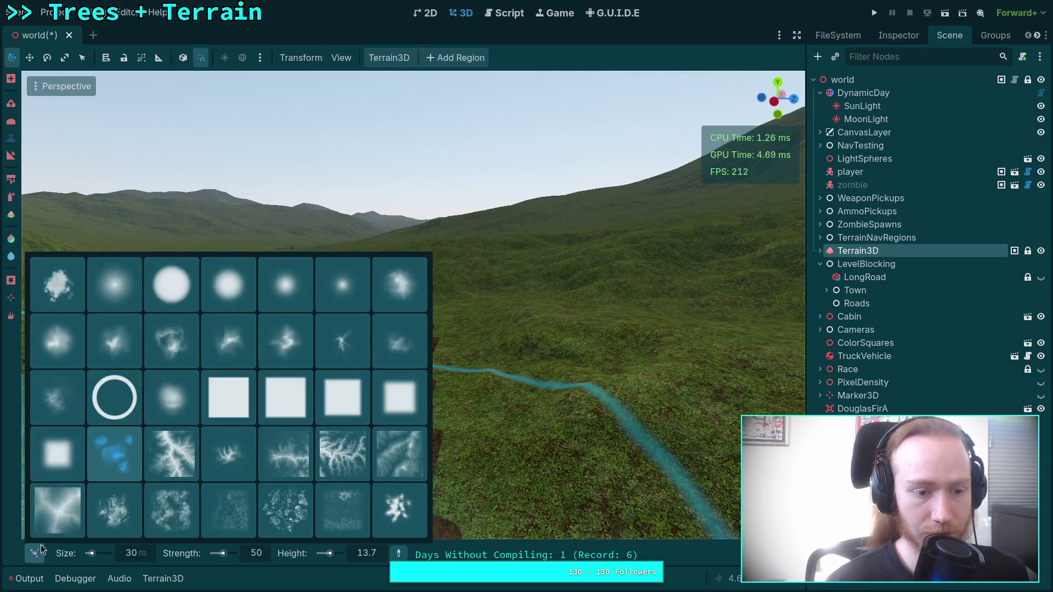
{"action": "left_click", "coordinate": [116, 296]}
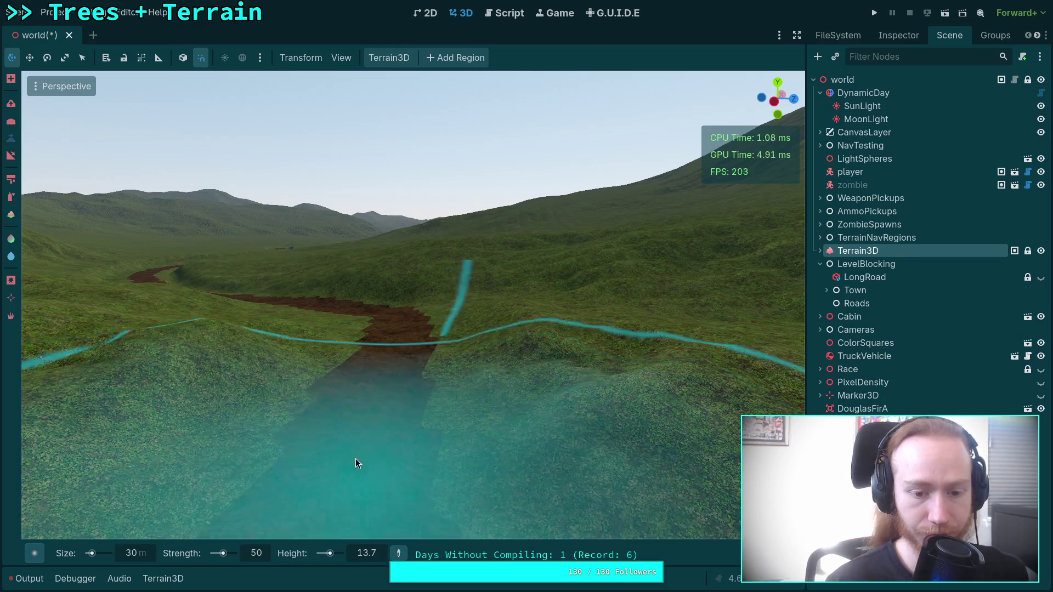
{"action": "left_click", "coordinate": [399, 552]}
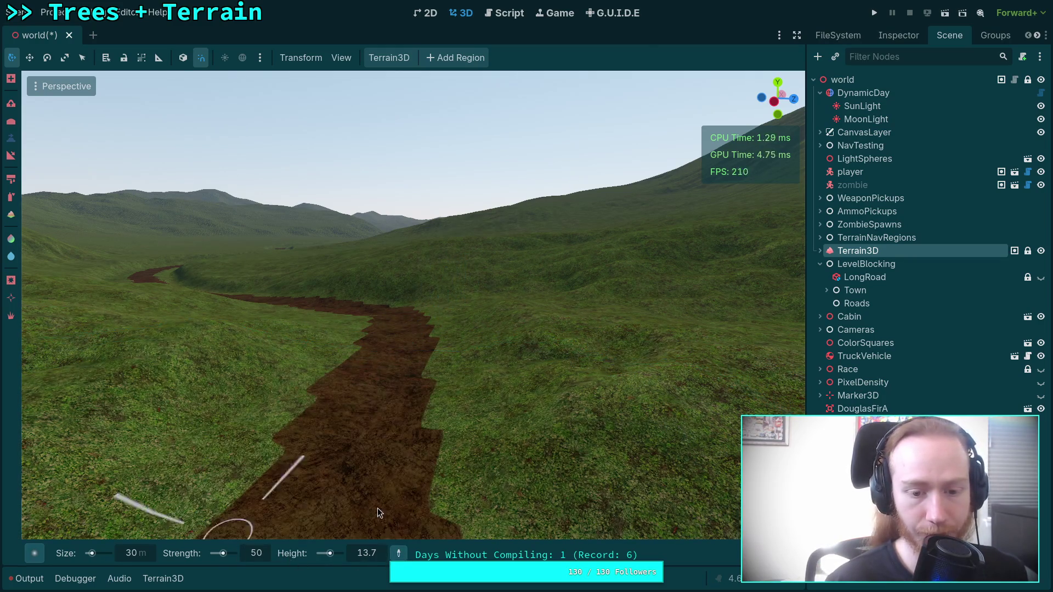
{"action": "left_click", "coordinate": [347, 470]}
{"action": "left_click_drag", "start_coordinate": [384, 477], "coordinate": [407, 482]}
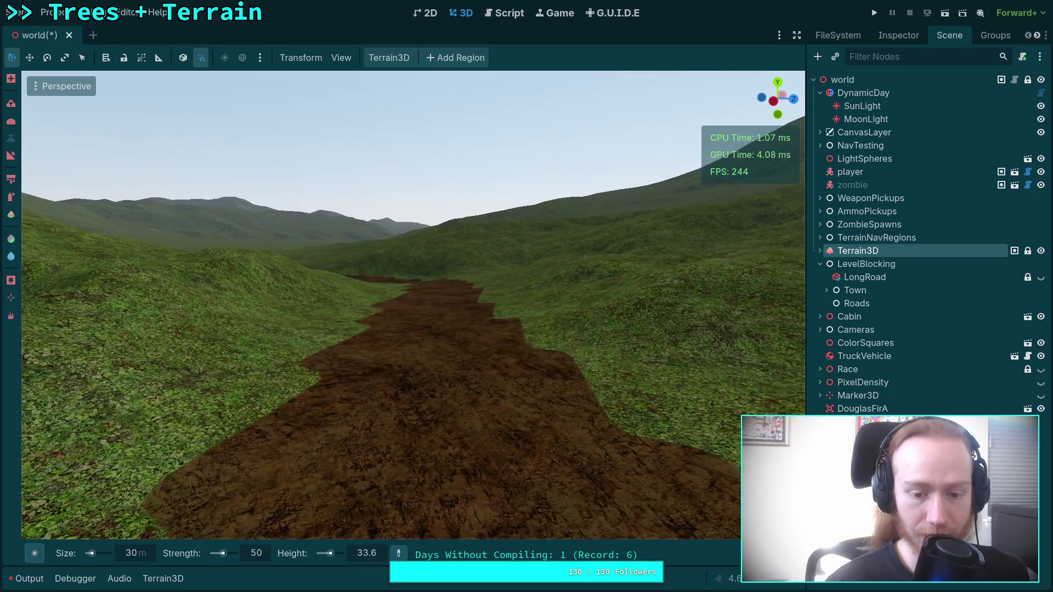
Fly over the river and sample a target height of 35.5 from the terrain
{"action": "key", "text": "w"}
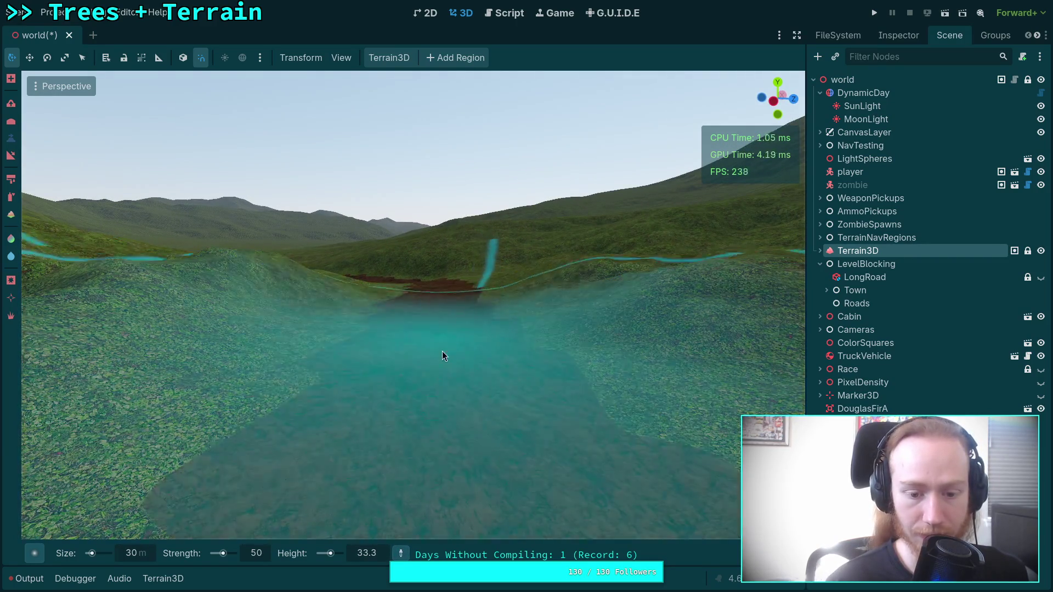
{"action": "key", "text": "w"}
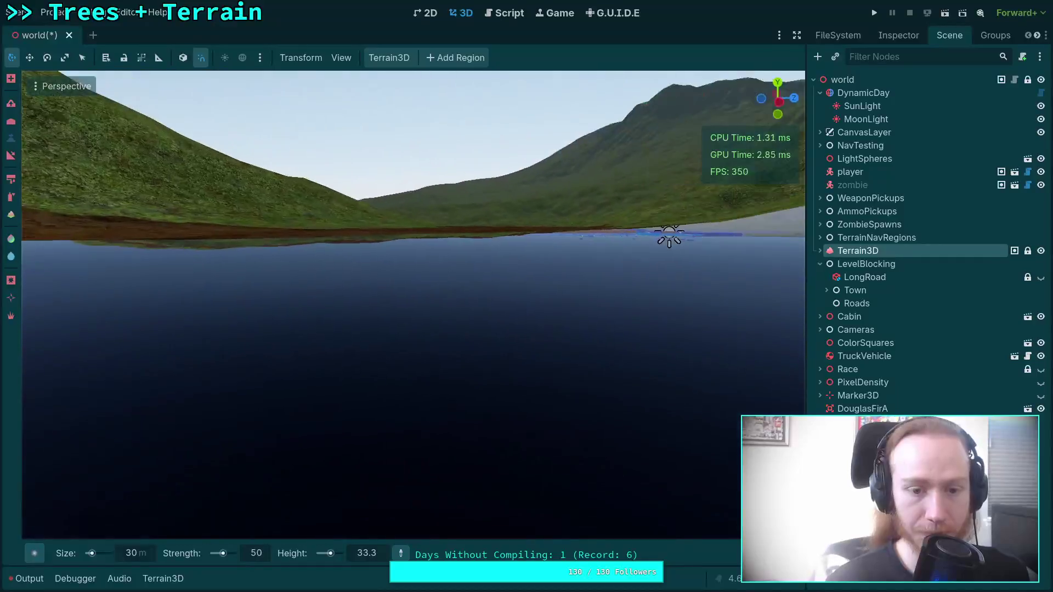
{"action": "key", "text": "s"}
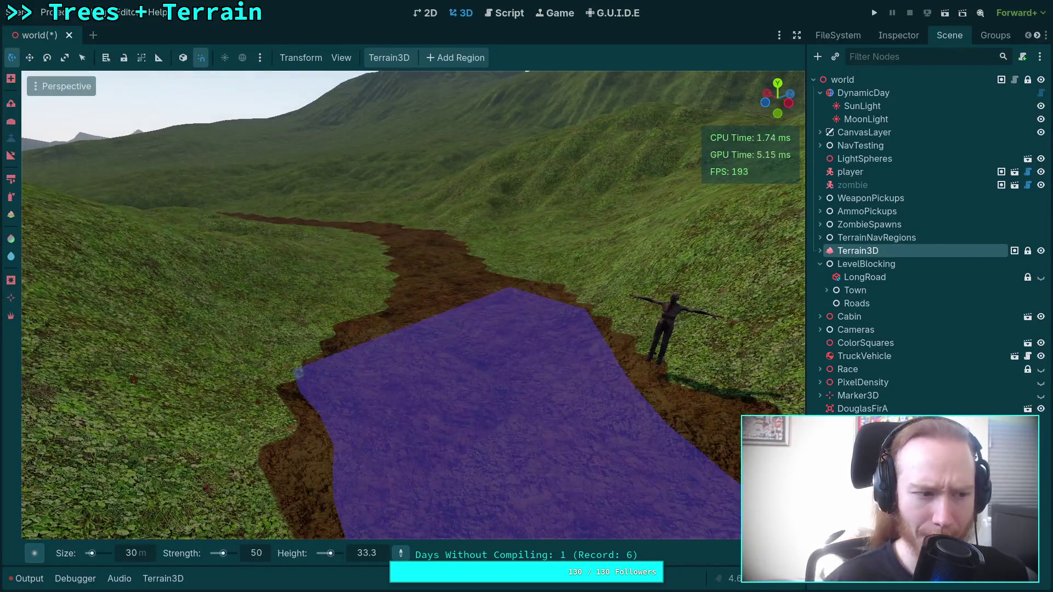
{"action": "key", "text": "w"}
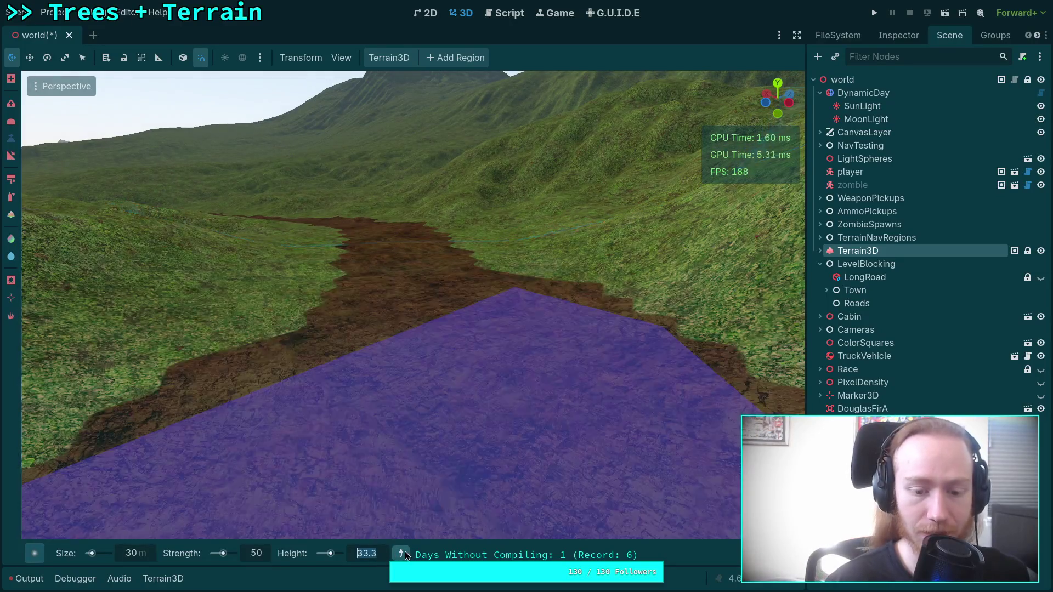
{"action": "left_click", "coordinate": [402, 552]}
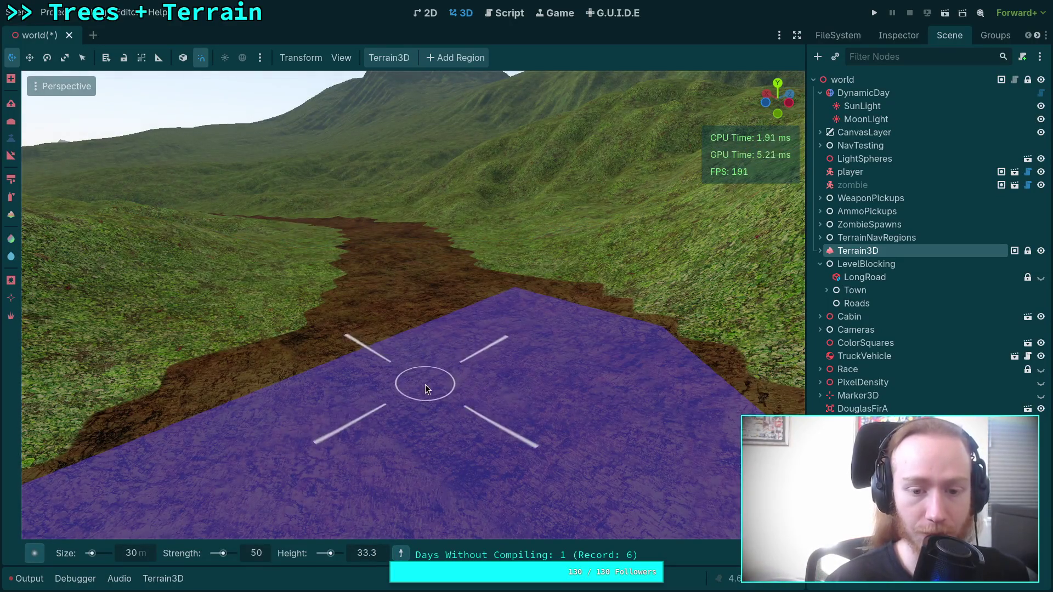
{"action": "left_click", "coordinate": [421, 386]}
Set the flatten brush strength to 5 and size to 8
{"action": "left_click", "coordinate": [382, 552]}
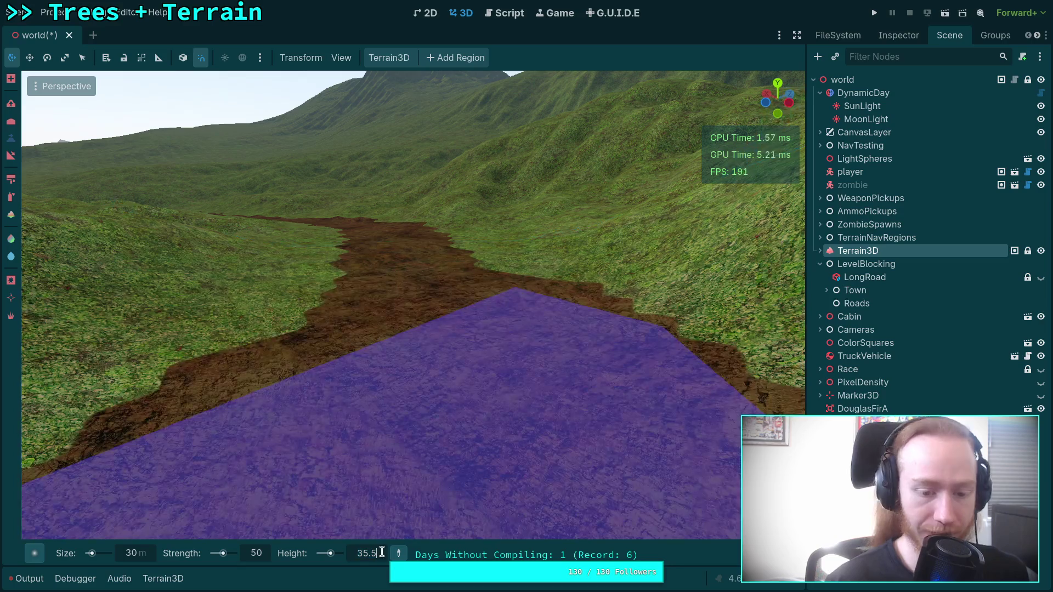
{"action": "key", "text": "Return"}
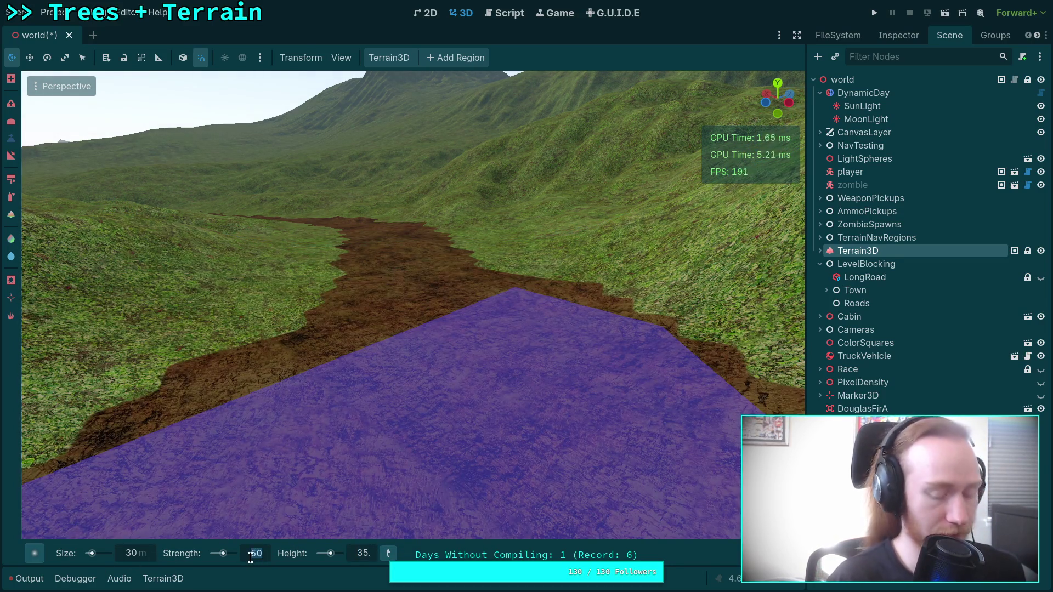
{"action": "type", "text": "5"}
{"action": "key", "text": "Return"}
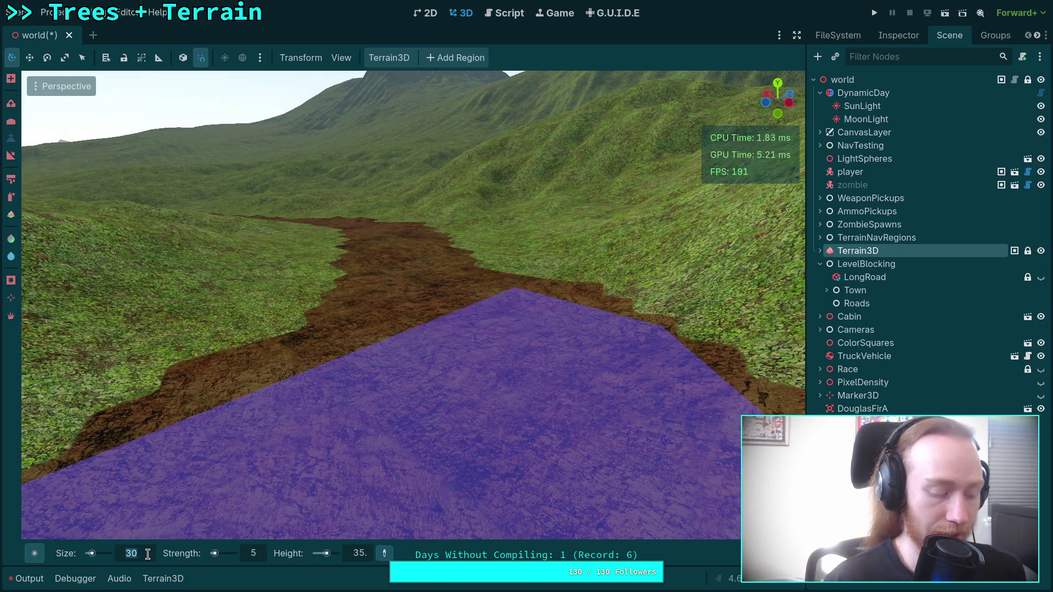
{"action": "type", "text": "8"}
{"action": "key", "text": "Return"}
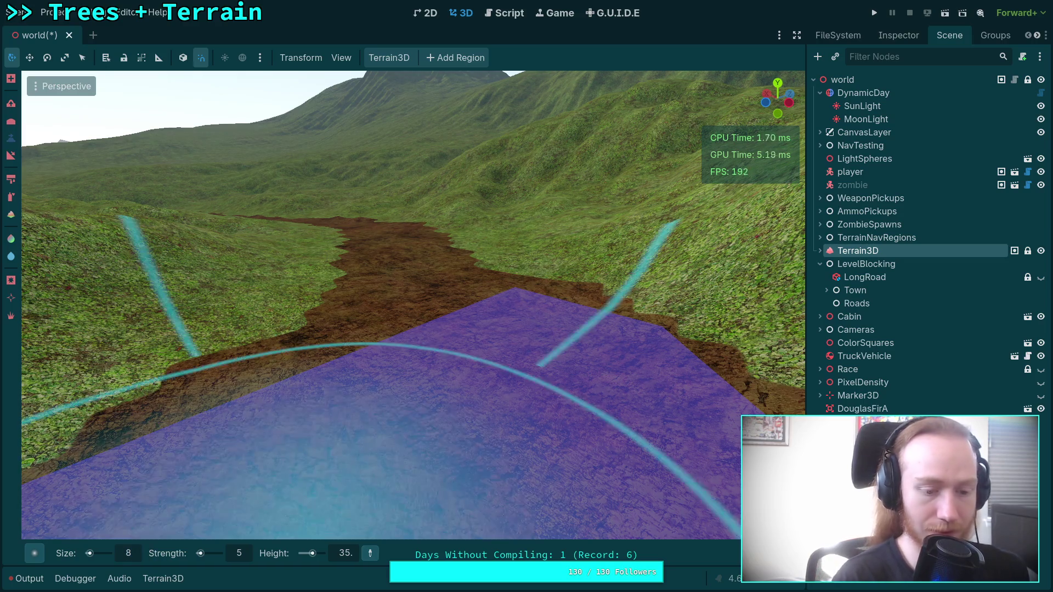
Fly forward to the pond area and set the target height to 34.5
{"action": "key", "text": "w"}
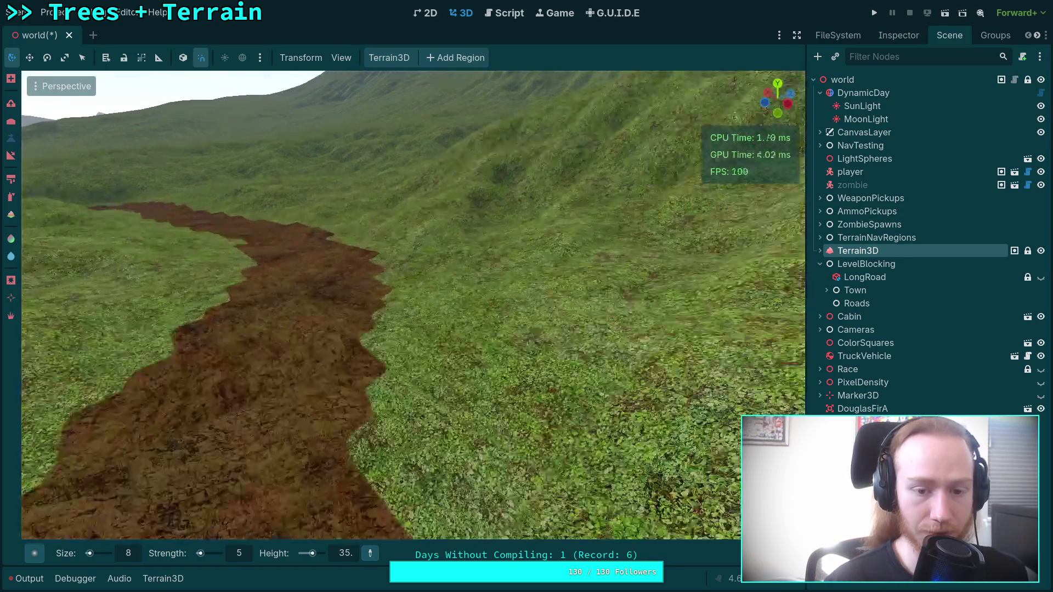
{"action": "scroll", "coordinate": [386, 356], "scroll_direction": "up", "scroll_amount": 2}
{"action": "key", "text": "w"}
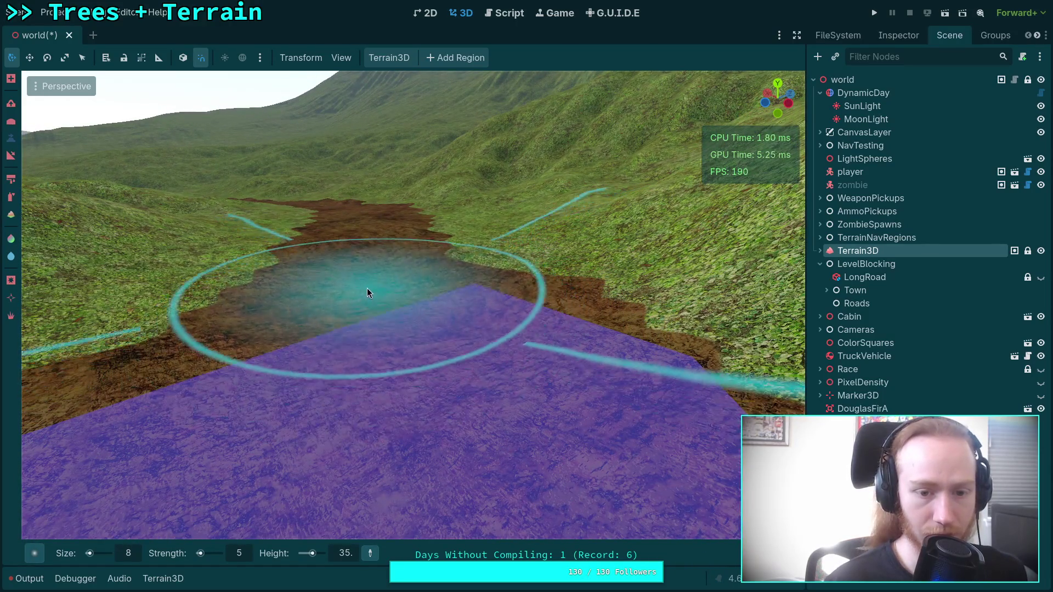
{"action": "key", "text": "w"}
{"action": "key", "text": "w"}
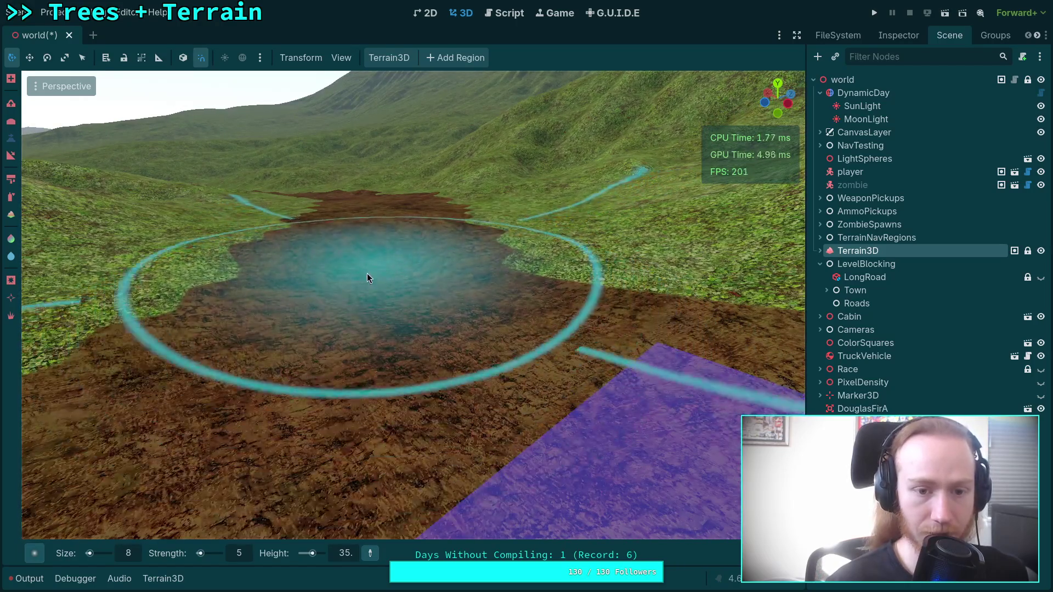
{"action": "key", "text": "w"}
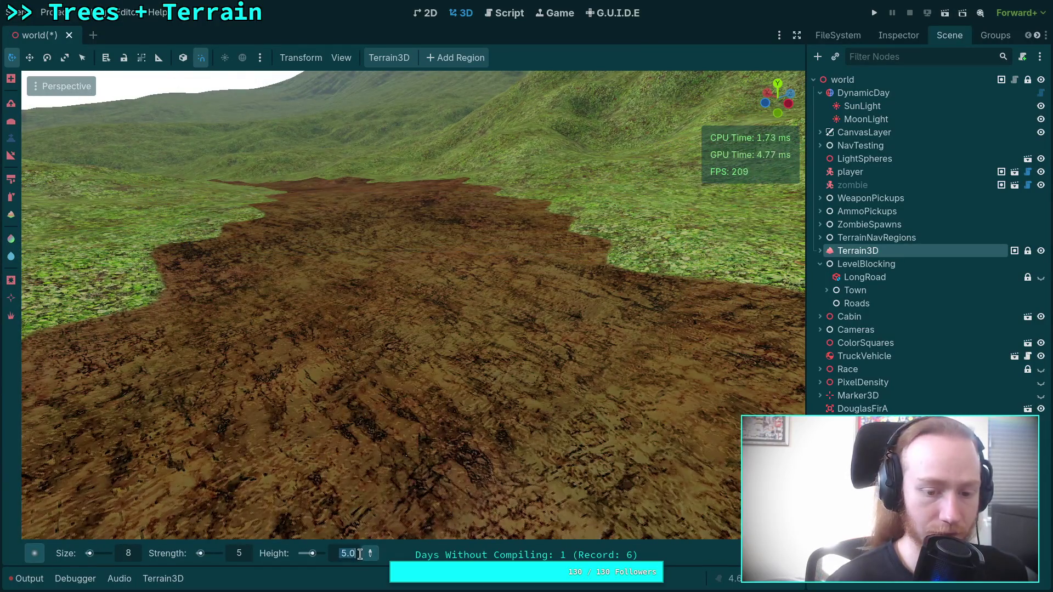
{"action": "key", "text": "BackSpace"}
{"action": "type", "text": "34"}
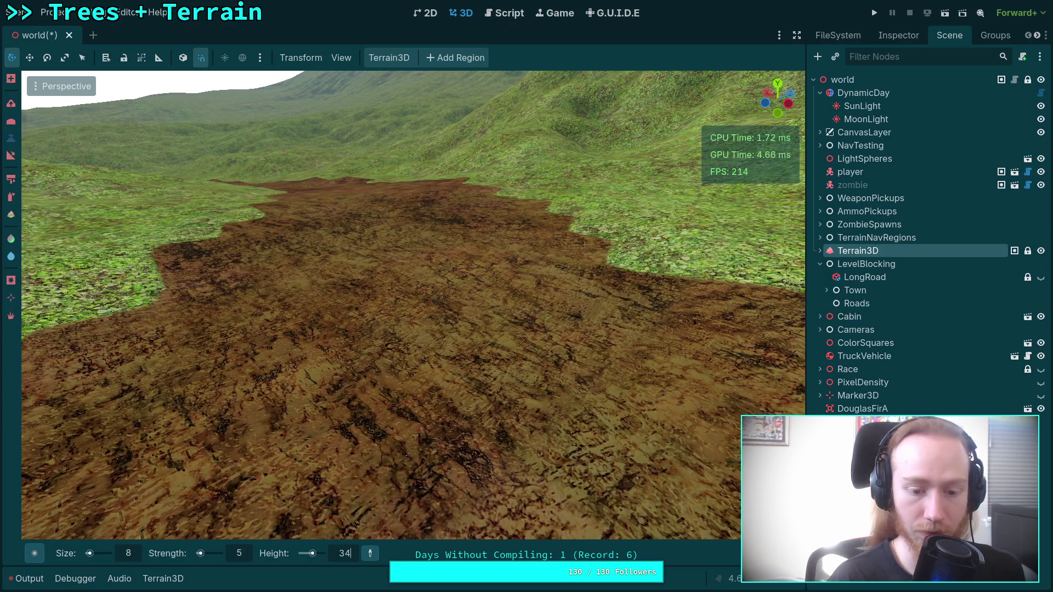
{"action": "type", "text": "."}
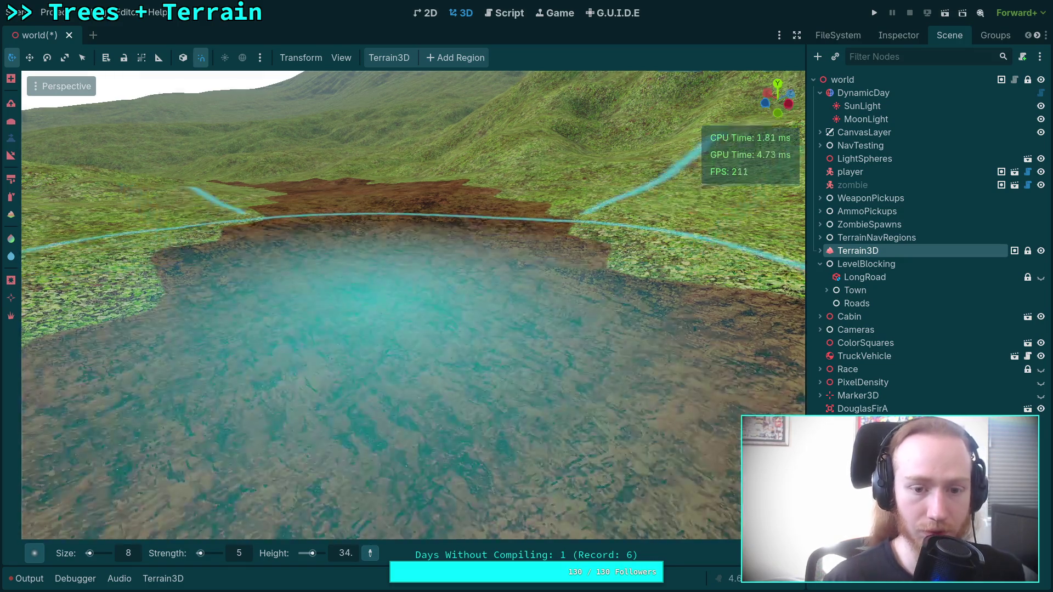
{"action": "key", "text": "Return"}
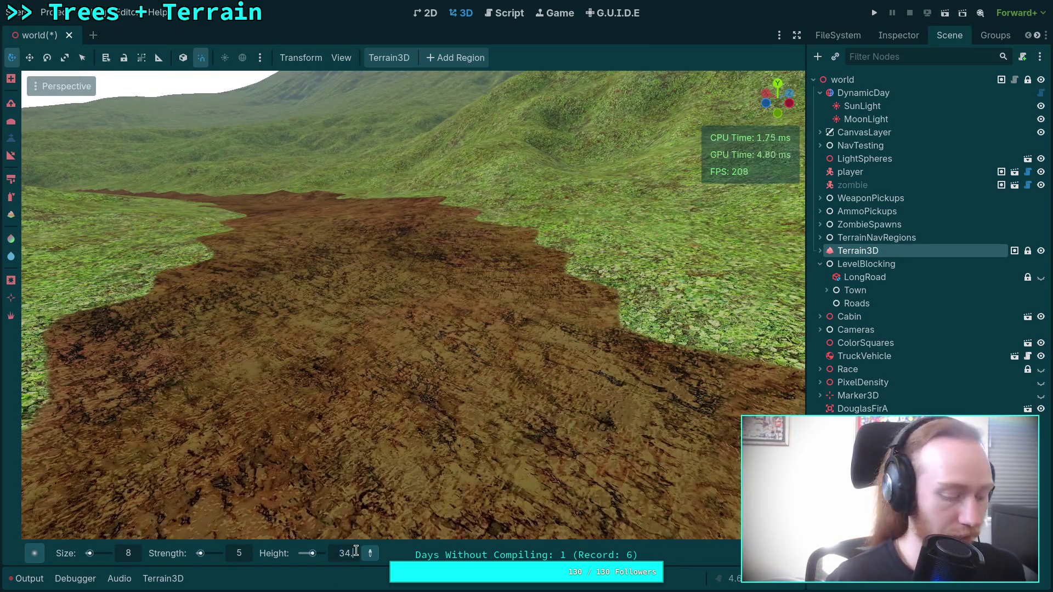
{"action": "key", "text": "Return"}
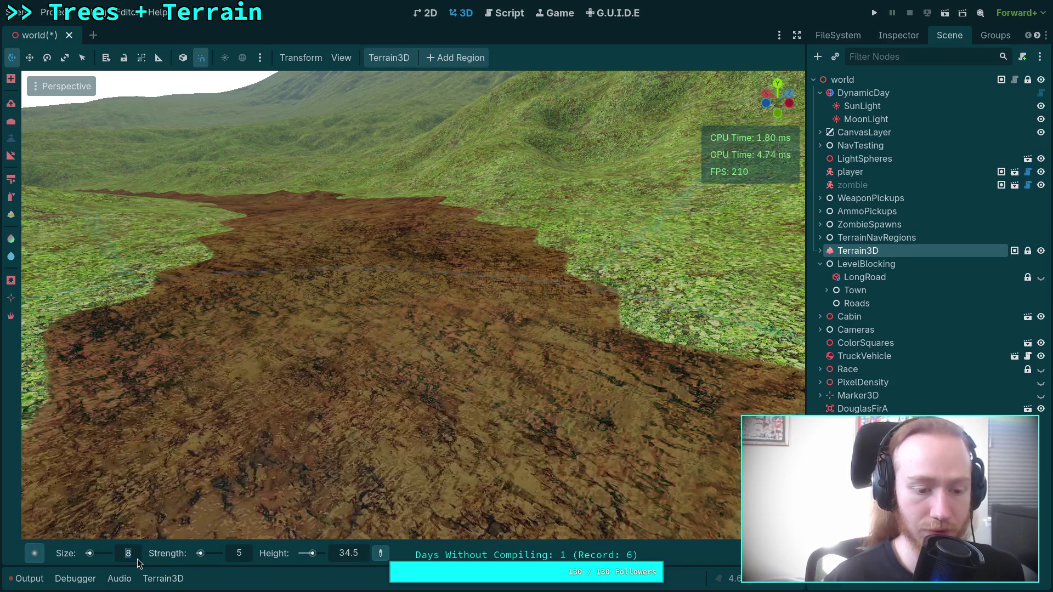
Set the brush size to 5 and flatten a patch of the channel floor
{"action": "type", "text": "5"}
{"action": "key", "text": "Return"}
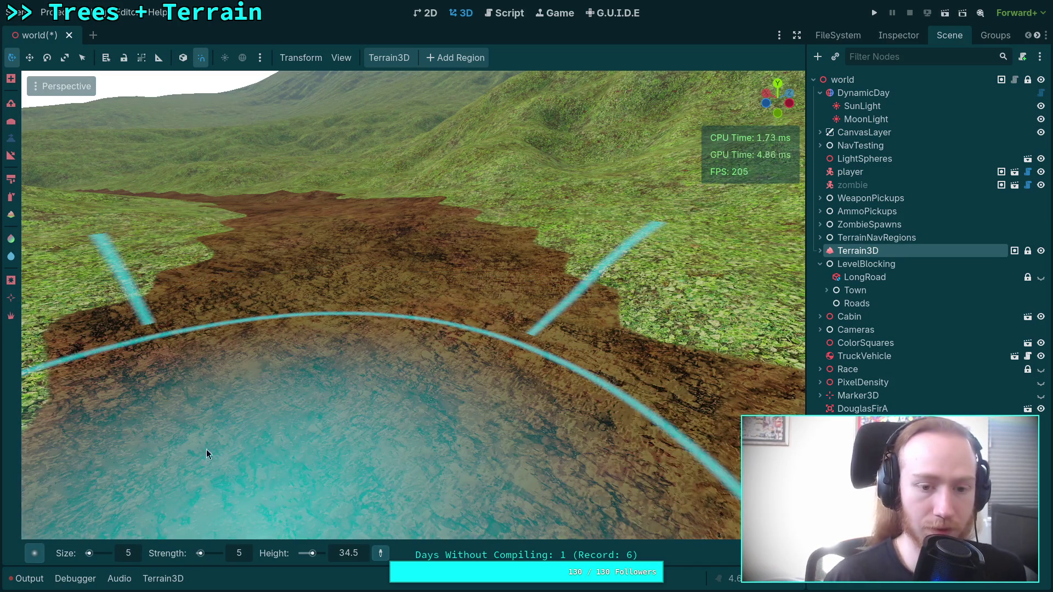
{"action": "left_click_drag", "start_coordinate": [374, 290], "coordinate": [376, 305]}
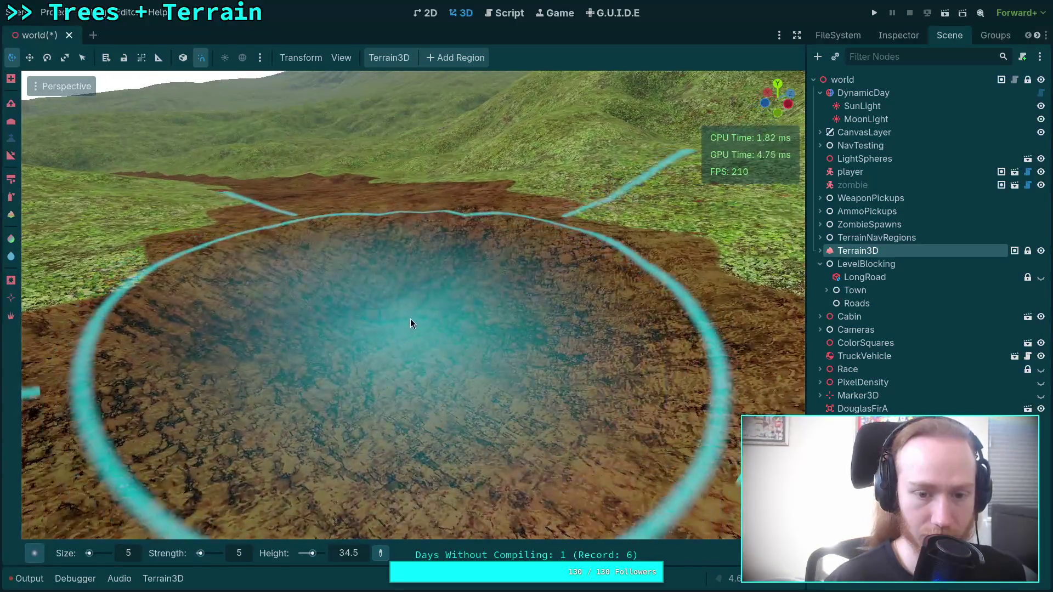
Zoom in over the crater and fill it back up to road level
{"action": "scroll", "coordinate": [397, 266], "scroll_direction": "up", "scroll_amount": 5}
{"action": "scroll", "coordinate": [432, 327], "scroll_direction": "up", "scroll_amount": 2}
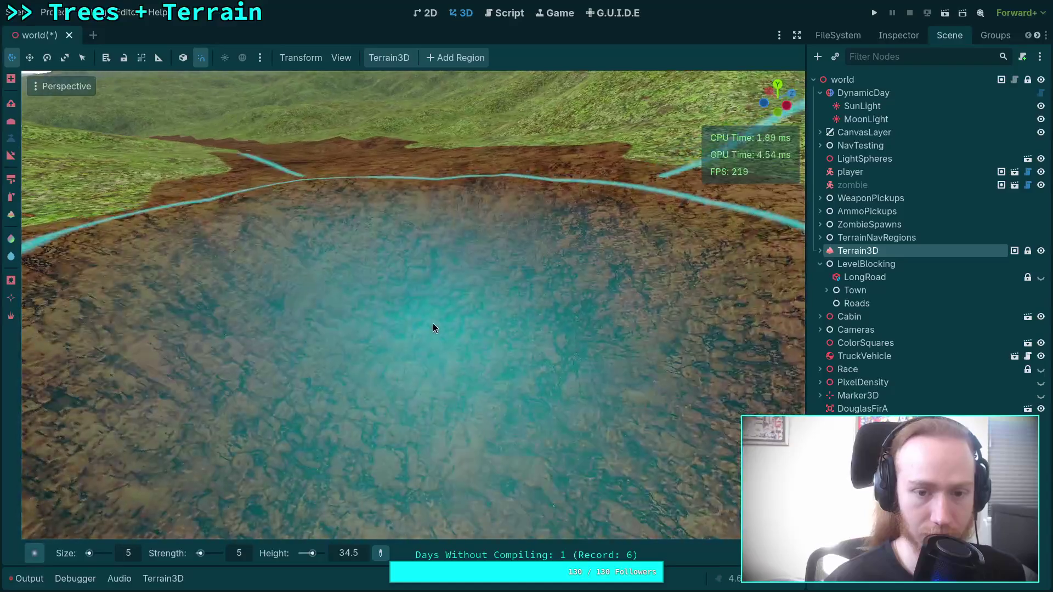
{"action": "scroll", "coordinate": [405, 255], "scroll_direction": "up", "scroll_amount": 3}
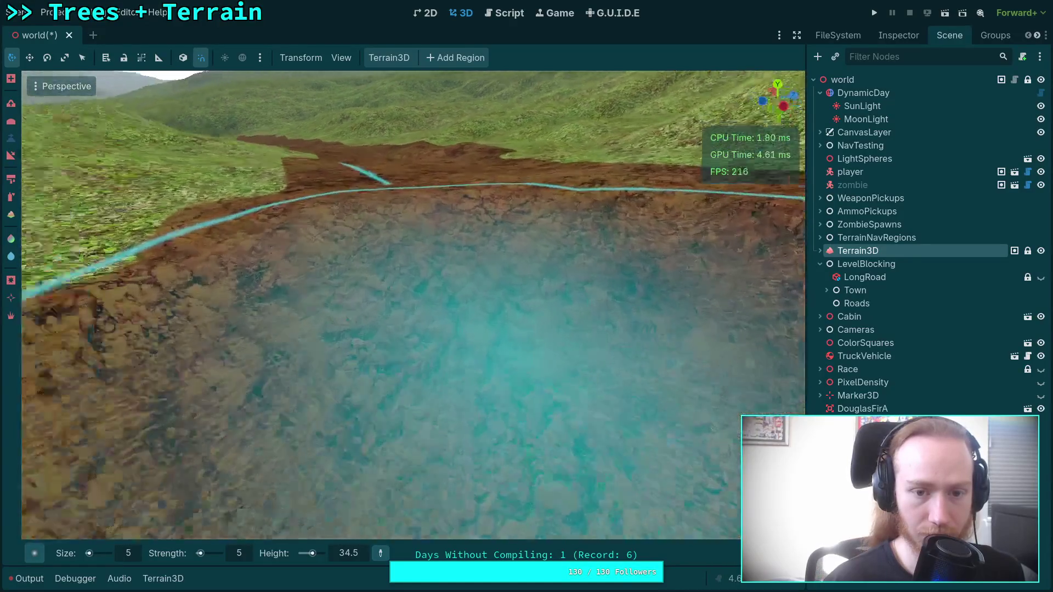
{"action": "scroll", "coordinate": [416, 310], "scroll_direction": "down", "scroll_amount": 3}
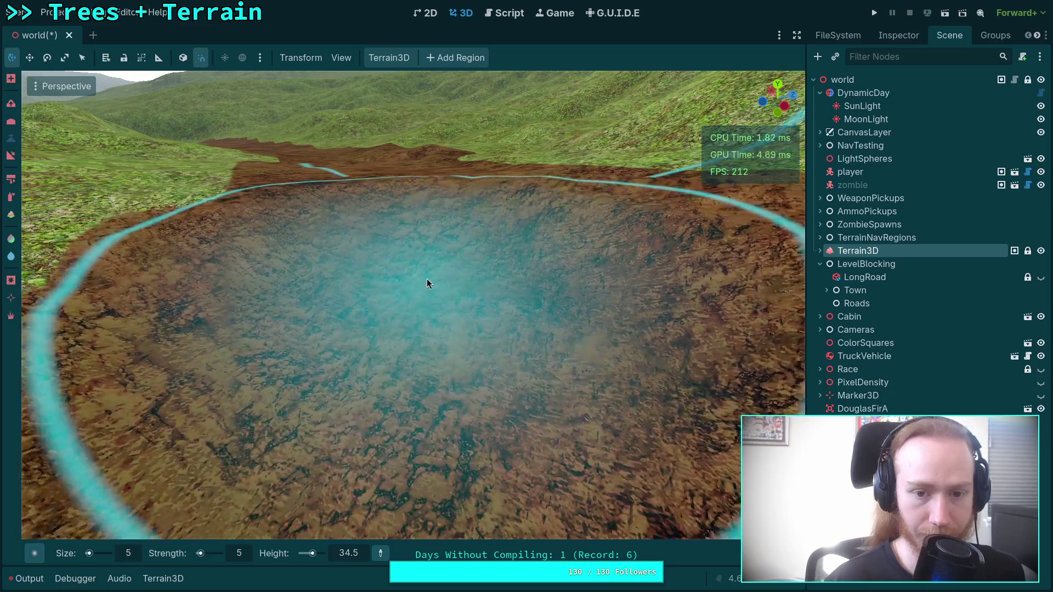
{"action": "scroll", "coordinate": [422, 258], "scroll_direction": "up", "scroll_amount": 5}
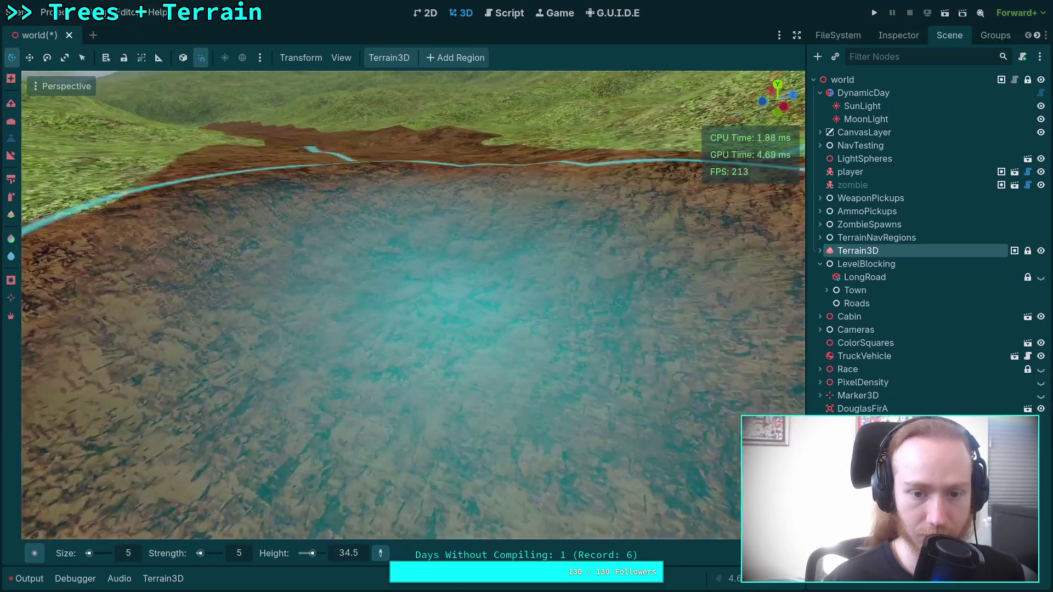
{"action": "scroll", "coordinate": [426, 261], "scroll_direction": "down", "scroll_amount": 3}
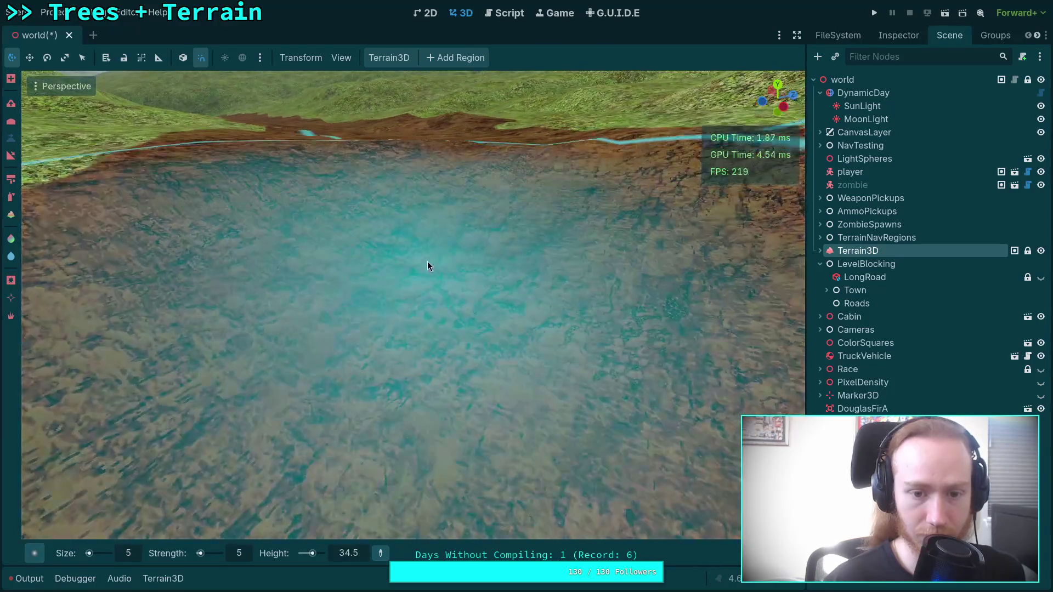
{"action": "scroll", "coordinate": [423, 226], "scroll_direction": "up", "scroll_amount": 5}
{"action": "scroll", "coordinate": [404, 238], "scroll_direction": "down", "scroll_amount": 5}
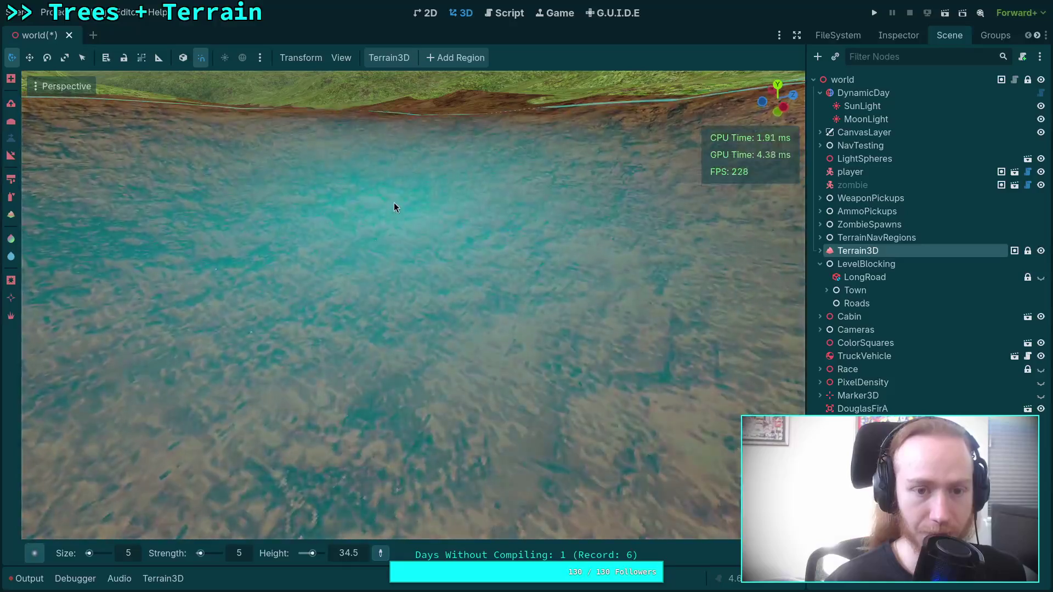
{"action": "scroll", "coordinate": [390, 274], "scroll_direction": "down", "scroll_amount": 3}
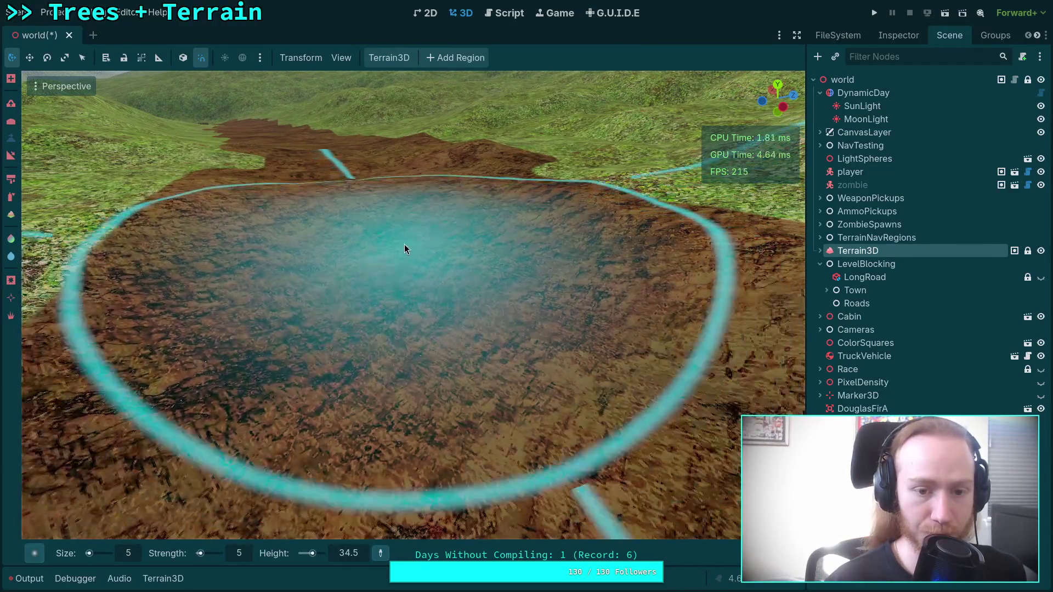
{"action": "scroll", "coordinate": [387, 227], "scroll_direction": "up", "scroll_amount": 4}
{"action": "scroll", "coordinate": [387, 227], "scroll_direction": "down", "scroll_amount": 3}
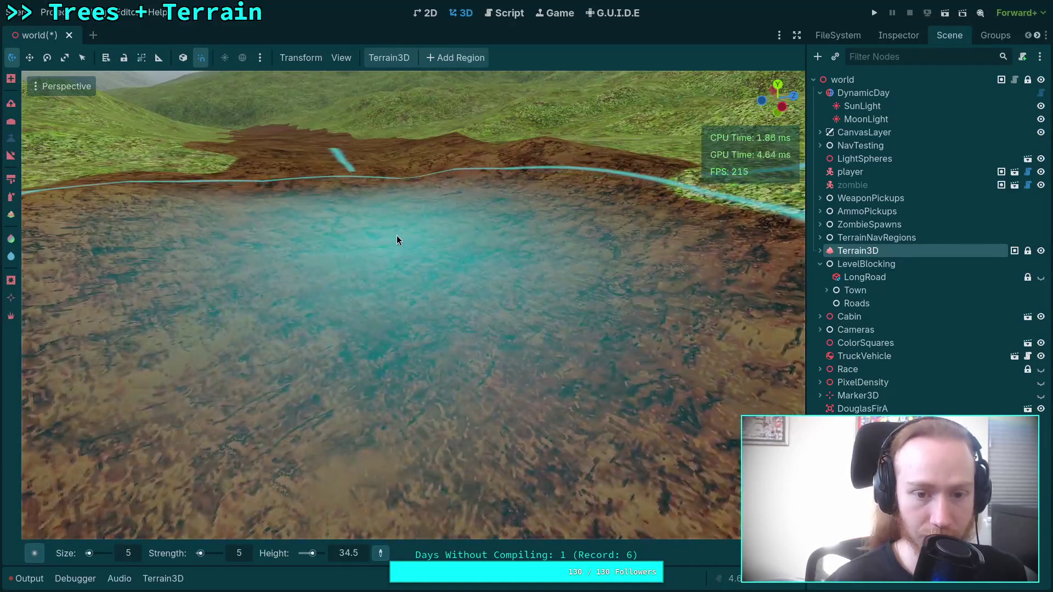
{"action": "scroll", "coordinate": [396, 248], "scroll_direction": "up", "scroll_amount": 2}
{"action": "scroll", "coordinate": [393, 220], "scroll_direction": "up", "scroll_amount": 3}
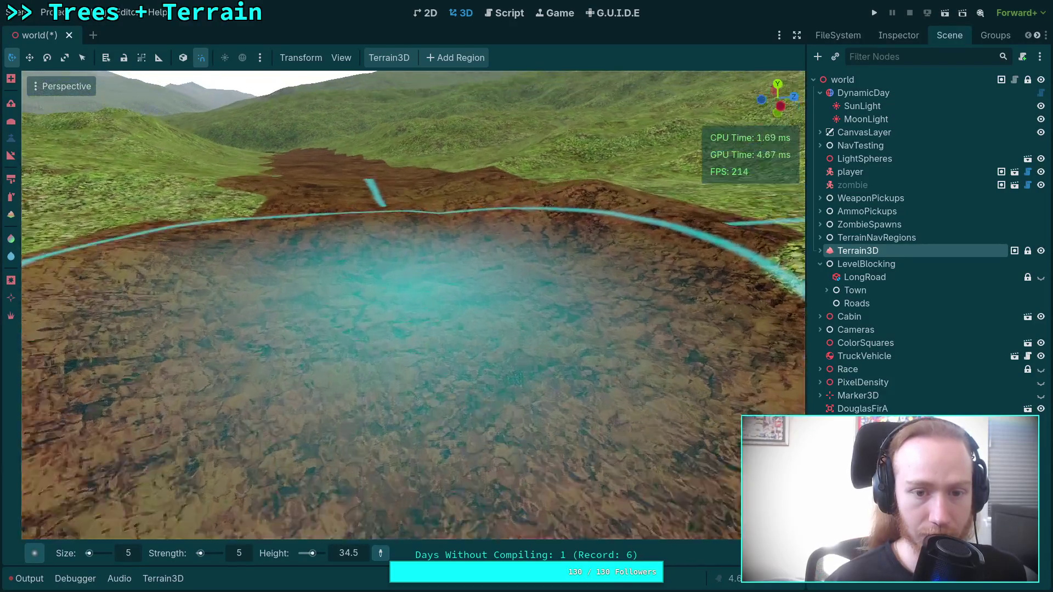
{"action": "scroll", "coordinate": [417, 274], "scroll_direction": "down", "scroll_amount": 3}
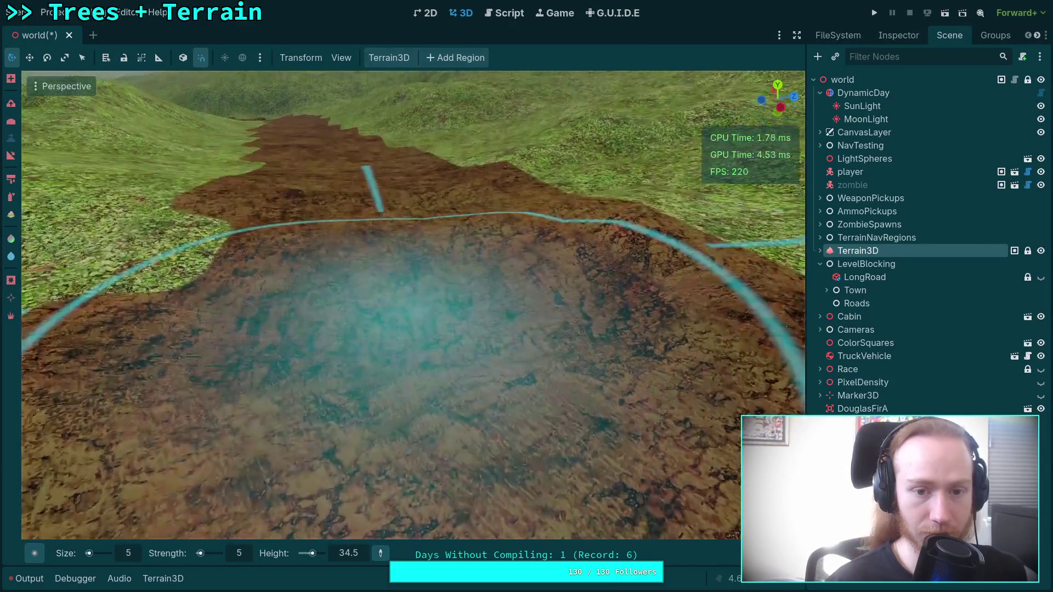
{"action": "scroll", "coordinate": [429, 315], "scroll_direction": "up", "scroll_amount": 4}
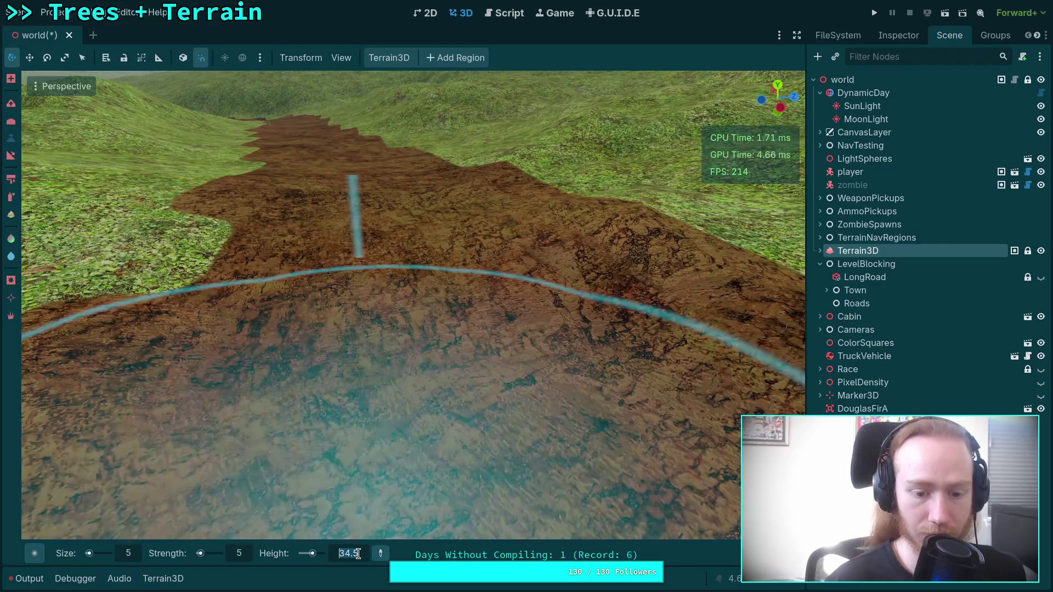
{"action": "scroll", "coordinate": [374, 319], "scroll_direction": "down", "scroll_amount": 2}
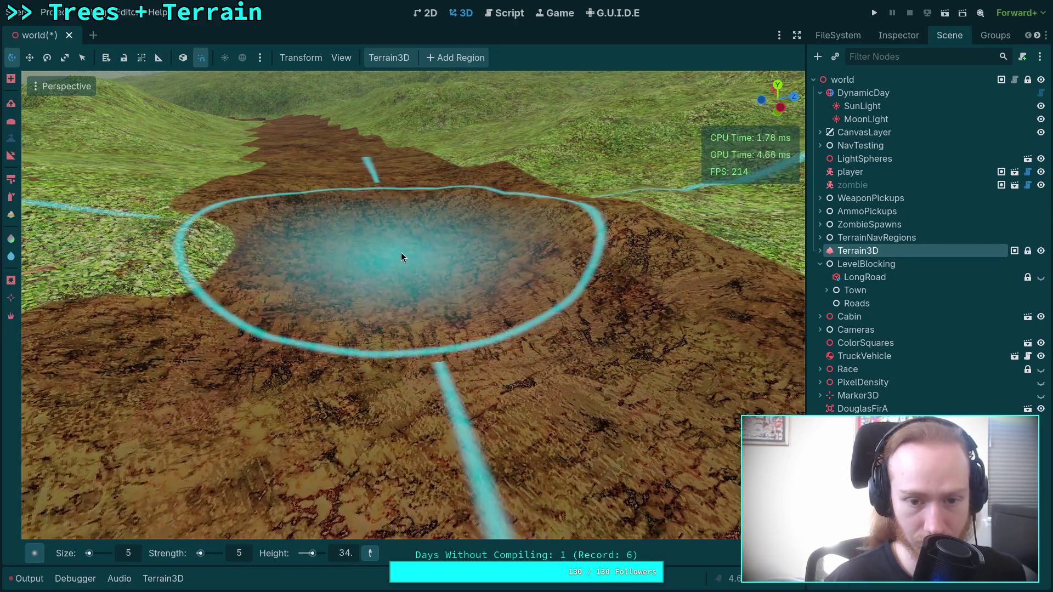
{"action": "scroll", "coordinate": [382, 245], "scroll_direction": "up", "scroll_amount": 2}
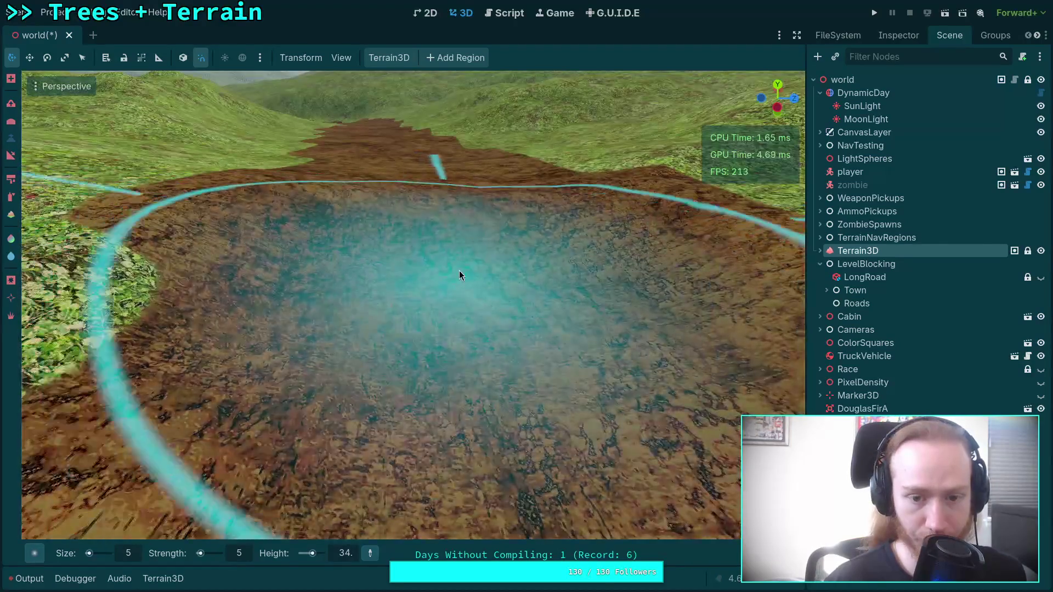
{"action": "scroll", "coordinate": [459, 271], "scroll_direction": "down", "scroll_amount": 2}
{"action": "scroll", "coordinate": [447, 239], "scroll_direction": "up", "scroll_amount": 3}
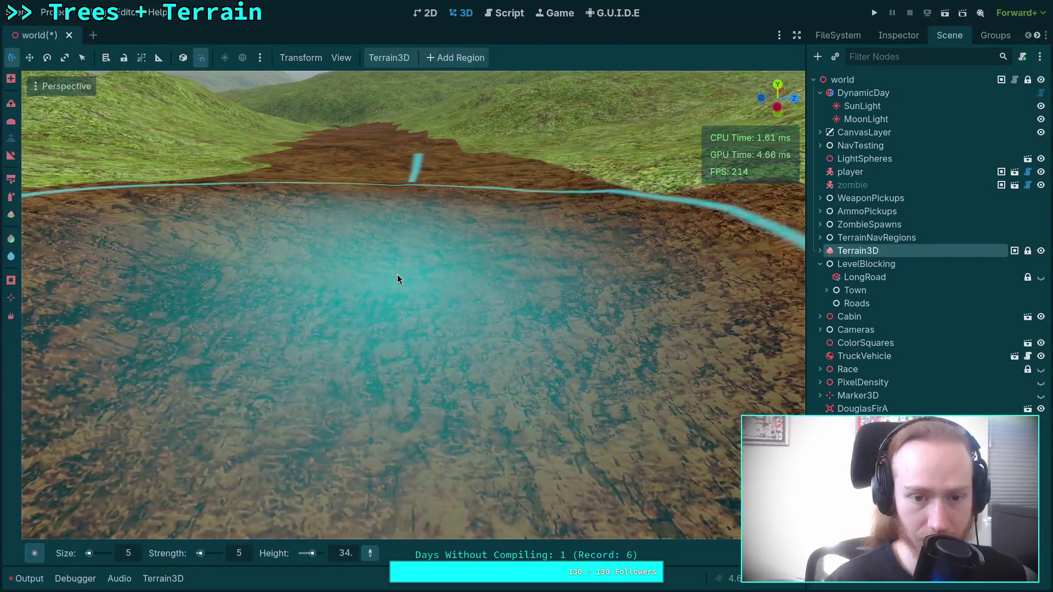
{"action": "scroll", "coordinate": [394, 277], "scroll_direction": "down", "scroll_amount": 3}
{"action": "scroll", "coordinate": [394, 227], "scroll_direction": "up", "scroll_amount": 3}
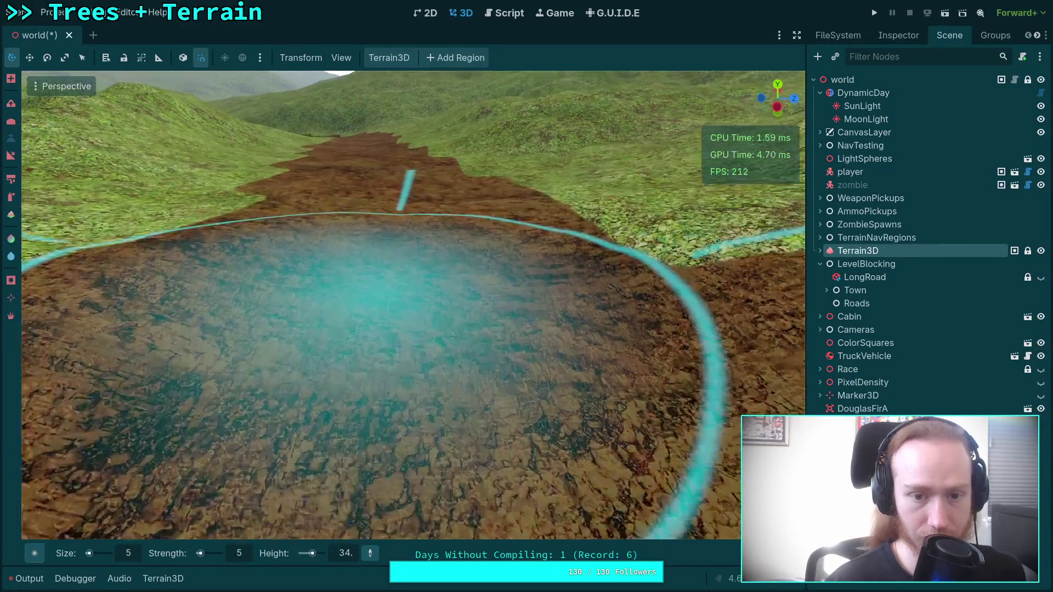
{"action": "scroll", "coordinate": [393, 269], "scroll_direction": "down", "scroll_amount": 2}
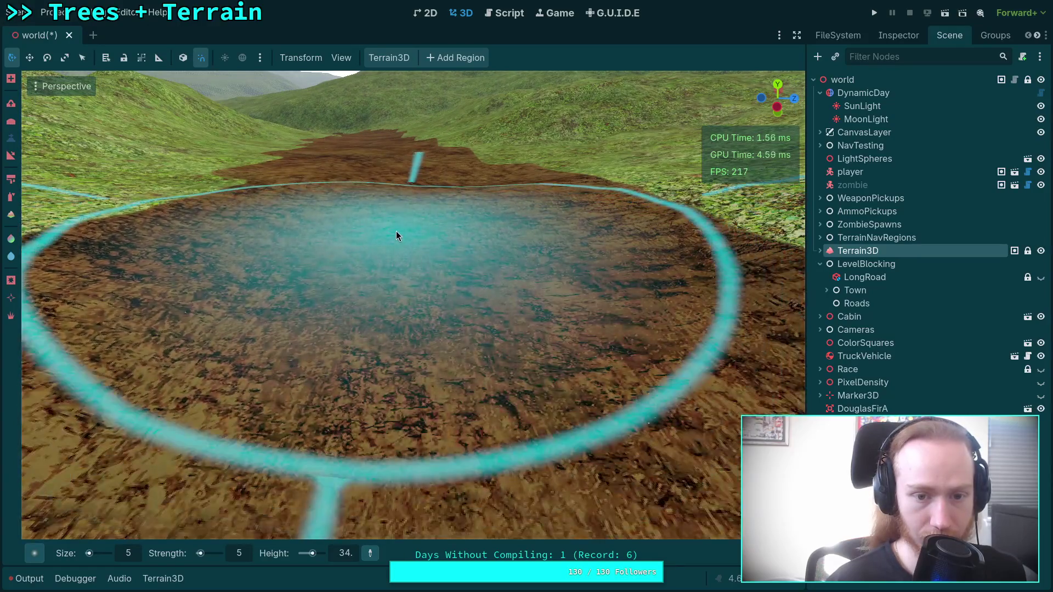
{"action": "left_click", "coordinate": [396, 231]}
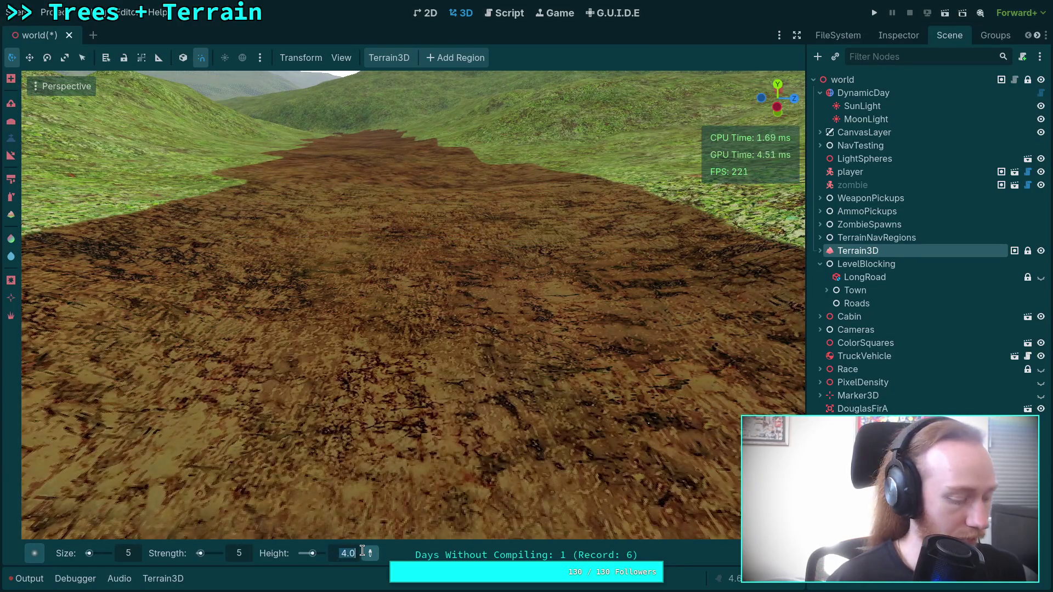
Edit the Height field to a new flatten target ending in .5
{"action": "key", "text": "BackSpace"}
{"action": "type", "text": ".5"}
{"action": "key", "text": "Return"}
Flatten the dirt channel floor at a target height of 33.5
{"action": "left_click", "coordinate": [340, 552]}
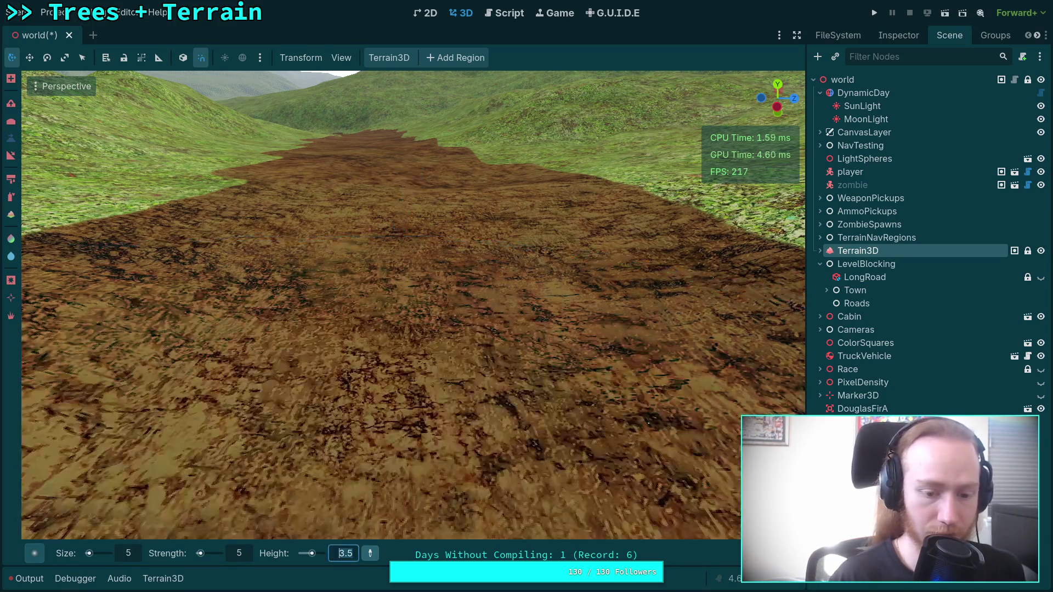
{"action": "type", "text": "3"}
{"action": "key", "text": "Return"}
{"action": "left_click", "coordinate": [409, 232]}
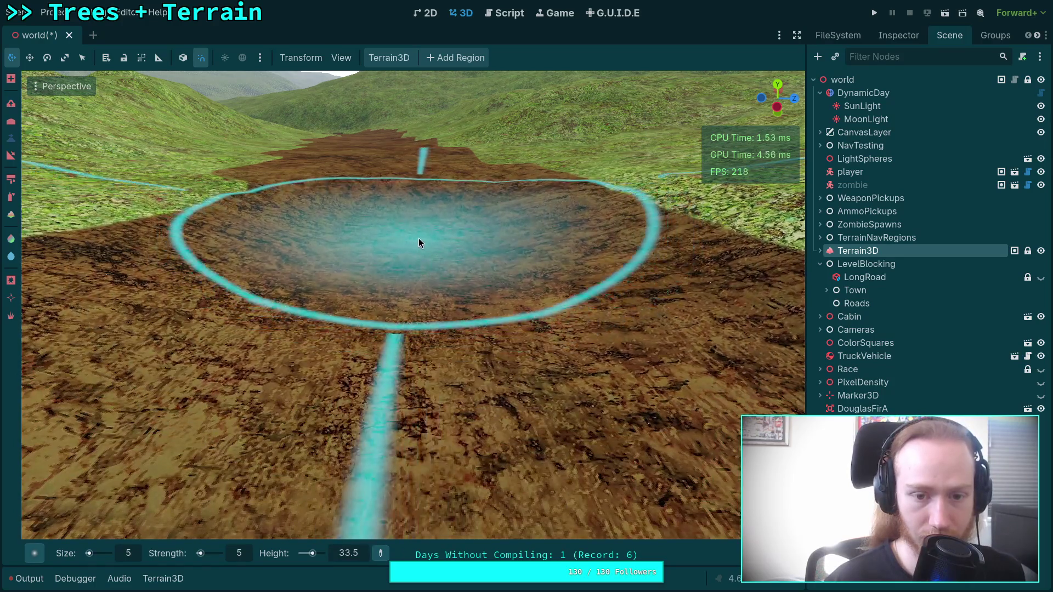
{"action": "scroll", "coordinate": [423, 240], "scroll_direction": "up", "scroll_amount": 3}
{"action": "scroll", "coordinate": [446, 233], "scroll_direction": "down", "scroll_amount": 4}
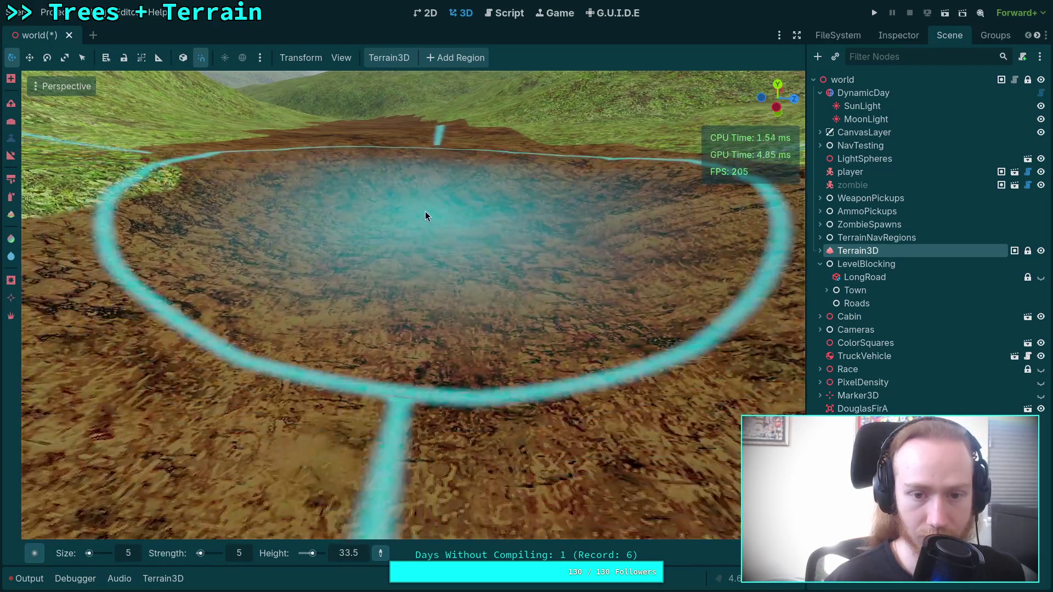
{"action": "scroll", "coordinate": [426, 212], "scroll_direction": "up", "scroll_amount": 5}
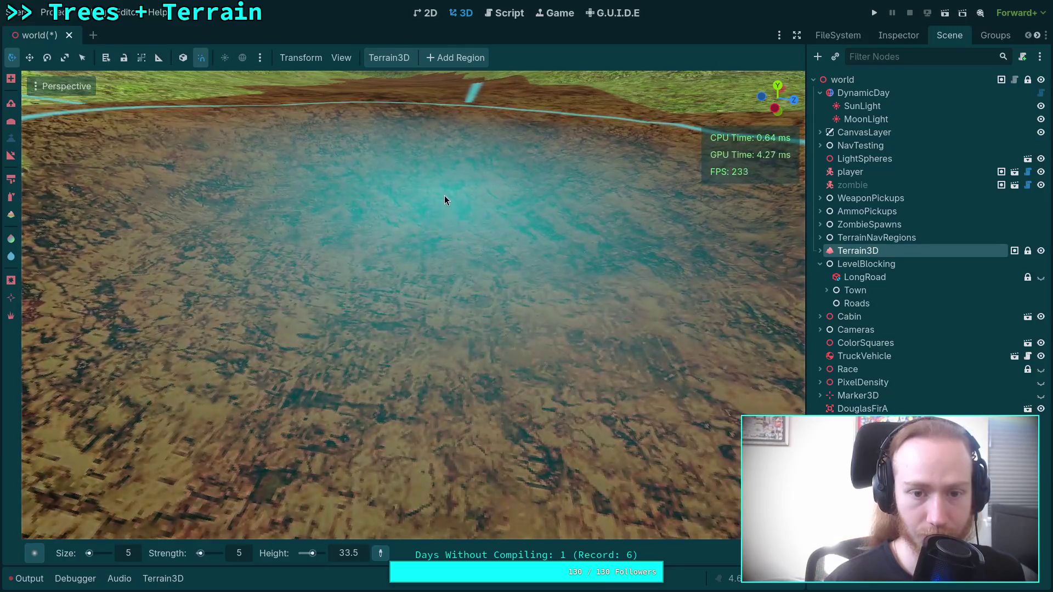
{"action": "scroll", "coordinate": [439, 186], "scroll_direction": "down", "scroll_amount": 3}
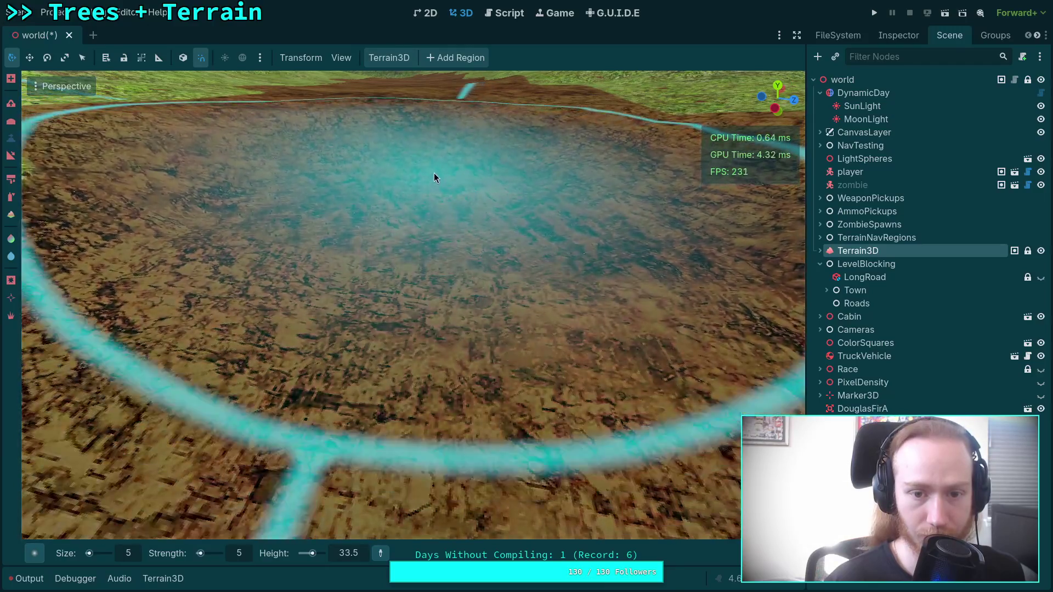
{"action": "scroll", "coordinate": [430, 219], "scroll_direction": "up", "scroll_amount": 4}
{"action": "scroll", "coordinate": [424, 247], "scroll_direction": "down", "scroll_amount": 2}
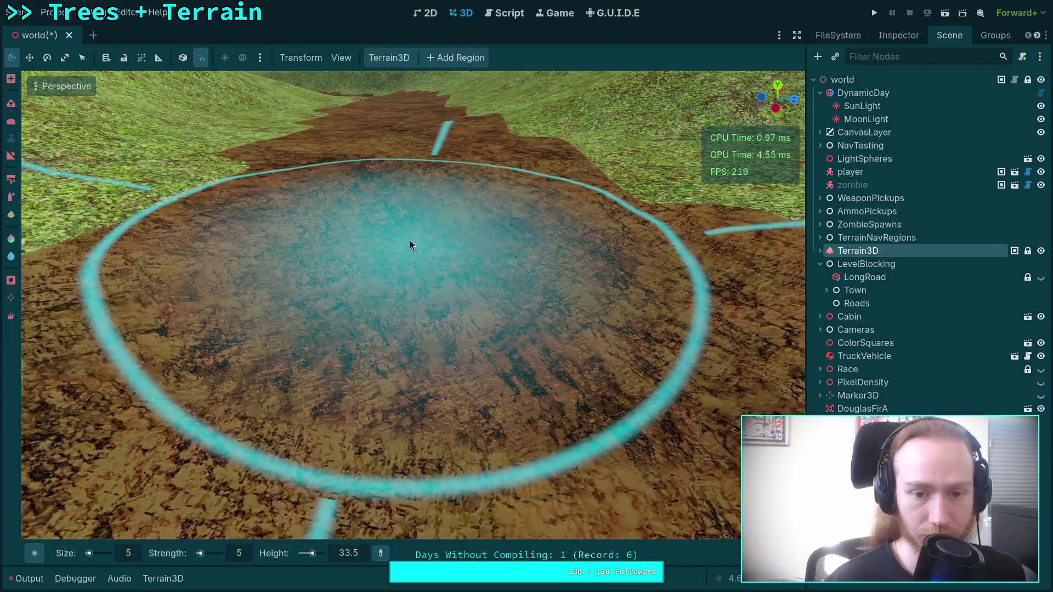
{"action": "scroll", "coordinate": [408, 218], "scroll_direction": "up", "scroll_amount": 3}
{"action": "scroll", "coordinate": [493, 285], "scroll_direction": "down", "scroll_amount": 4}
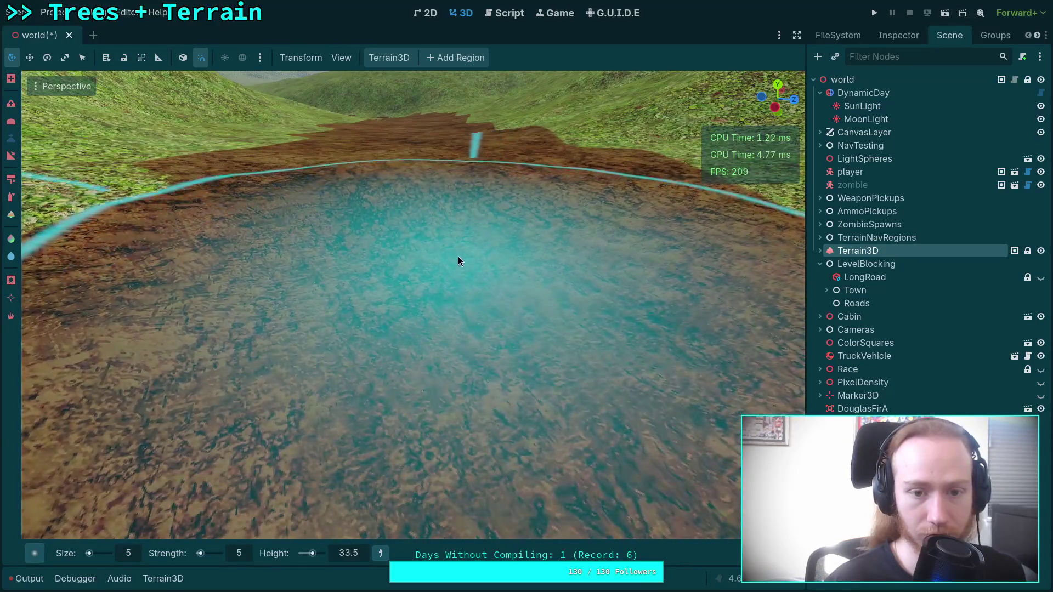
{"action": "scroll", "coordinate": [428, 210], "scroll_direction": "up", "scroll_amount": 3}
{"action": "scroll", "coordinate": [447, 293], "scroll_direction": "down", "scroll_amount": 4}
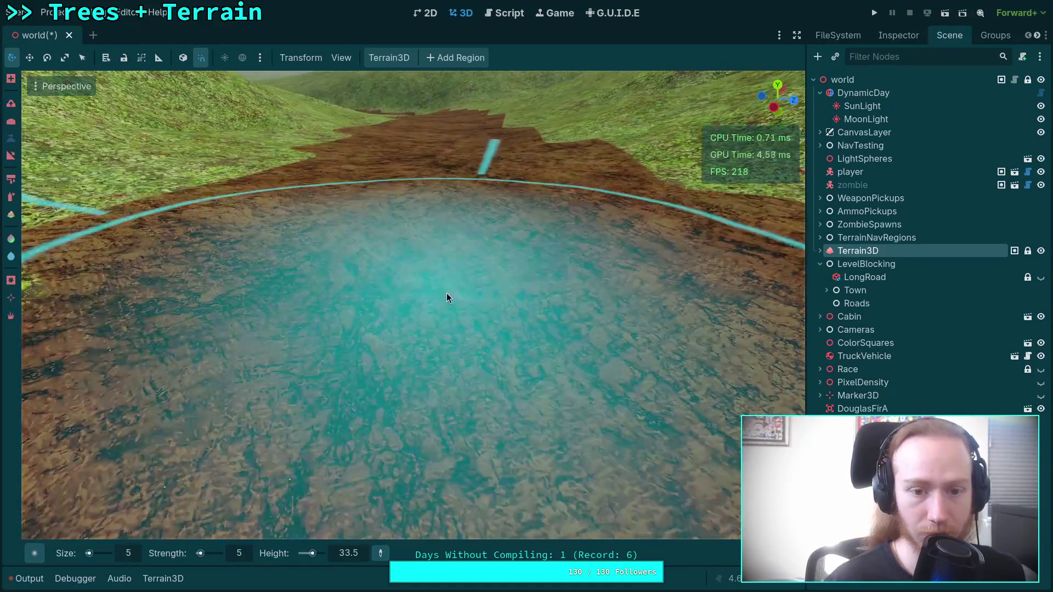
{"action": "scroll", "coordinate": [445, 236], "scroll_direction": "up", "scroll_amount": 5}
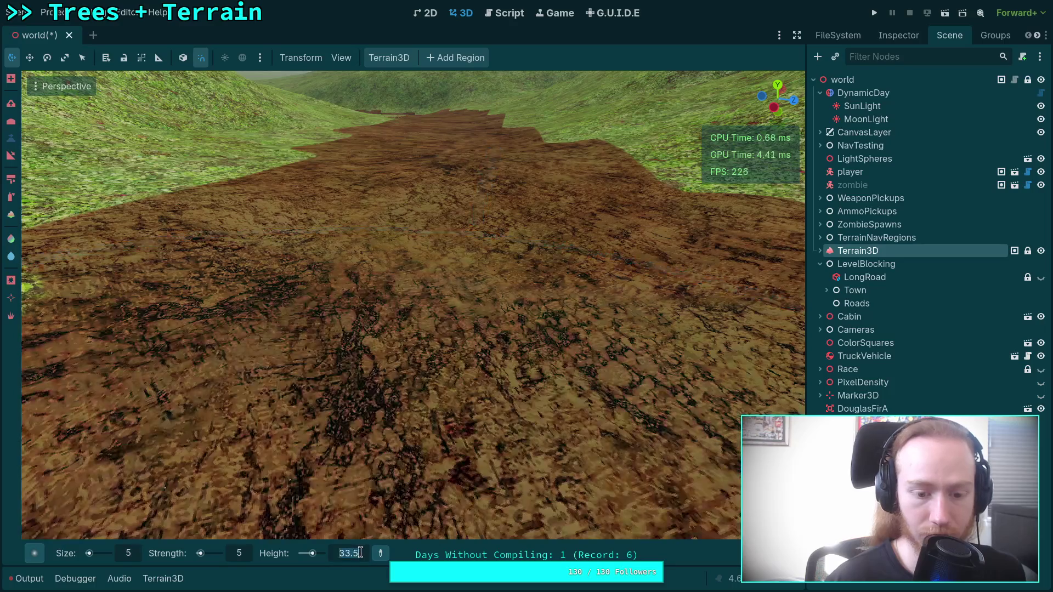
Change the flatten height and sink the channel floor down to 32.5
{"action": "left_click", "coordinate": [360, 554]}
{"action": "key", "text": "BackSpace"}
{"action": "scroll", "coordinate": [443, 222], "scroll_direction": "down", "scroll_amount": 3}
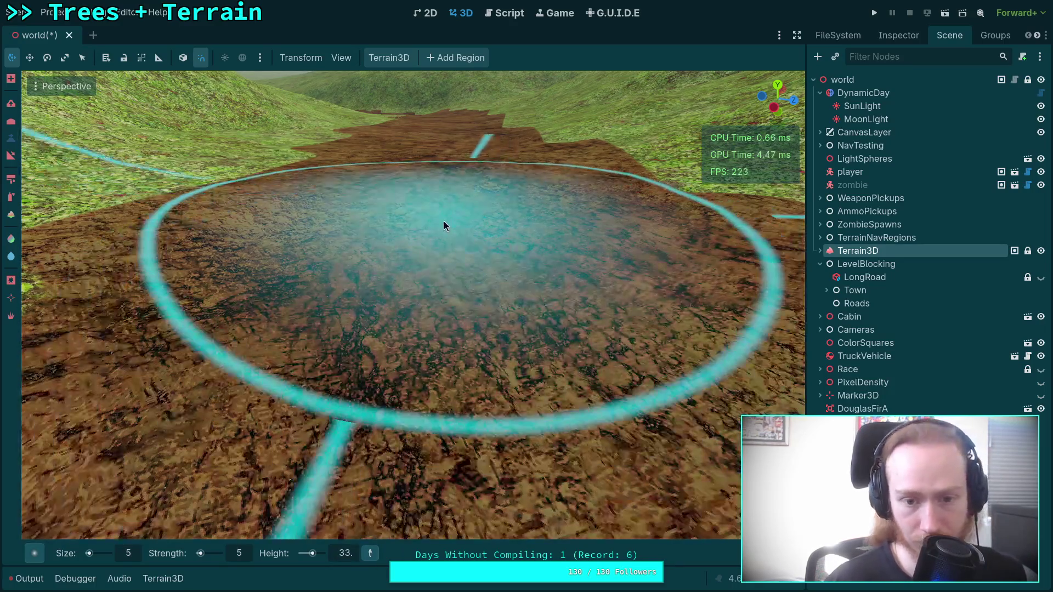
{"action": "scroll", "coordinate": [438, 222], "scroll_direction": "down", "scroll_amount": 1}
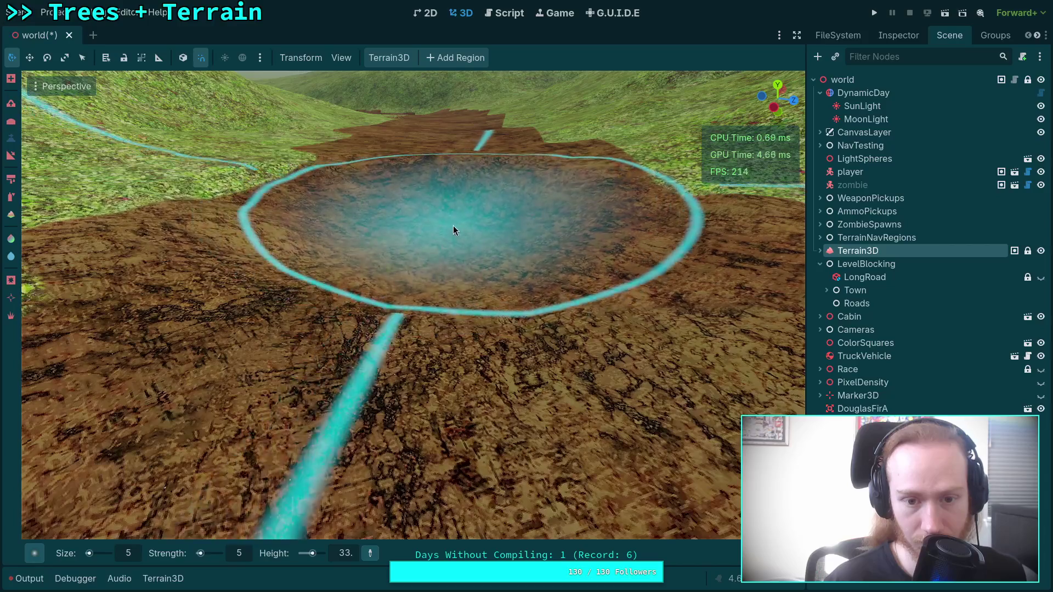
{"action": "scroll", "coordinate": [445, 221], "scroll_direction": "up", "scroll_amount": 4}
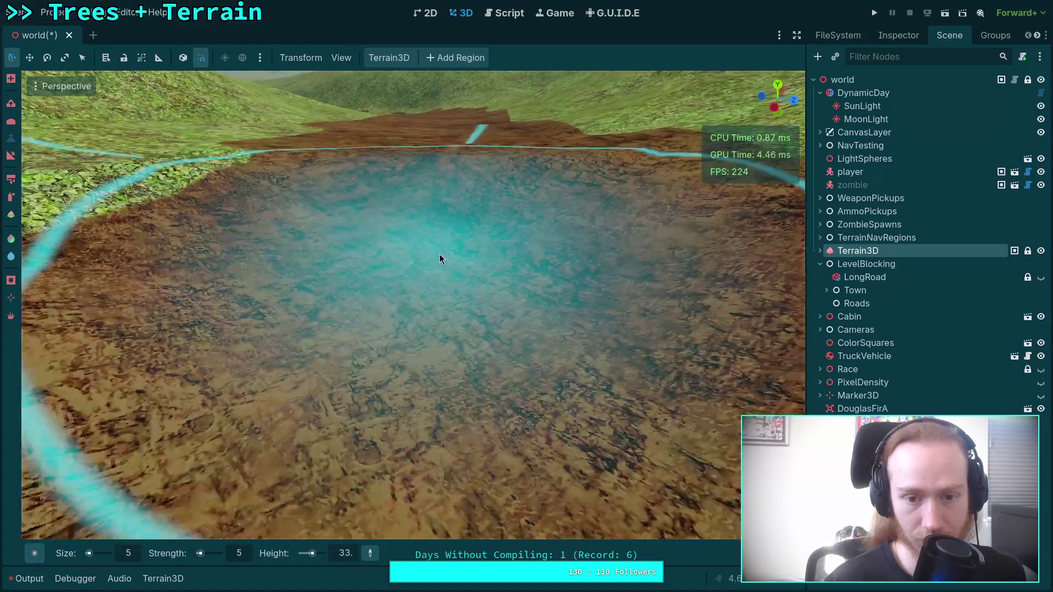
{"action": "scroll", "coordinate": [438, 241], "scroll_direction": "down", "scroll_amount": 3}
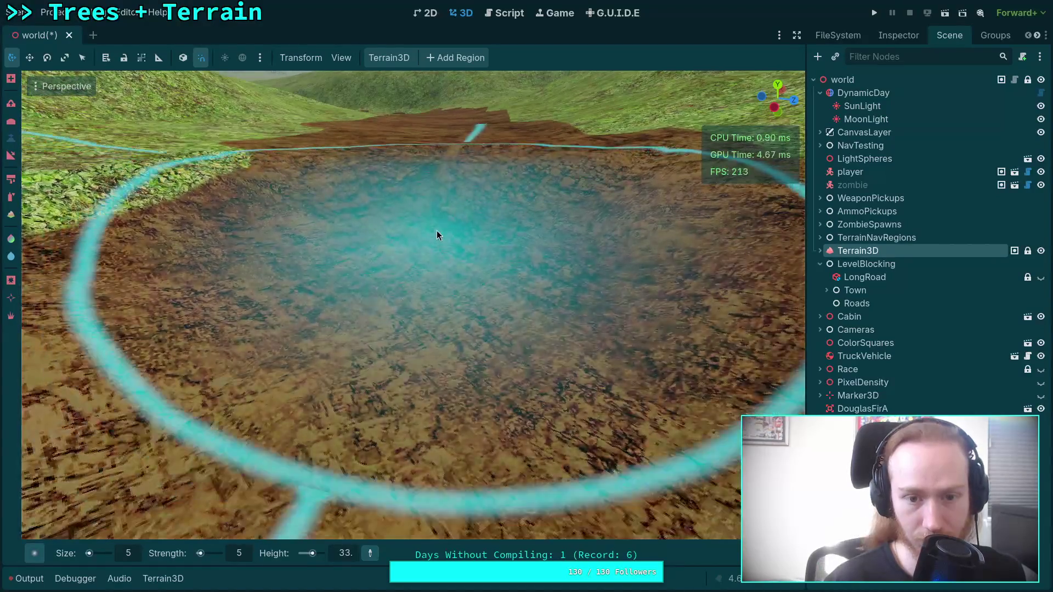
{"action": "scroll", "coordinate": [433, 207], "scroll_direction": "up", "scroll_amount": 5}
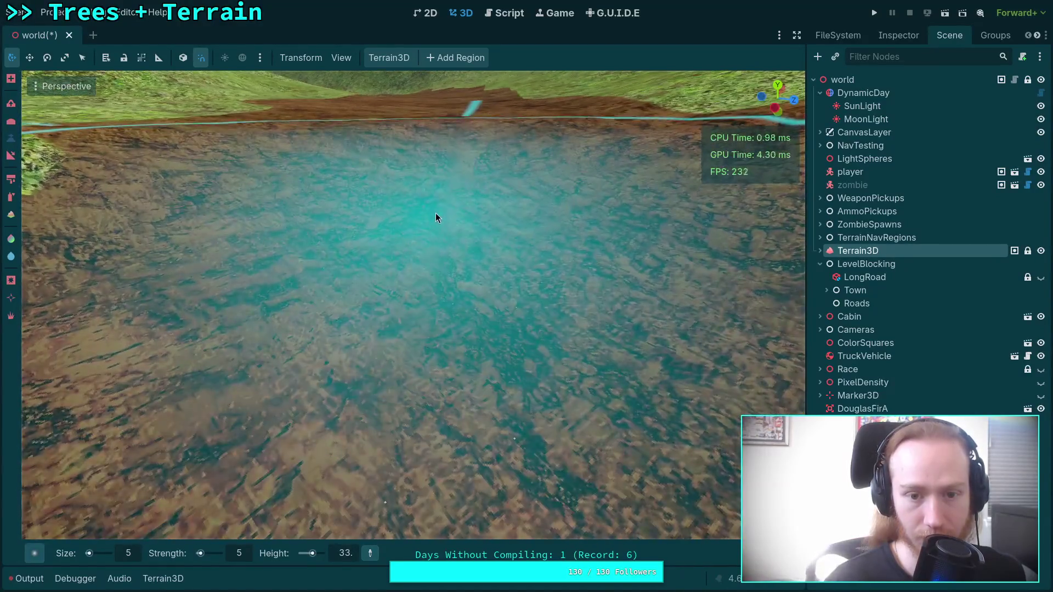
{"action": "scroll", "coordinate": [436, 203], "scroll_direction": "down", "scroll_amount": 3}
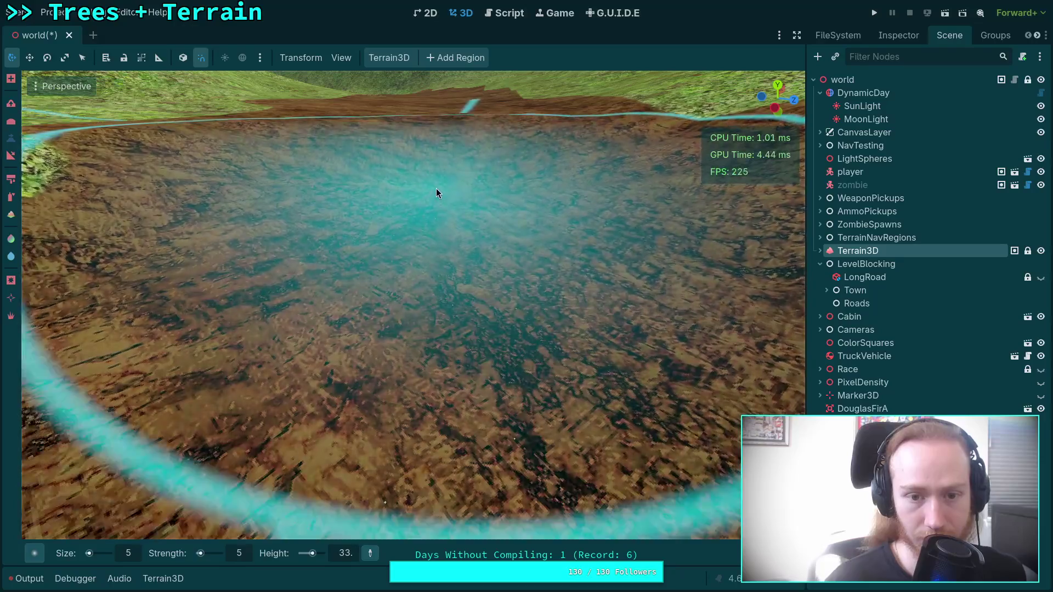
{"action": "scroll", "coordinate": [420, 238], "scroll_direction": "up", "scroll_amount": 3}
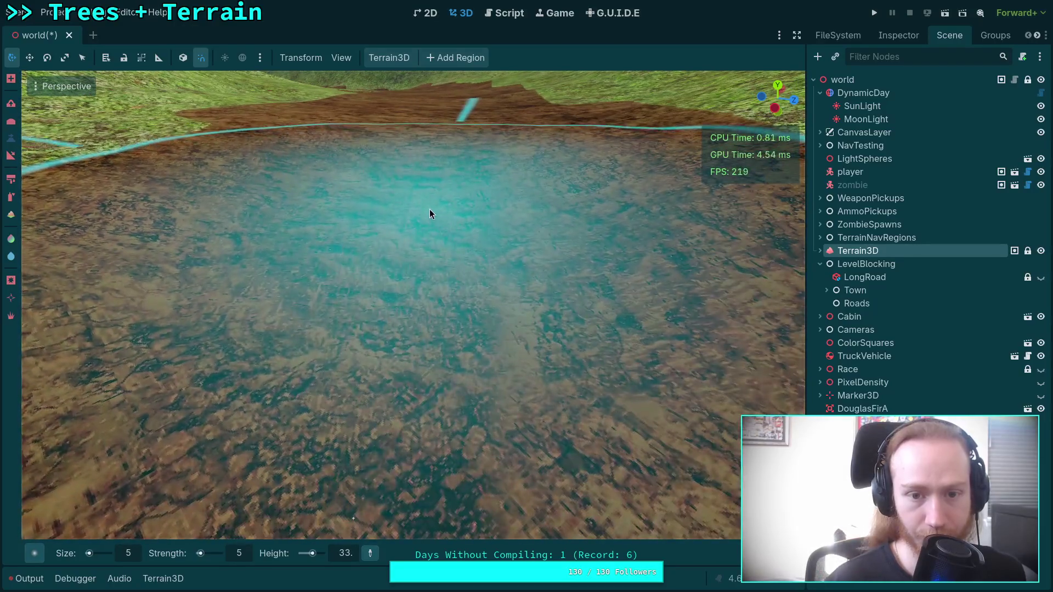
{"action": "scroll", "coordinate": [428, 198], "scroll_direction": "down", "scroll_amount": 3}
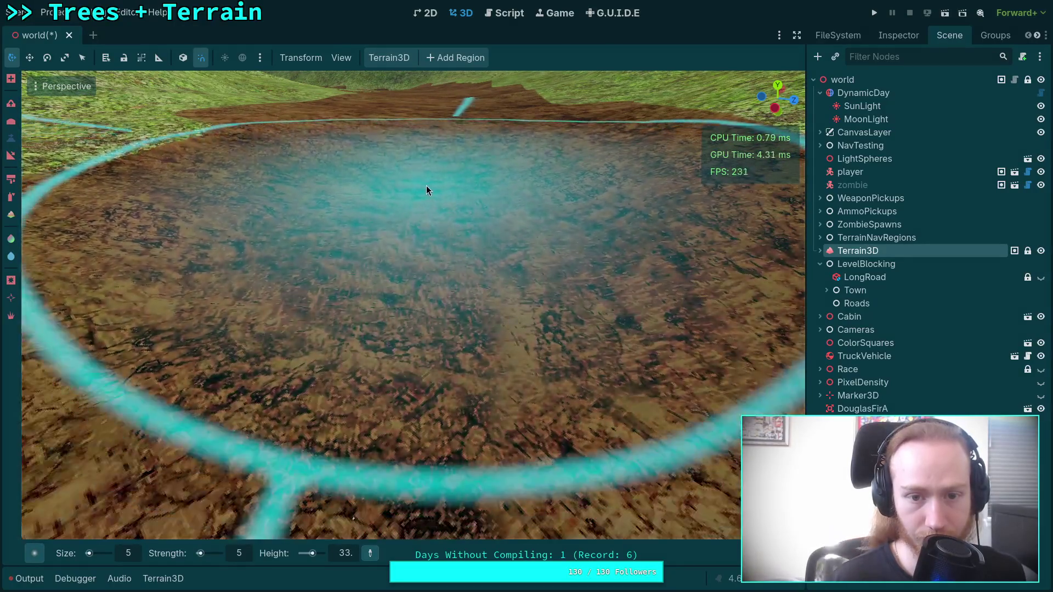
{"action": "scroll", "coordinate": [410, 155], "scroll_direction": "up", "scroll_amount": 3}
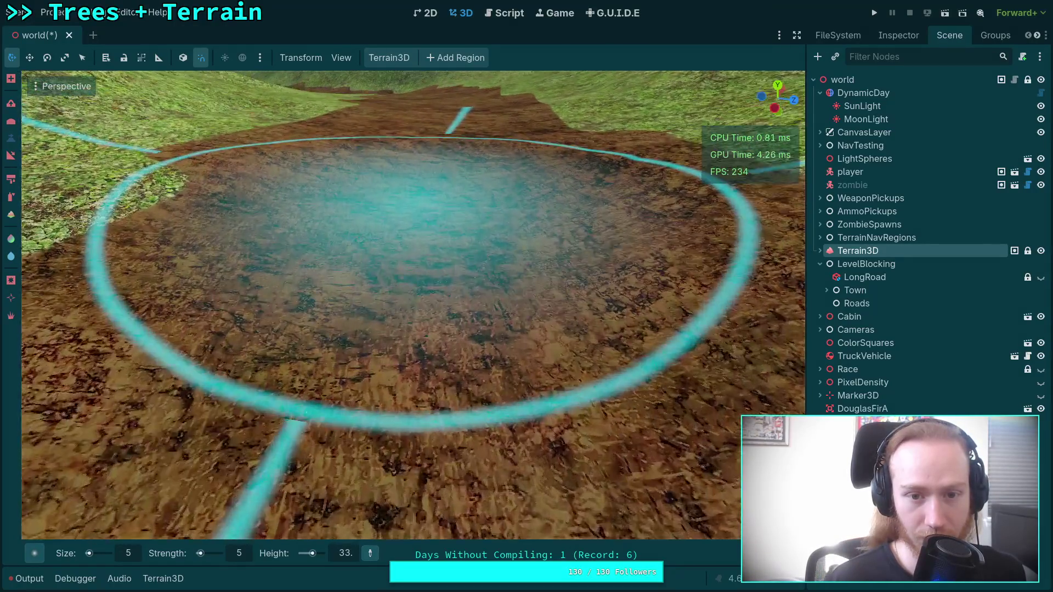
{"action": "scroll", "coordinate": [412, 174], "scroll_direction": "up", "scroll_amount": 5}
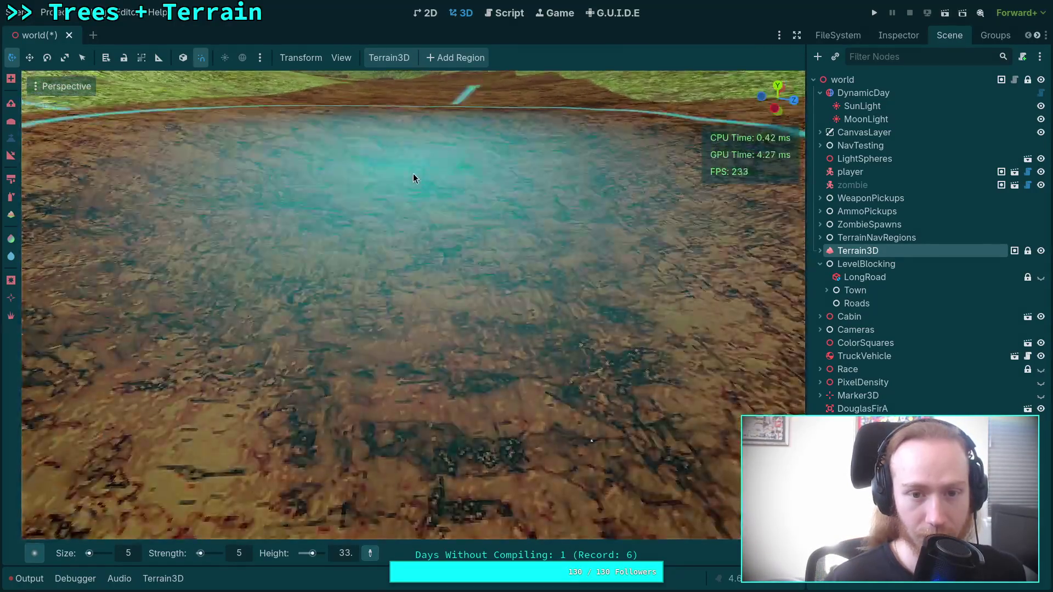
{"action": "left_click", "coordinate": [348, 554]}
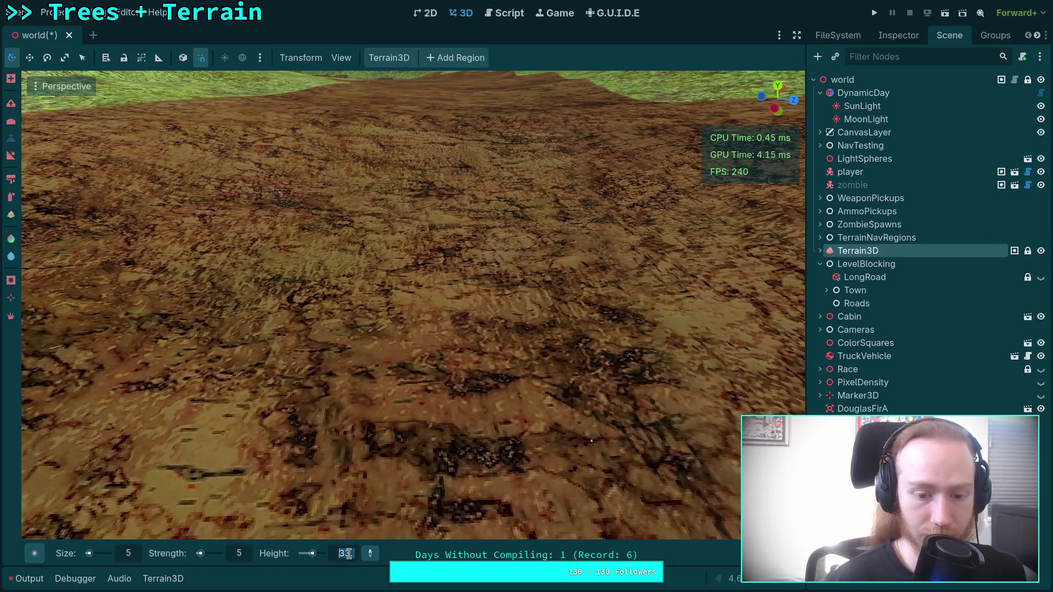
{"action": "type", "text": "33."}
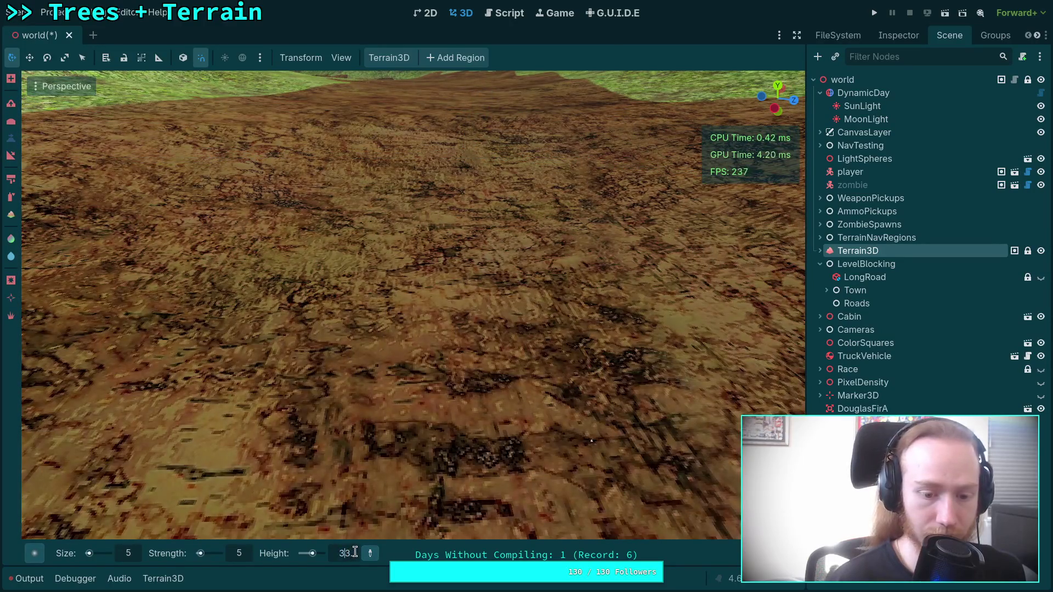
{"action": "type", "text": "5"}
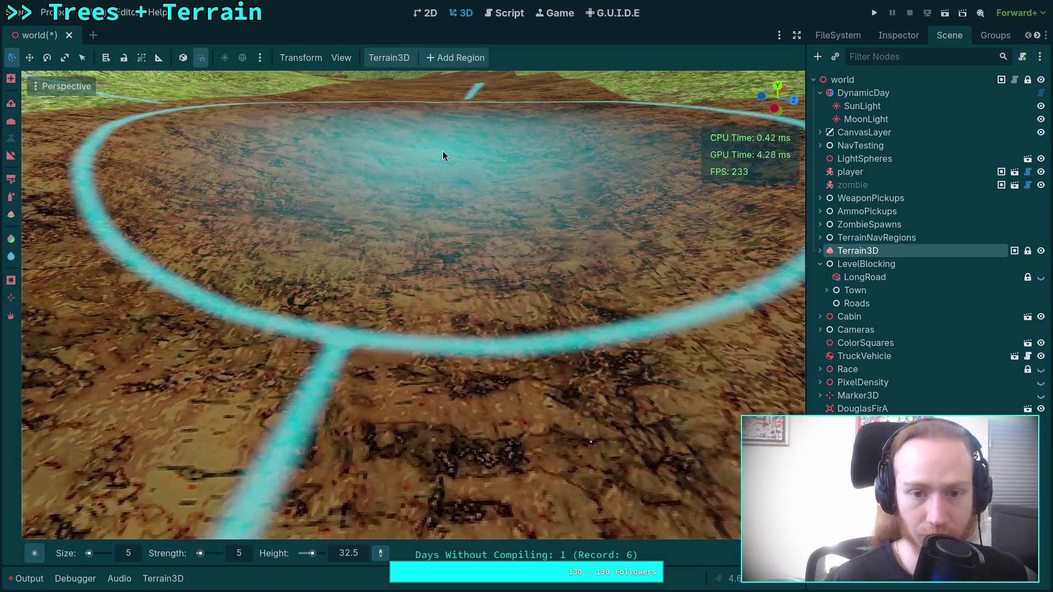
{"action": "mouse_move", "coordinate": [442, 151]}
{"action": "left_mouse_down"}
{"action": "mouse_move", "coordinate": [436, 159]}
{"action": "mouse_move", "coordinate": [452, 169]}
{"action": "mouse_move", "coordinate": [442, 181]}
{"action": "left_mouse_up"}
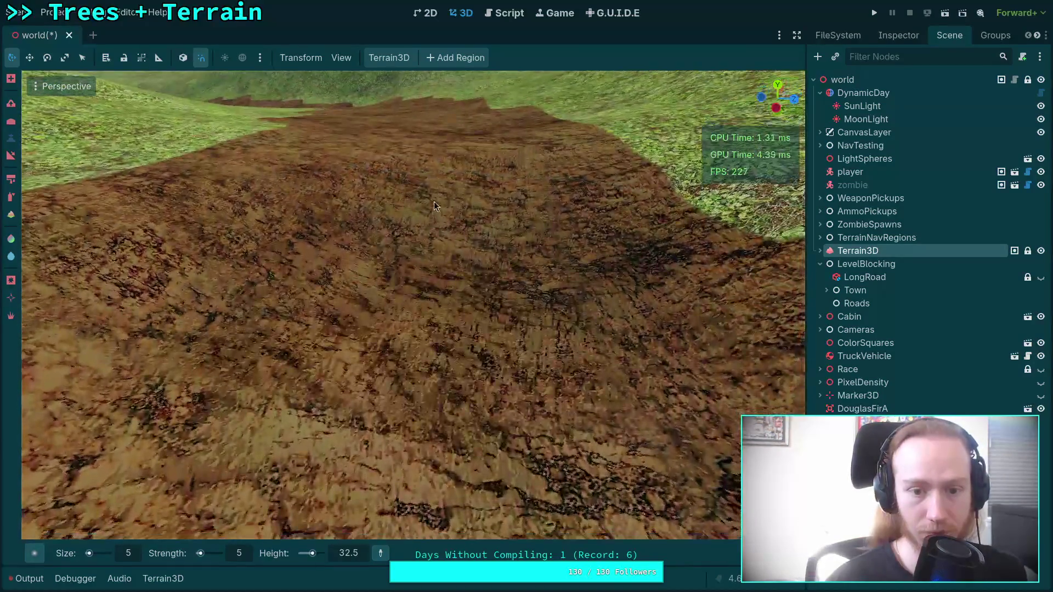
{"action": "scroll", "coordinate": [433, 202], "scroll_direction": "down", "scroll_amount": 3}
{"action": "scroll", "coordinate": [420, 222], "scroll_direction": "up", "scroll_amount": 3}
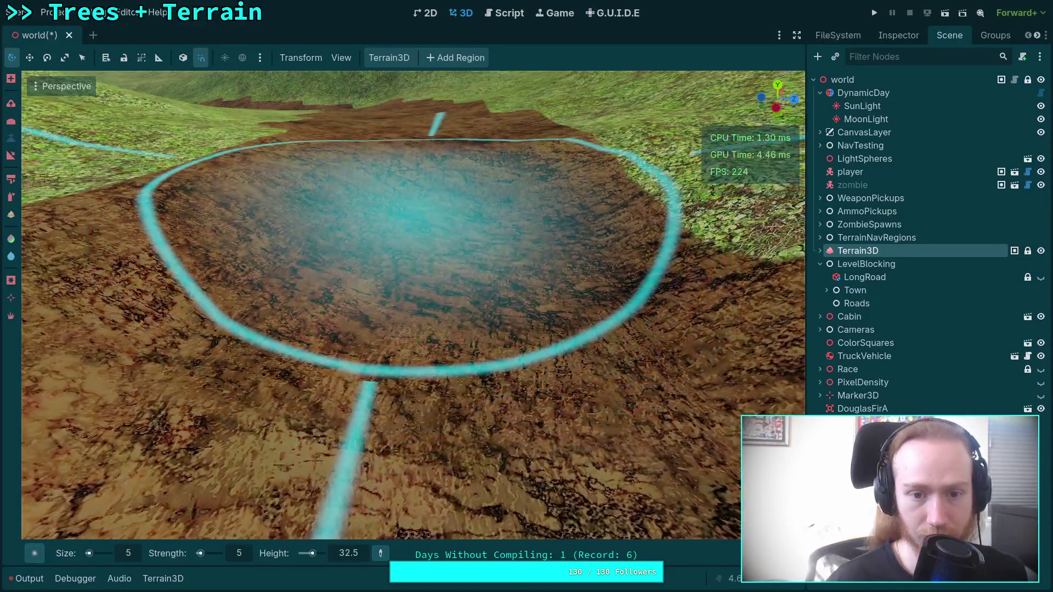
{"action": "scroll", "coordinate": [476, 347], "scroll_direction": "down", "scroll_amount": 3}
{"action": "scroll", "coordinate": [472, 318], "scroll_direction": "down", "scroll_amount": 5}
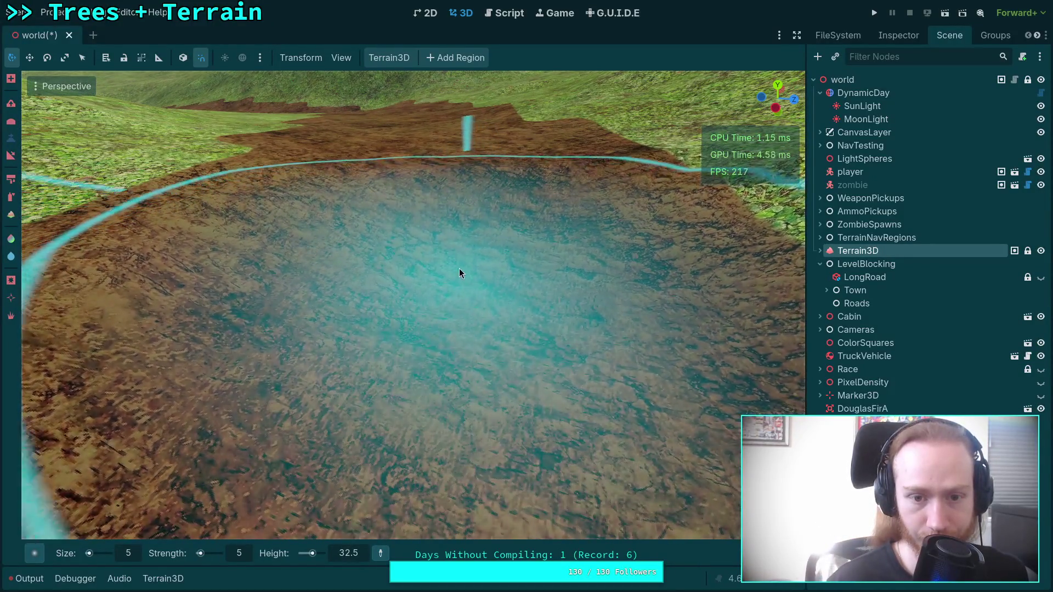
{"action": "scroll", "coordinate": [427, 216], "scroll_direction": "down", "scroll_amount": 1}
{"action": "scroll", "coordinate": [419, 249], "scroll_direction": "up", "scroll_amount": 4}
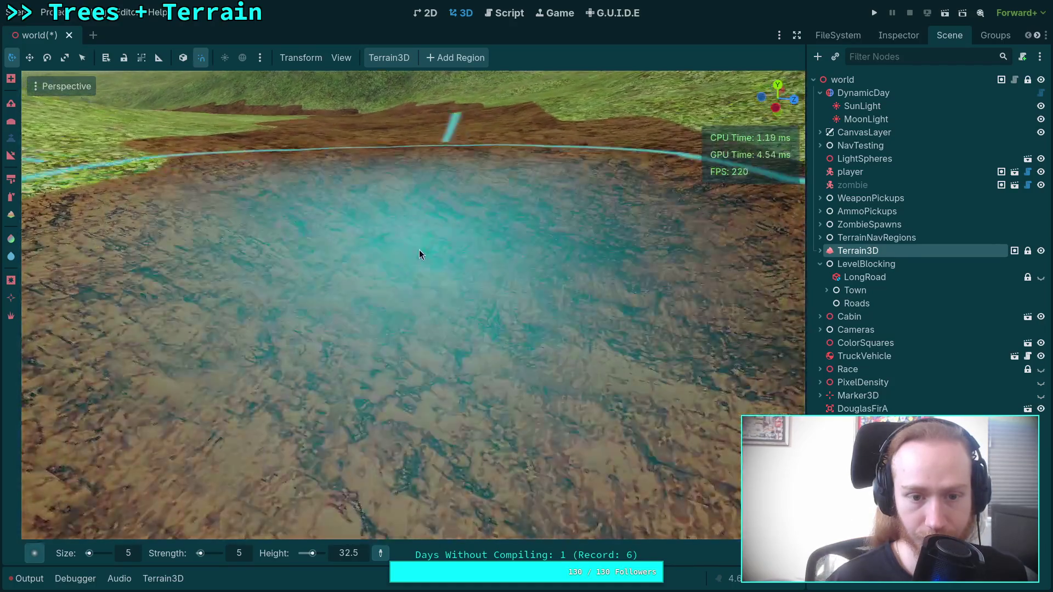
{"action": "scroll", "coordinate": [435, 211], "scroll_direction": "down", "scroll_amount": 4}
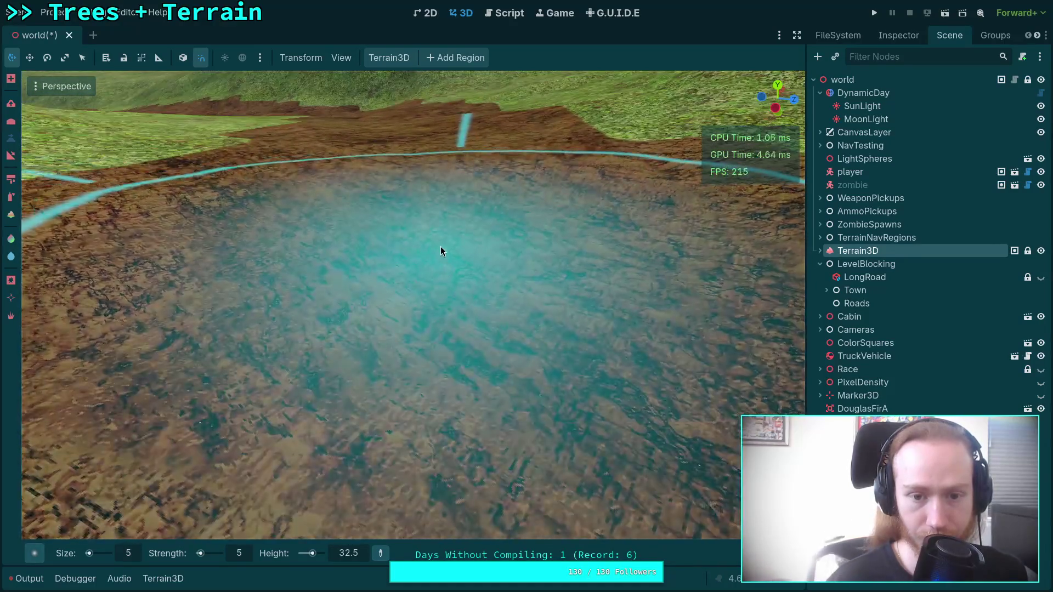
{"action": "scroll", "coordinate": [421, 195], "scroll_direction": "up", "scroll_amount": 3}
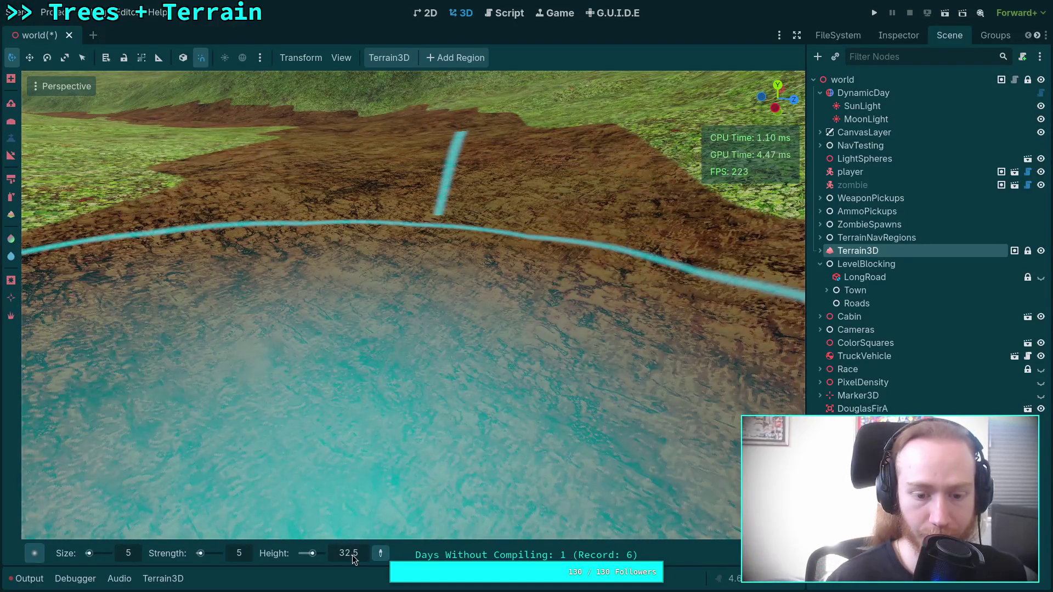
Trim the last digit off the 32 flatten height while zooming over the channel
{"action": "left_click", "coordinate": [350, 554]}
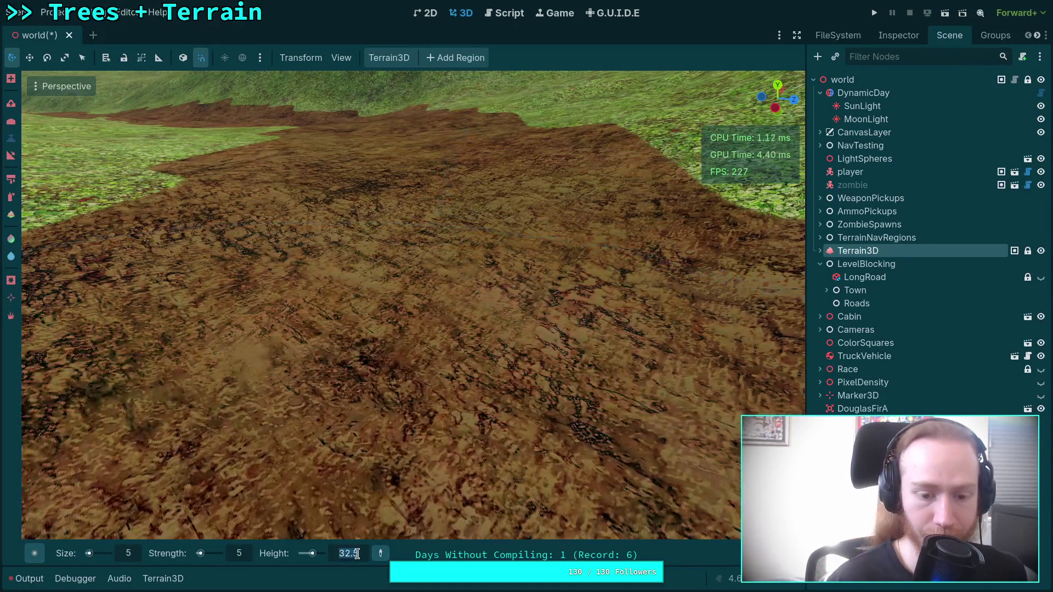
{"action": "key", "text": "BackSpace"}
{"action": "scroll", "coordinate": [441, 279], "scroll_direction": "down", "scroll_amount": 2}
{"action": "scroll", "coordinate": [446, 260], "scroll_direction": "up", "scroll_amount": 2}
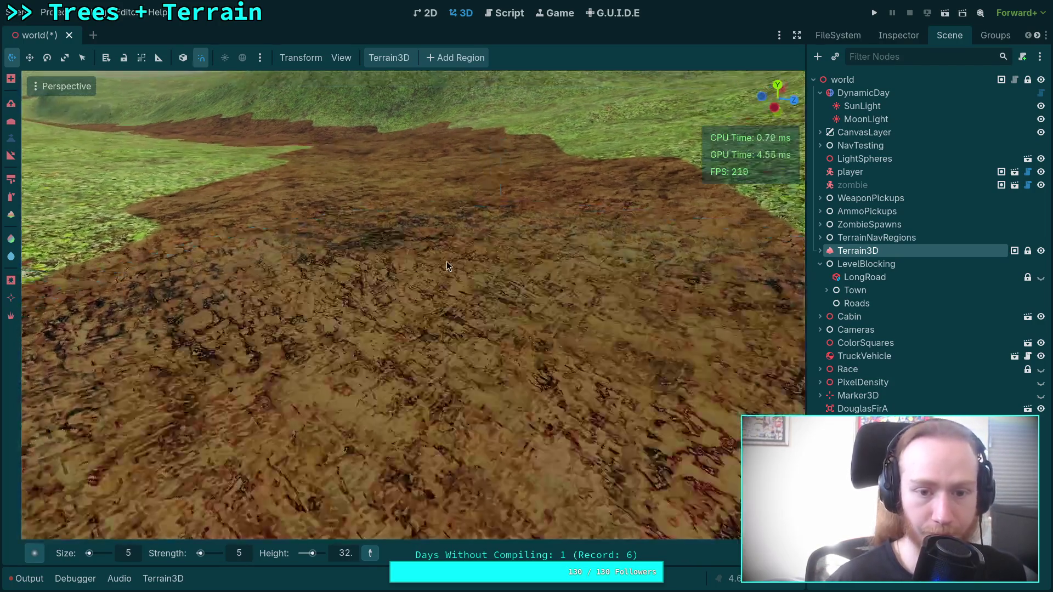
{"action": "scroll", "coordinate": [445, 261], "scroll_direction": "down", "scroll_amount": 2}
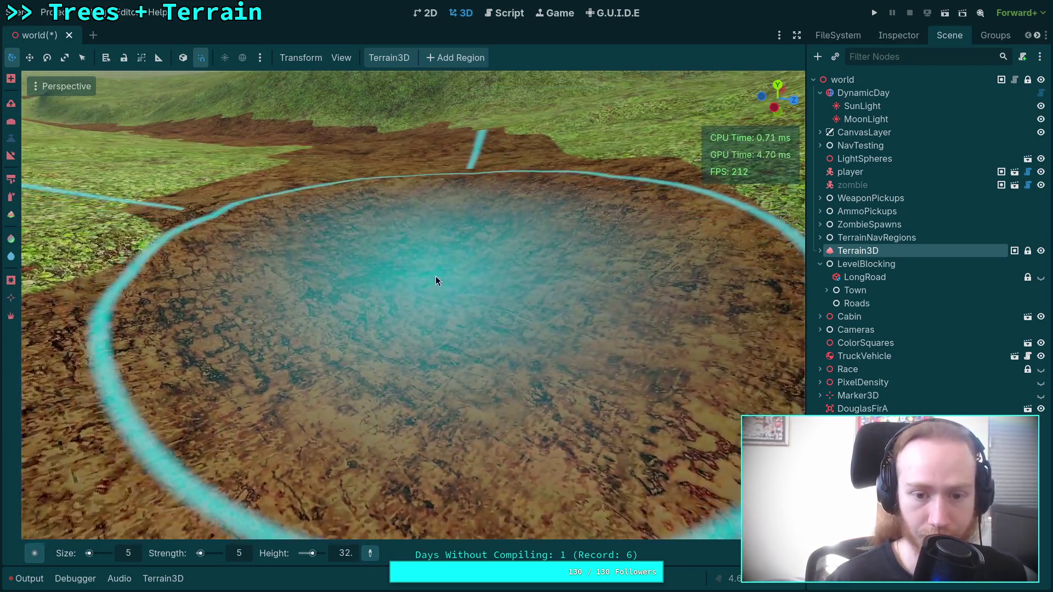
{"action": "scroll", "coordinate": [435, 279], "scroll_direction": "down", "scroll_amount": 2}
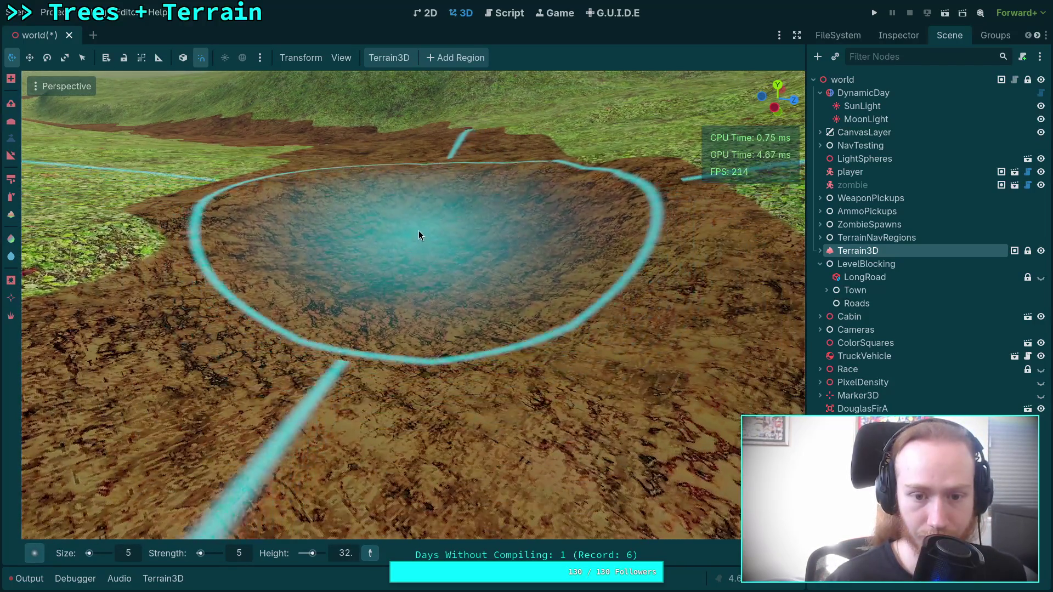
{"action": "scroll", "coordinate": [419, 241], "scroll_direction": "up", "scroll_amount": 3}
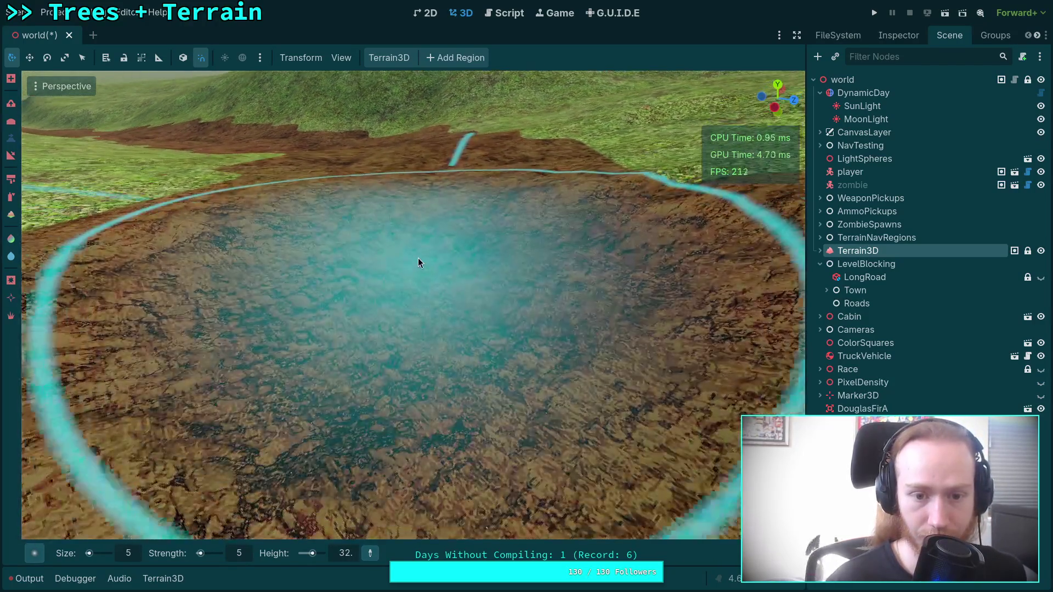
{"action": "scroll", "coordinate": [425, 234], "scroll_direction": "down", "scroll_amount": 2}
{"action": "scroll", "coordinate": [425, 263], "scroll_direction": "up", "scroll_amount": 2}
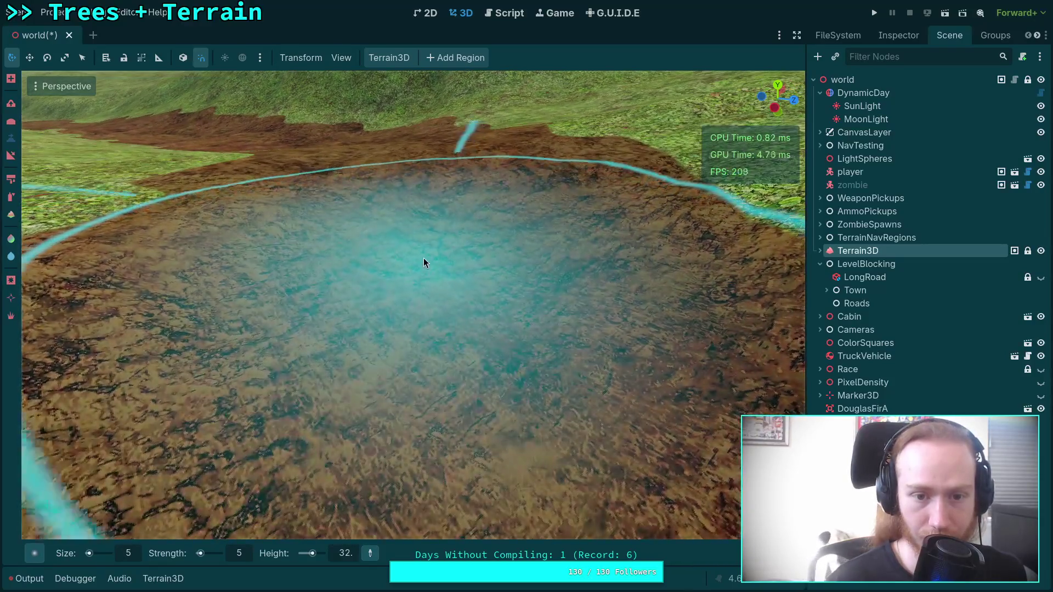
{"action": "scroll", "coordinate": [422, 252], "scroll_direction": "down", "scroll_amount": 2}
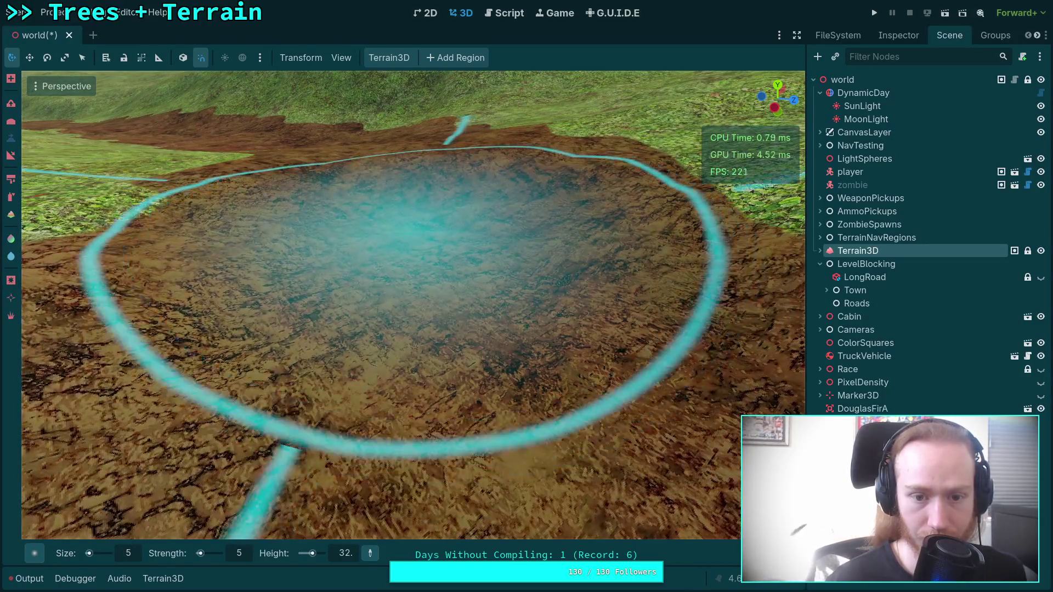
{"action": "scroll", "coordinate": [416, 238], "scroll_direction": "up", "scroll_amount": 3}
{"action": "scroll", "coordinate": [417, 236], "scroll_direction": "down", "scroll_amount": 1}
{"action": "scroll", "coordinate": [417, 228], "scroll_direction": "down", "scroll_amount": 2}
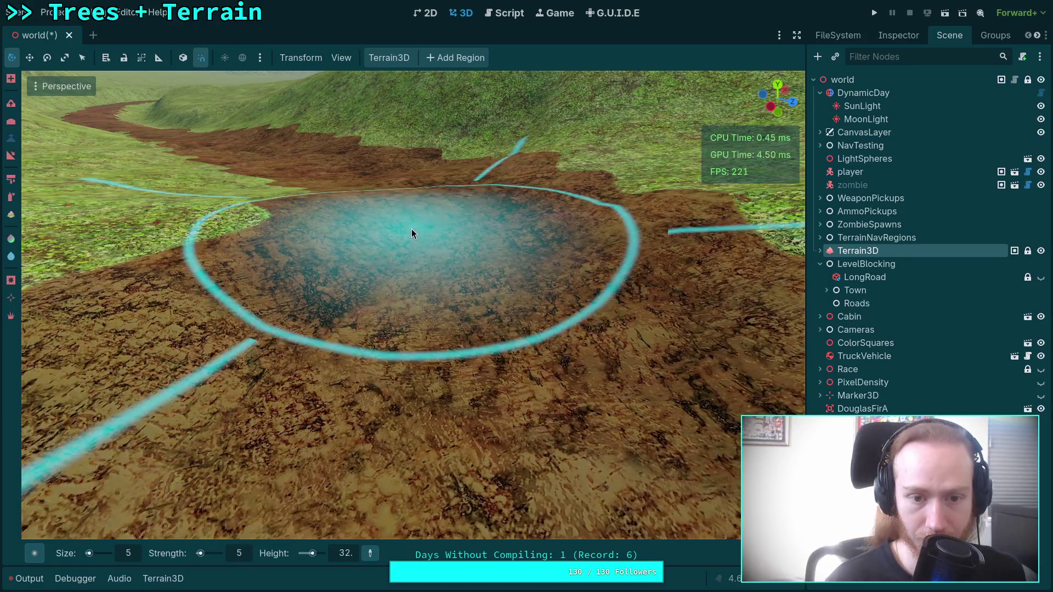
{"action": "scroll", "coordinate": [411, 228], "scroll_direction": "up", "scroll_amount": 3}
Enter 31.5 as the flatten target height and inspect the channel
{"action": "left_click", "coordinate": [345, 554]}
{"action": "type", "text": "2"}
{"action": "key", "text": "Return"}
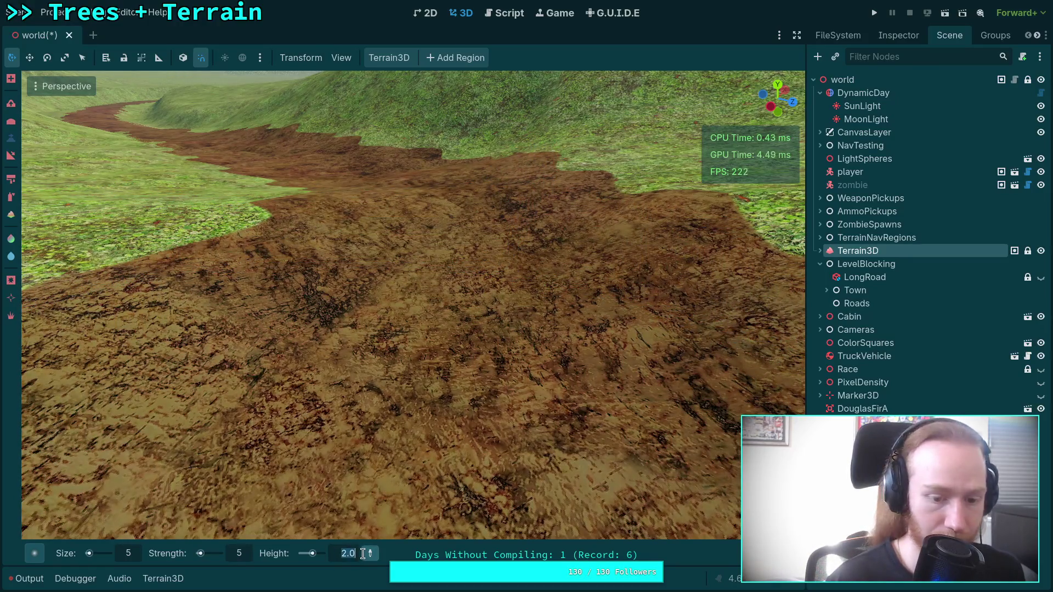
{"action": "type", "text": "31.5"}
{"action": "key", "text": "Return"}
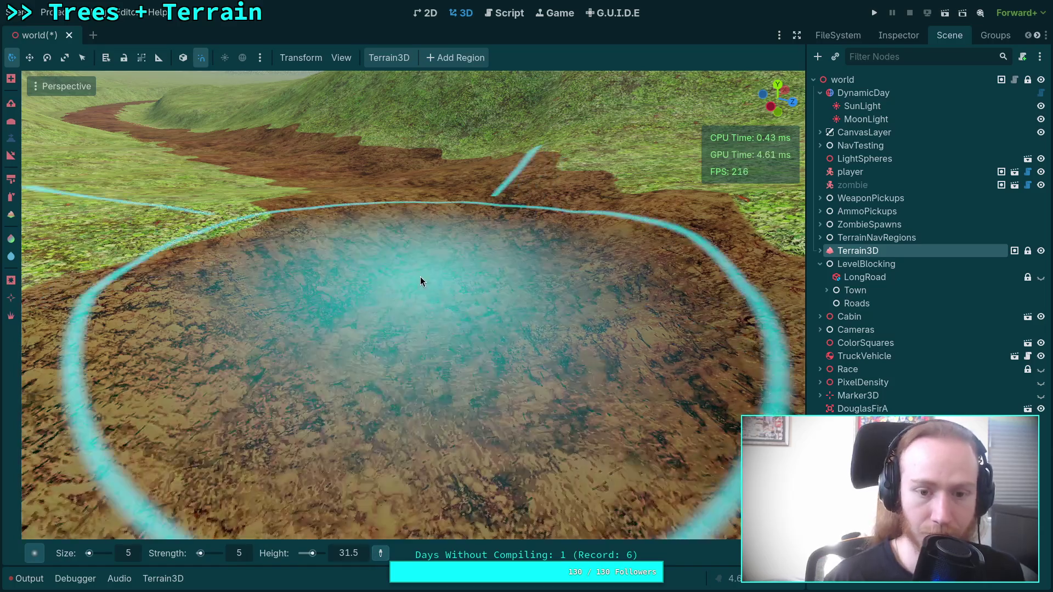
{"action": "scroll", "coordinate": [437, 271], "scroll_direction": "down", "scroll_amount": 3}
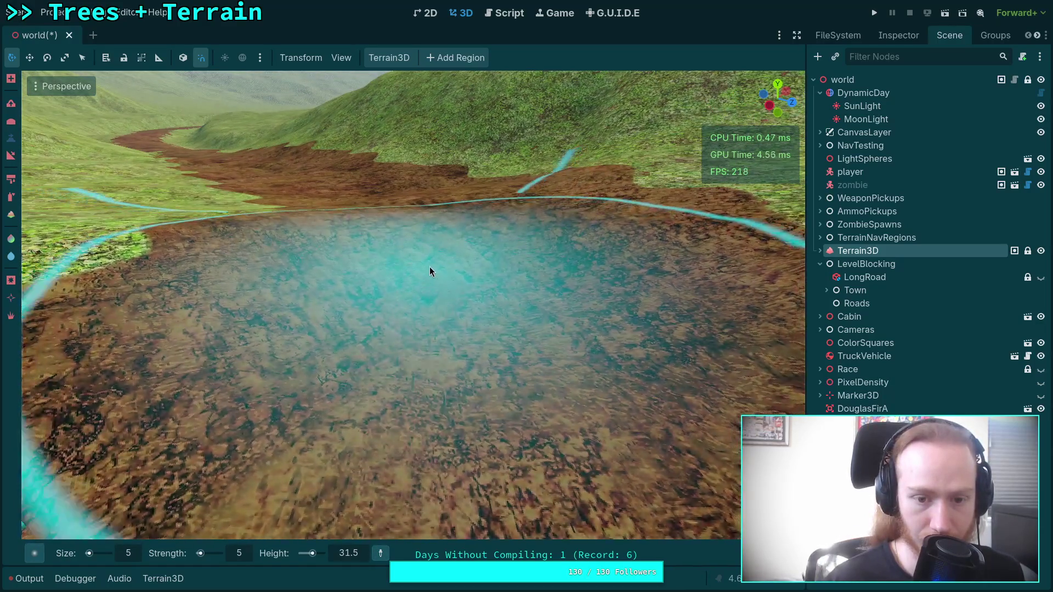
{"action": "scroll", "coordinate": [422, 272], "scroll_direction": "up", "scroll_amount": 2}
{"action": "scroll", "coordinate": [422, 272], "scroll_direction": "down", "scroll_amount": 2}
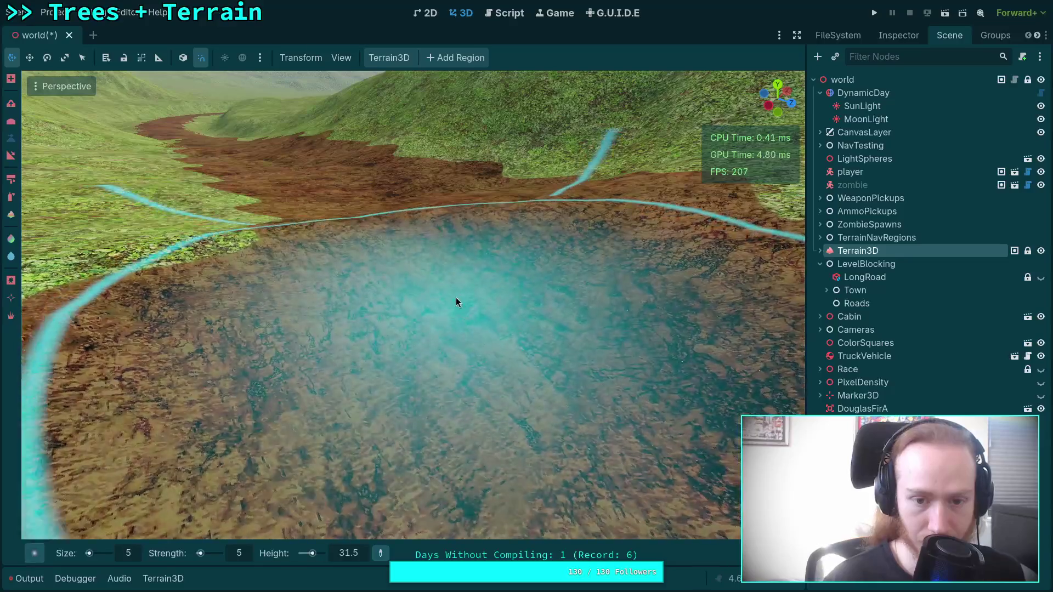
{"action": "scroll", "coordinate": [433, 280], "scroll_direction": "up", "scroll_amount": 3}
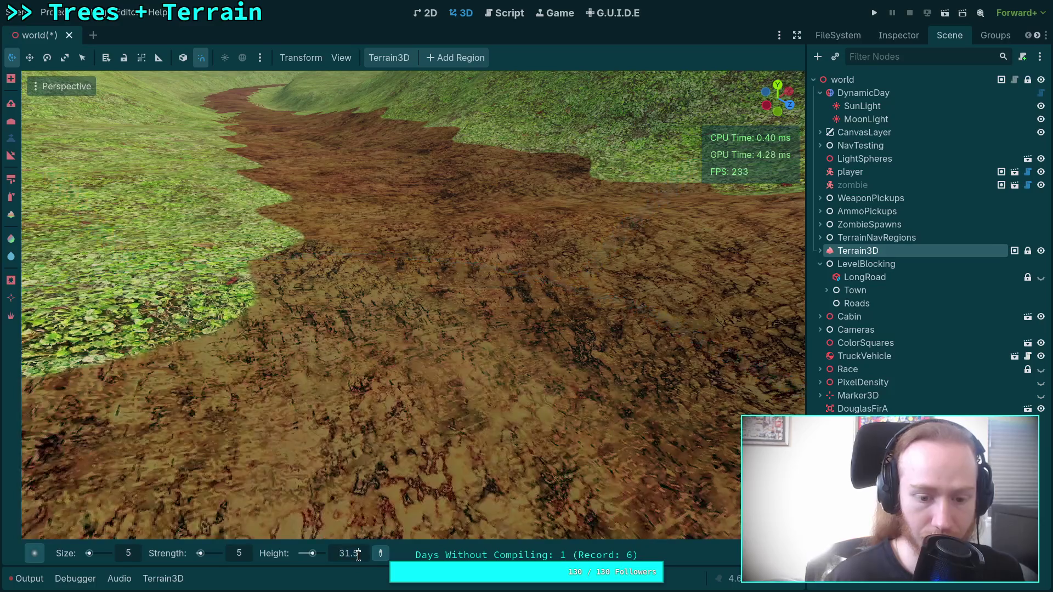
{"action": "scroll", "coordinate": [494, 229], "scroll_direction": "up", "scroll_amount": 2}
{"action": "scroll", "coordinate": [493, 228], "scroll_direction": "down", "scroll_amount": 3}
{"action": "scroll", "coordinate": [453, 266], "scroll_direction": "up", "scroll_amount": 1}
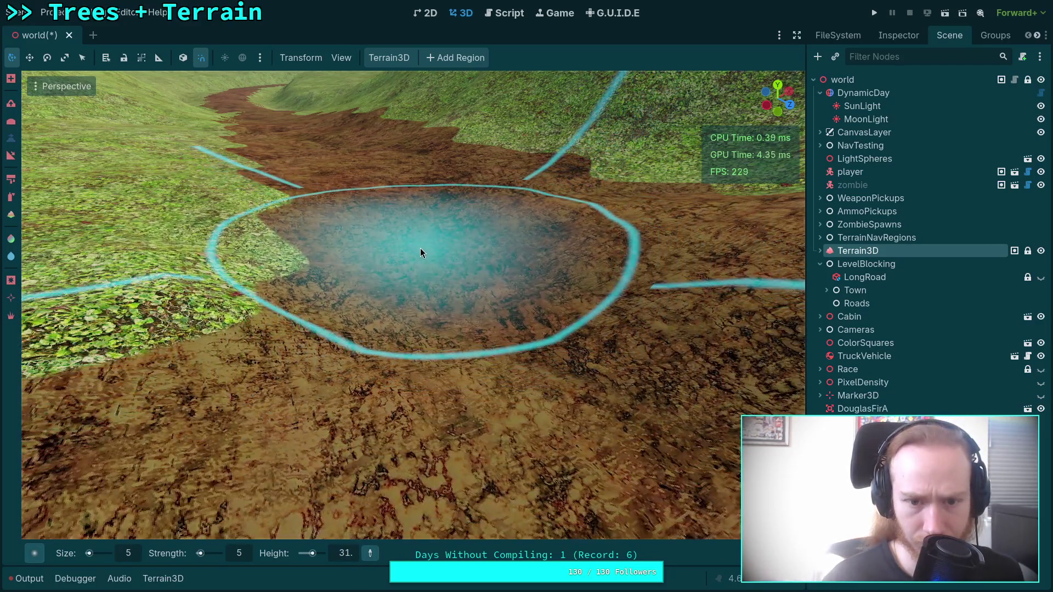
{"action": "scroll", "coordinate": [420, 247], "scroll_direction": "up", "scroll_amount": 2}
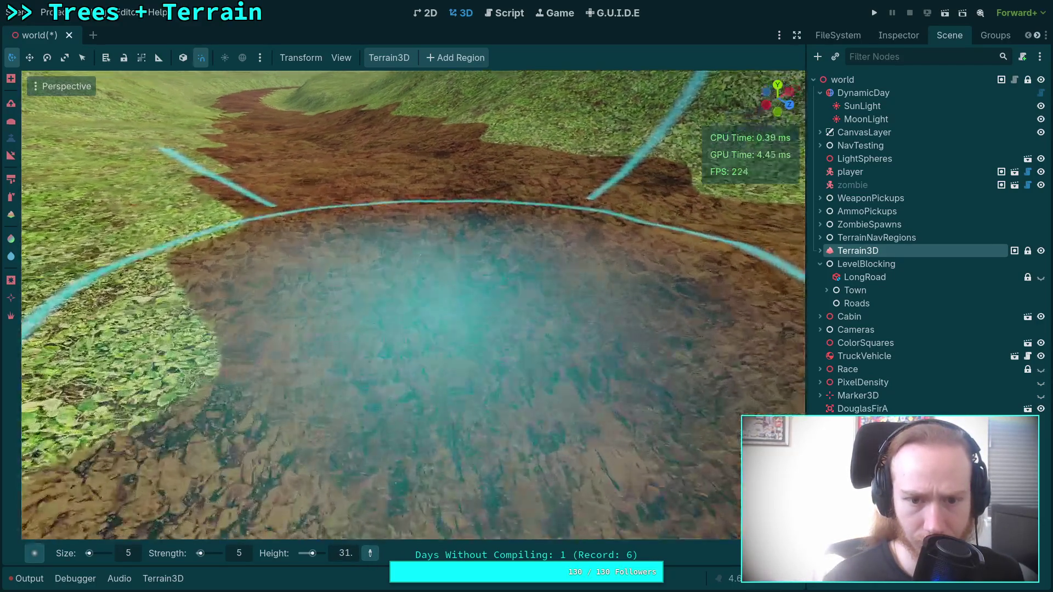
{"action": "scroll", "coordinate": [422, 250], "scroll_direction": "down", "scroll_amount": 2}
{"action": "scroll", "coordinate": [423, 250], "scroll_direction": "up", "scroll_amount": 3}
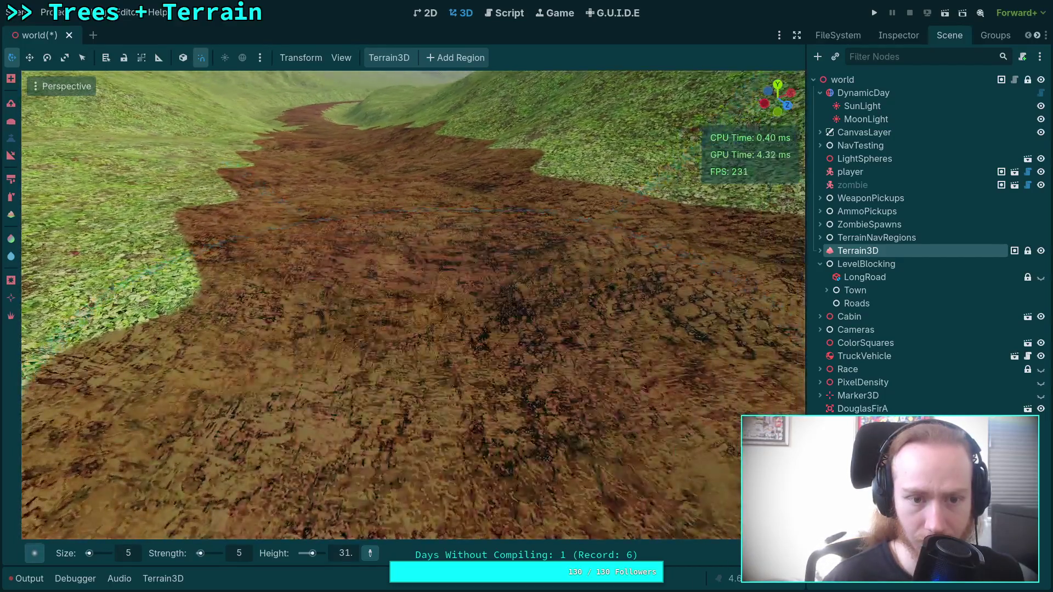
{"action": "scroll", "coordinate": [402, 275], "scroll_direction": "down", "scroll_amount": 3}
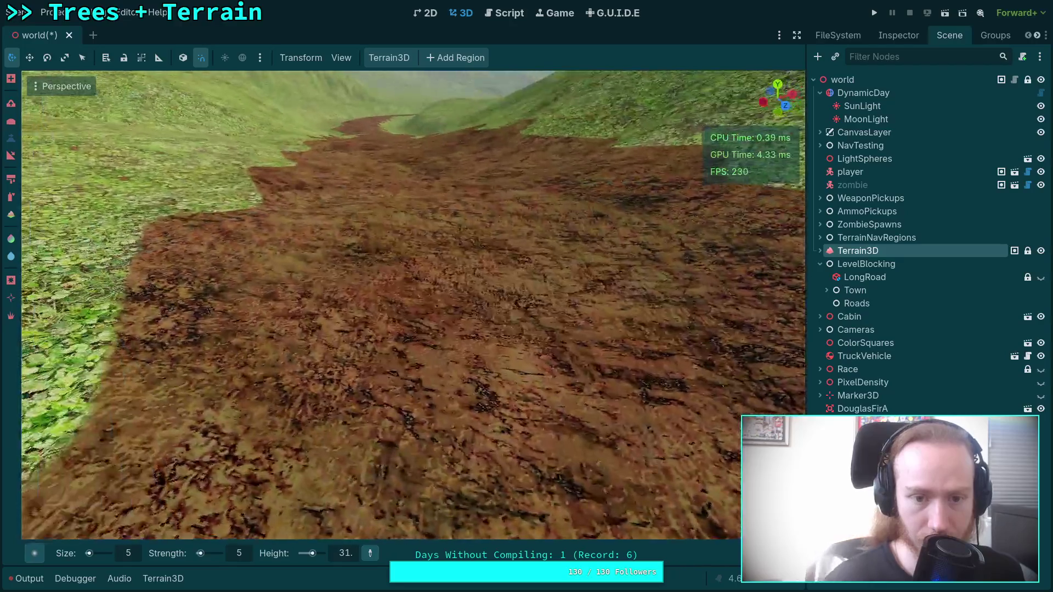
{"action": "scroll", "coordinate": [484, 277], "scroll_direction": "down", "scroll_amount": 3}
{"action": "scroll", "coordinate": [447, 238], "scroll_direction": "up", "scroll_amount": 2}
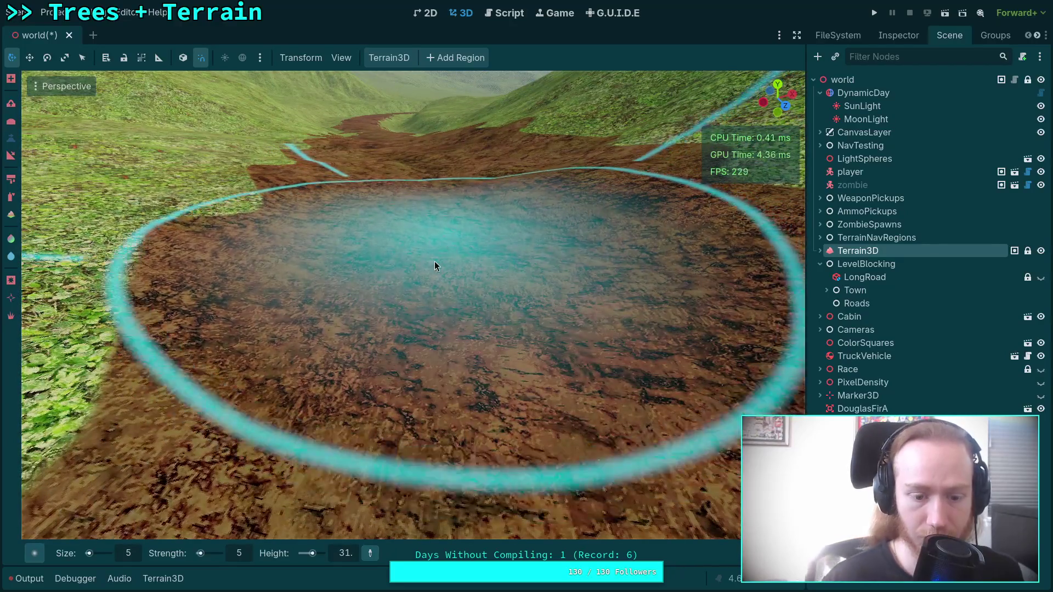
{"action": "scroll", "coordinate": [434, 263], "scroll_direction": "up", "scroll_amount": 3}
{"action": "type", "text": "30"}
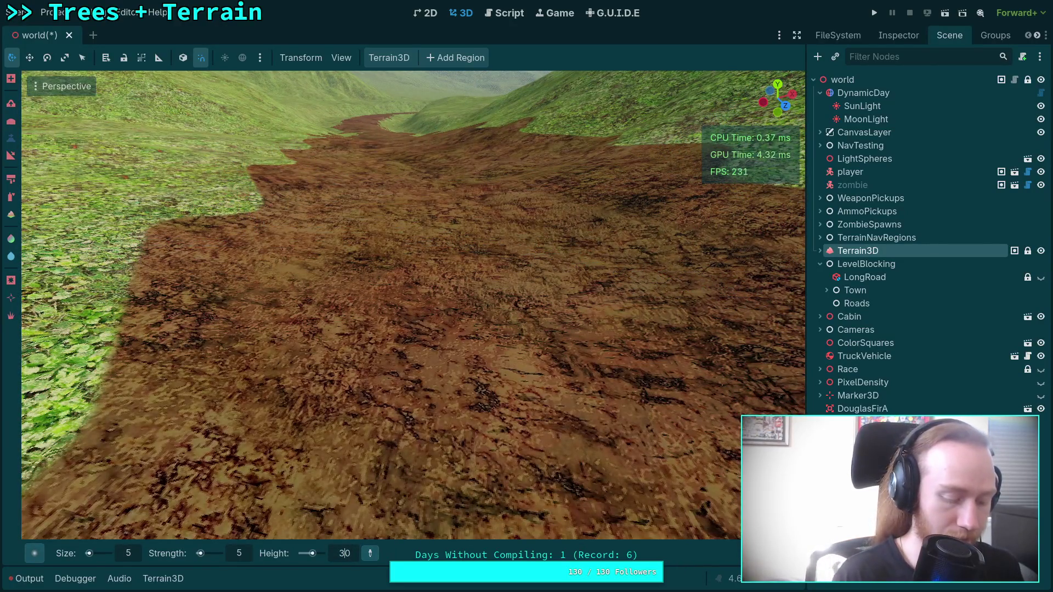
Confirm a 30.5 target height and flatten the sunken bowl, undoing to compare
{"action": "type", "text": "5"}
{"action": "key", "text": "Return"}
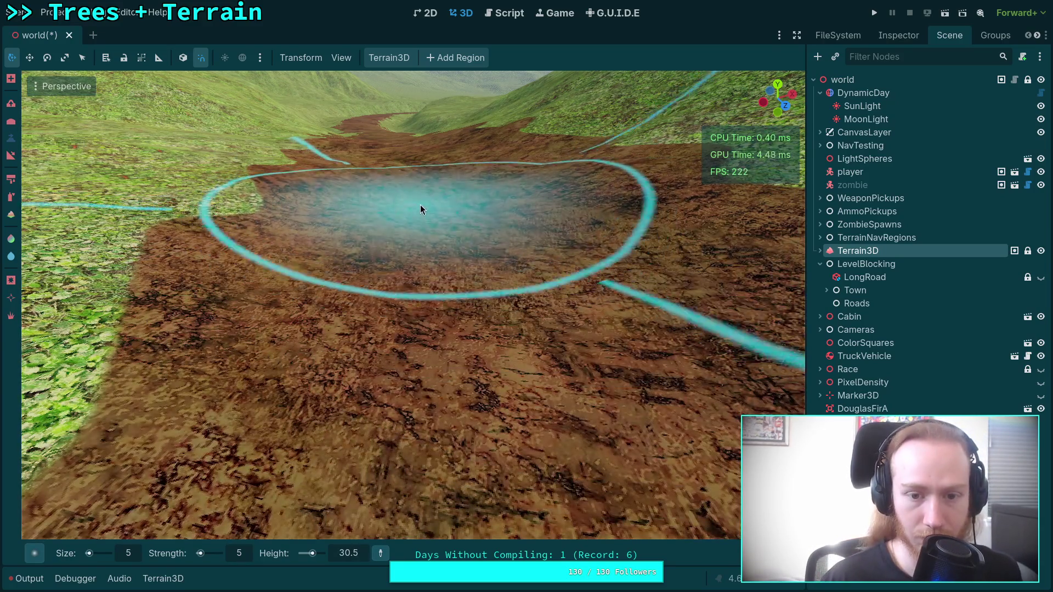
{"action": "mouse_move", "coordinate": [419, 207]}
{"action": "left_mouse_down"}
{"action": "mouse_move", "coordinate": [417, 225]}
{"action": "mouse_move", "coordinate": [433, 232]}
{"action": "left_mouse_up"}
{"action": "key", "text": "ctrl+z"}
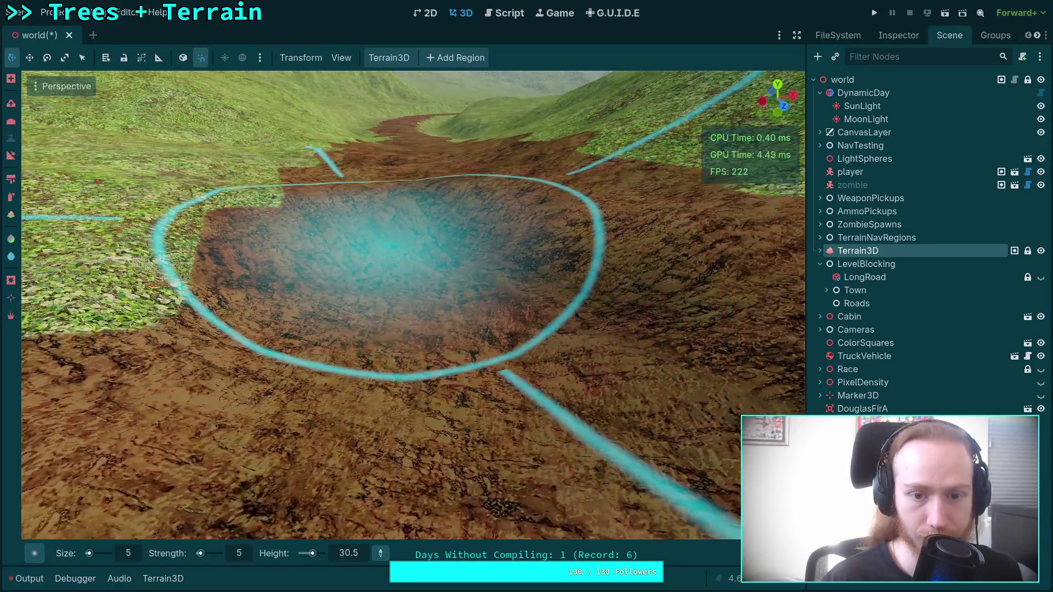
{"action": "left_click_drag", "start_coordinate": [397, 267], "coordinate": [415, 243]}
{"action": "key", "text": "ctrl+z"}
{"action": "key", "text": "ctrl+z"}
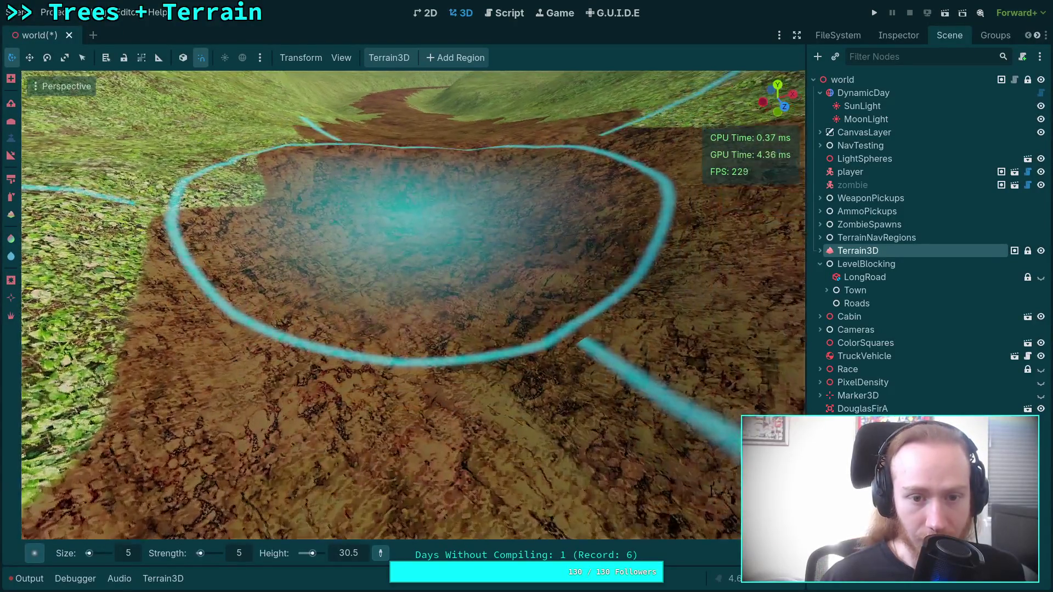
{"action": "mouse_move", "coordinate": [414, 197]}
{"action": "left_mouse_down"}
{"action": "mouse_move", "coordinate": [415, 219]}
{"action": "mouse_move", "coordinate": [416, 195]}
{"action": "left_mouse_up"}
{"action": "key", "text": "ctrl+z"}
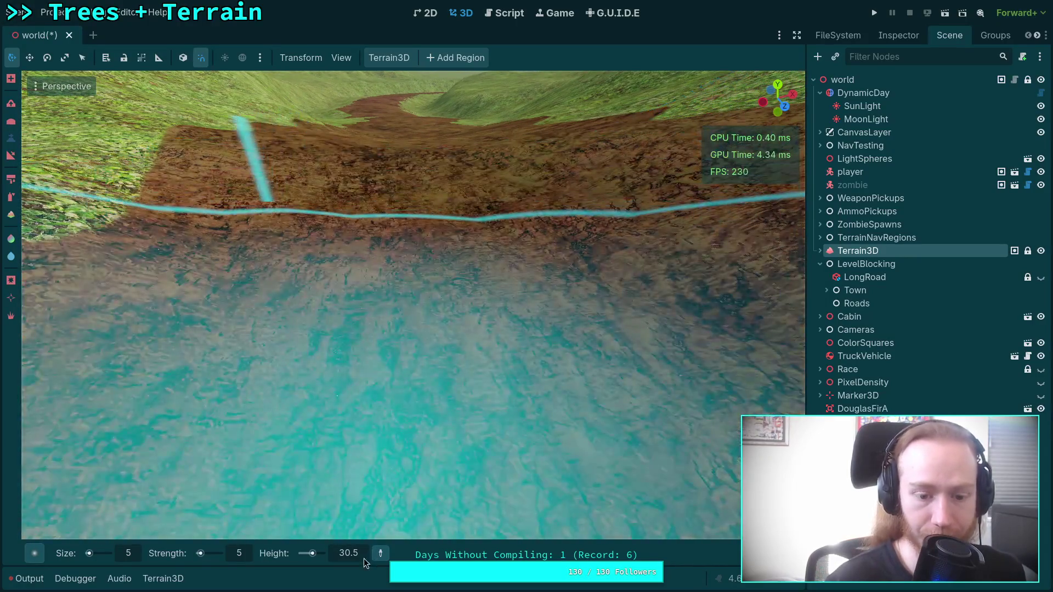
Trim the target height to 30 and redo the bowl flattening
{"action": "left_click", "coordinate": [363, 555]}
{"action": "key", "text": "BackSpace"}
{"action": "key", "text": "ctrl+z"}
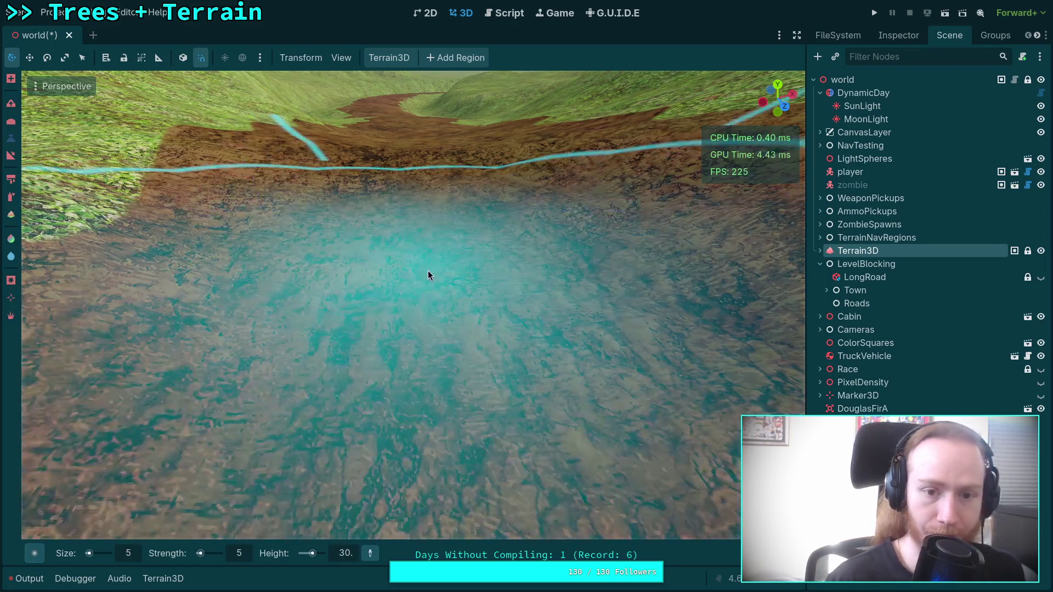
{"action": "key", "text": "ctrl+shift+z"}
{"action": "key", "text": "ctrl+z"}
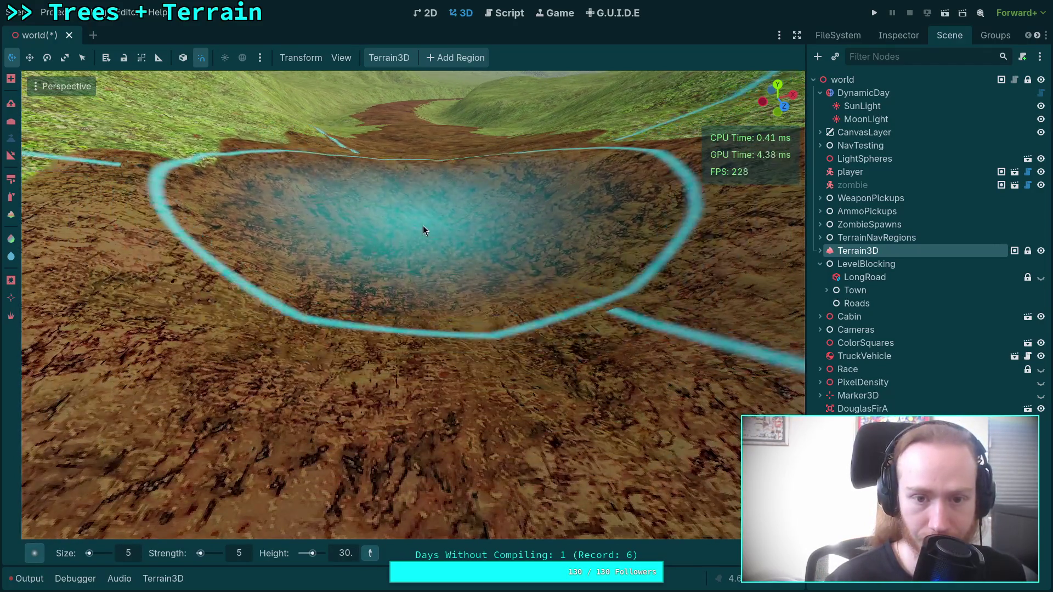
{"action": "key", "text": "ctrl+shift+z"}
Compare the flattened bowl before and after, then fly the view toward the distant mountains
{"action": "scroll", "coordinate": [417, 223], "scroll_direction": "down", "scroll_amount": 5}
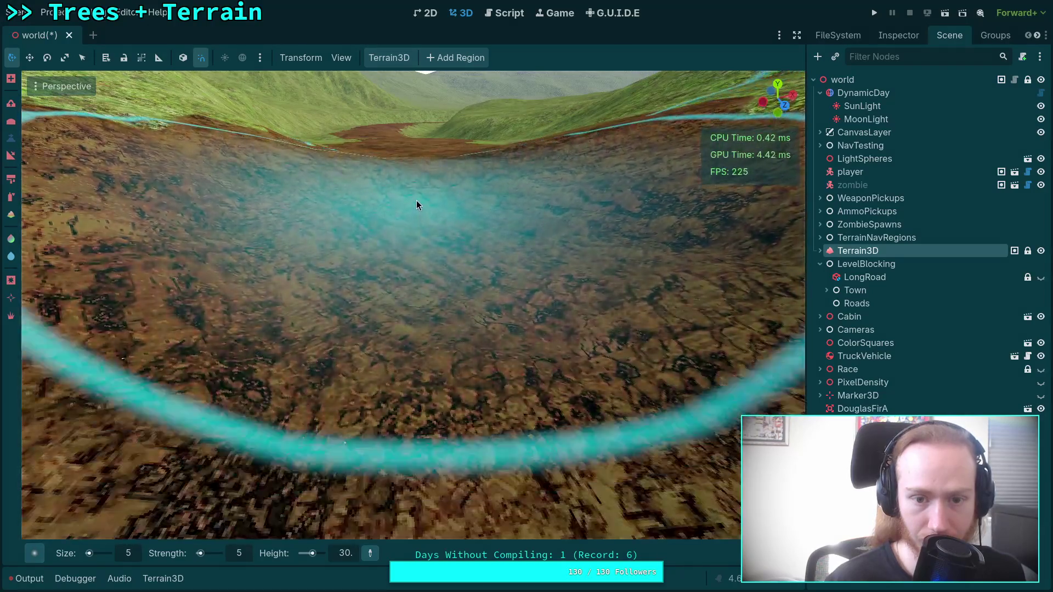
{"action": "key", "text": "ctrl+z"}
{"action": "key", "text": "ctrl+shift+z"}
{"action": "key", "text": "ctrl+z"}
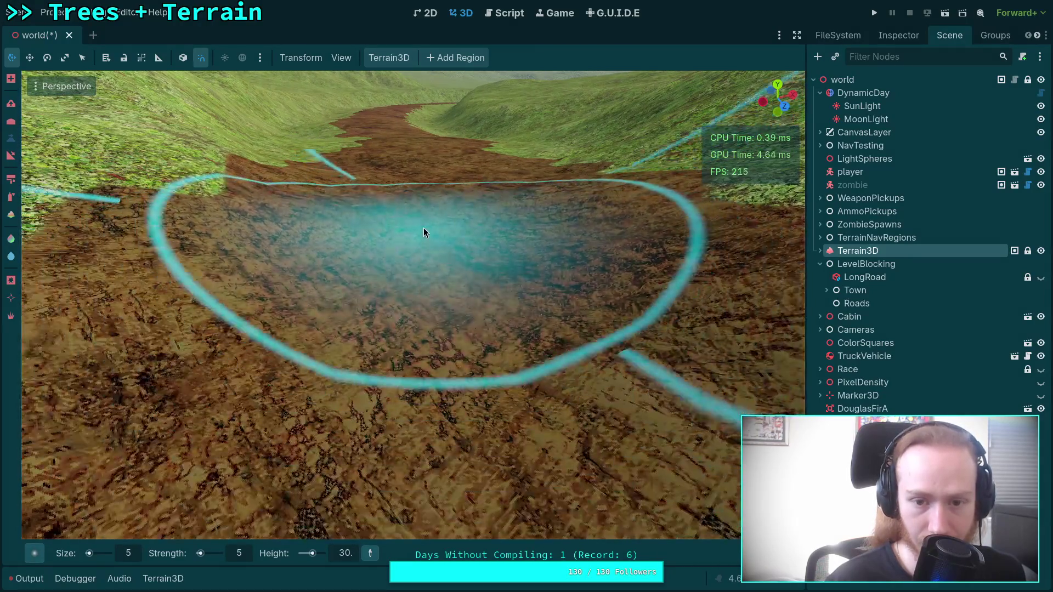
{"action": "key", "text": "ctrl+shift+z"}
{"action": "key", "text": "ctrl+z"}
{"action": "key", "text": "ctrl+z"}
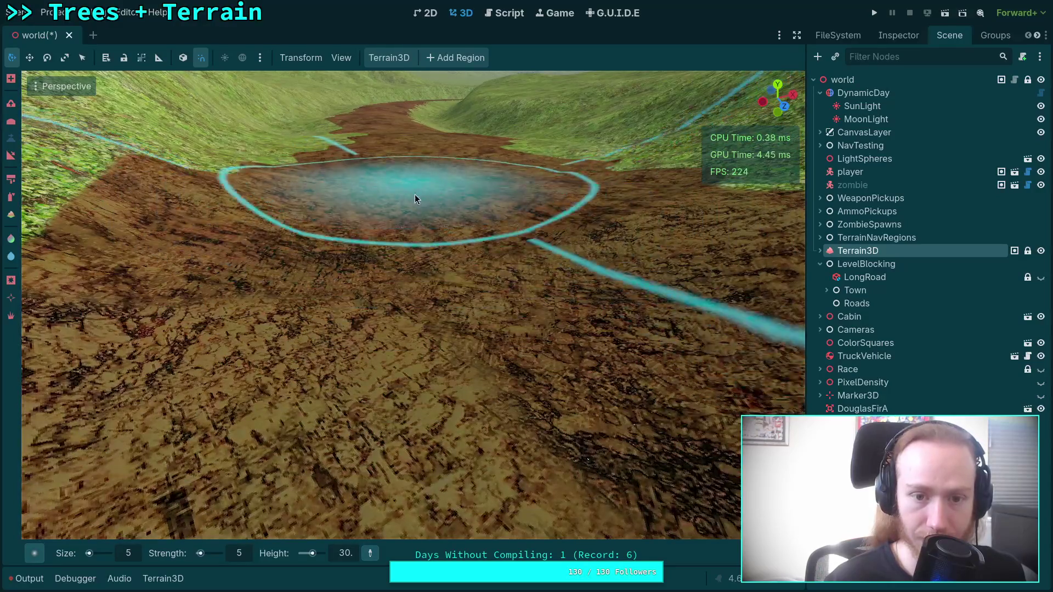
{"action": "key", "text": "ctrl+shift+z"}
{"action": "key", "text": "ctrl+z"}
{"action": "mouse_move", "coordinate": [392, 185]}
{"action": "left_mouse_down"}
{"action": "mouse_move", "coordinate": [392, 131]}
{"action": "mouse_move", "coordinate": [392, 153]}
{"action": "mouse_move", "coordinate": [372, 173]}
{"action": "mouse_move", "coordinate": [336, 186]}
{"action": "left_mouse_up"}
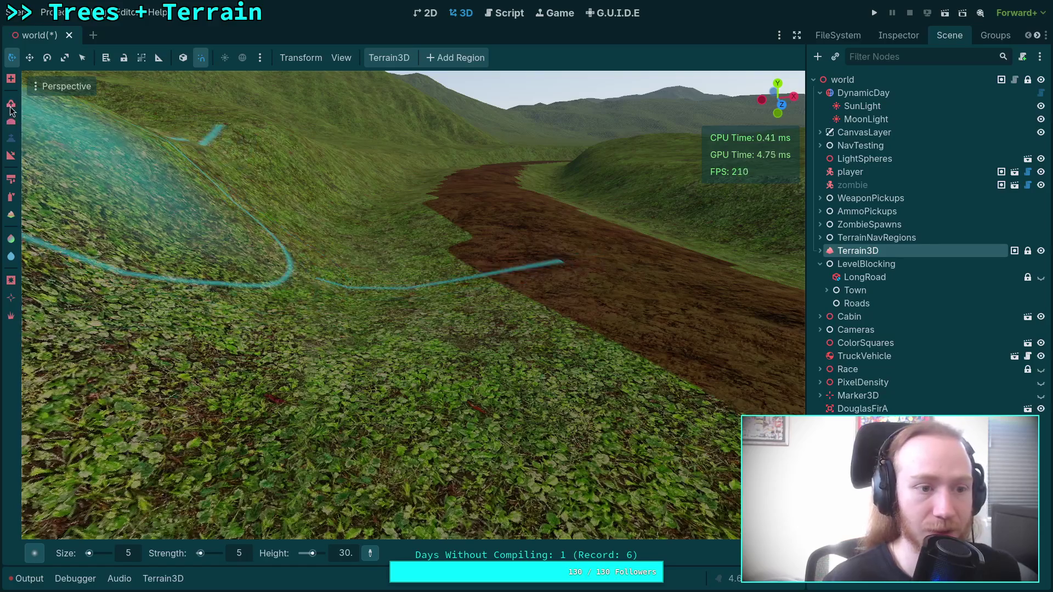
{"action": "key", "text": "shift"}
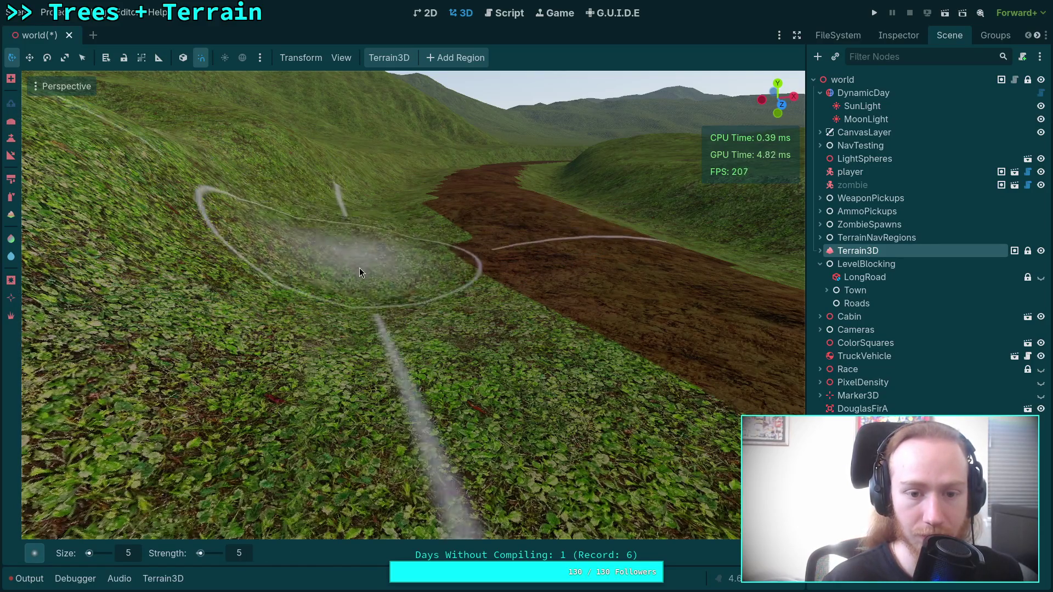
{"action": "scroll", "coordinate": [360, 268], "scroll_direction": "up", "scroll_amount": 5}
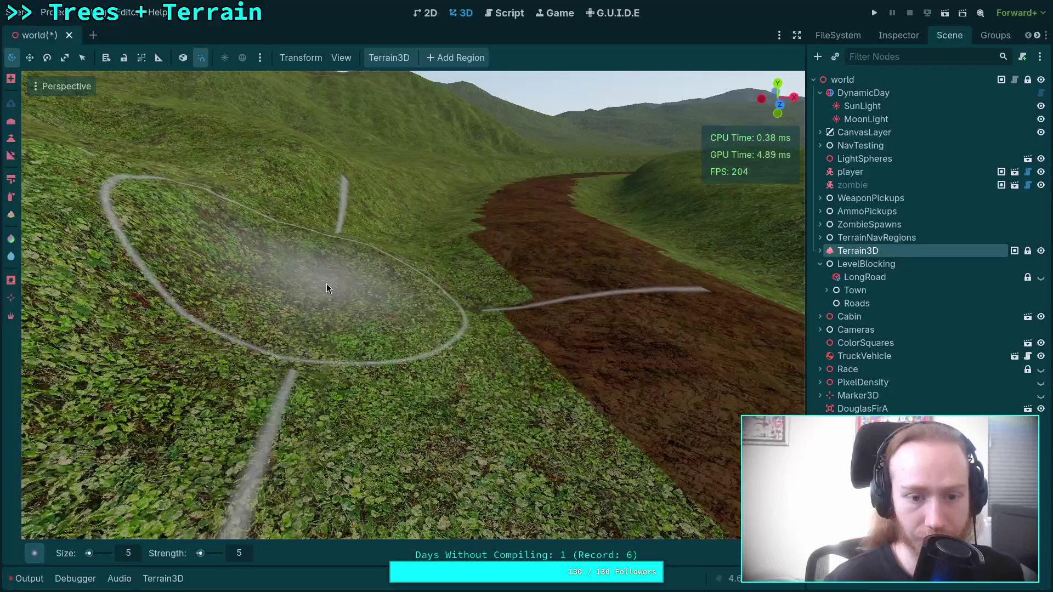
{"action": "left_click_drag", "start_coordinate": [327, 284], "coordinate": [373, 275]}
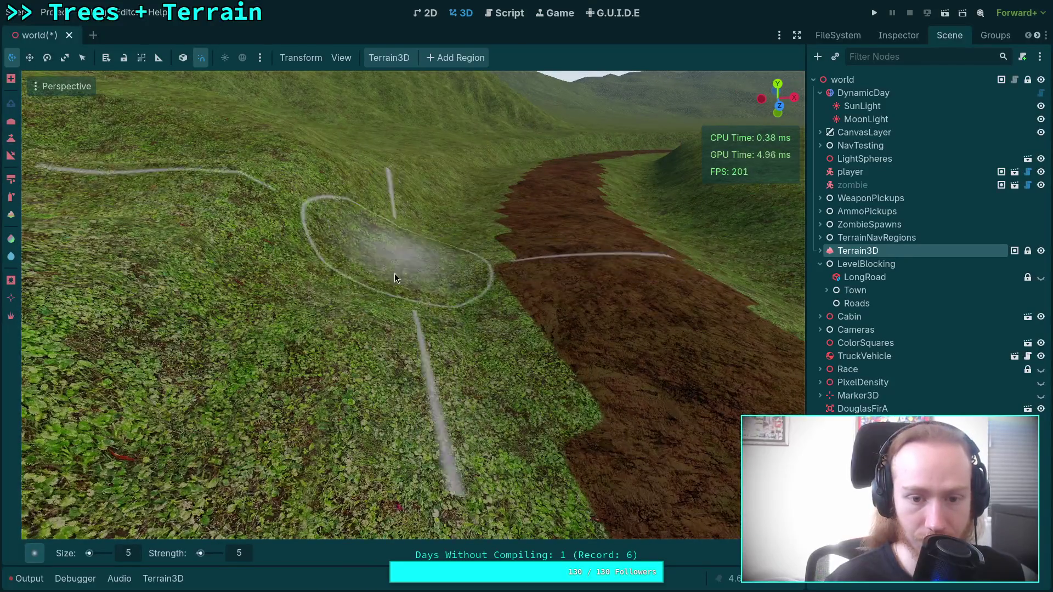
{"action": "scroll", "coordinate": [394, 268], "scroll_direction": "down", "scroll_amount": 4}
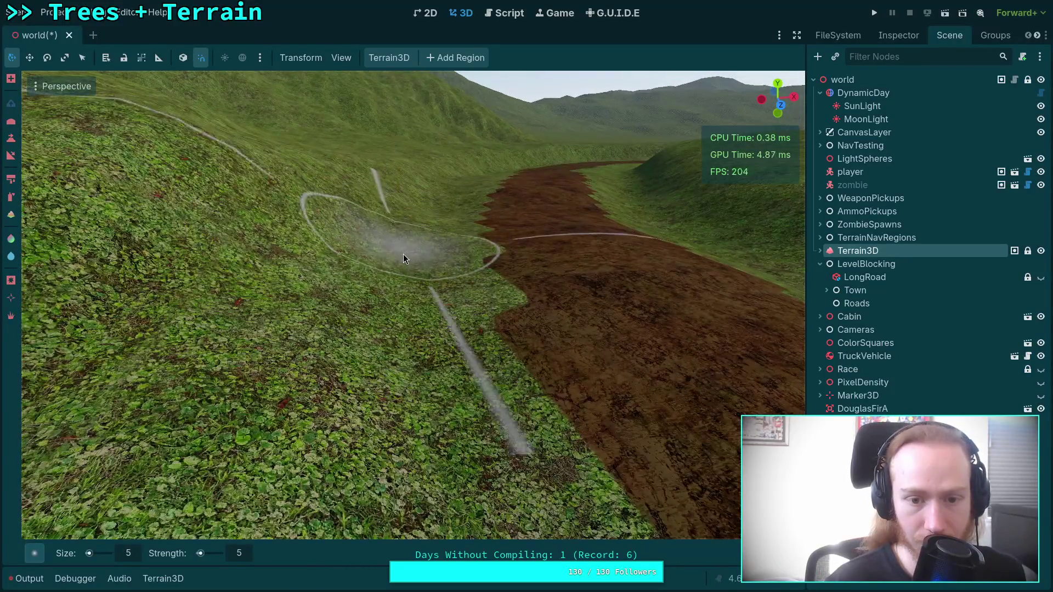
{"action": "scroll", "coordinate": [403, 254], "scroll_direction": "up", "scroll_amount": 5}
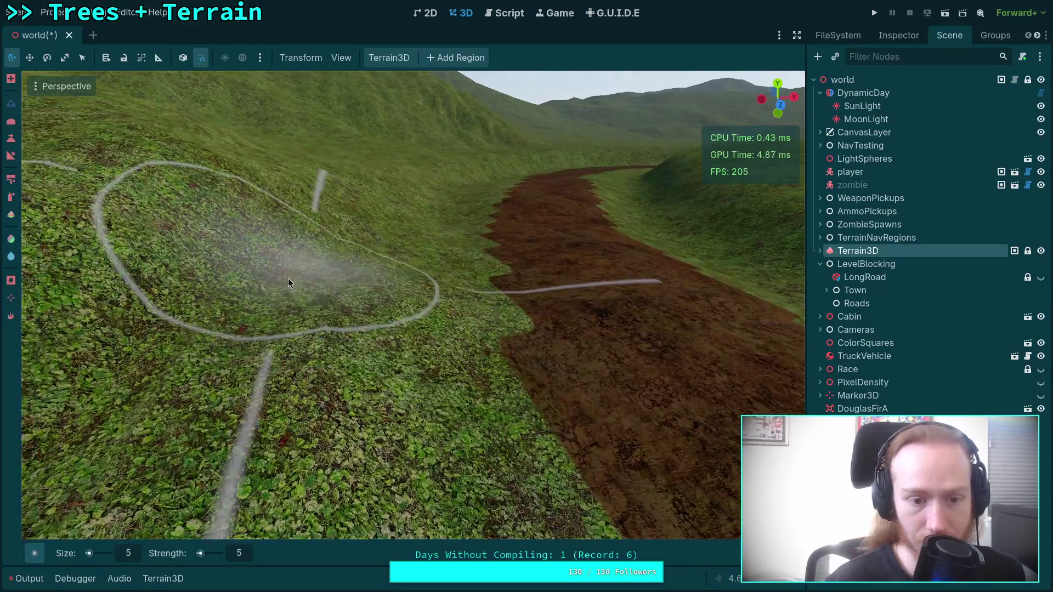
{"action": "left_click_drag", "start_coordinate": [160, 327], "coordinate": [603, 383]}
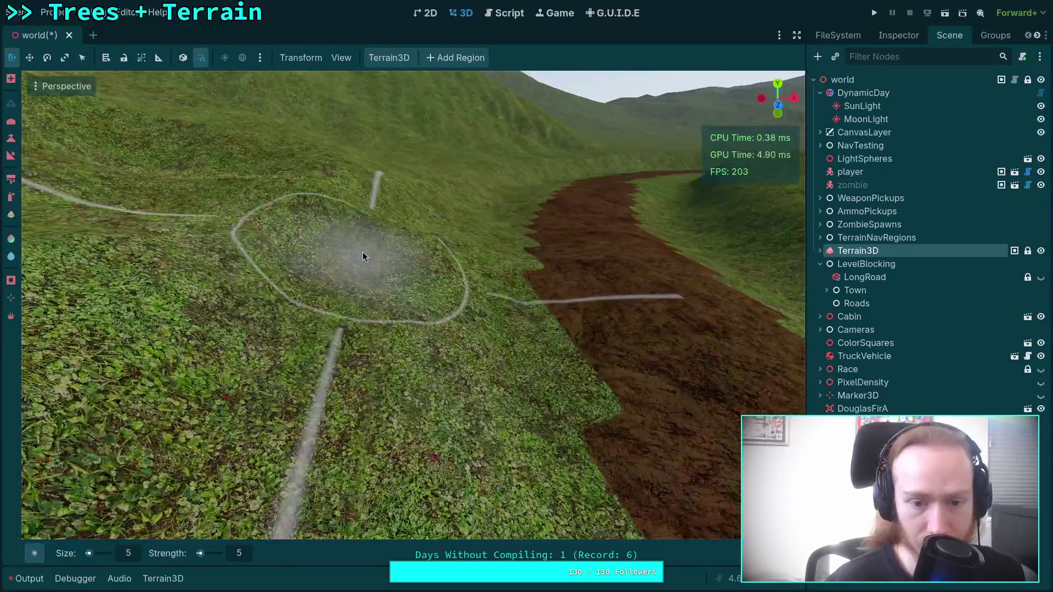
{"action": "left_click_drag", "start_coordinate": [322, 337], "coordinate": [298, 347]}
{"action": "key", "text": "ctrl+z"}
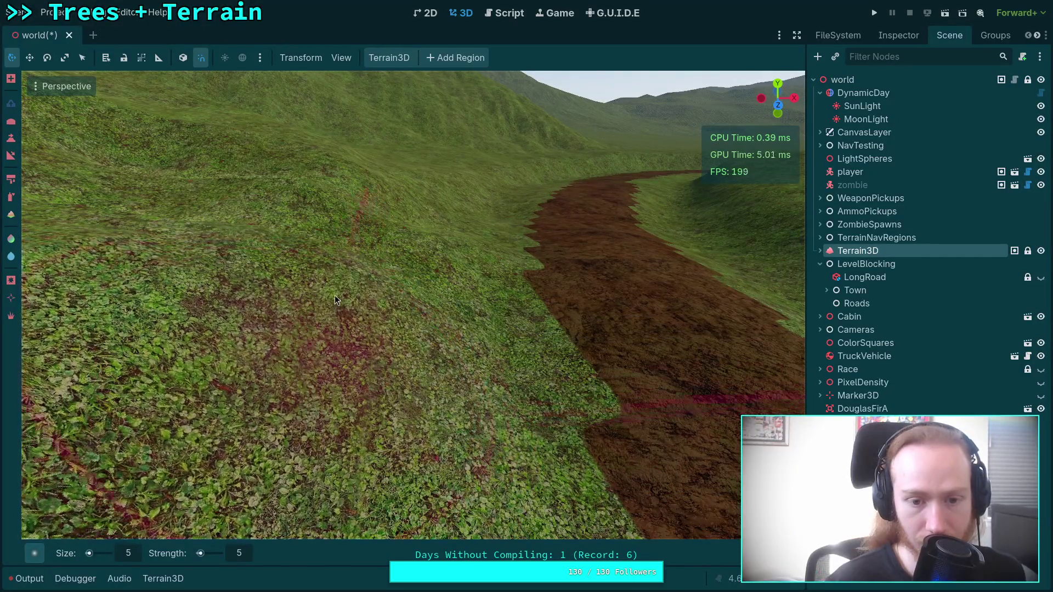
{"action": "scroll", "coordinate": [398, 304], "scroll_direction": "down", "scroll_amount": 3}
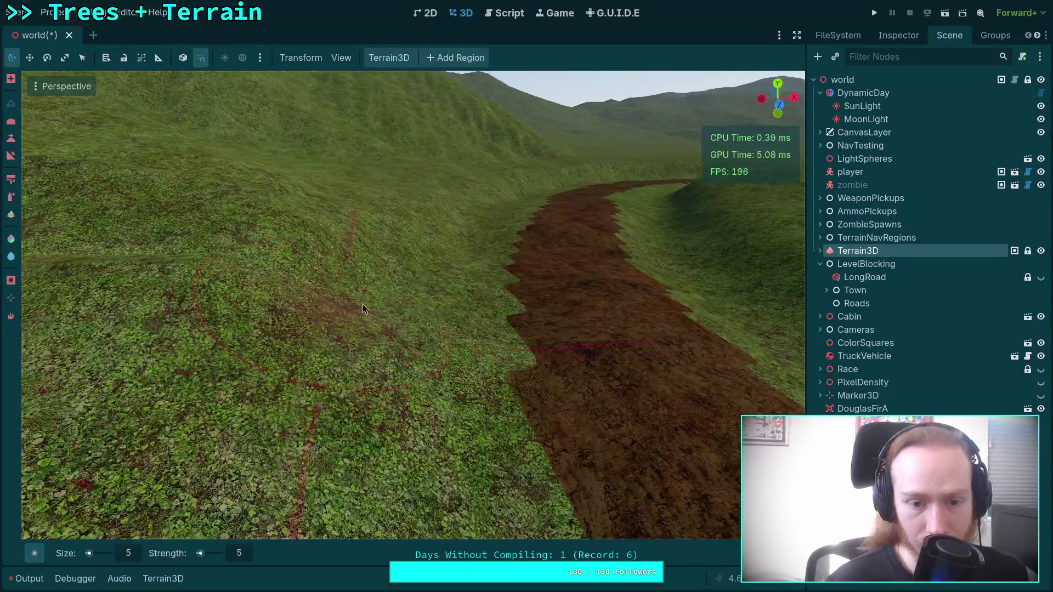
{"action": "scroll", "coordinate": [462, 331], "scroll_direction": "up", "scroll_amount": 3}
{"action": "scroll", "coordinate": [357, 321], "scroll_direction": "down", "scroll_amount": 2}
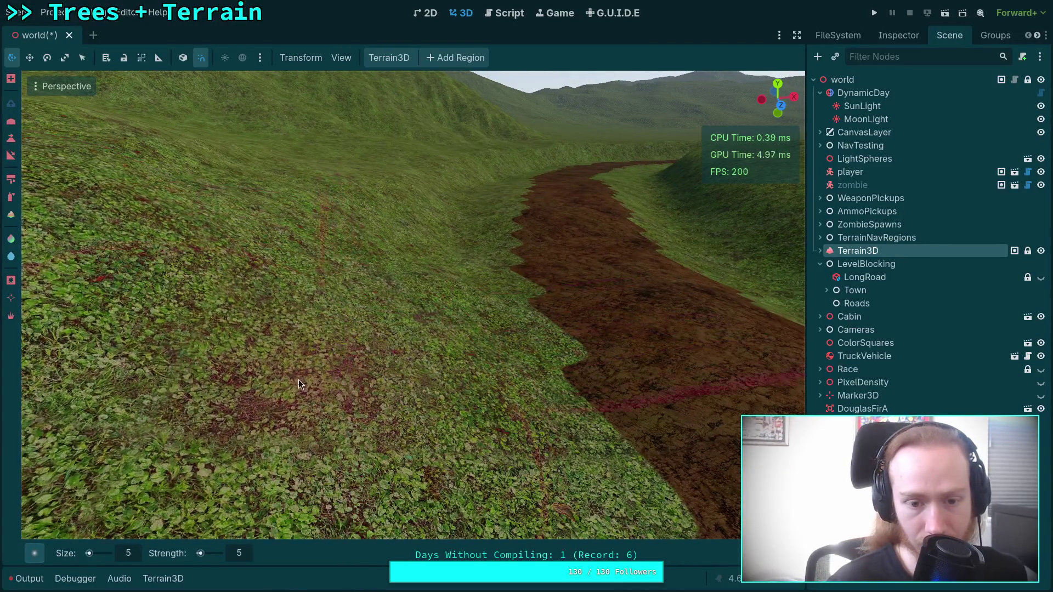
{"action": "scroll", "coordinate": [298, 379], "scroll_direction": "down", "scroll_amount": 3}
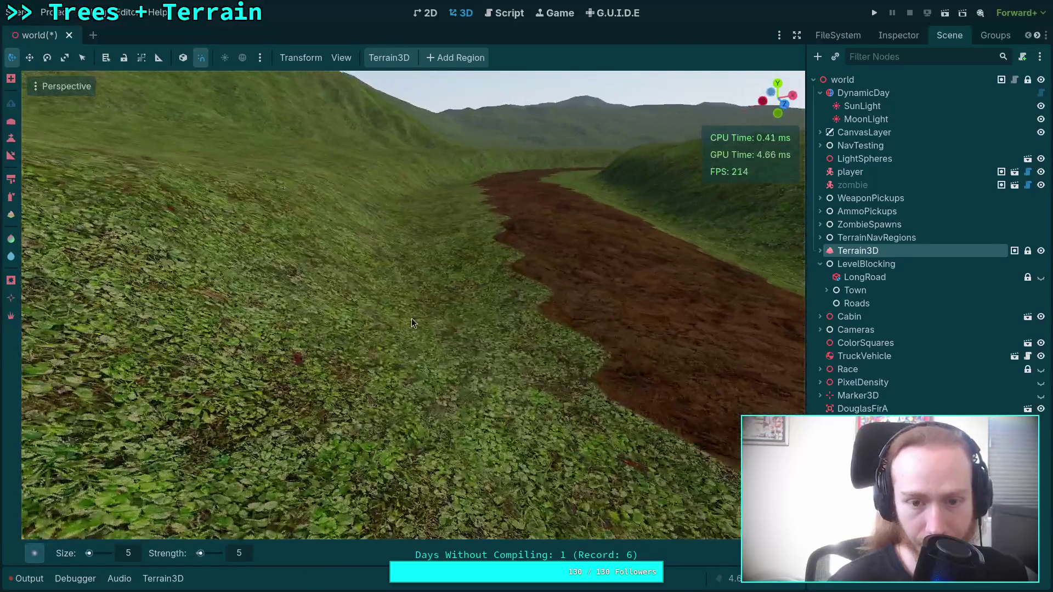
{"action": "scroll", "coordinate": [405, 305], "scroll_direction": "up", "scroll_amount": 3}
{"action": "scroll", "coordinate": [370, 360], "scroll_direction": "down", "scroll_amount": 3}
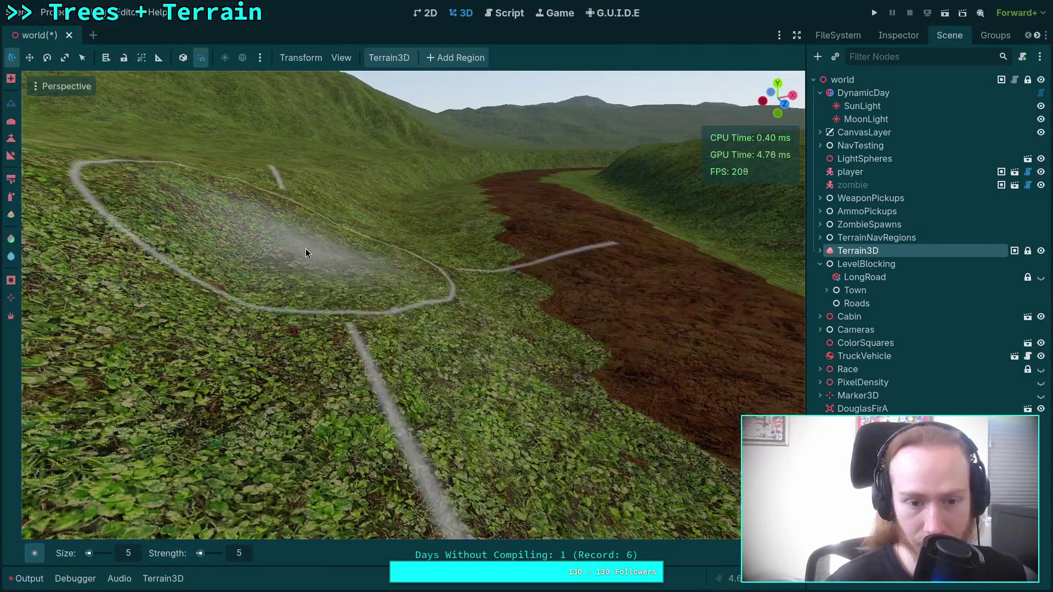
{"action": "scroll", "coordinate": [467, 287], "scroll_direction": "down", "scroll_amount": 3}
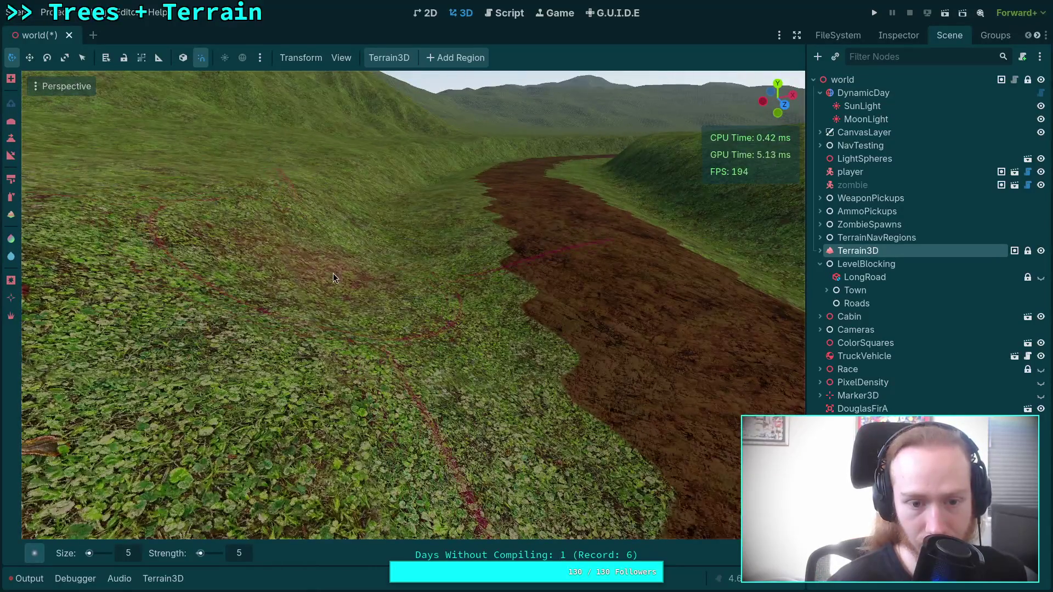
{"action": "scroll", "coordinate": [386, 249], "scroll_direction": "up", "scroll_amount": 2}
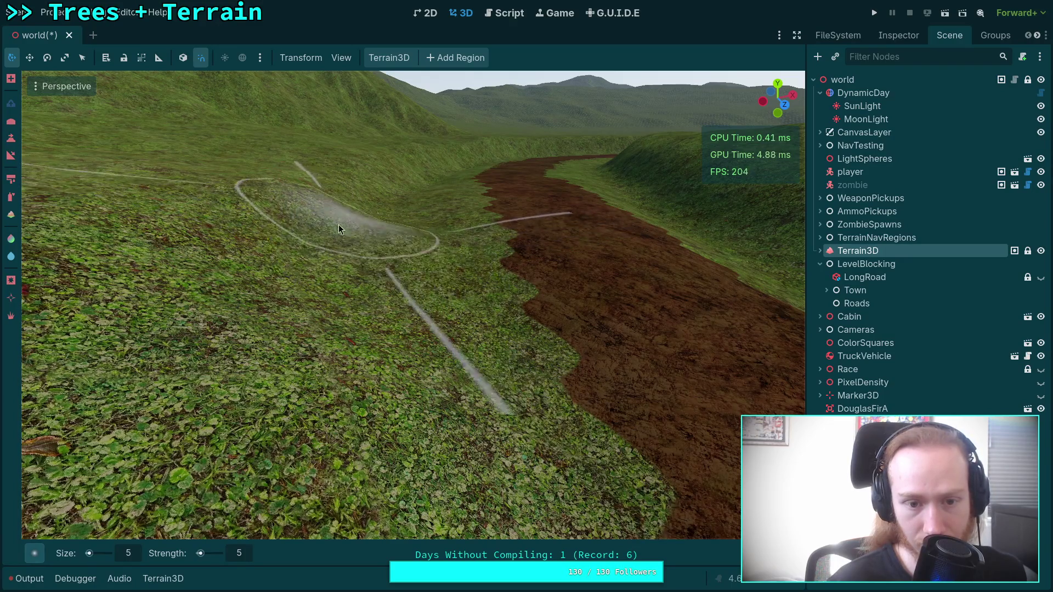
{"action": "scroll", "coordinate": [435, 307], "scroll_direction": "up", "scroll_amount": 2}
{"action": "scroll", "coordinate": [373, 325], "scroll_direction": "down", "scroll_amount": 2}
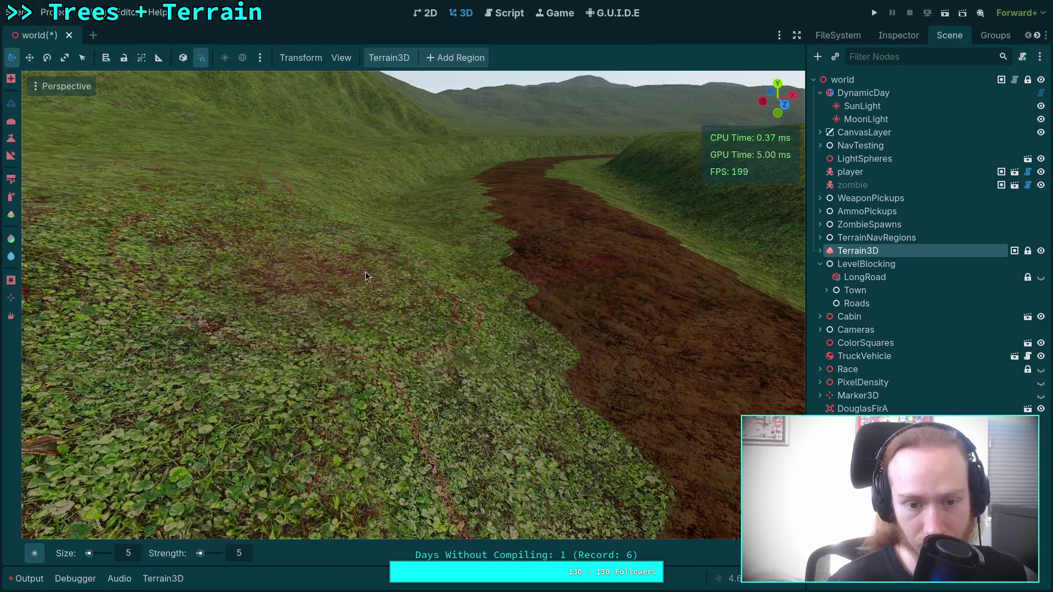
{"action": "scroll", "coordinate": [411, 235], "scroll_direction": "down", "scroll_amount": 3}
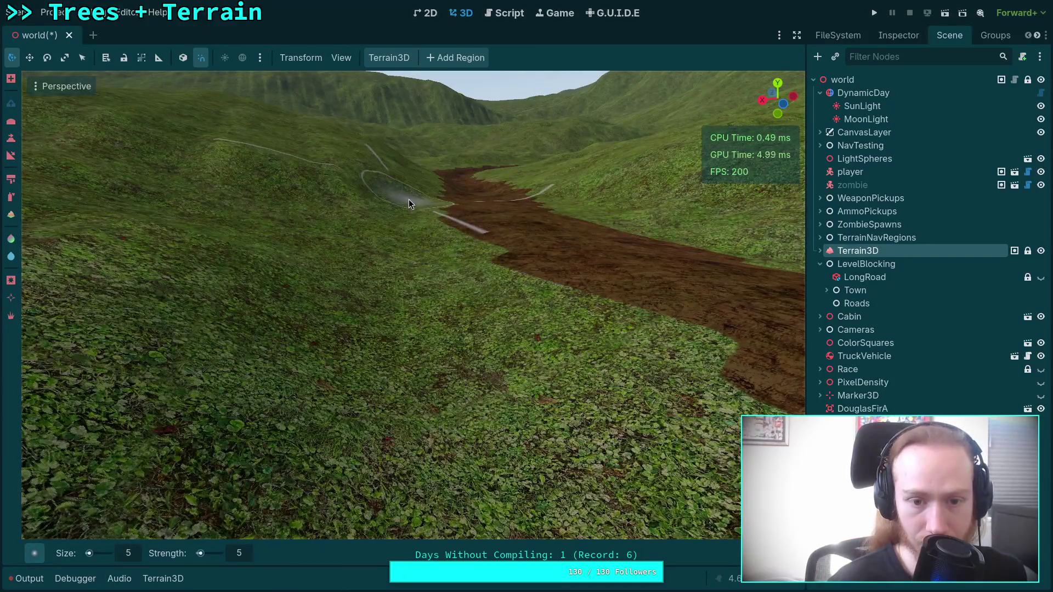
{"action": "scroll", "coordinate": [394, 213], "scroll_direction": "up", "scroll_amount": 2}
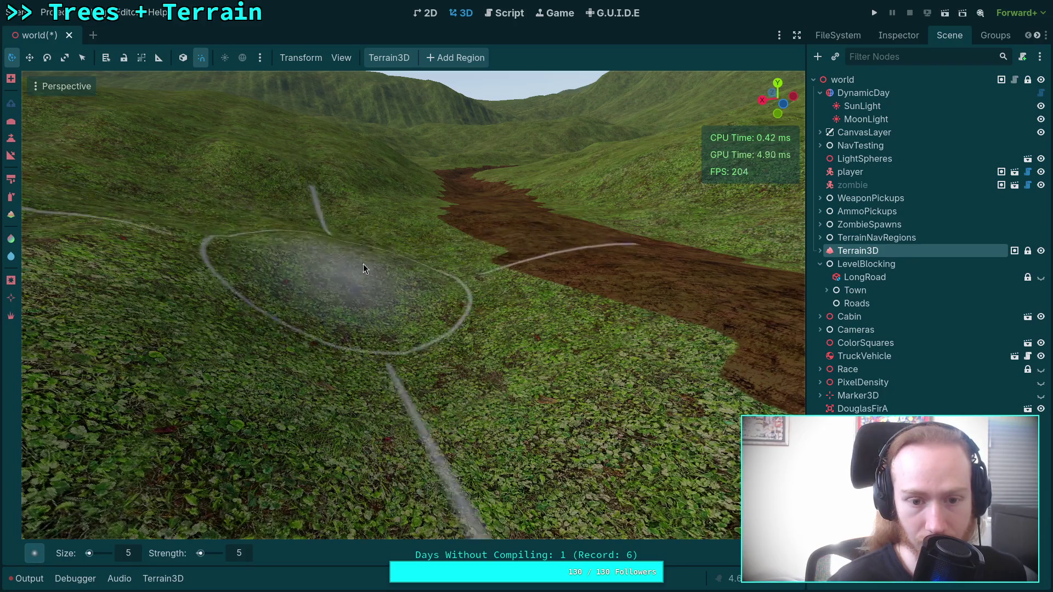
{"action": "scroll", "coordinate": [363, 264], "scroll_direction": "up", "scroll_amount": 4}
{"action": "scroll", "coordinate": [356, 266], "scroll_direction": "down", "scroll_amount": 5}
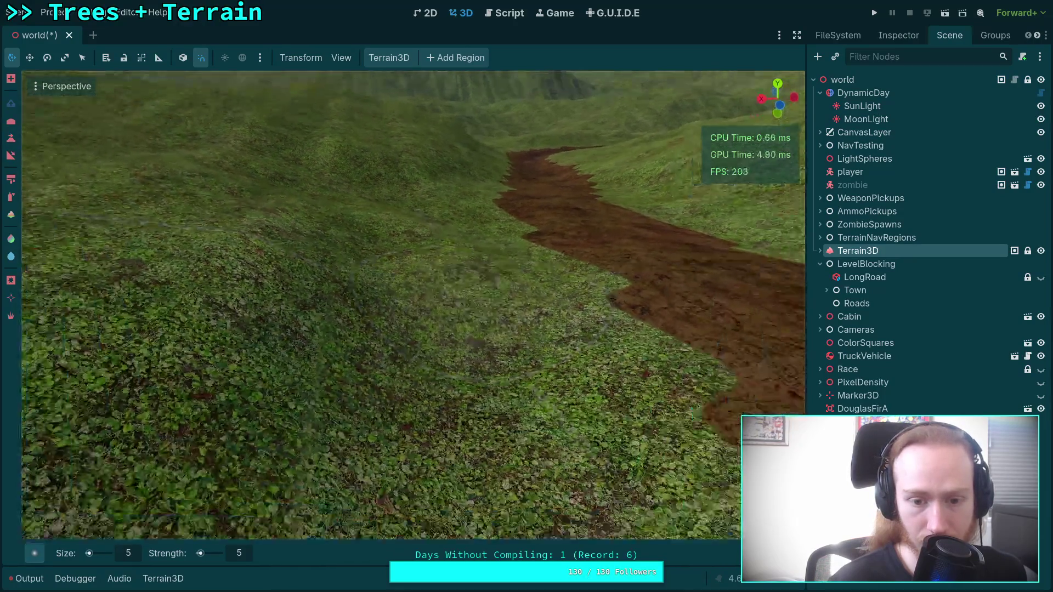
{"action": "mouse_move", "coordinate": [365, 253]}
{"action": "left_mouse_down"}
{"action": "mouse_move", "coordinate": [361, 343]}
{"action": "mouse_move", "coordinate": [401, 360]}
{"action": "mouse_move", "coordinate": [474, 305]}
{"action": "left_mouse_up"}
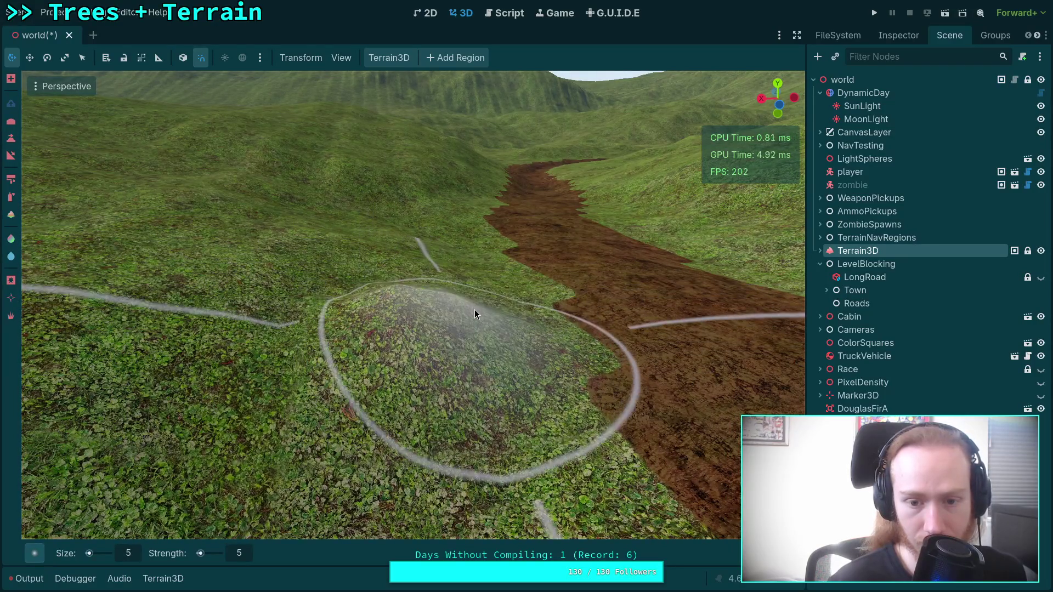
{"action": "key", "text": "ctrl+z"}
{"action": "mouse_move", "coordinate": [488, 395]}
{"action": "left_mouse_down"}
{"action": "mouse_move", "coordinate": [329, 307]}
{"action": "mouse_move", "coordinate": [461, 268]}
{"action": "mouse_move", "coordinate": [433, 308]}
{"action": "mouse_move", "coordinate": [492, 258]}
{"action": "mouse_move", "coordinate": [567, 339]}
{"action": "mouse_move", "coordinate": [499, 321]}
{"action": "mouse_move", "coordinate": [350, 336]}
{"action": "mouse_move", "coordinate": [353, 355]}
{"action": "mouse_move", "coordinate": [528, 297]}
{"action": "mouse_move", "coordinate": [470, 347]}
{"action": "mouse_move", "coordinate": [628, 315]}
{"action": "mouse_move", "coordinate": [409, 282]}
{"action": "left_mouse_up"}
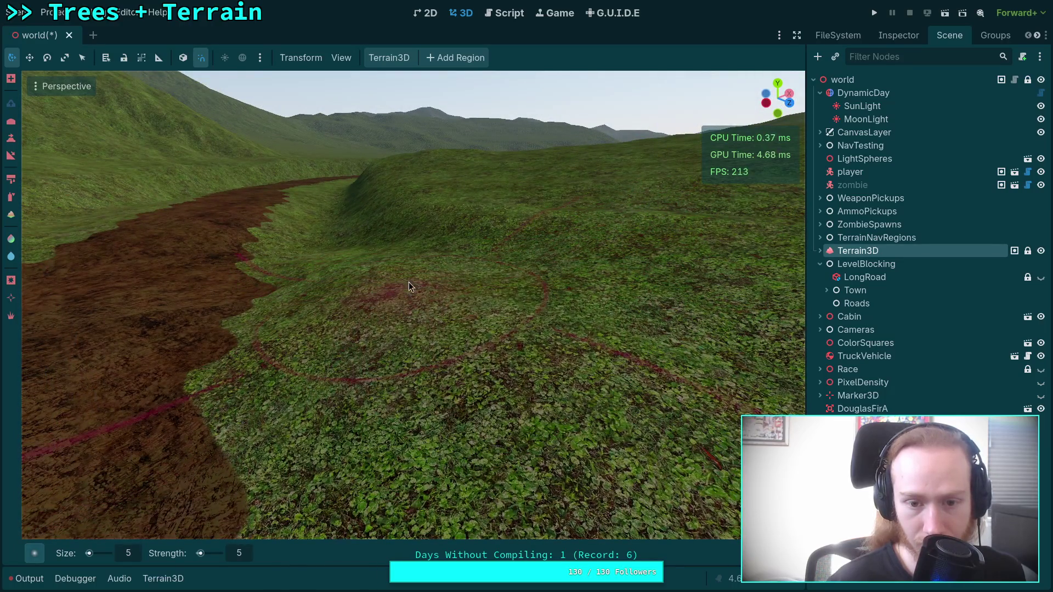
Fly the view over the channel bank and raise a large hill beside the dirt road
{"action": "right_click", "coordinate": [365, 295]}
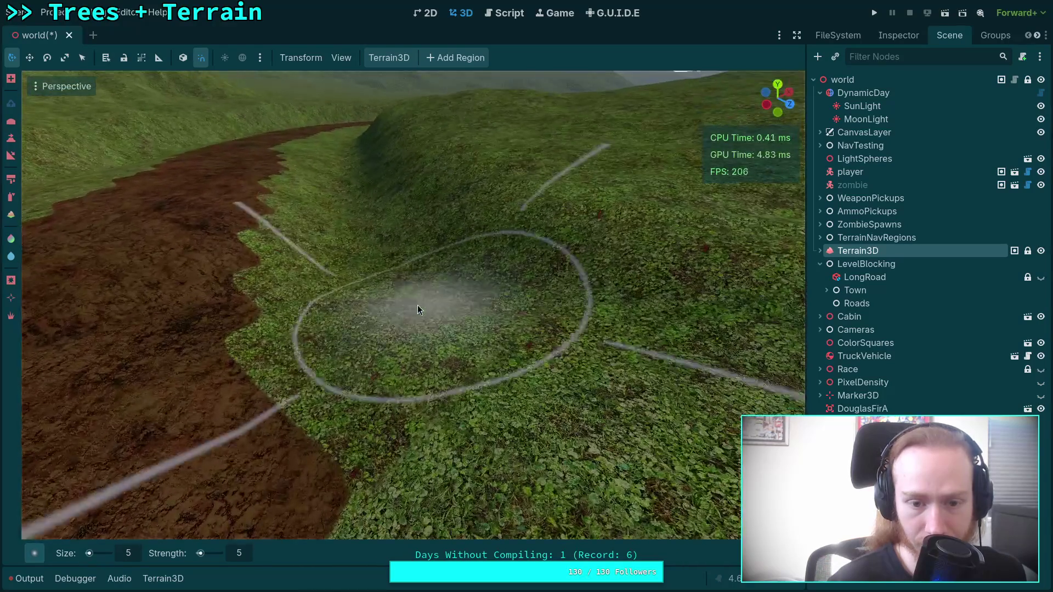
{"action": "mouse_move", "coordinate": [416, 305]}
{"action": "left_mouse_down"}
{"action": "mouse_move", "coordinate": [373, 257]}
{"action": "mouse_move", "coordinate": [398, 291]}
{"action": "mouse_move", "coordinate": [536, 316]}
{"action": "left_mouse_up"}
{"action": "scroll", "coordinate": [536, 317], "scroll_direction": "down", "scroll_amount": 4}
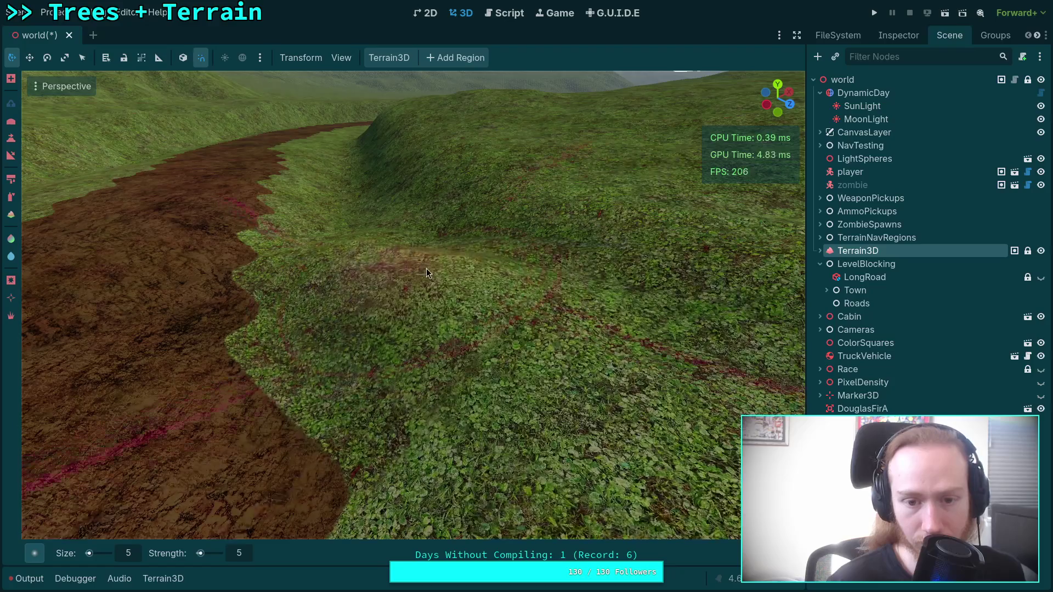
{"action": "right_click", "coordinate": [451, 229]}
{"action": "key", "text": "w"}
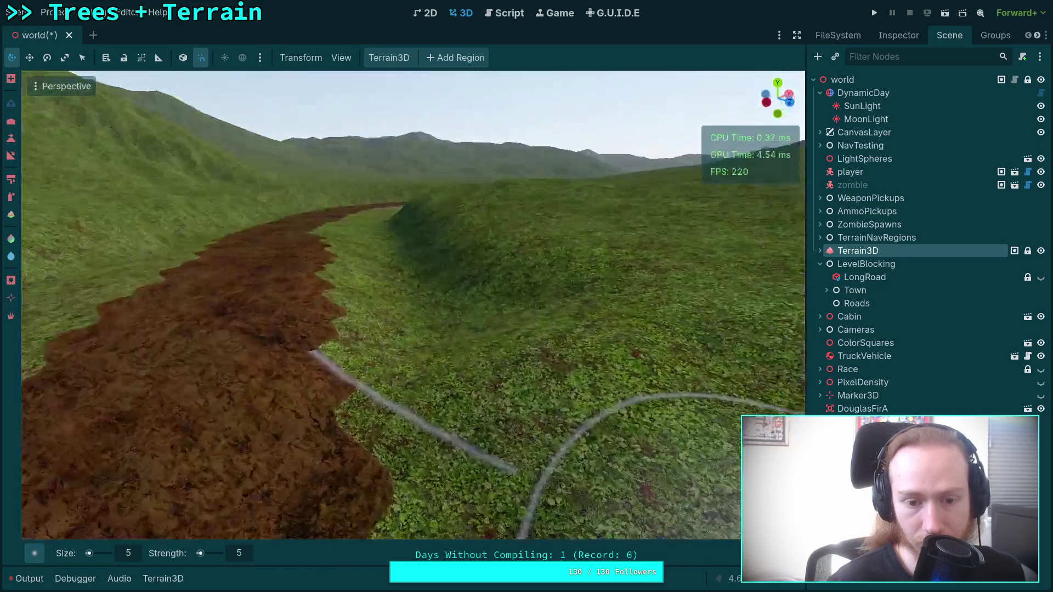
{"action": "key", "text": "s"}
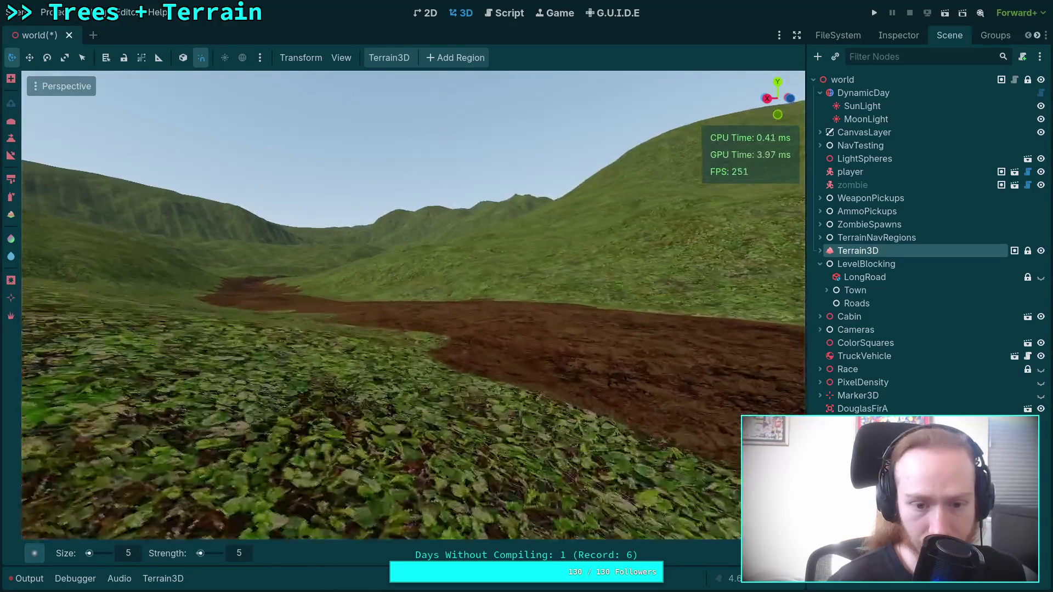
{"action": "key", "text": "a"}
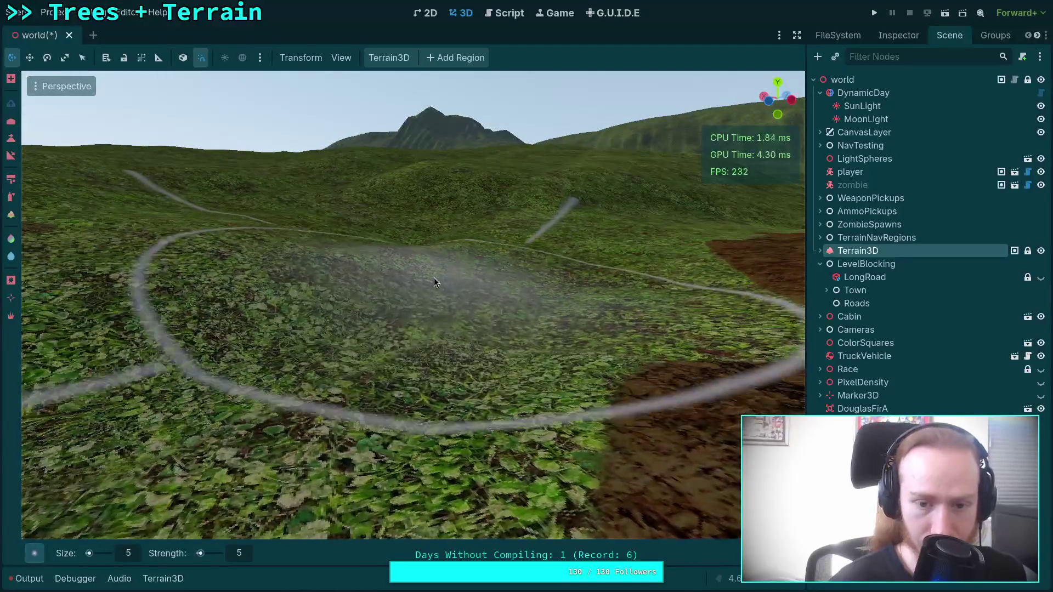
{"action": "key", "text": "s"}
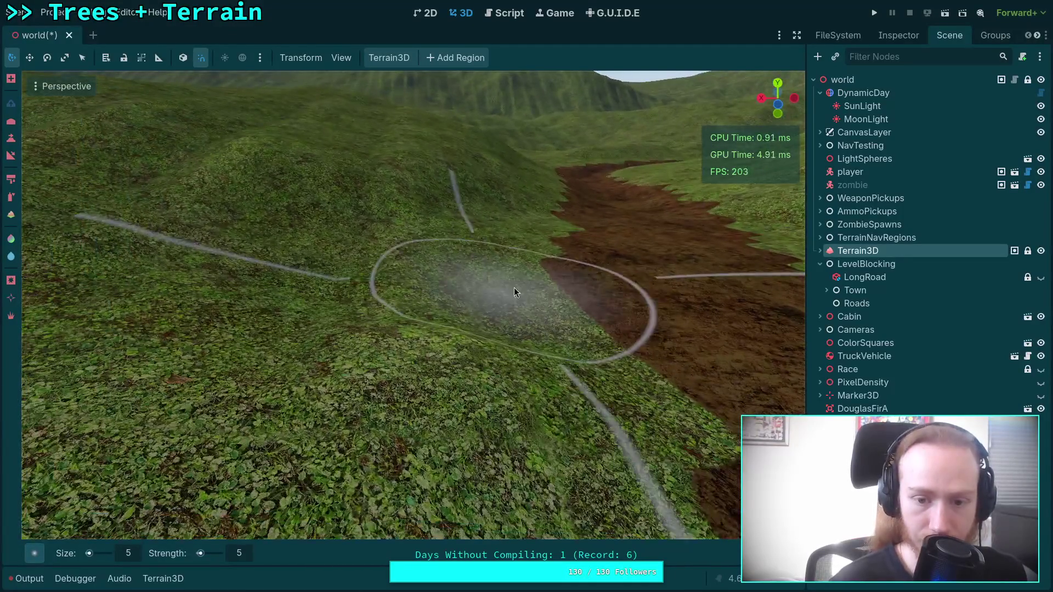
{"action": "mouse_move", "coordinate": [514, 290]}
{"action": "left_mouse_down"}
{"action": "mouse_move", "coordinate": [338, 291]}
{"action": "mouse_move", "coordinate": [268, 264]}
{"action": "mouse_move", "coordinate": [384, 285]}
{"action": "left_mouse_up"}
{"action": "scroll", "coordinate": [393, 270], "scroll_direction": "down", "scroll_amount": 2}
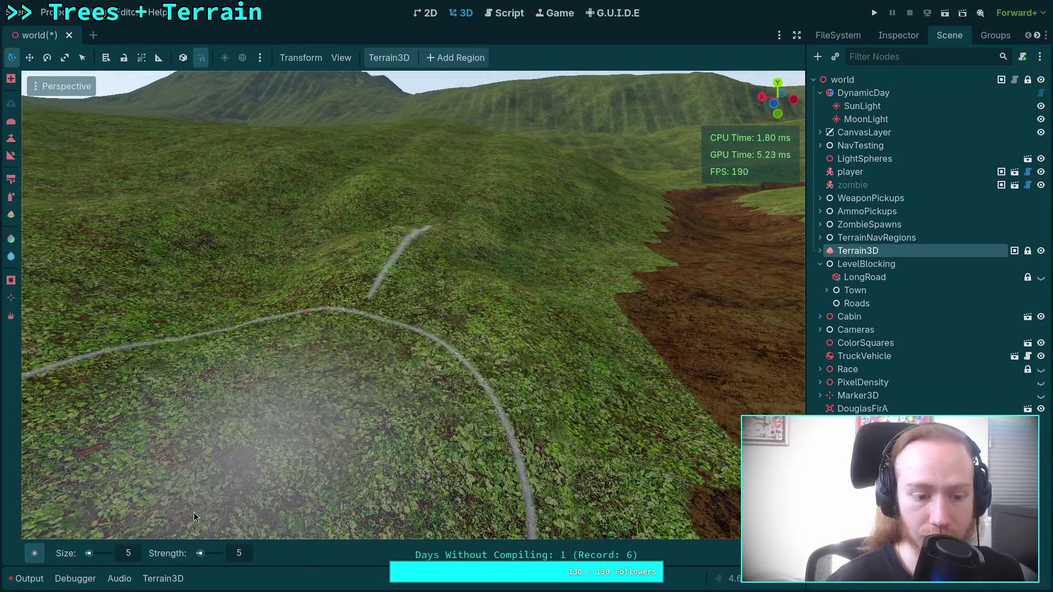
Set the brush size to 8 and smooth the new hill and its surrounding slope
{"action": "left_click", "coordinate": [128, 553]}
{"action": "type", "text": "7"}
{"action": "key", "text": "BackSpace"}
{"action": "type", "text": "8"}
{"action": "key", "text": "Return"}
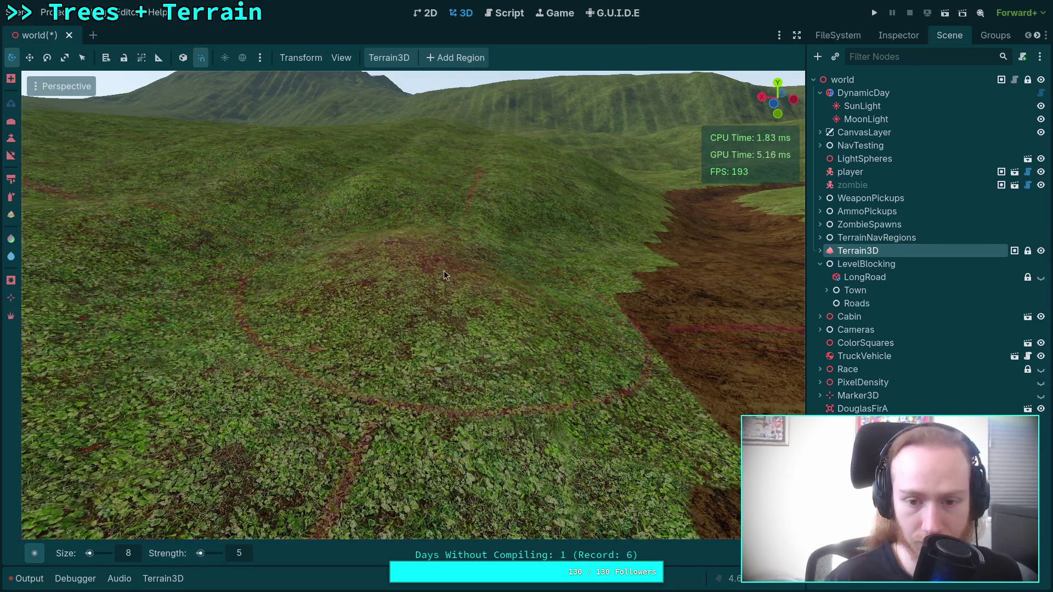
{"action": "mouse_move", "coordinate": [334, 255]}
{"action": "left_mouse_down"}
{"action": "mouse_move", "coordinate": [266, 241]}
{"action": "mouse_move", "coordinate": [239, 298]}
{"action": "mouse_move", "coordinate": [288, 282]}
{"action": "mouse_move", "coordinate": [278, 250]}
{"action": "left_mouse_up"}
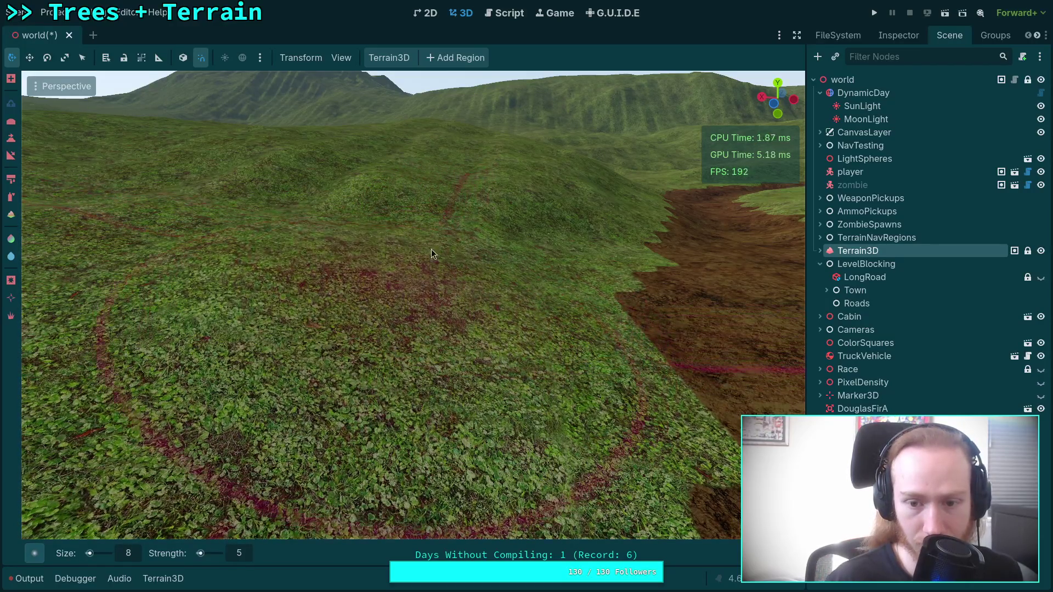
{"action": "mouse_move", "coordinate": [431, 250]}
{"action": "left_mouse_down"}
{"action": "mouse_move", "coordinate": [537, 232]}
{"action": "mouse_move", "coordinate": [517, 248]}
{"action": "mouse_move", "coordinate": [419, 263]}
{"action": "mouse_move", "coordinate": [577, 301]}
{"action": "mouse_move", "coordinate": [626, 298]}
{"action": "mouse_move", "coordinate": [570, 268]}
{"action": "mouse_move", "coordinate": [499, 298]}
{"action": "mouse_move", "coordinate": [412, 271]}
{"action": "left_mouse_up"}
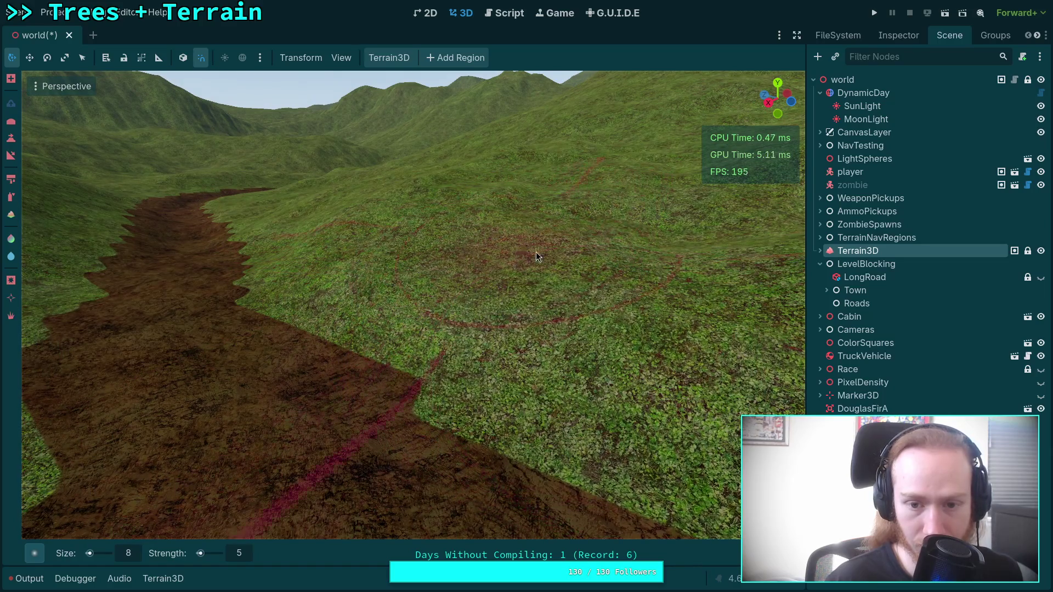
Smooth the bank and flatten the mound beside the dirt channel
{"action": "left_click_drag", "start_coordinate": [625, 298], "coordinate": [548, 274]}
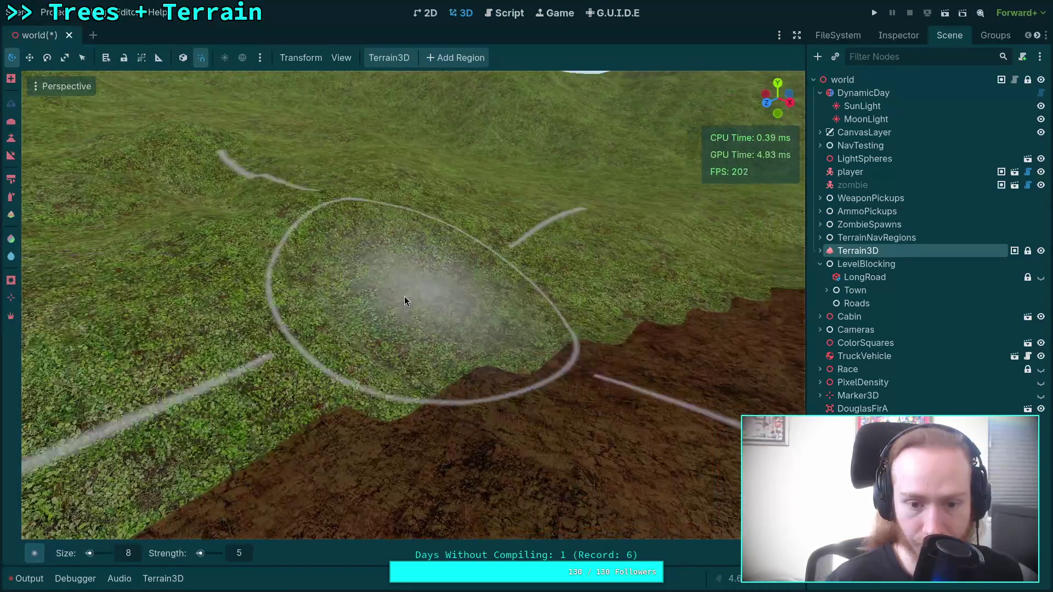
{"action": "mouse_move", "coordinate": [403, 296]}
{"action": "left_mouse_down"}
{"action": "mouse_move", "coordinate": [364, 307]}
{"action": "mouse_move", "coordinate": [488, 282]}
{"action": "mouse_move", "coordinate": [369, 278]}
{"action": "mouse_move", "coordinate": [446, 306]}
{"action": "mouse_move", "coordinate": [356, 296]}
{"action": "mouse_move", "coordinate": [343, 248]}
{"action": "mouse_move", "coordinate": [426, 296]}
{"action": "mouse_move", "coordinate": [466, 242]}
{"action": "mouse_move", "coordinate": [482, 243]}
{"action": "mouse_move", "coordinate": [448, 262]}
{"action": "mouse_move", "coordinate": [505, 230]}
{"action": "left_mouse_up"}
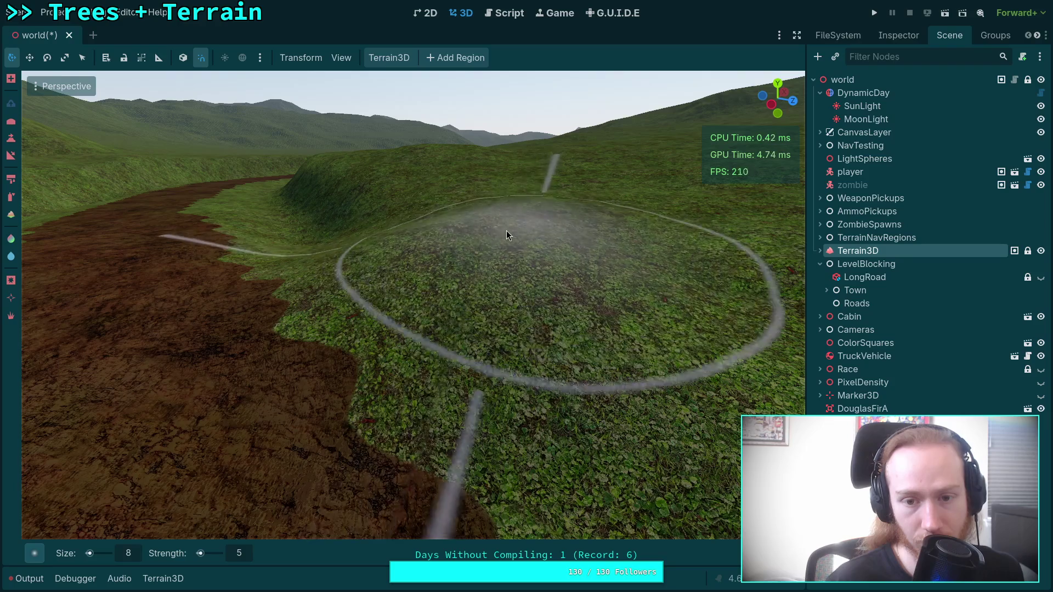
{"action": "mouse_move", "coordinate": [550, 304]}
{"action": "left_mouse_down"}
{"action": "mouse_move", "coordinate": [353, 286]}
{"action": "mouse_move", "coordinate": [320, 268]}
{"action": "mouse_move", "coordinate": [416, 252]}
{"action": "mouse_move", "coordinate": [369, 317]}
{"action": "mouse_move", "coordinate": [345, 291]}
{"action": "mouse_move", "coordinate": [397, 253]}
{"action": "mouse_move", "coordinate": [300, 239]}
{"action": "left_mouse_up"}
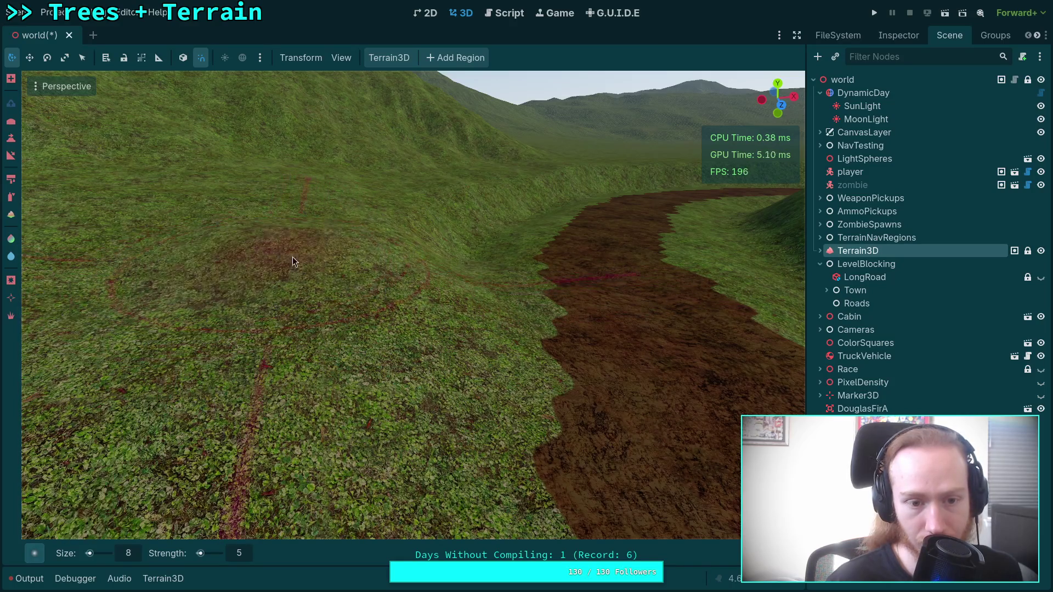
{"action": "key", "text": "w"}
{"action": "key", "text": "s"}
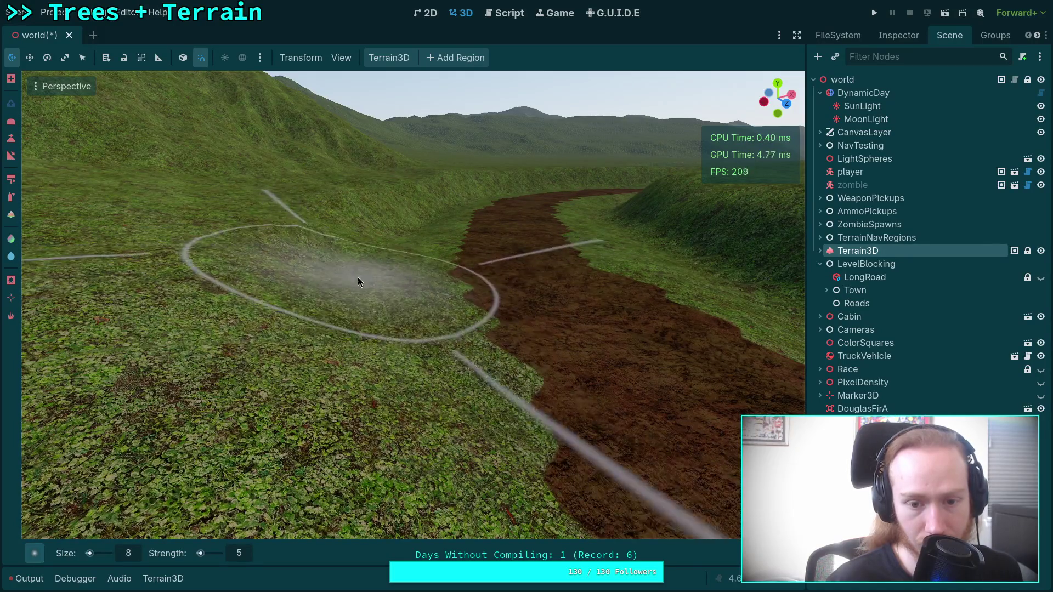
{"action": "mouse_move", "coordinate": [355, 245]}
{"action": "left_mouse_down"}
{"action": "mouse_move", "coordinate": [318, 261]}
{"action": "mouse_move", "coordinate": [357, 347]}
{"action": "left_mouse_up"}
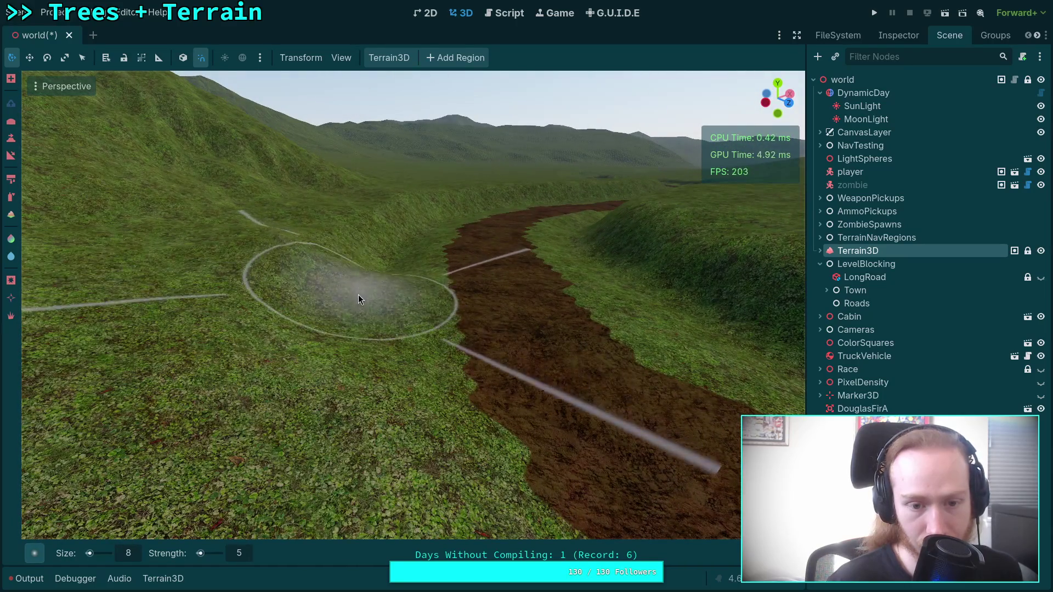
{"action": "mouse_move", "coordinate": [340, 324]}
{"action": "left_mouse_down"}
{"action": "mouse_move", "coordinate": [265, 284]}
{"action": "mouse_move", "coordinate": [314, 328]}
{"action": "mouse_move", "coordinate": [253, 317]}
{"action": "mouse_move", "coordinate": [369, 310]}
{"action": "left_mouse_up"}
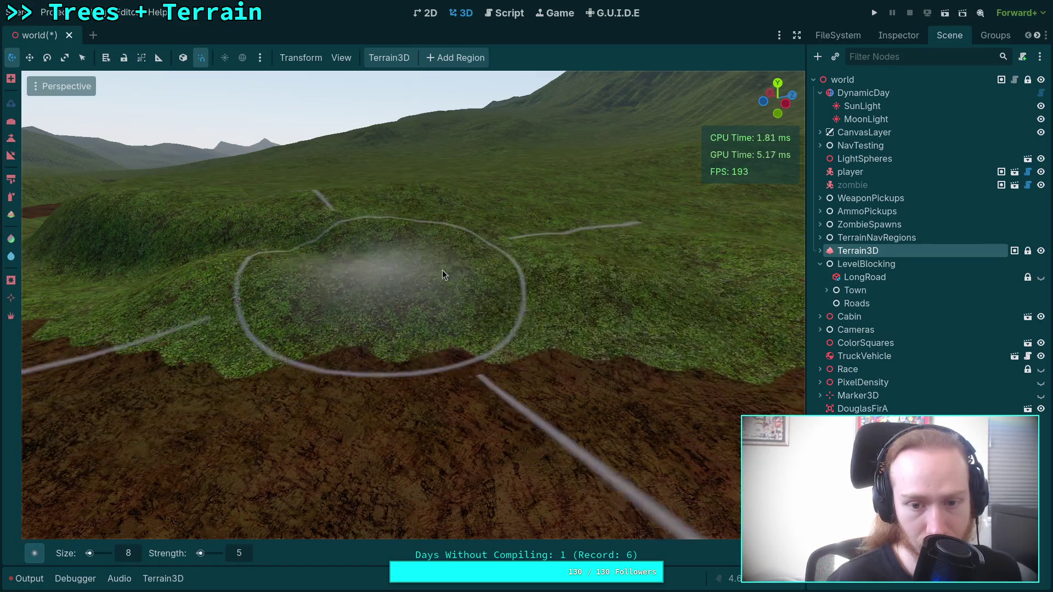
Smooth the mound on the far bank and the grassy bank to its left
{"action": "left_click_drag", "start_coordinate": [541, 261], "coordinate": [385, 258]}
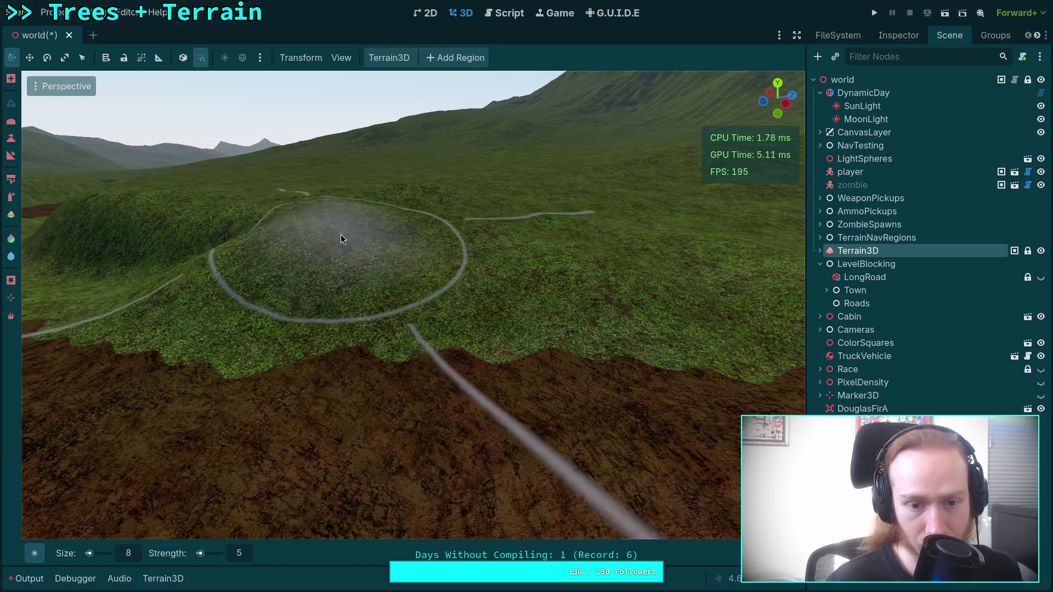
{"action": "left_click_drag", "start_coordinate": [337, 232], "coordinate": [409, 240]}
{"action": "right_click", "coordinate": [594, 274]}
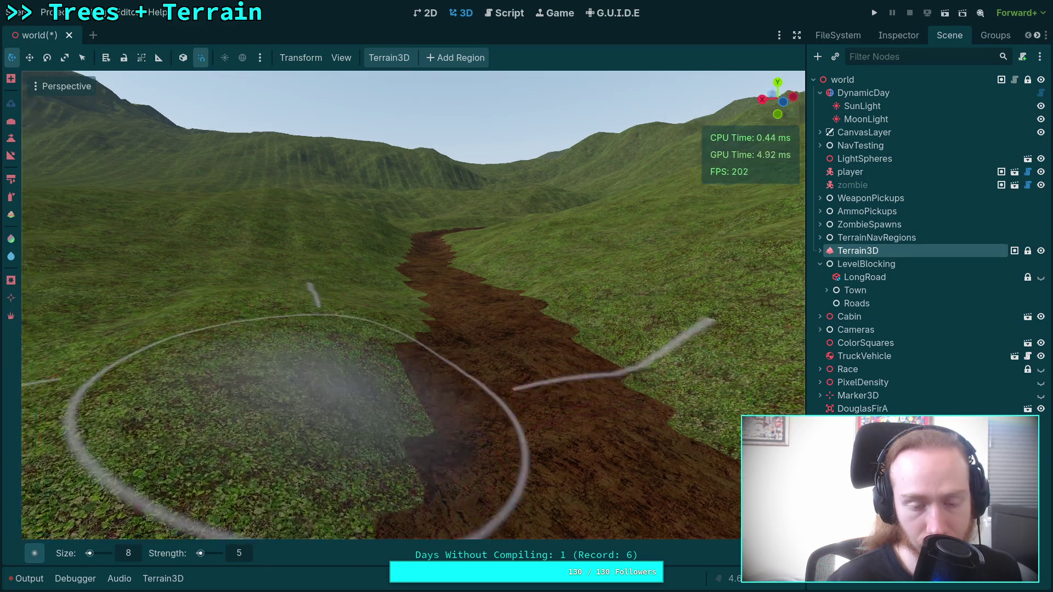
{"action": "right_click", "coordinate": [241, 420]}
Fly up over the hill and fill its hollow into a mound
{"action": "key", "text": "w"}
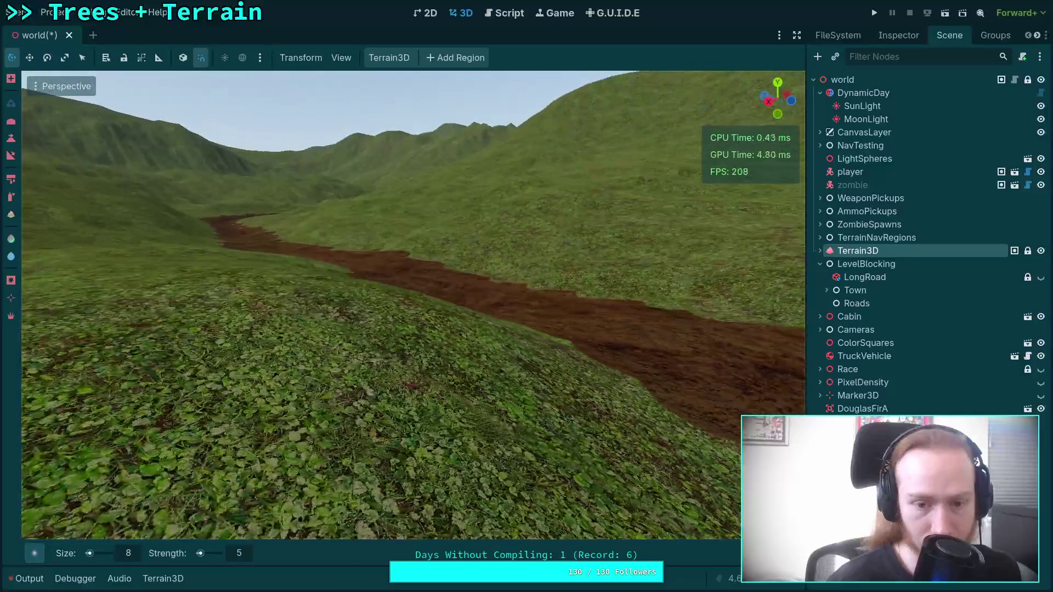
{"action": "key", "text": "w"}
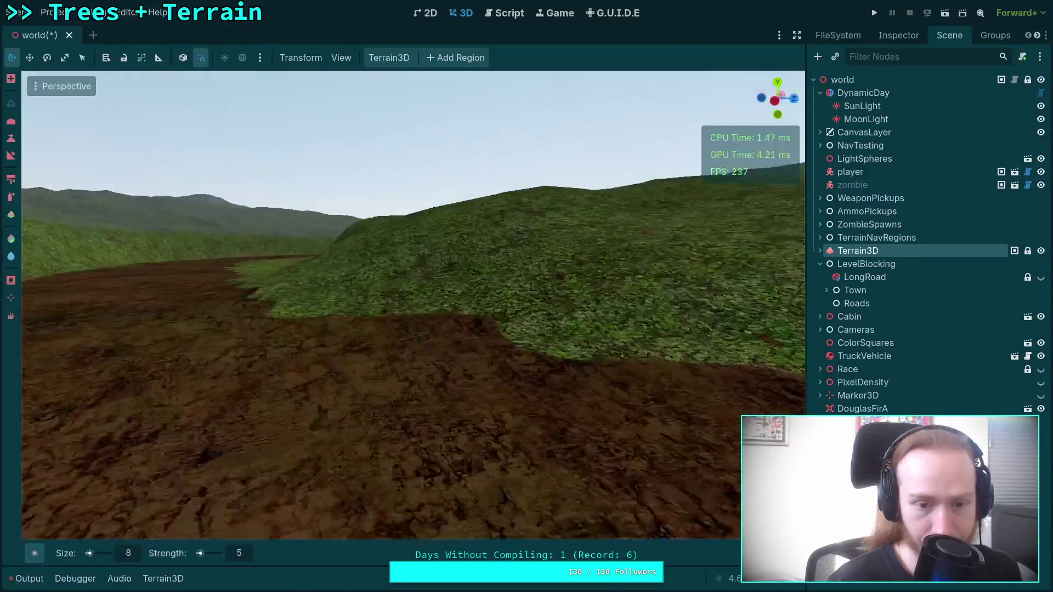
{"action": "key", "text": "w"}
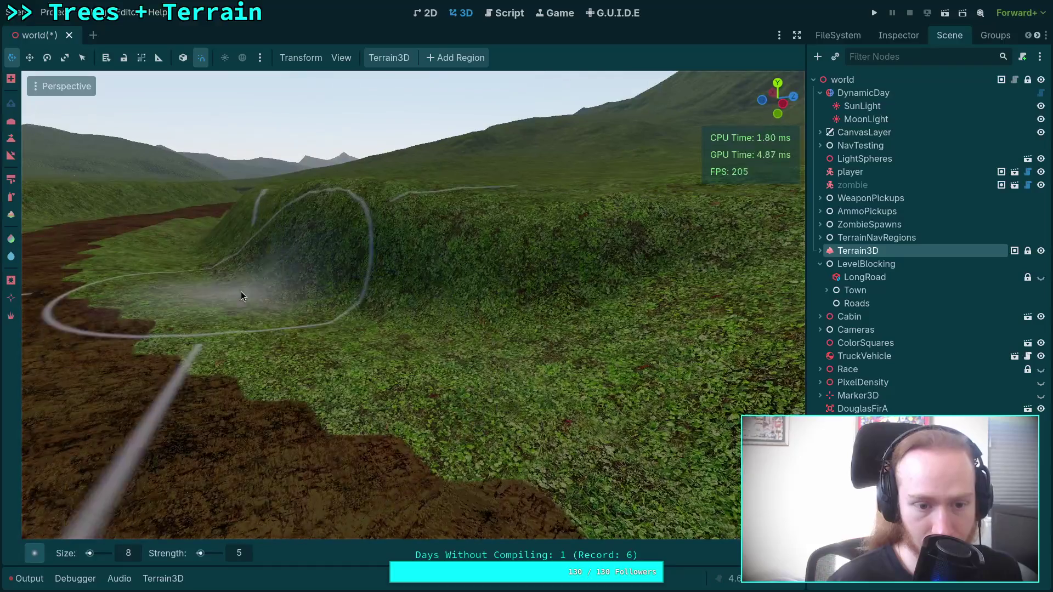
{"action": "key", "text": "w"}
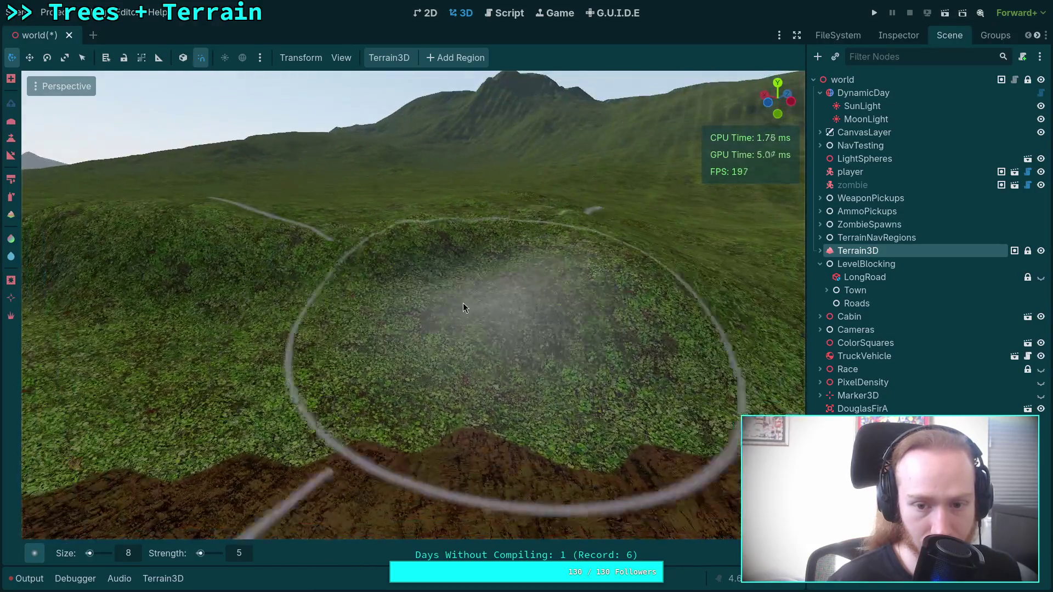
{"action": "scroll", "coordinate": [430, 280], "scroll_direction": "up", "scroll_amount": 5}
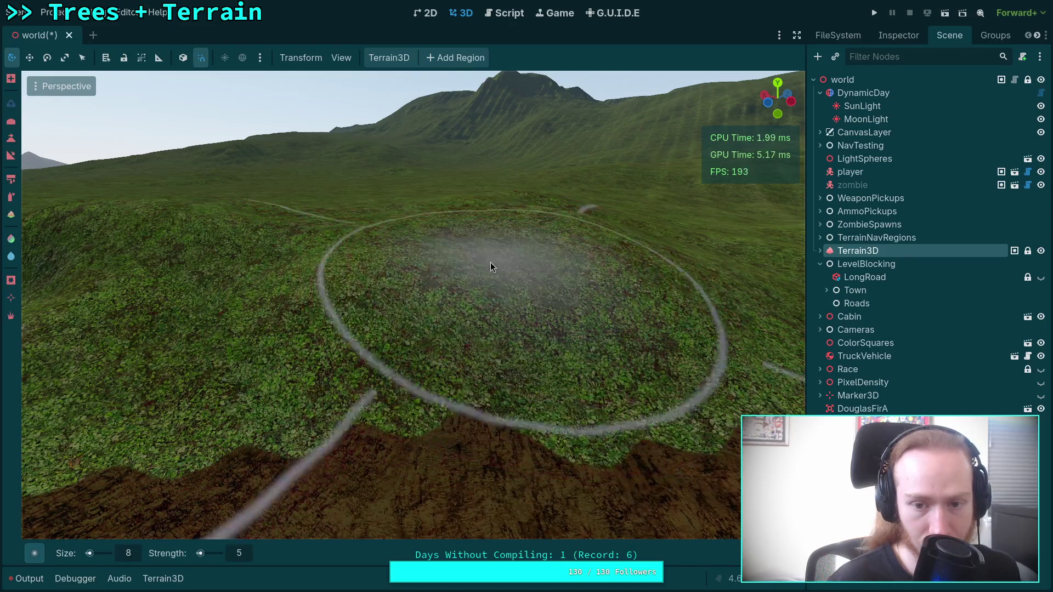
{"action": "key", "text": "w"}
Switch the size-8, strength-5 brush to its alternate effect while framing the hill
{"action": "key", "text": "w"}
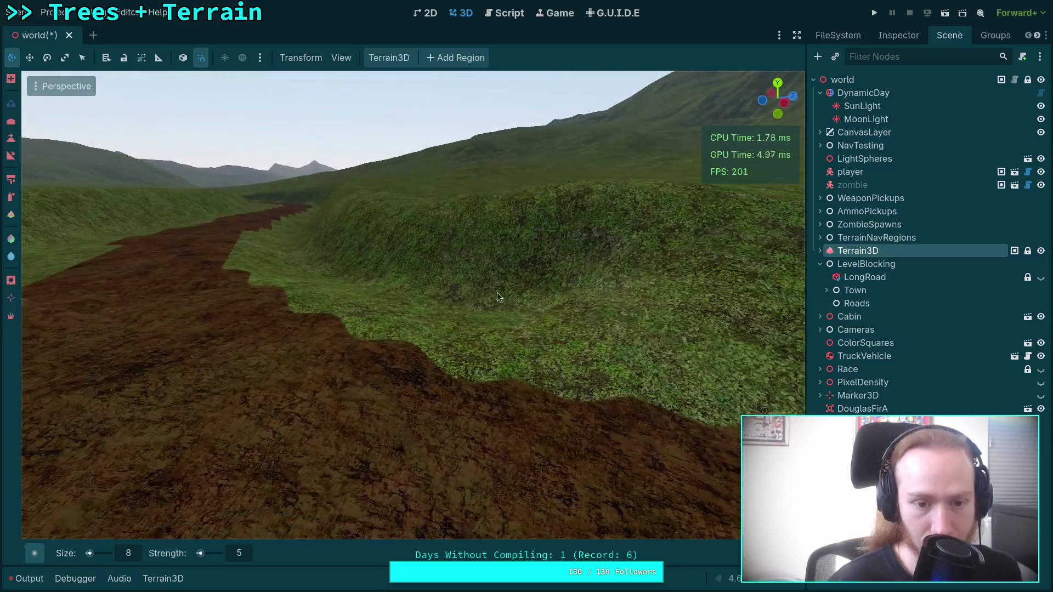
{"action": "mouse_move", "coordinate": [497, 292]}
{"action": "left_mouse_down"}
{"action": "mouse_move", "coordinate": [424, 291]}
{"action": "mouse_move", "coordinate": [542, 284]}
{"action": "mouse_move", "coordinate": [501, 262]}
{"action": "mouse_move", "coordinate": [557, 256]}
{"action": "left_mouse_up"}
{"action": "key", "text": "w"}
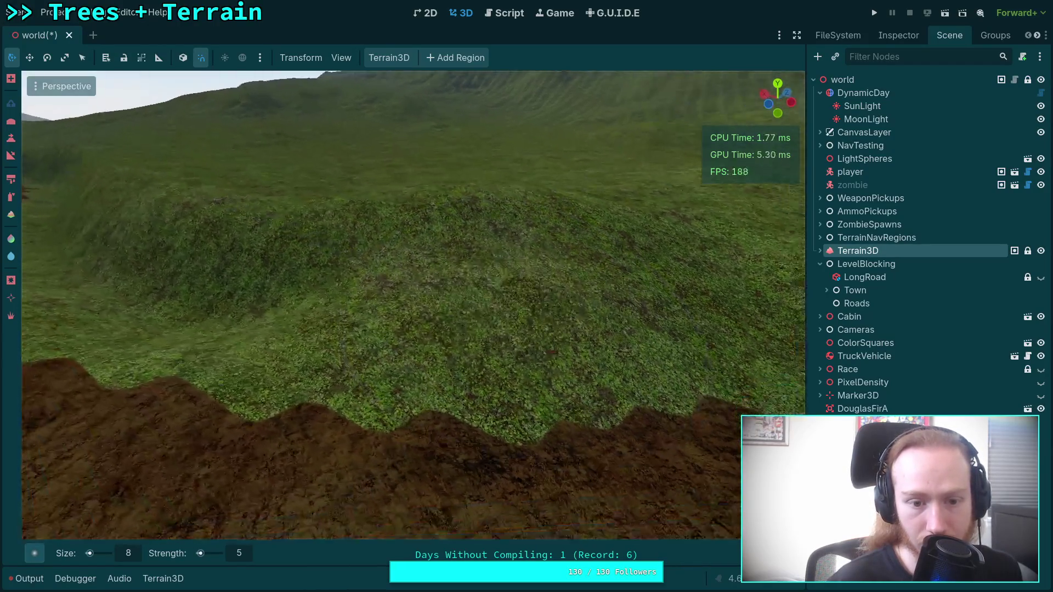
{"action": "key", "text": "s"}
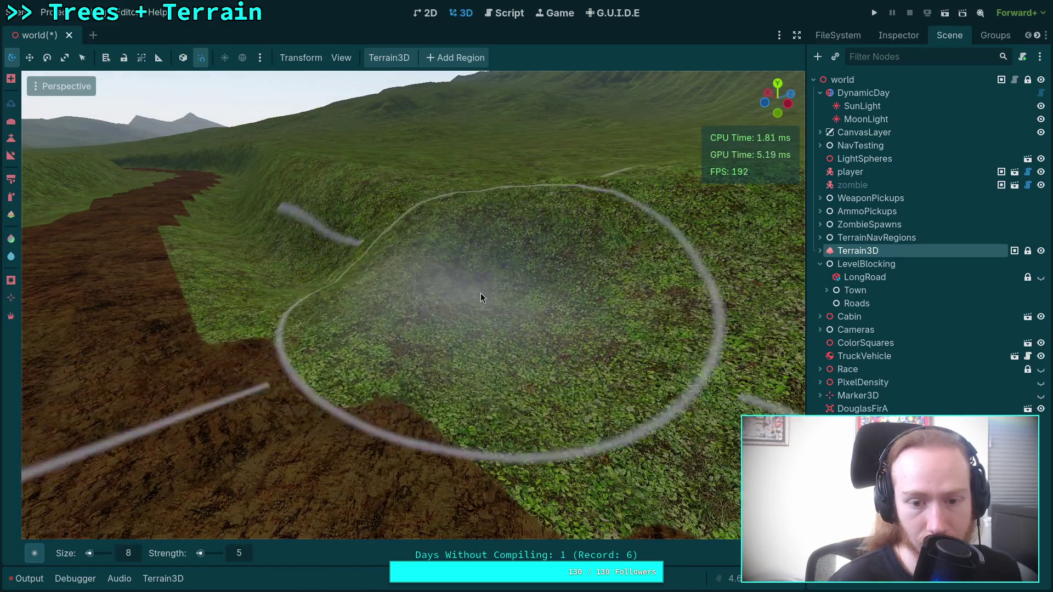
{"action": "key", "text": "w"}
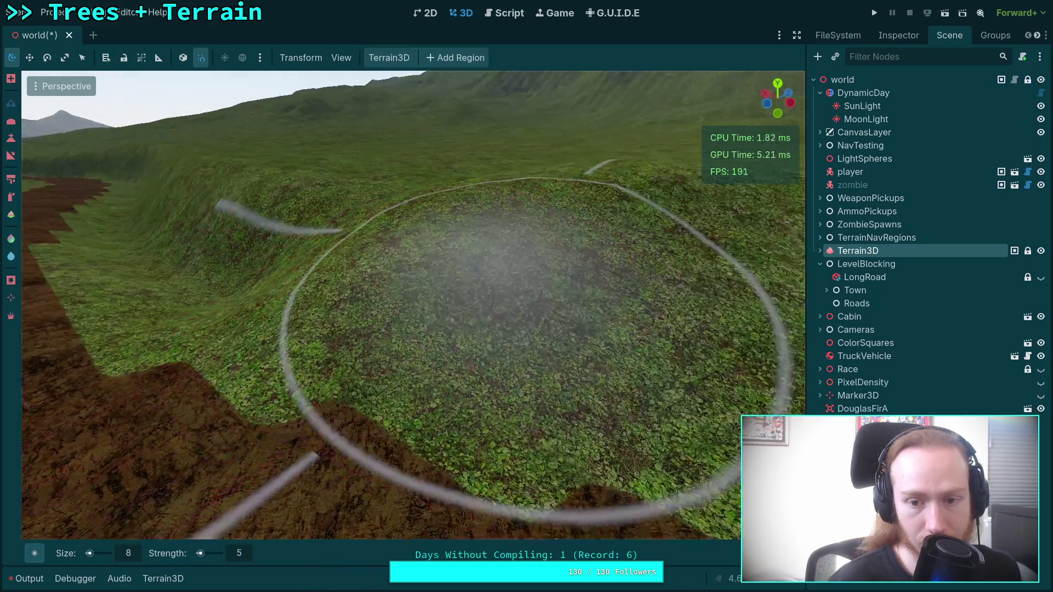
{"action": "key", "text": "s"}
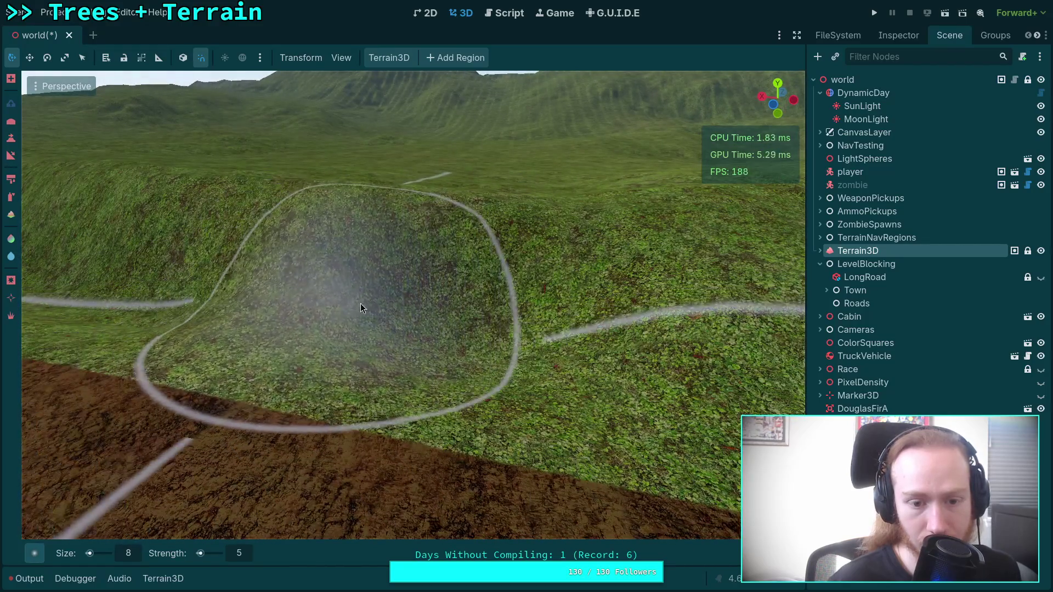
{"action": "key", "text": "ctrl"}
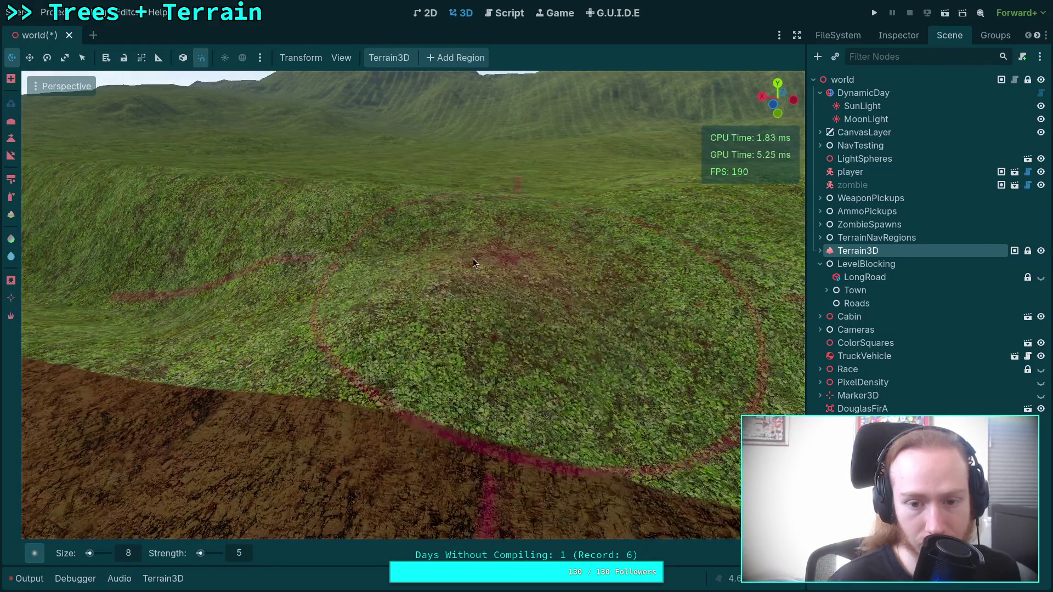
{"action": "key", "text": "w"}
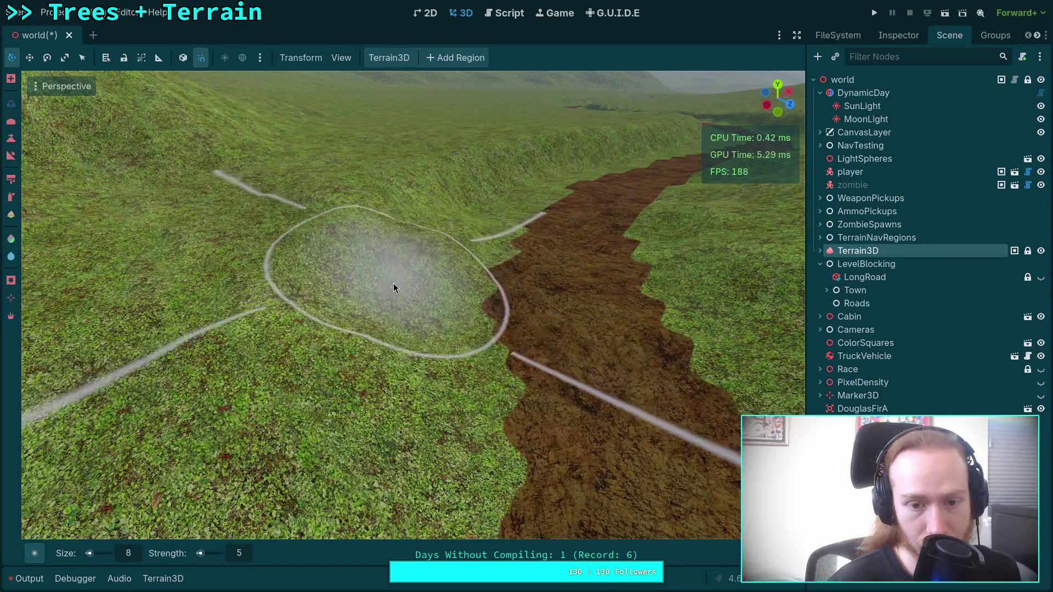
Fly along the dirt road and sculpt the grassy bank beside it
{"action": "key", "text": "w"}
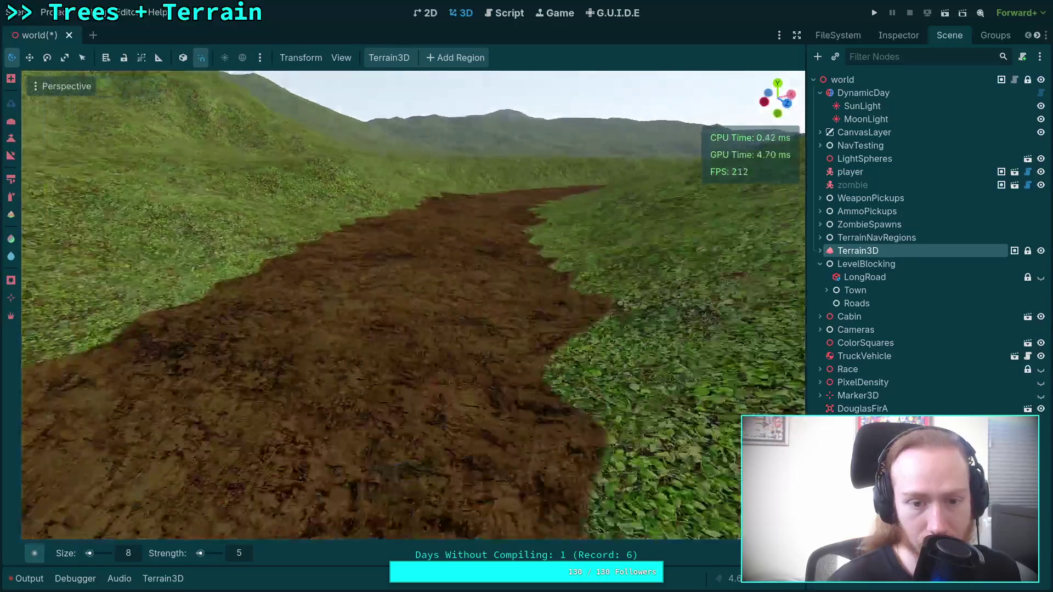
{"action": "key", "text": "s"}
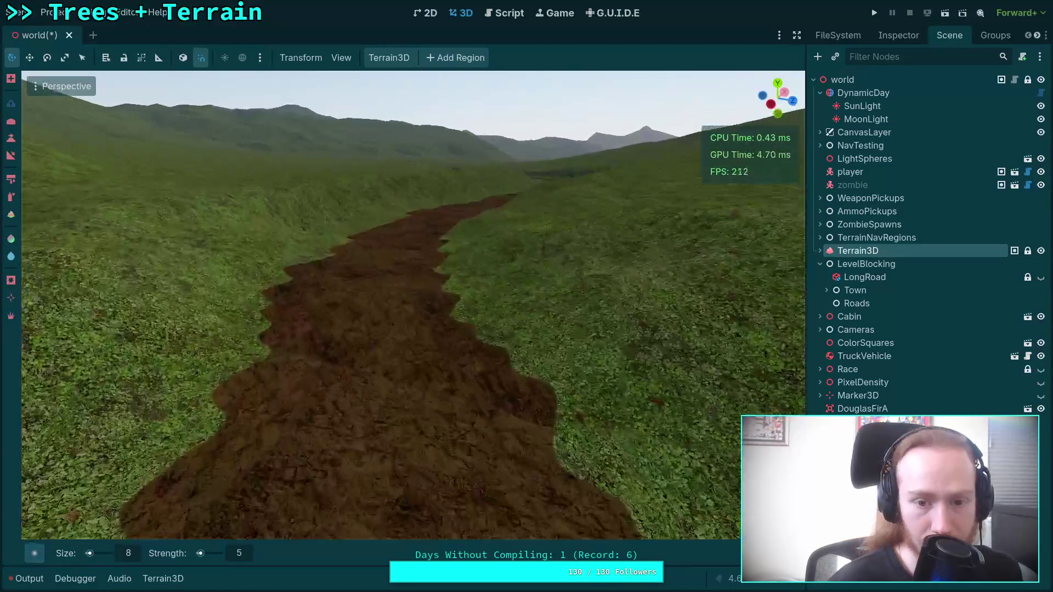
{"action": "key", "text": "a"}
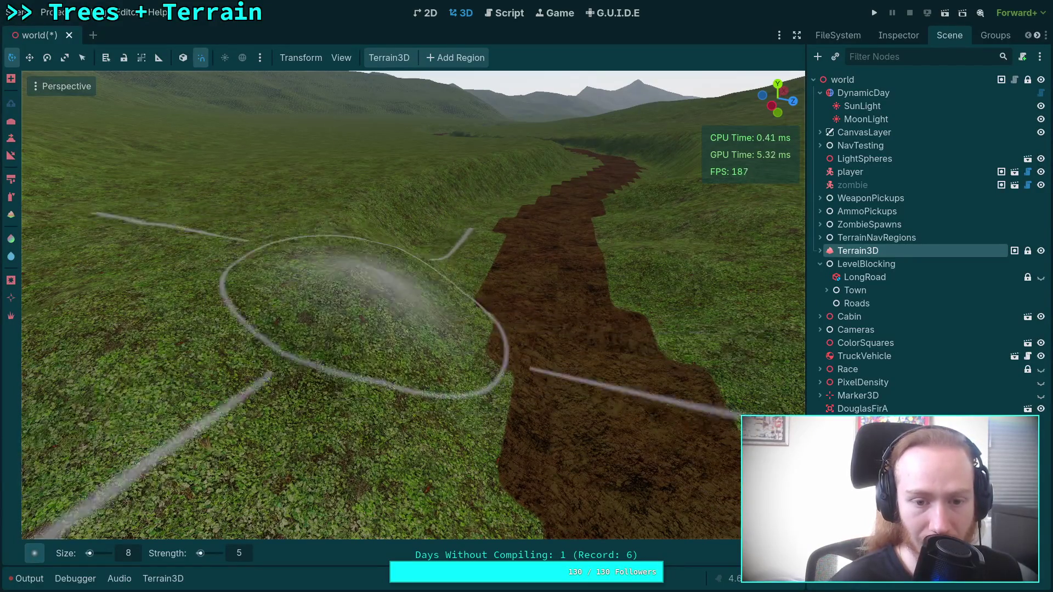
{"action": "key", "text": "w"}
{"action": "key", "text": "w"}
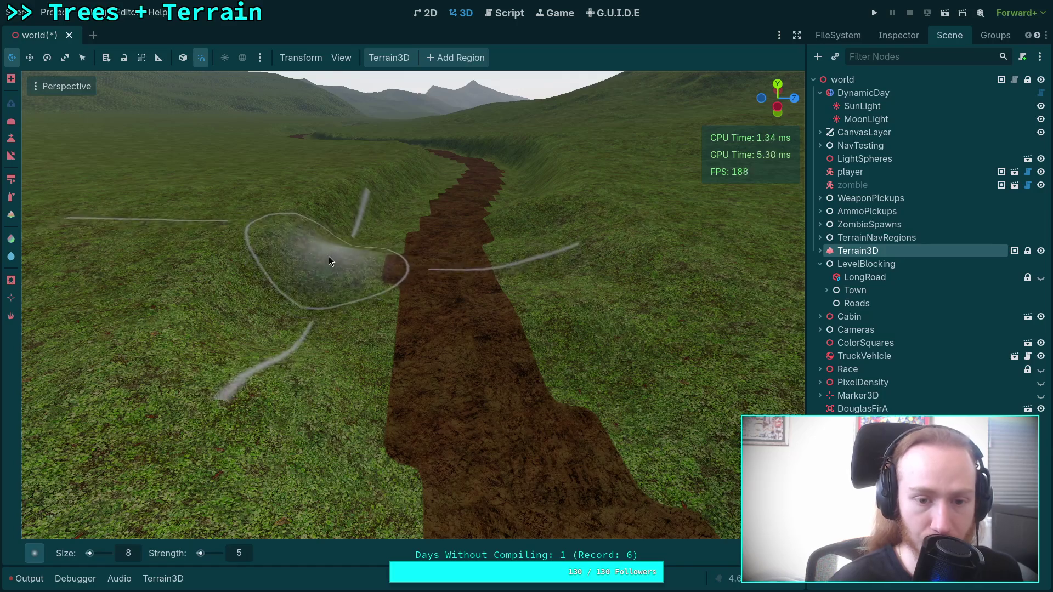
{"action": "key", "text": "d"}
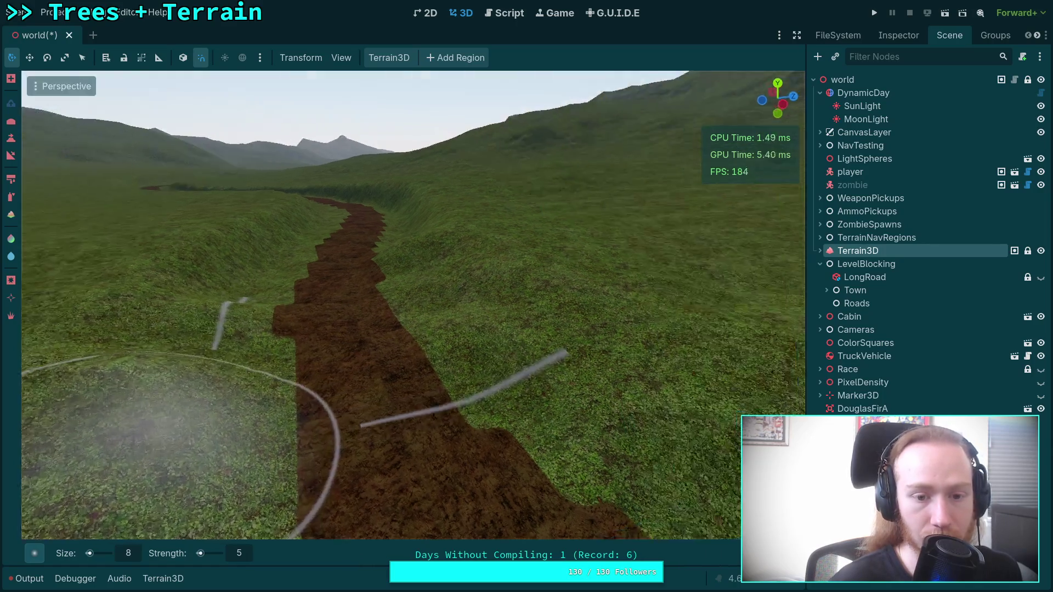
{"action": "key", "text": "a"}
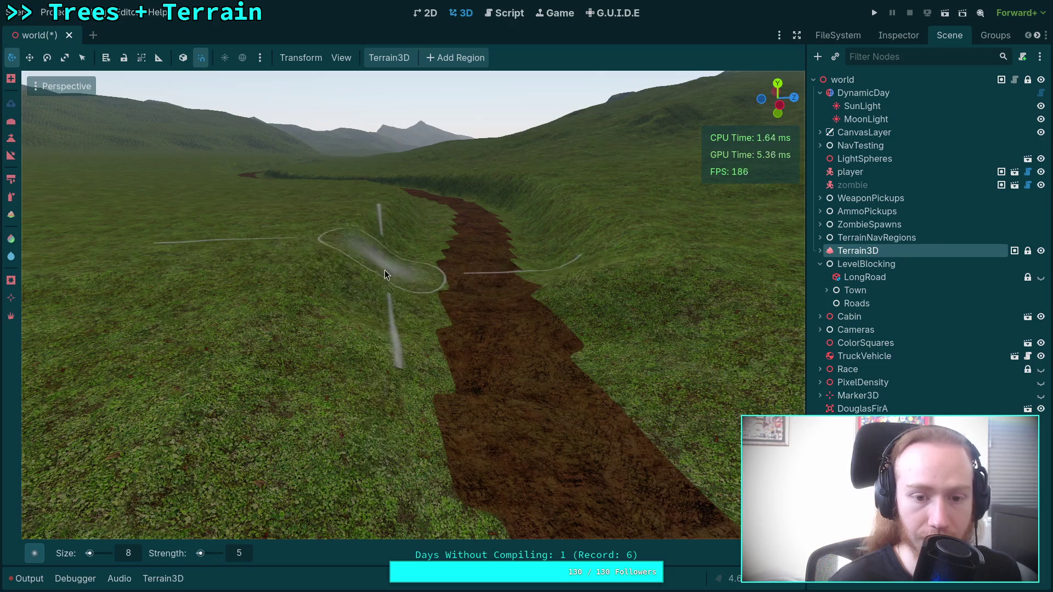
{"action": "key", "text": "s"}
{"action": "key", "text": "w"}
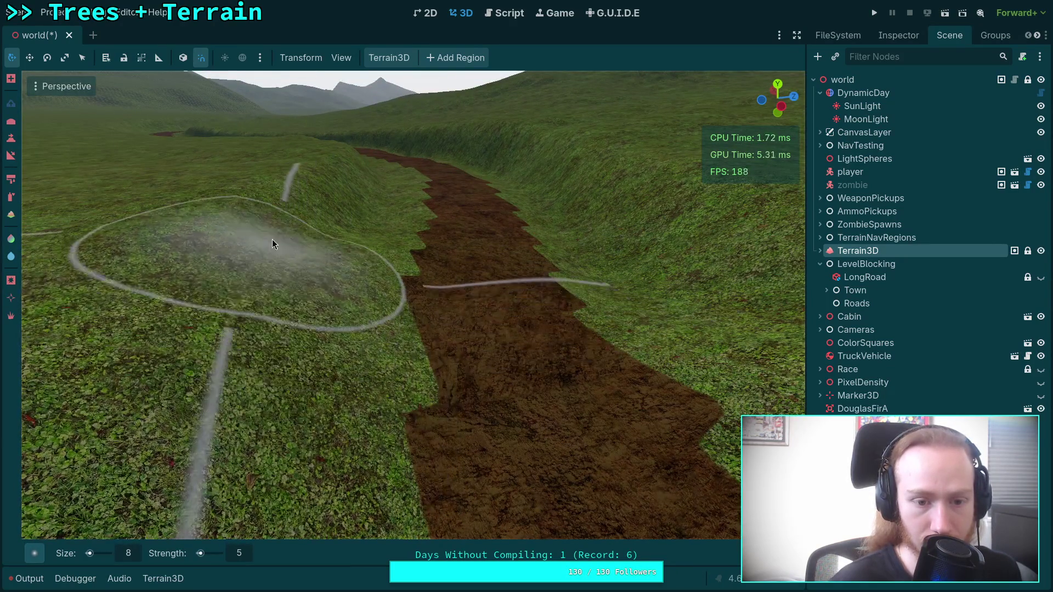
{"action": "key", "text": "w"}
{"action": "key", "text": "w"}
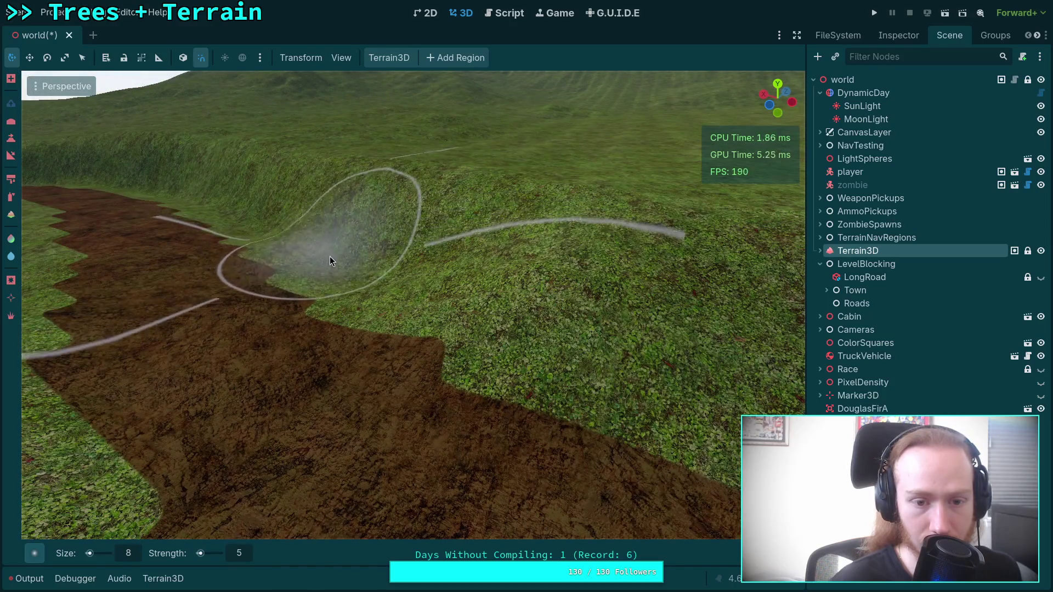
{"action": "key", "text": "w"}
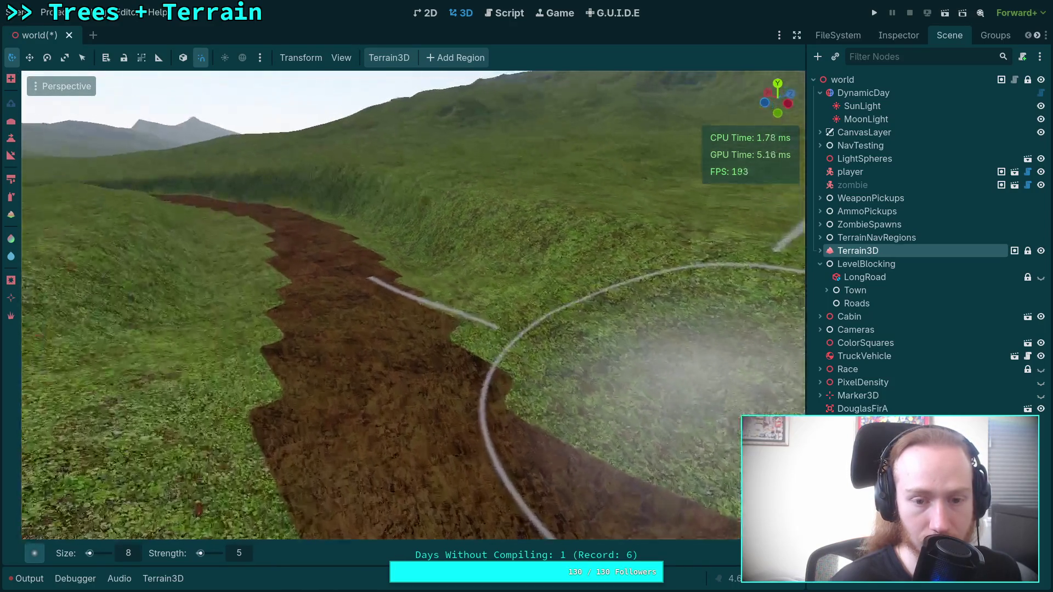
{"action": "mouse_move", "coordinate": [417, 235]}
{"action": "left_mouse_down"}
{"action": "mouse_move", "coordinate": [425, 163]}
{"action": "mouse_move", "coordinate": [413, 208]}
{"action": "mouse_move", "coordinate": [426, 201]}
{"action": "left_mouse_up"}
{"action": "key", "text": "w"}
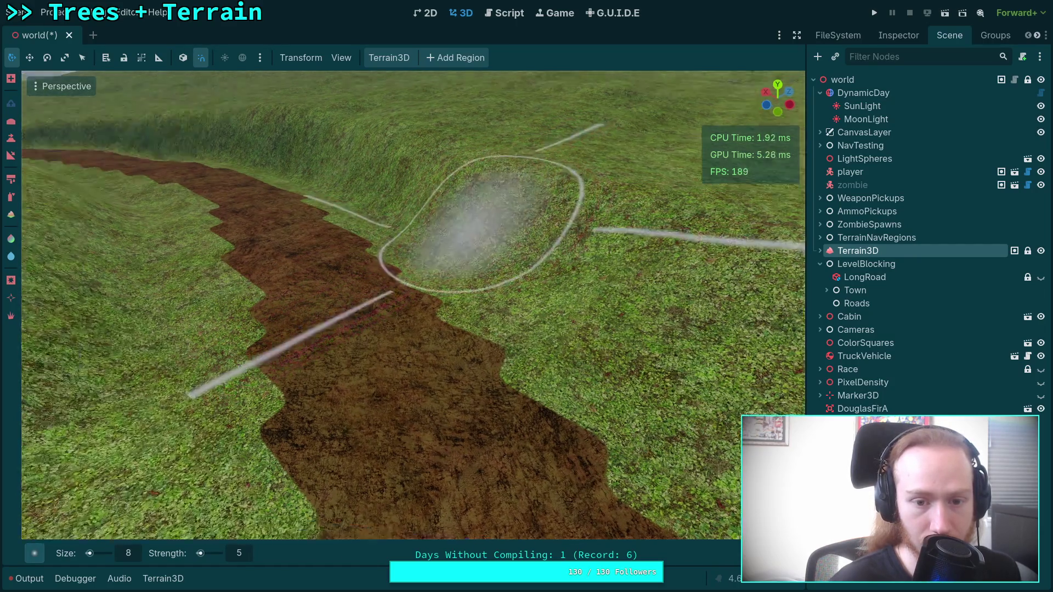
Bring the hills and dirt road into view and switch the brush to its alternate effect
{"action": "key", "text": "s"}
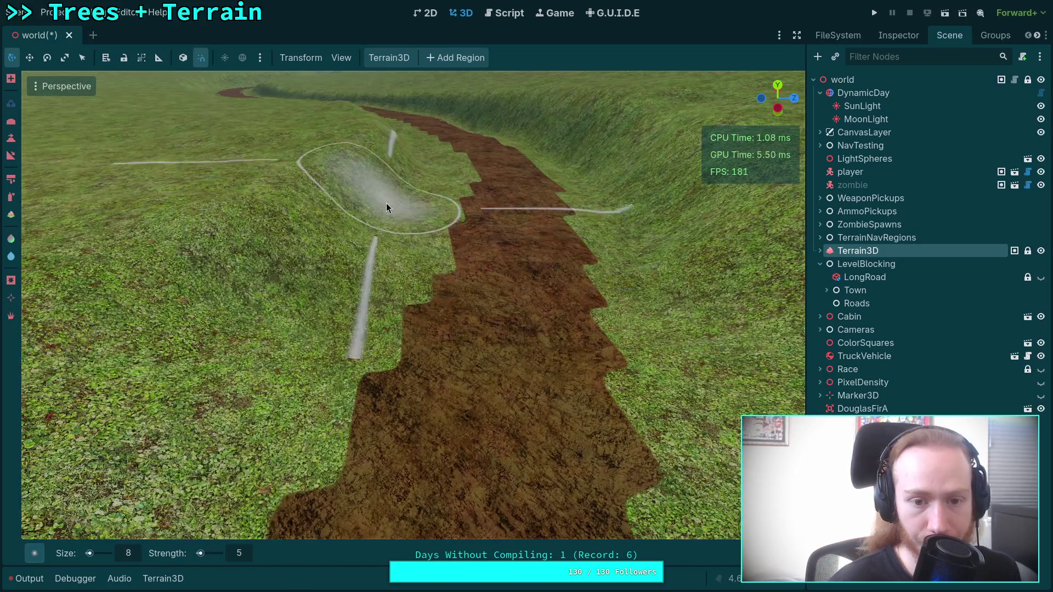
{"action": "key", "text": "w"}
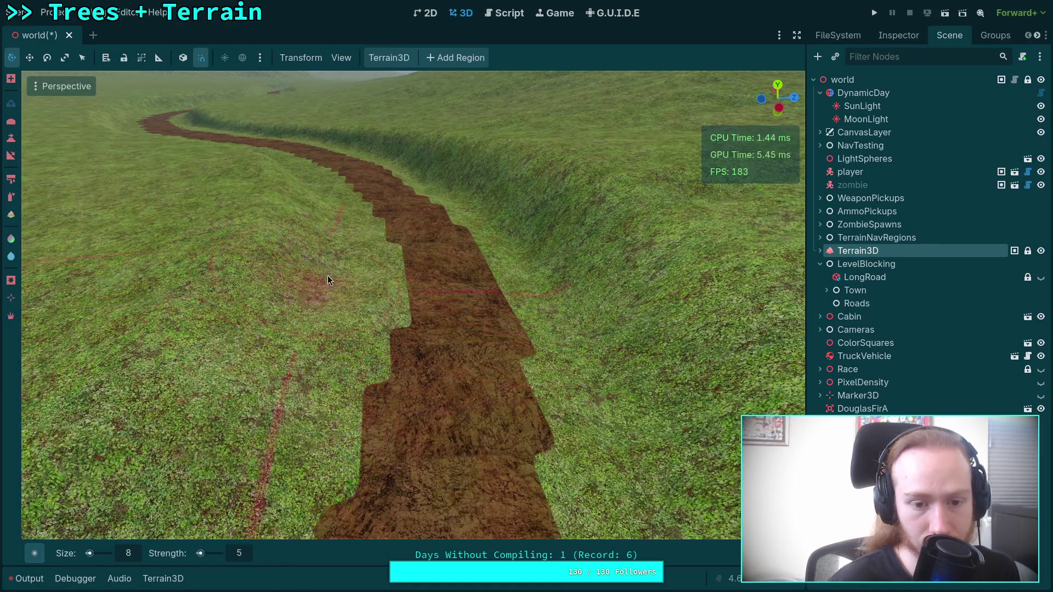
{"action": "mouse_move", "coordinate": [332, 210]}
{"action": "left_mouse_down"}
{"action": "mouse_move", "coordinate": [332, 181]}
{"action": "mouse_move", "coordinate": [314, 222]}
{"action": "left_mouse_up"}
{"action": "scroll", "coordinate": [359, 236], "scroll_direction": "up", "scroll_amount": 5}
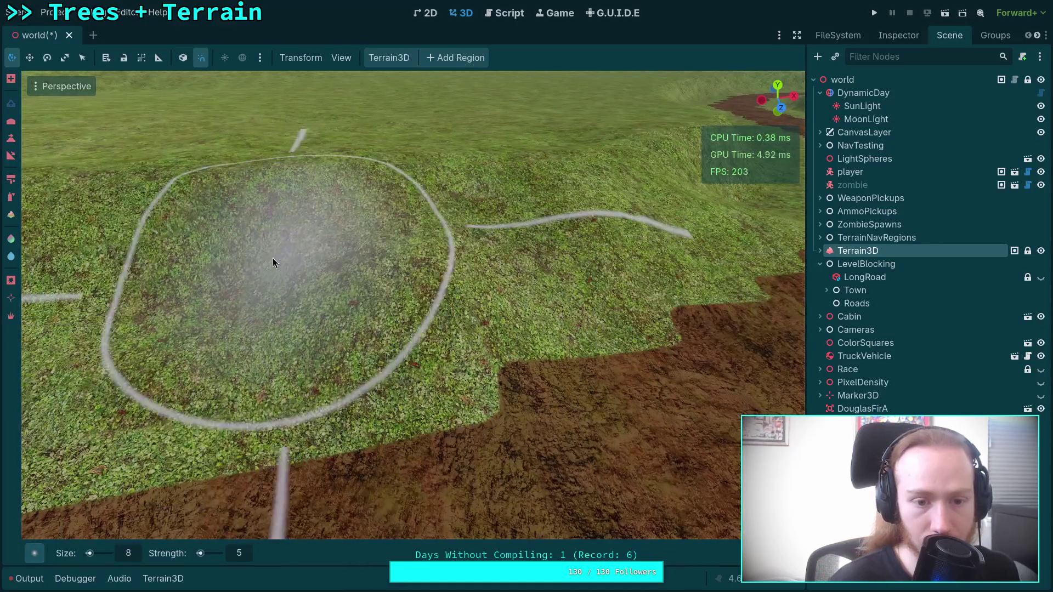
{"action": "mouse_move", "coordinate": [272, 257]}
{"action": "left_mouse_down"}
{"action": "mouse_move", "coordinate": [364, 329]}
{"action": "mouse_move", "coordinate": [706, 329]}
{"action": "mouse_move", "coordinate": [568, 294]}
{"action": "left_mouse_up"}
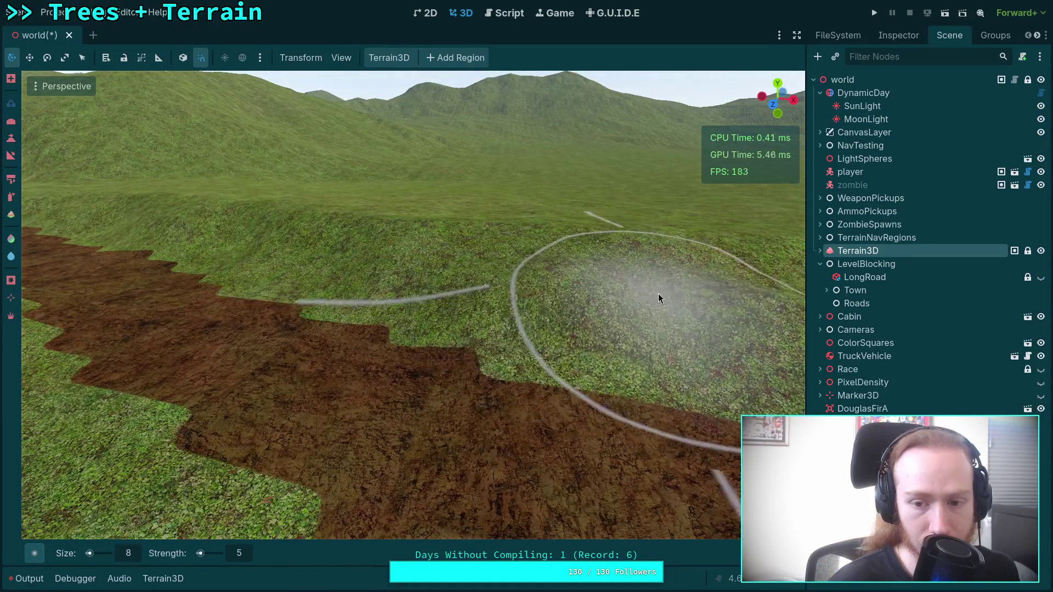
{"action": "key", "text": "ctrl"}
Fly the camera up the green slope above the dirt path
{"action": "key", "text": "w"}
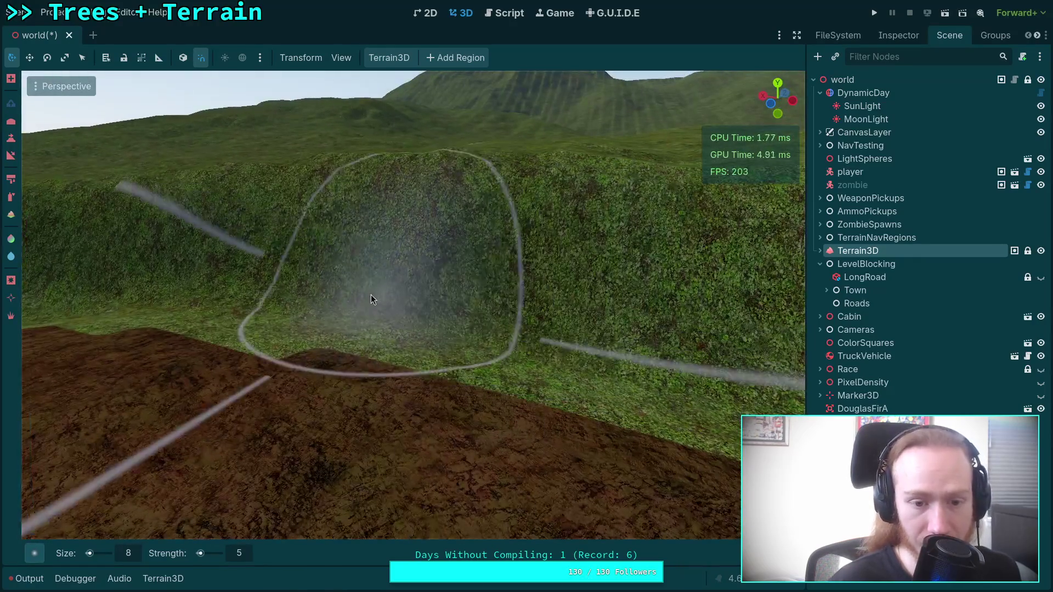
{"action": "key", "text": "s"}
{"action": "key", "text": "w"}
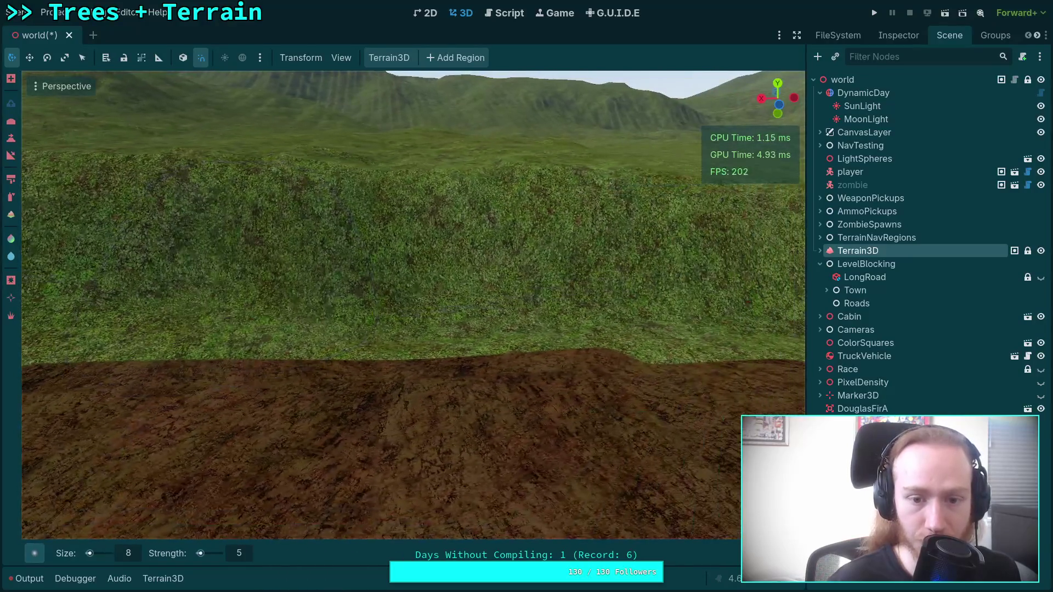
{"action": "key", "text": "s"}
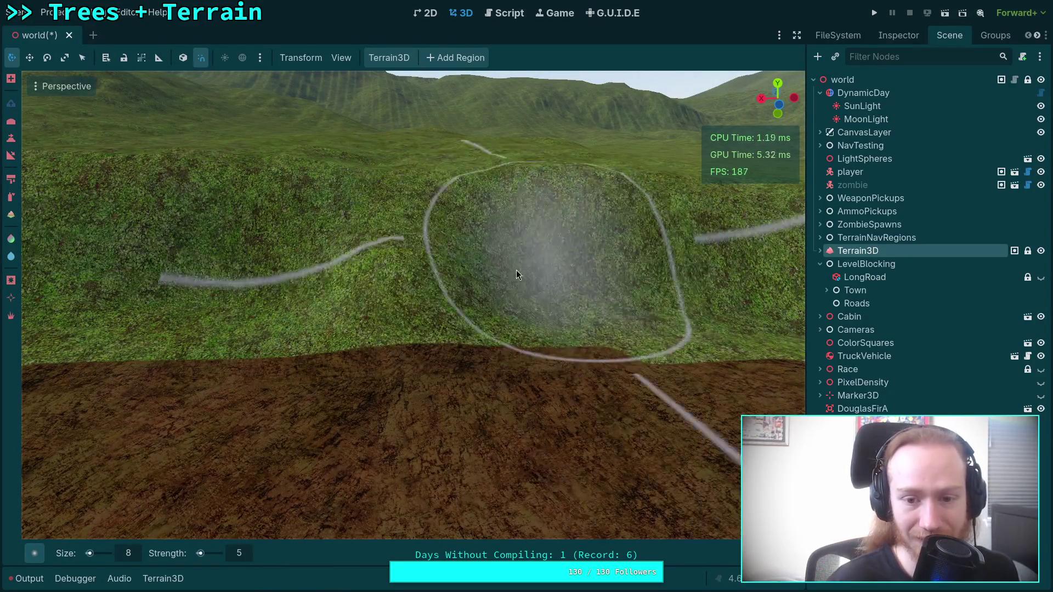
{"action": "key", "text": "w"}
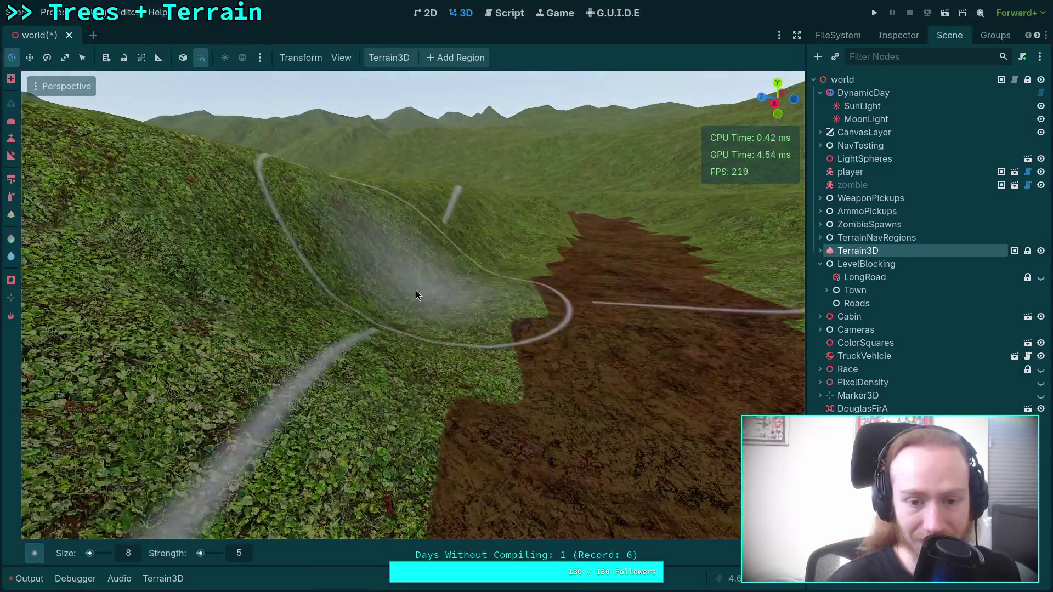
{"action": "key", "text": "w"}
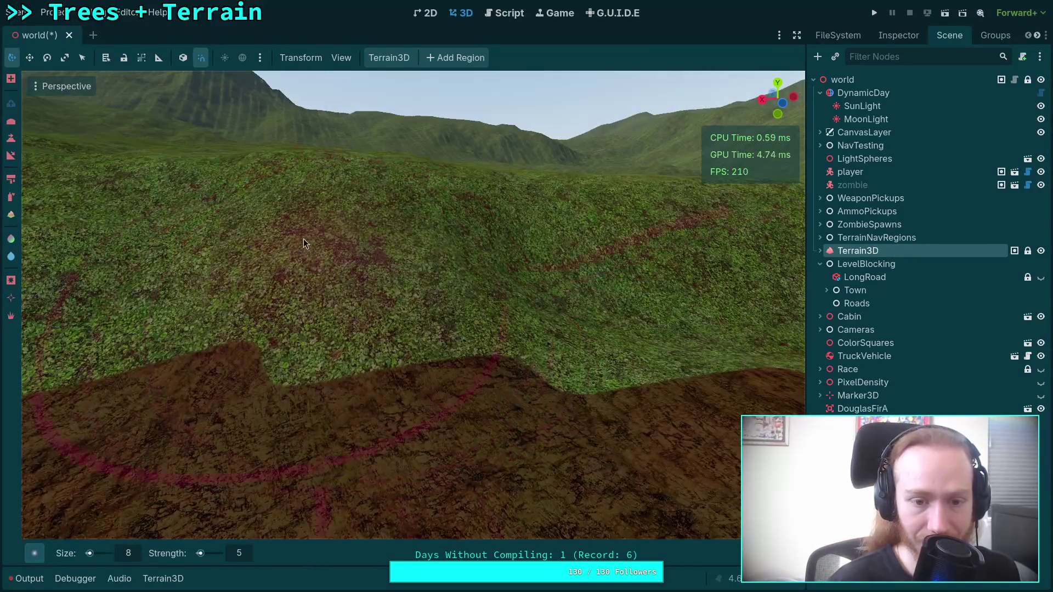
{"action": "key", "text": "w"}
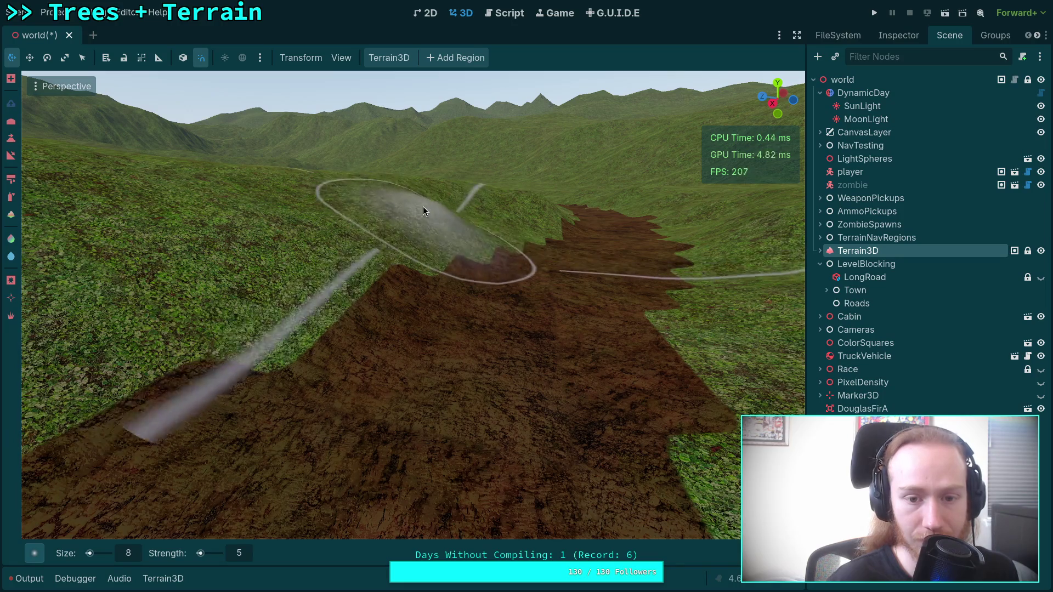
{"action": "key", "text": "w"}
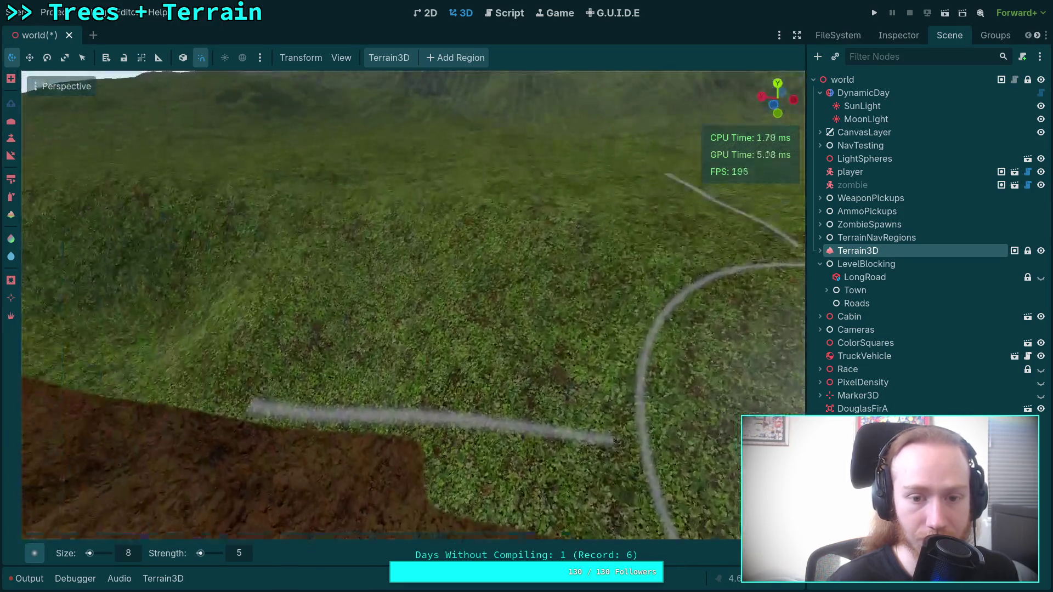
{"action": "key", "text": "w"}
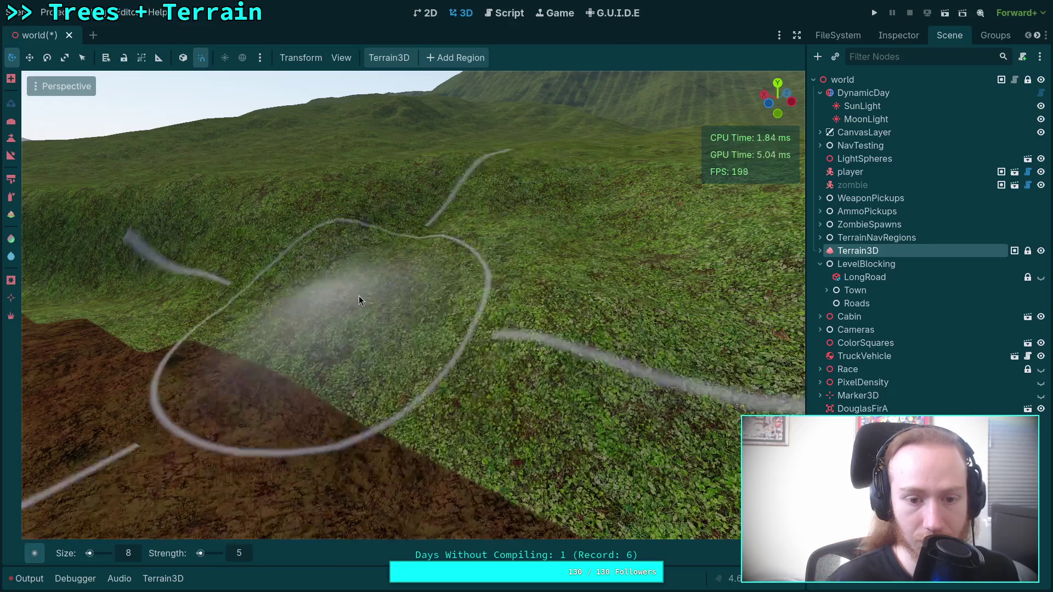
{"action": "key", "text": "w"}
{"action": "key", "text": "s"}
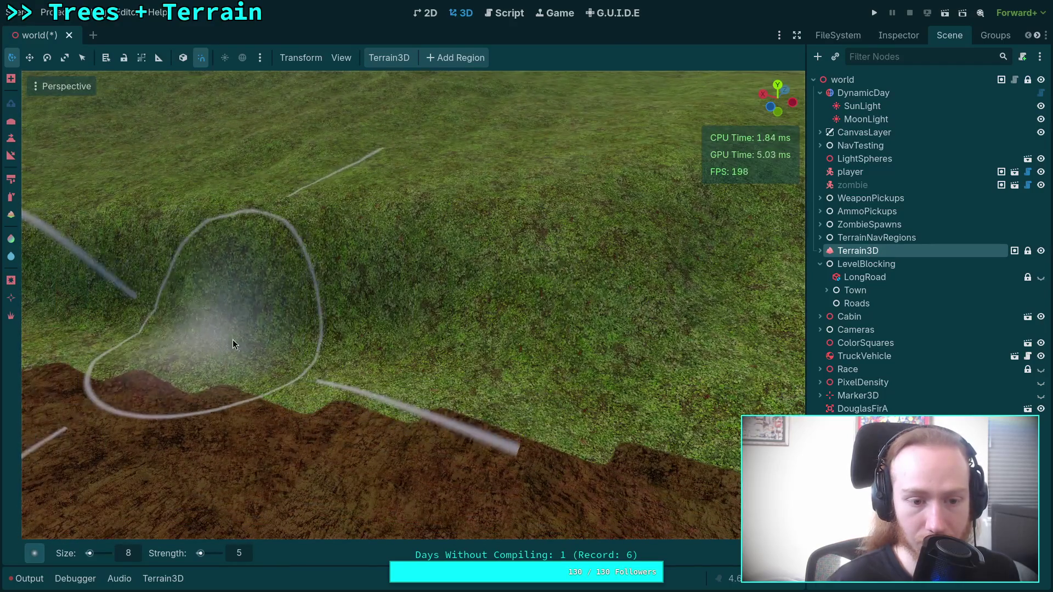
Survey the hollow in the bank, then move along the dirt channel
{"action": "left_click_drag", "start_coordinate": [233, 344], "coordinate": [310, 347]}
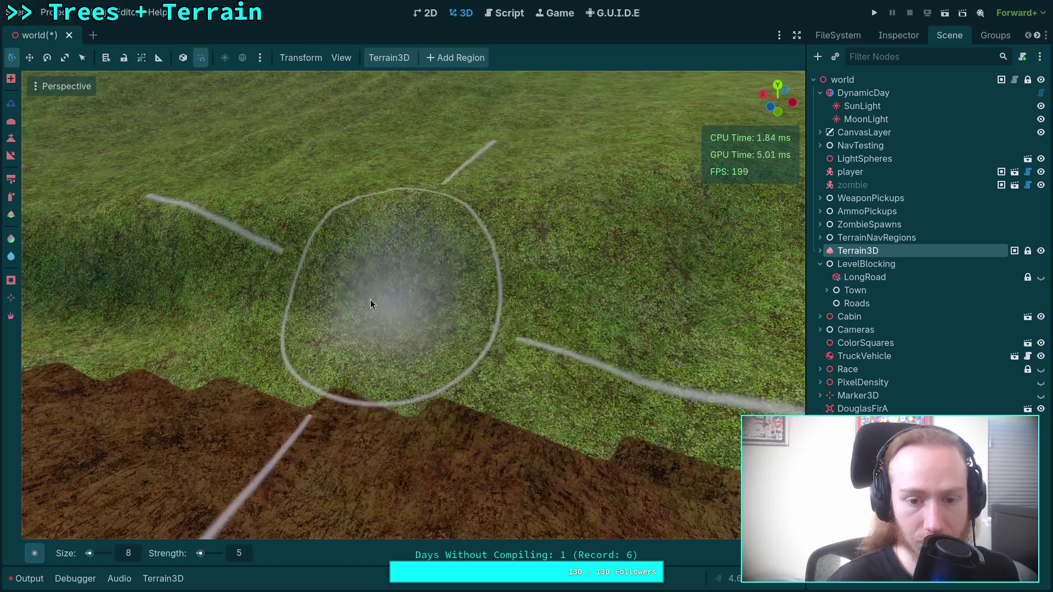
{"action": "key", "text": "s"}
{"action": "key", "text": "w"}
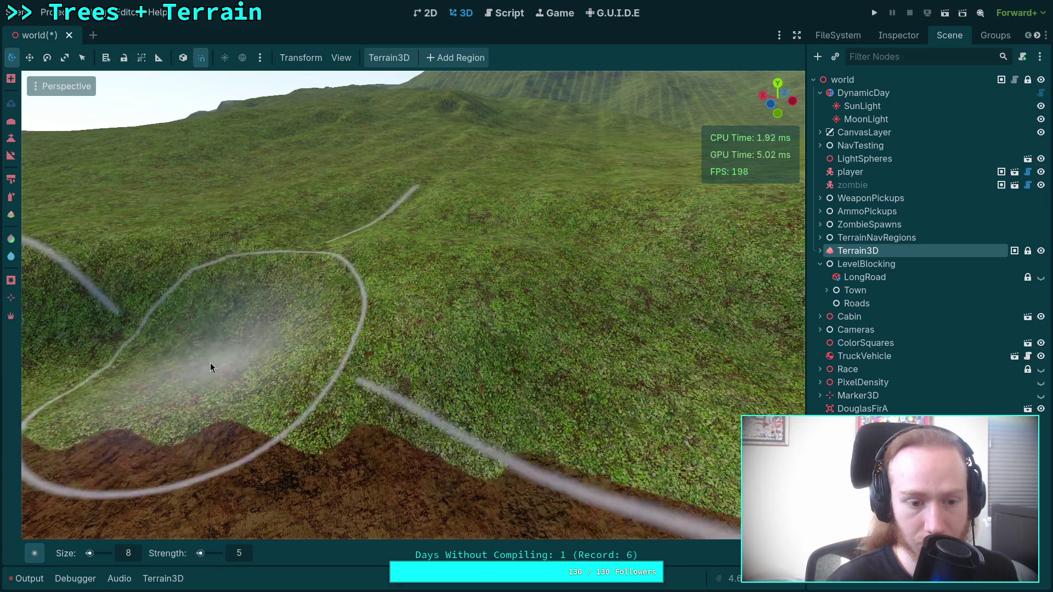
{"action": "right_click", "coordinate": [263, 321]}
{"action": "right_click", "coordinate": [208, 343]}
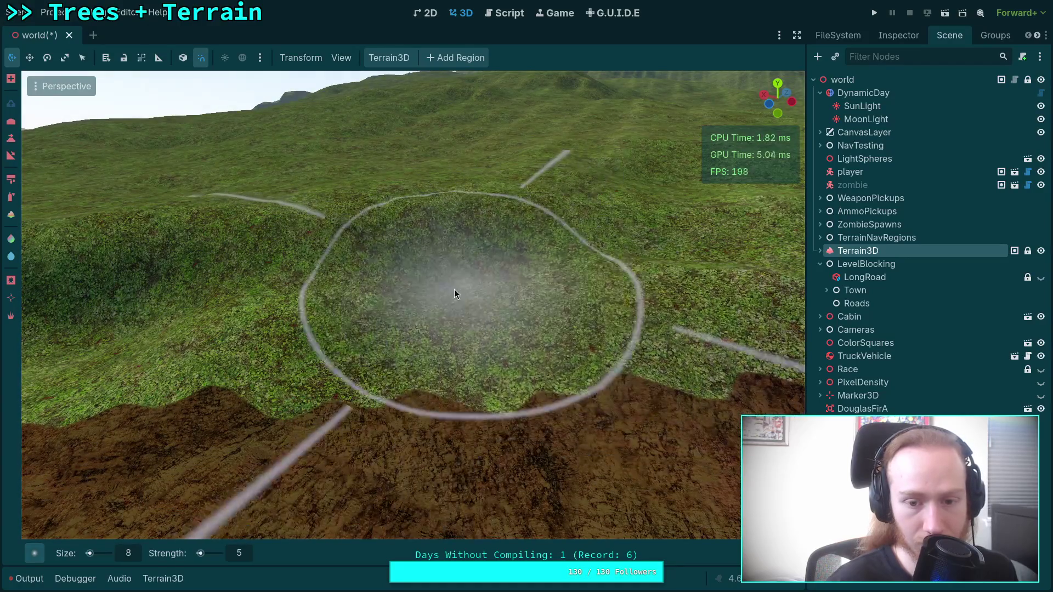
{"action": "right_click", "coordinate": [492, 284]}
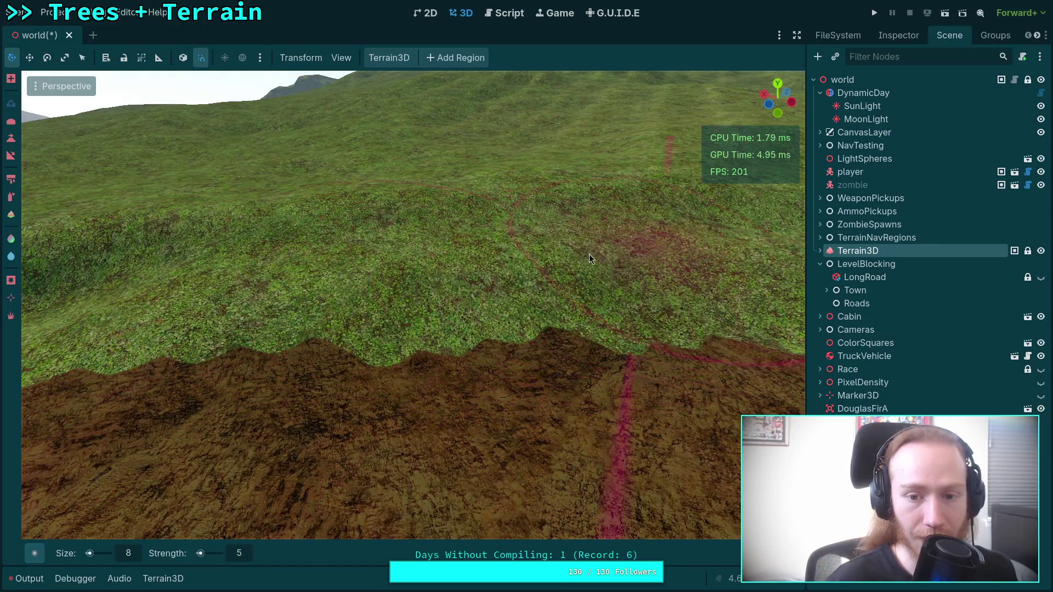
{"action": "right_click", "coordinate": [755, 243]}
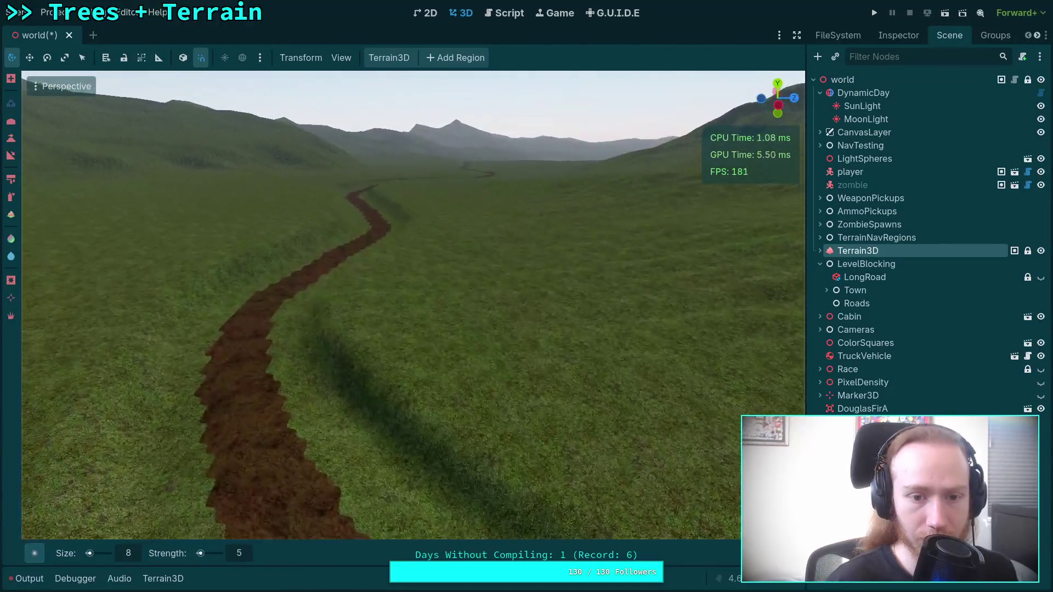
{"action": "scroll", "coordinate": [411, 304], "scroll_direction": "up", "scroll_amount": 5}
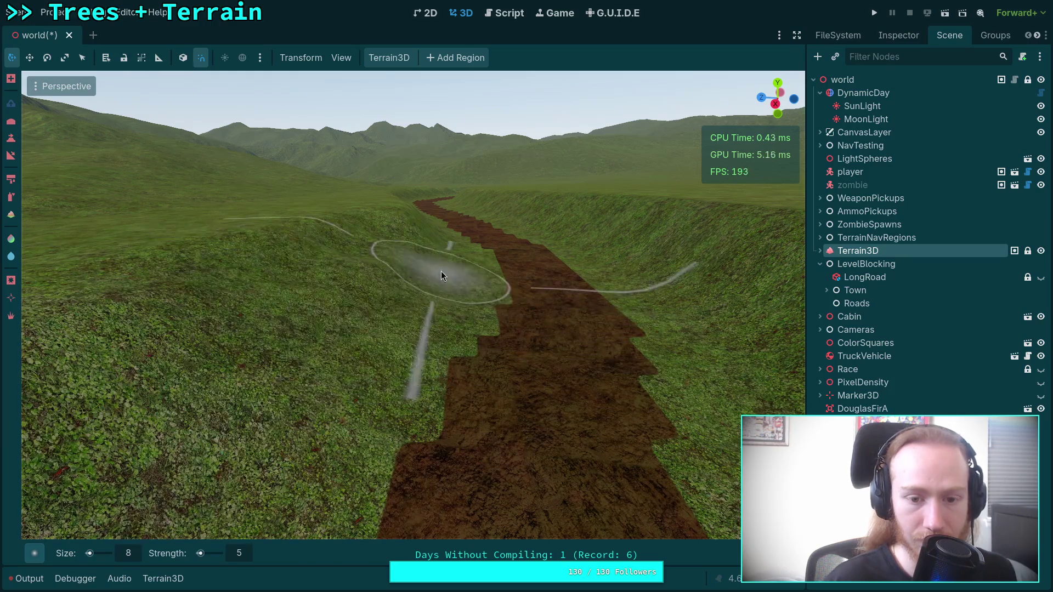
Fly from an overview of the winding channel down to its grassy banks
{"action": "key", "text": "s"}
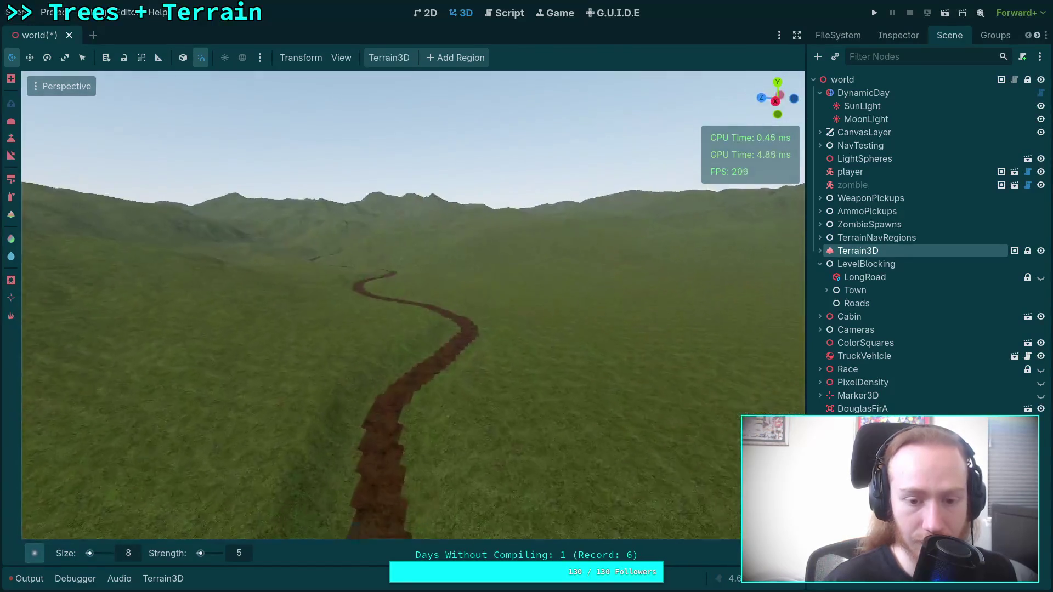
{"action": "key", "text": "w"}
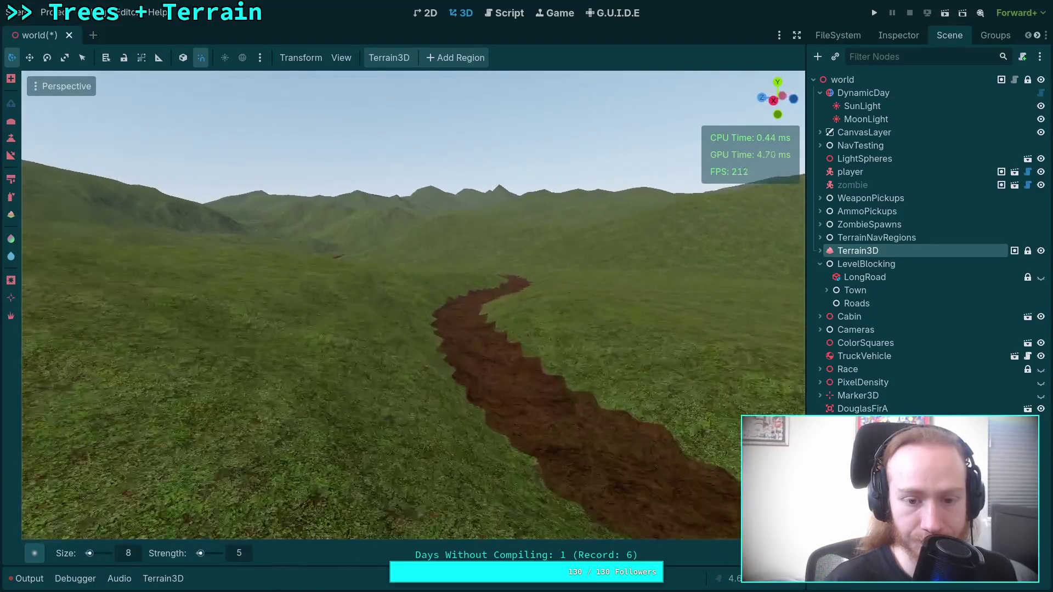
{"action": "key", "text": "a"}
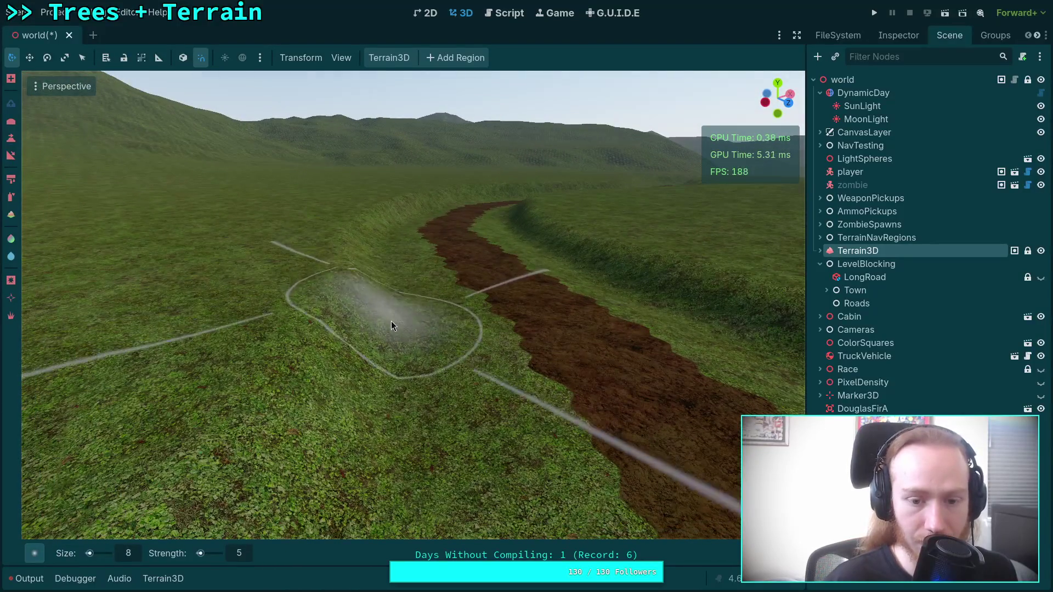
{"action": "key", "text": "s"}
{"action": "key", "text": "w"}
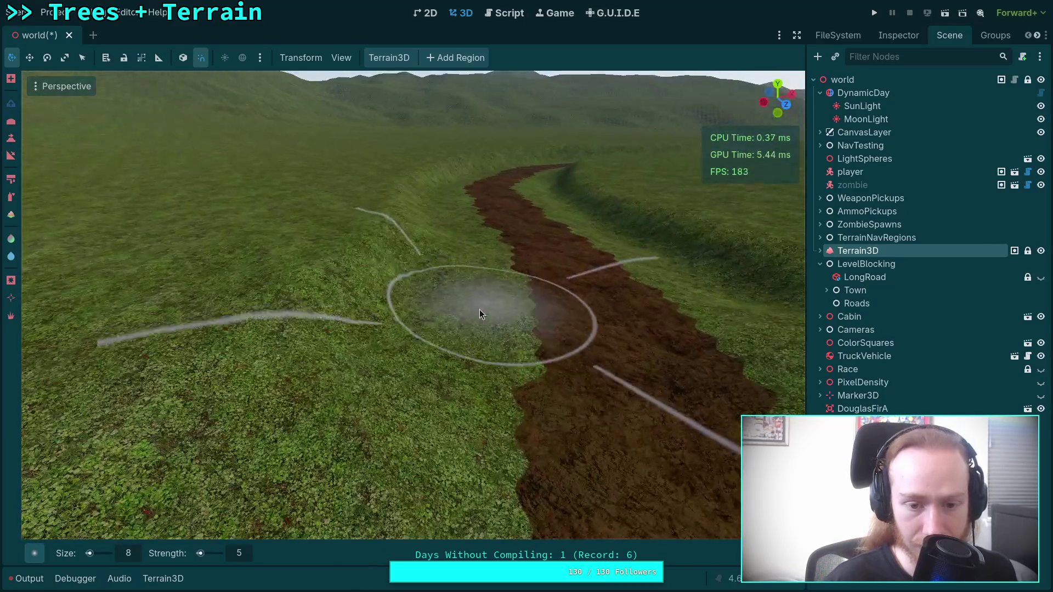
{"action": "key", "text": "d"}
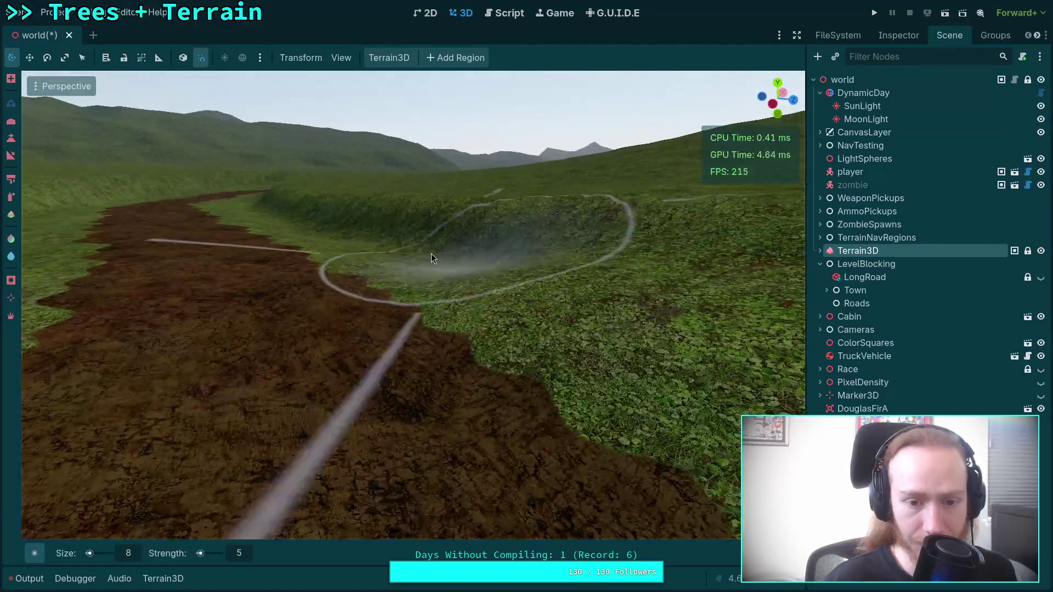
{"action": "key", "text": "w"}
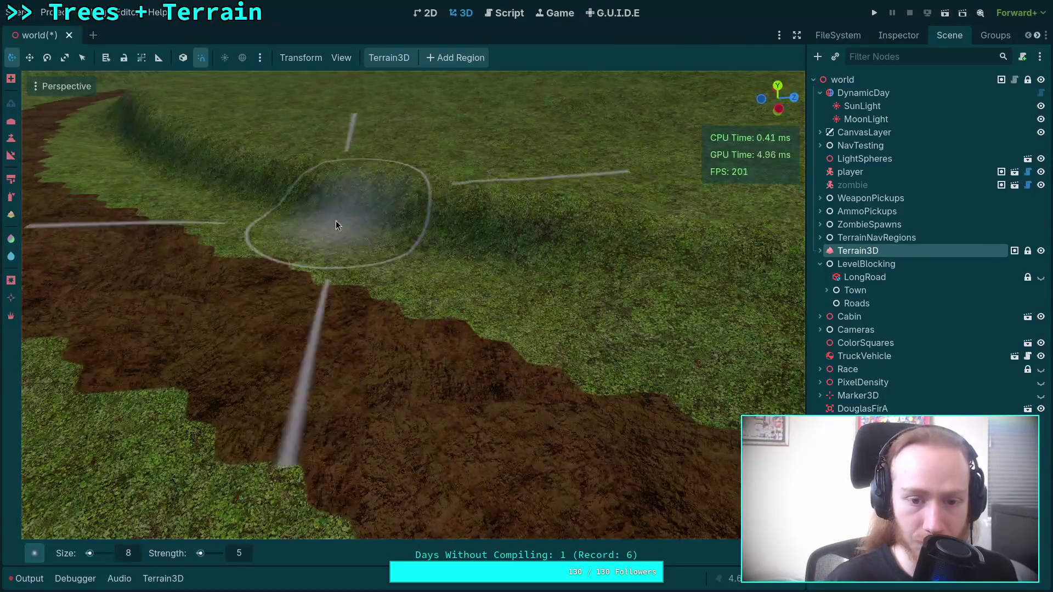
Reposition along the channel and orbit to look down the valley
{"action": "key", "text": "w"}
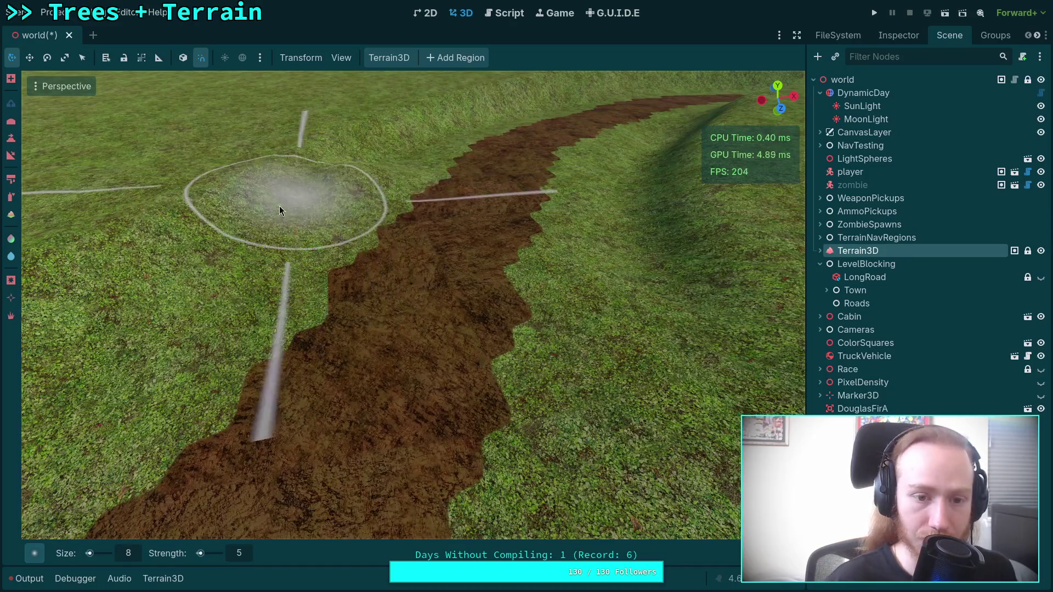
{"action": "key", "text": "w"}
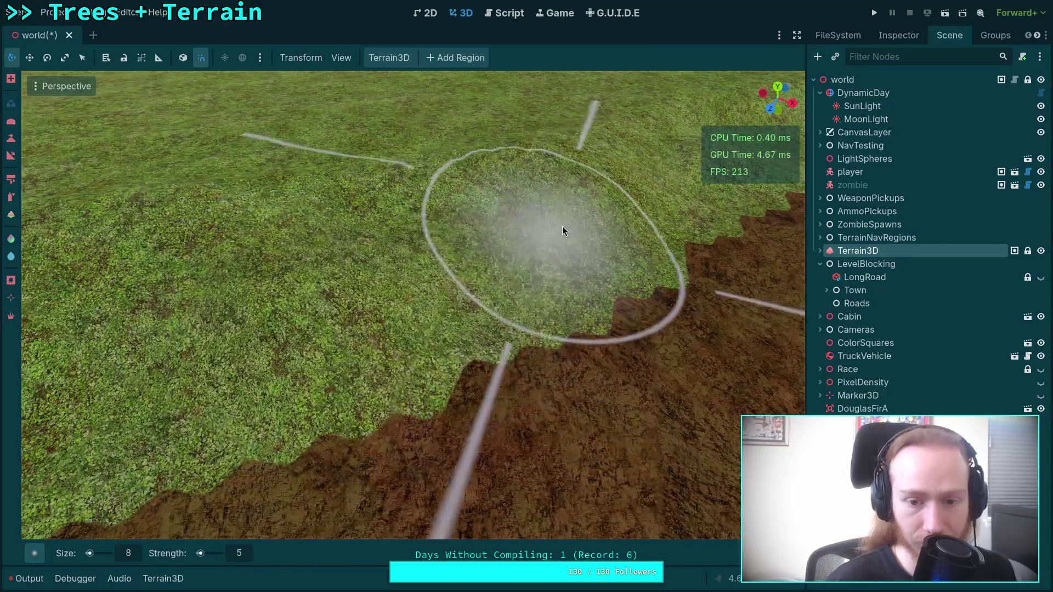
{"action": "key", "text": "s"}
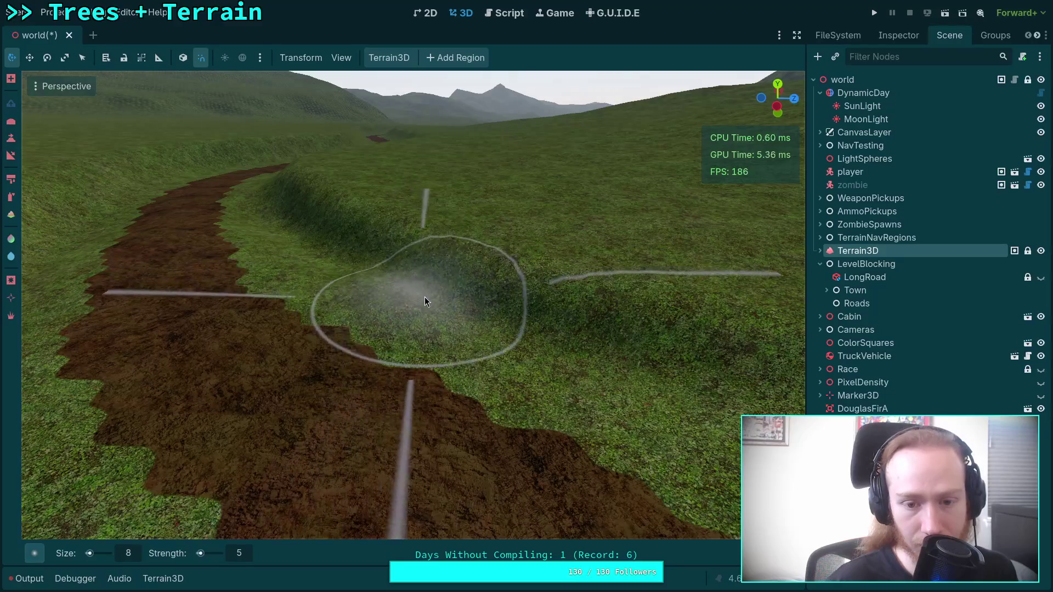
{"action": "key", "text": "w"}
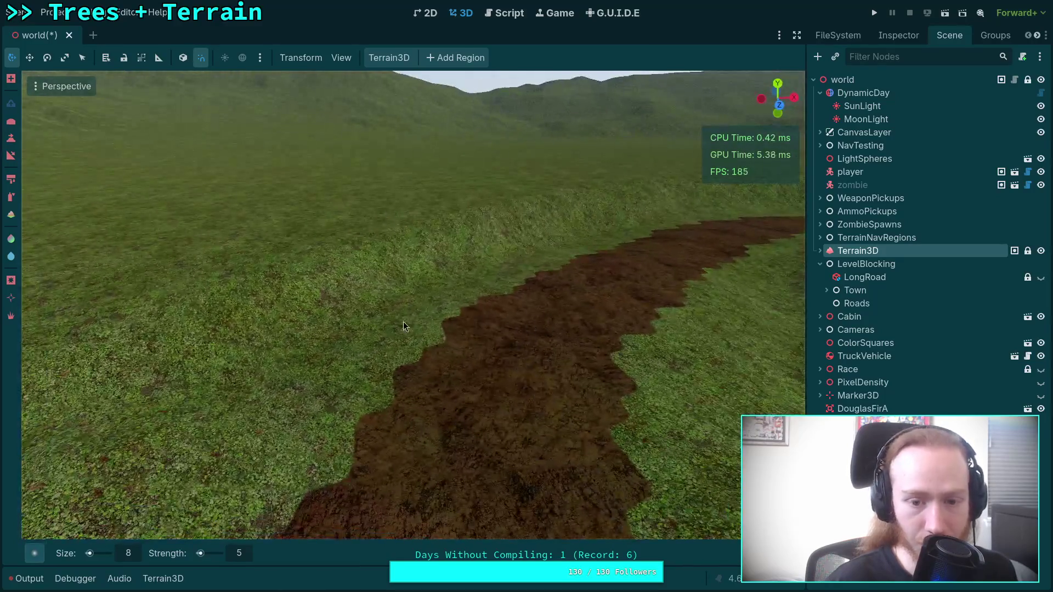
{"action": "key", "text": "w"}
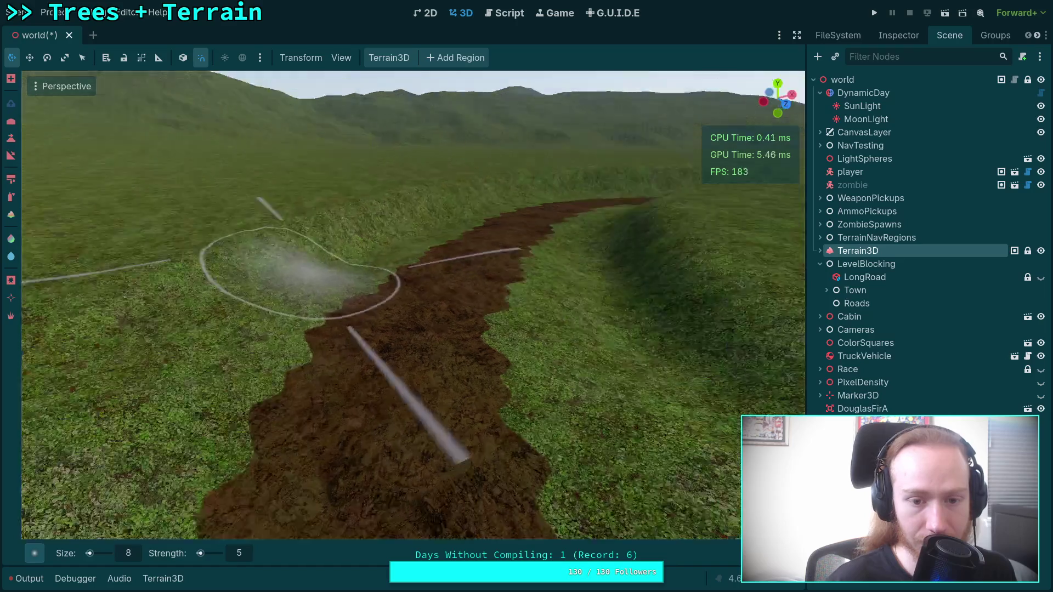
{"action": "scroll", "coordinate": [357, 421], "scroll_direction": "up", "scroll_amount": 3}
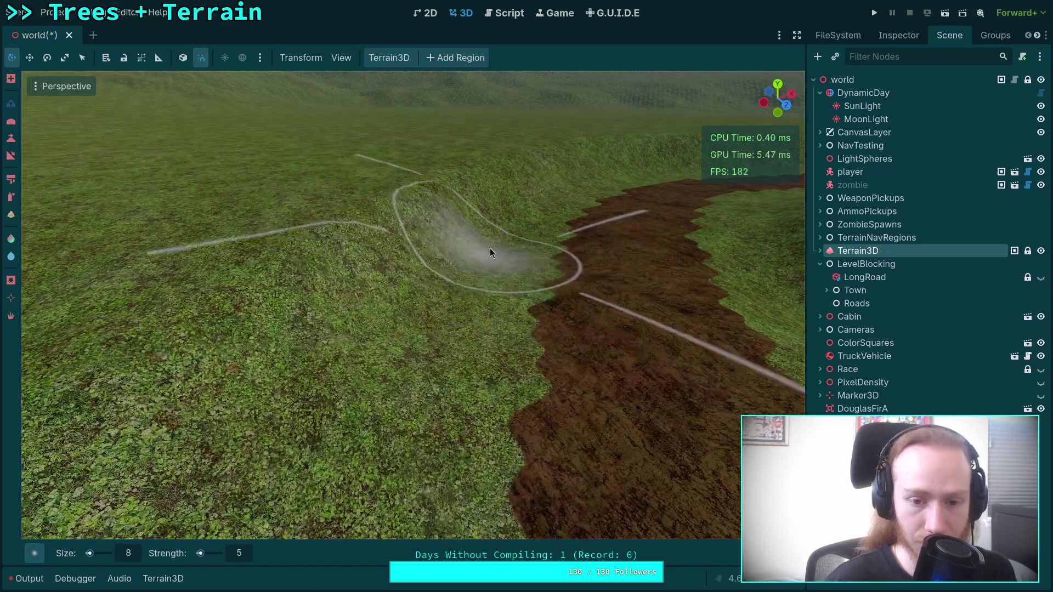
{"action": "left_click_drag", "start_coordinate": [451, 265], "coordinate": [366, 338]}
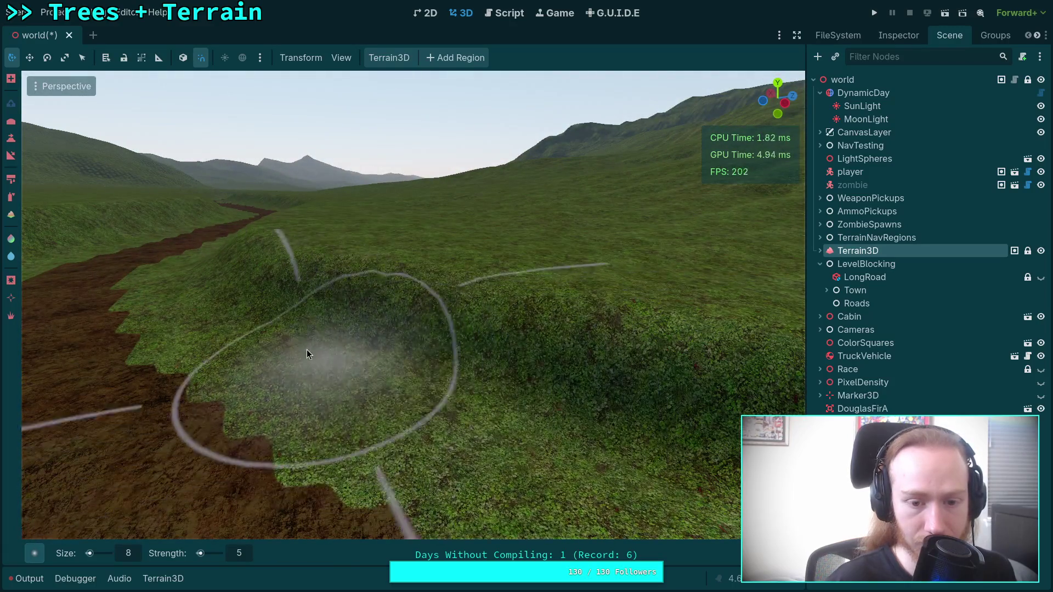
{"action": "scroll", "coordinate": [428, 387], "scroll_direction": "up", "scroll_amount": 3}
{"action": "scroll", "coordinate": [311, 342], "scroll_direction": "down", "scroll_amount": 2}
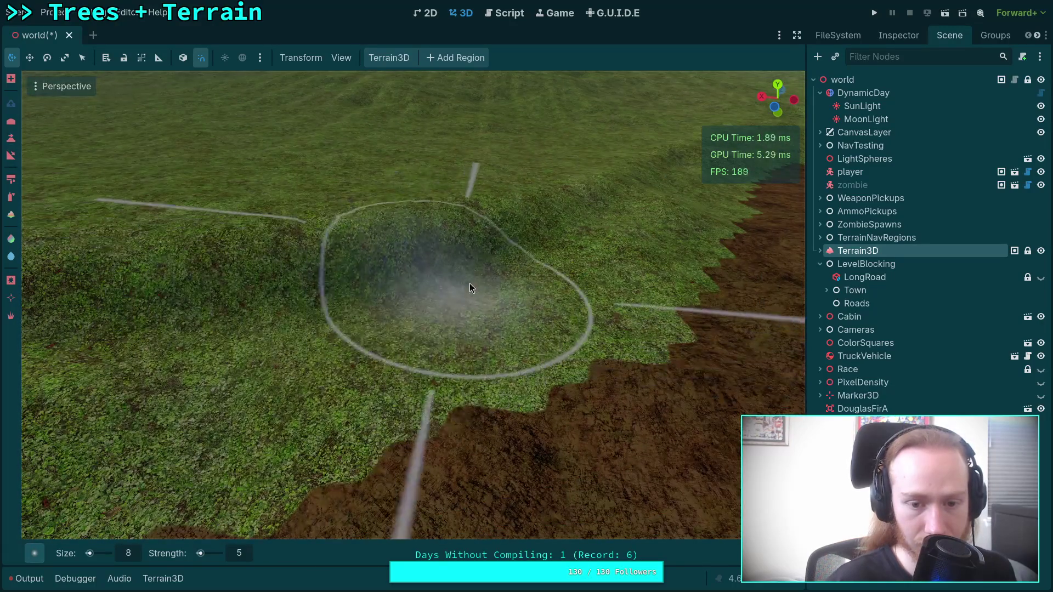
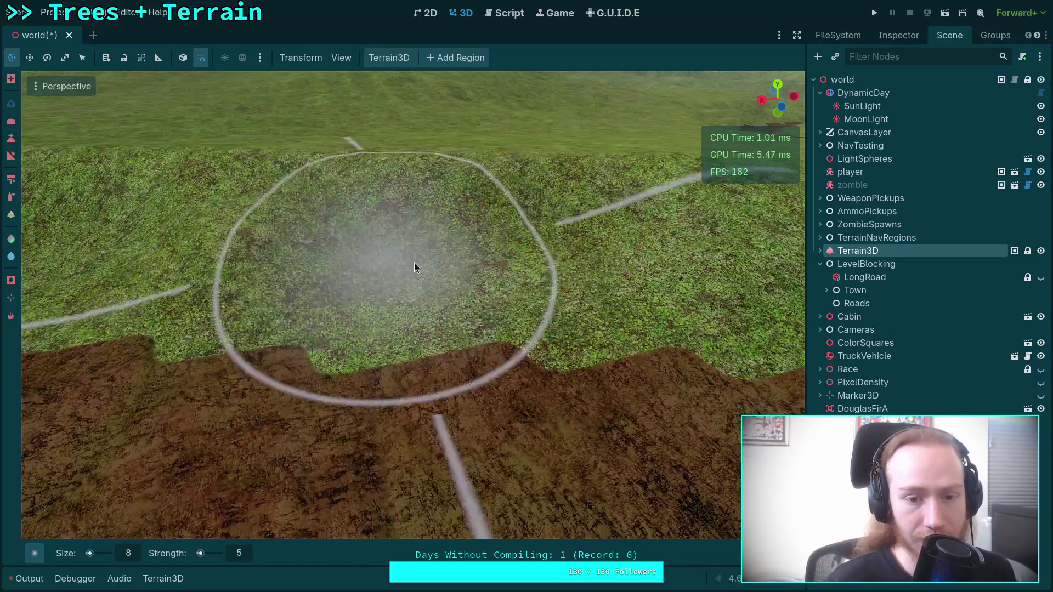
Raise the left and right banks beside the dirt road, then bring strength from 5 to 8
{"action": "key", "text": "ctrl"}
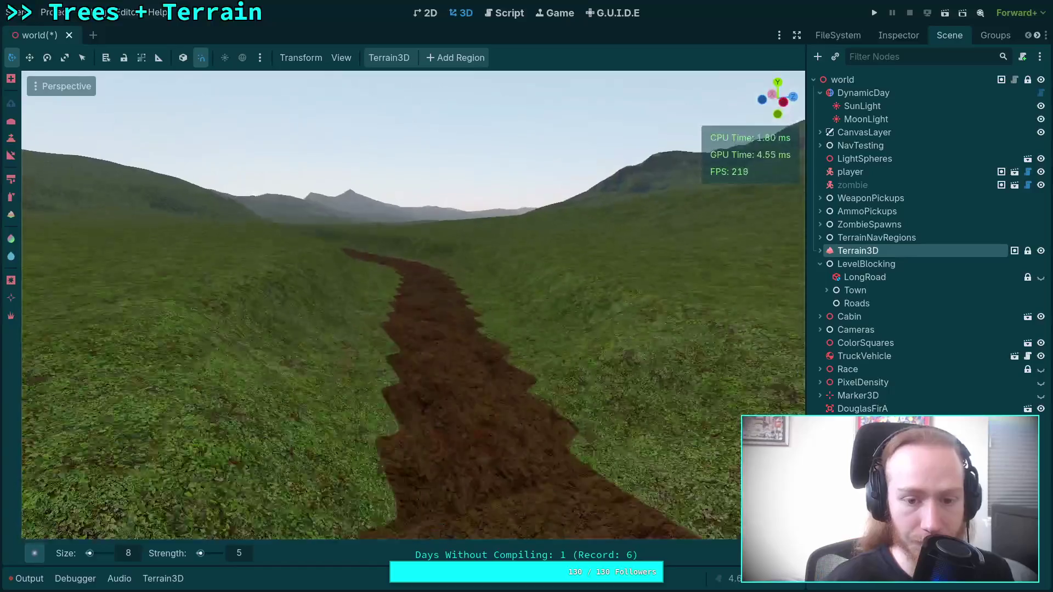
{"action": "mouse_move", "coordinate": [304, 384]}
{"action": "left_mouse_down"}
{"action": "mouse_move", "coordinate": [251, 402]}
{"action": "mouse_move", "coordinate": [297, 325]}
{"action": "left_mouse_up"}
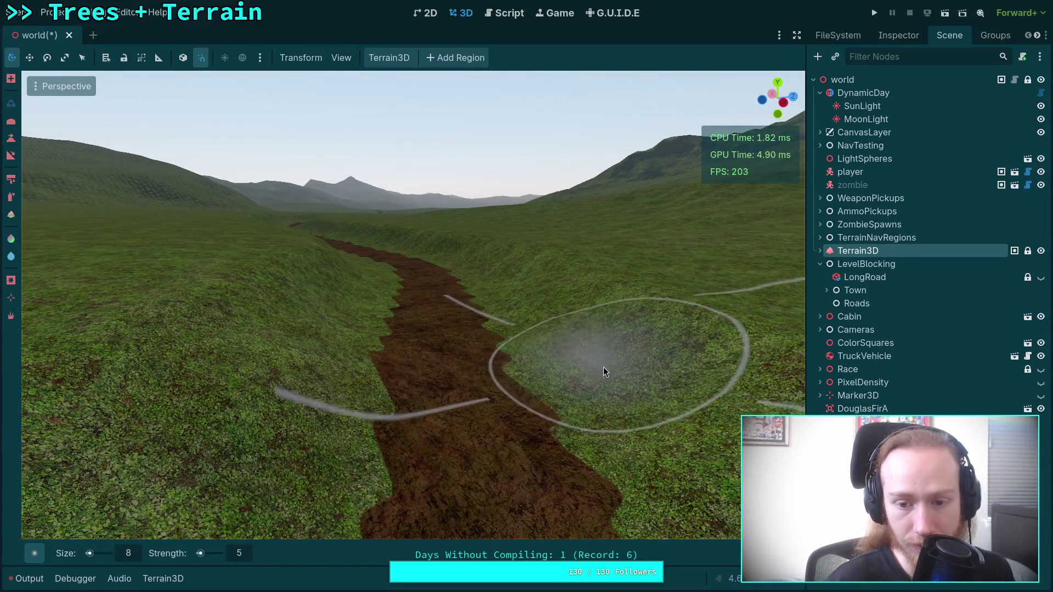
{"action": "mouse_move", "coordinate": [603, 366]}
{"action": "left_mouse_down"}
{"action": "mouse_move", "coordinate": [705, 449]}
{"action": "mouse_move", "coordinate": [646, 376]}
{"action": "mouse_move", "coordinate": [544, 301]}
{"action": "left_mouse_up"}
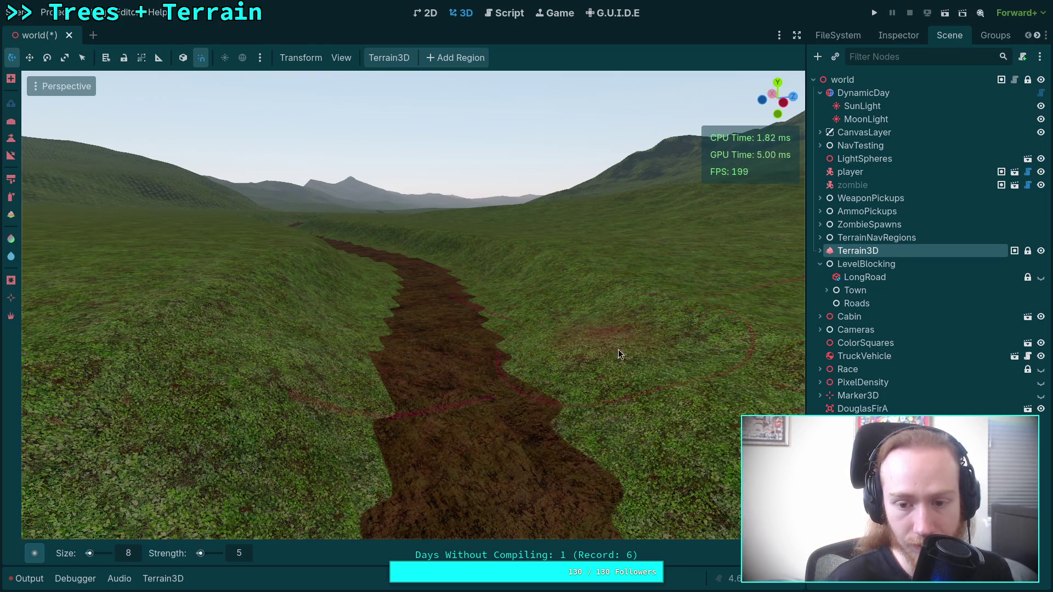
{"action": "left_click", "coordinate": [241, 552]}
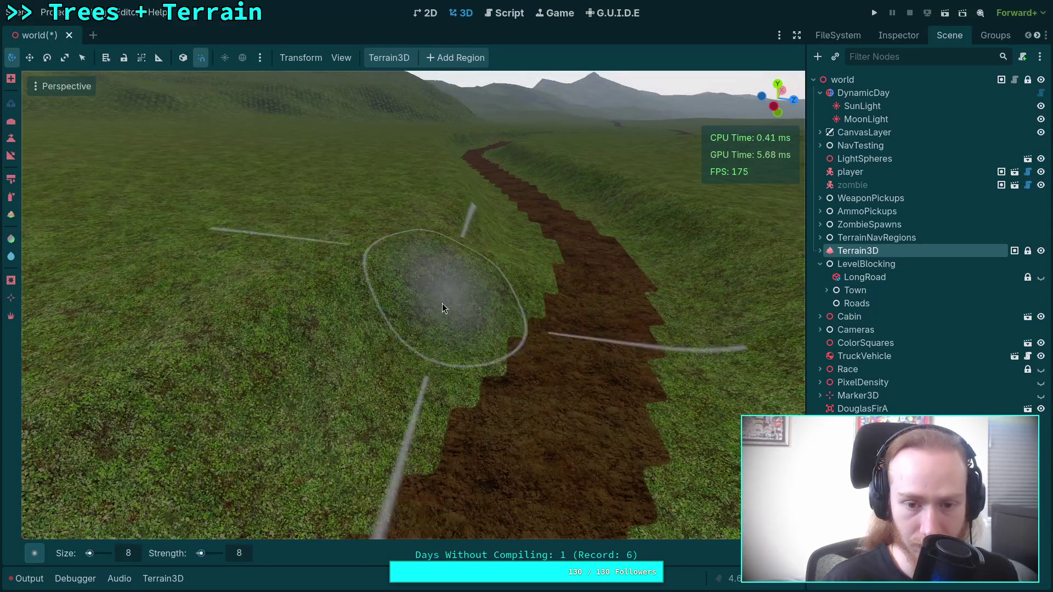
Raise mounds along the left slope beside the dirt road
{"action": "scroll", "coordinate": [368, 393], "scroll_direction": "up", "scroll_amount": 2}
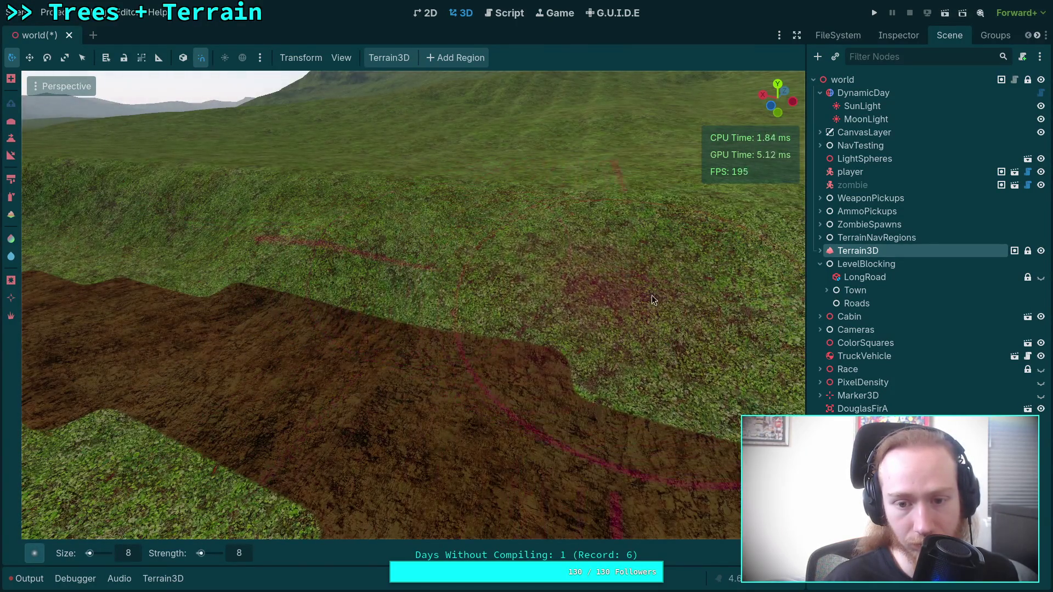
{"action": "right_click", "coordinate": [323, 231]}
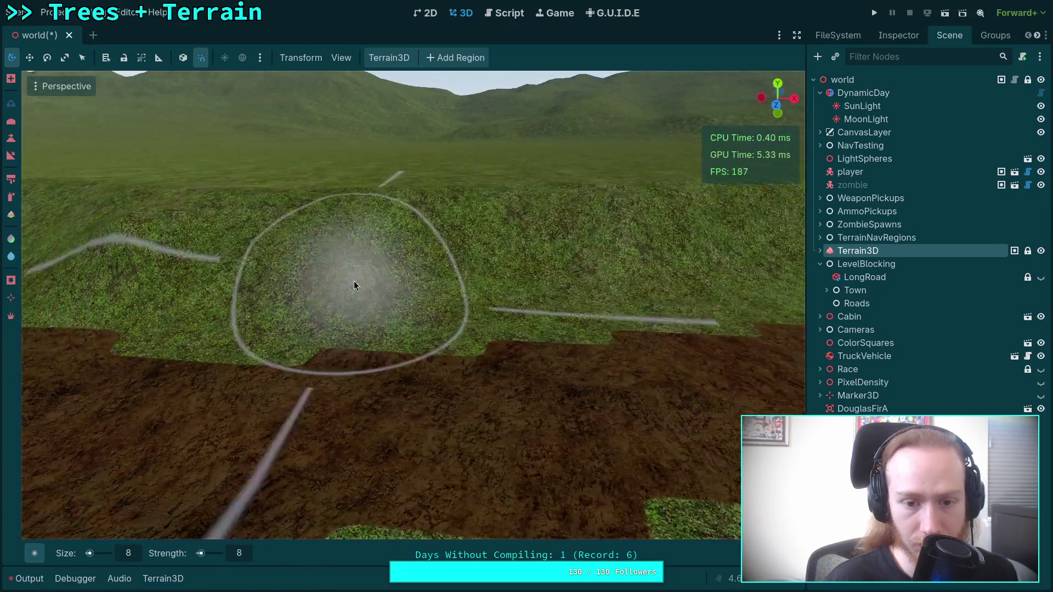
{"action": "right_click", "coordinate": [463, 254]}
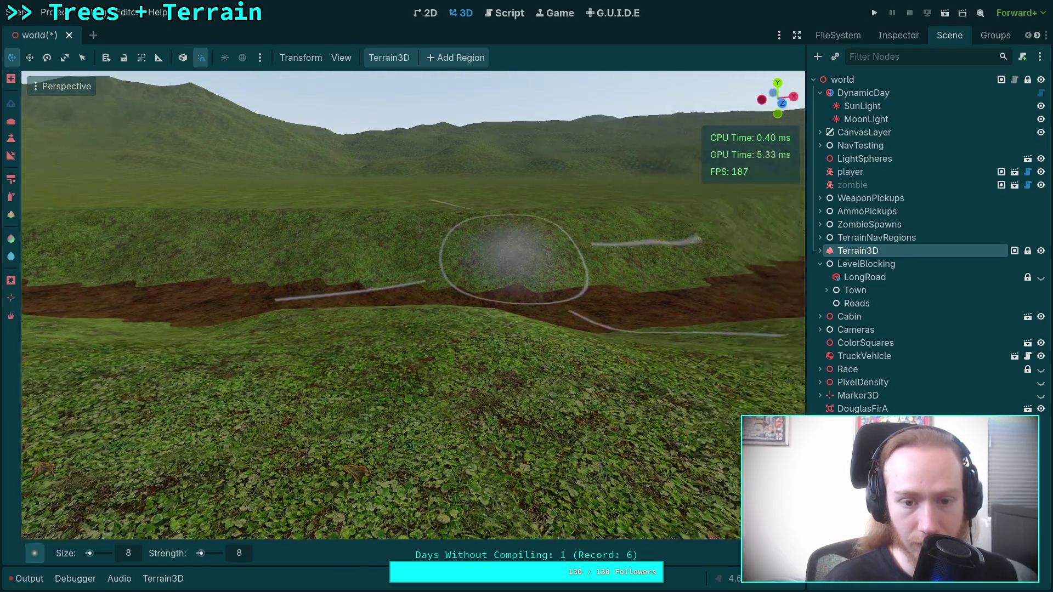
{"action": "right_click", "coordinate": [500, 258]}
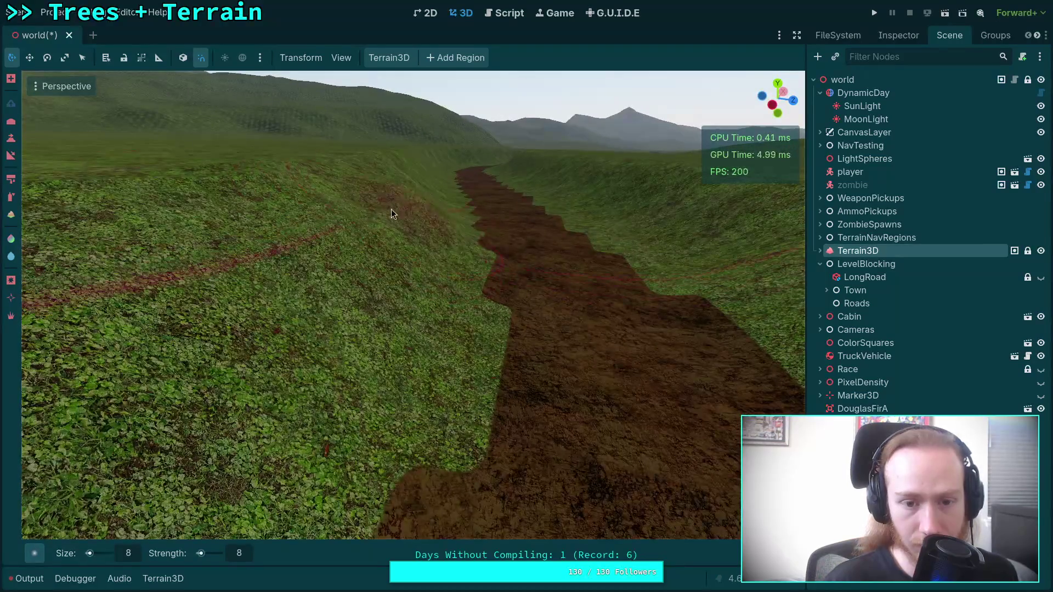
{"action": "right_click", "coordinate": [439, 223]}
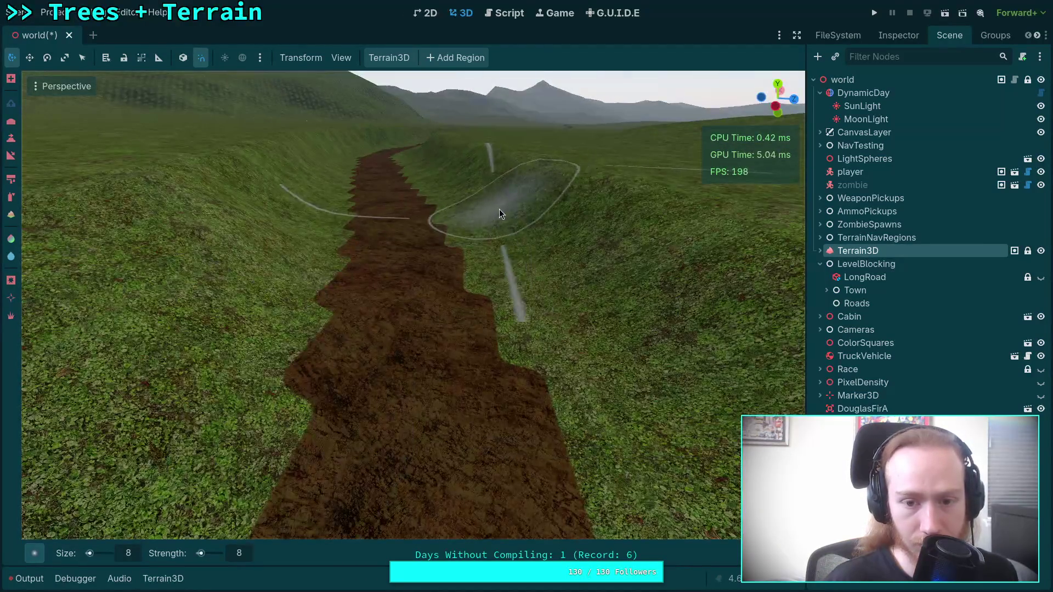
{"action": "right_click", "coordinate": [489, 260]}
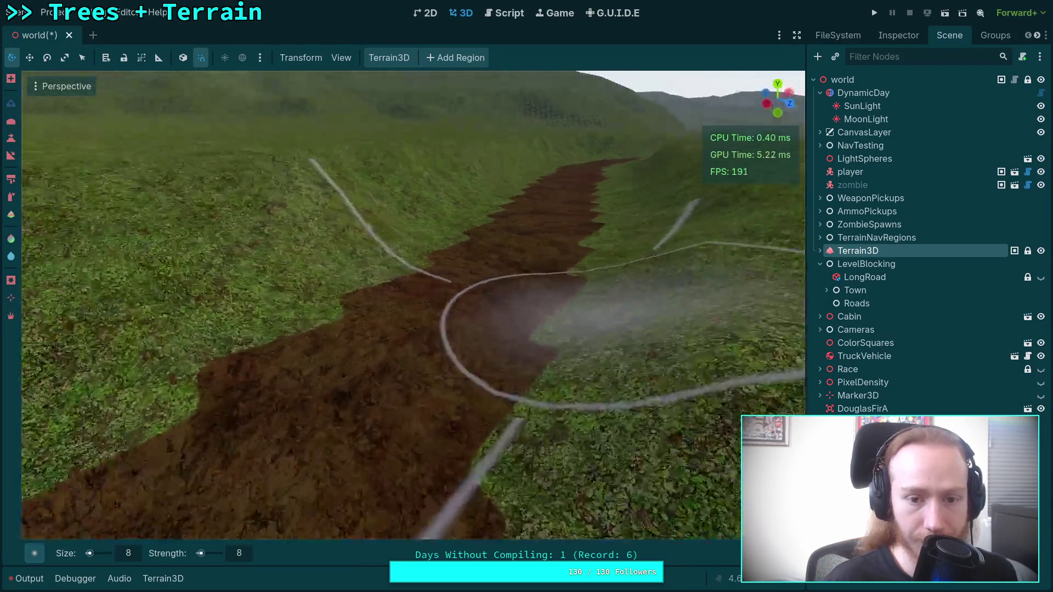
{"action": "mouse_move", "coordinate": [427, 218]}
{"action": "left_mouse_down"}
{"action": "mouse_move", "coordinate": [324, 252]}
{"action": "mouse_move", "coordinate": [374, 206]}
{"action": "left_mouse_up"}
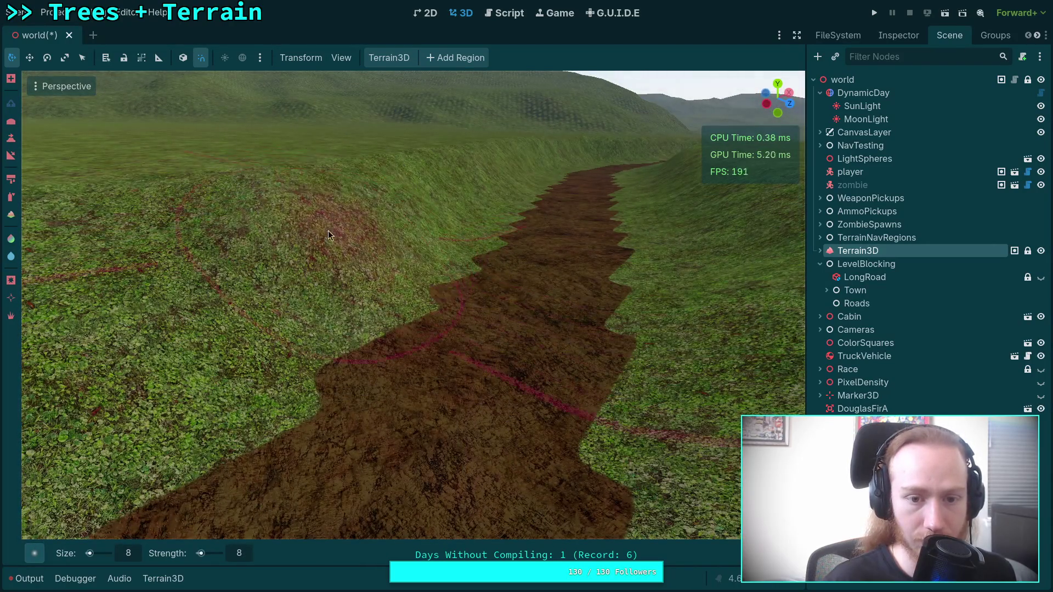
{"action": "left_click_drag", "start_coordinate": [328, 235], "coordinate": [172, 296]}
Smooth and flatten the raised mounds into a gentle left bank
{"action": "right_click", "coordinate": [353, 207]}
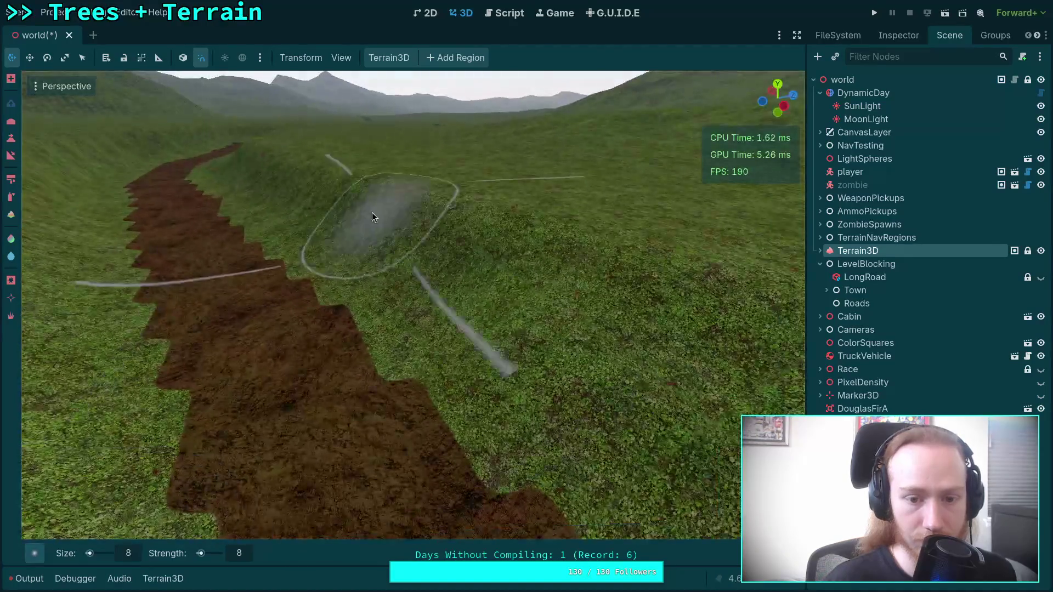
{"action": "left_click_drag", "start_coordinate": [400, 273], "coordinate": [474, 305]}
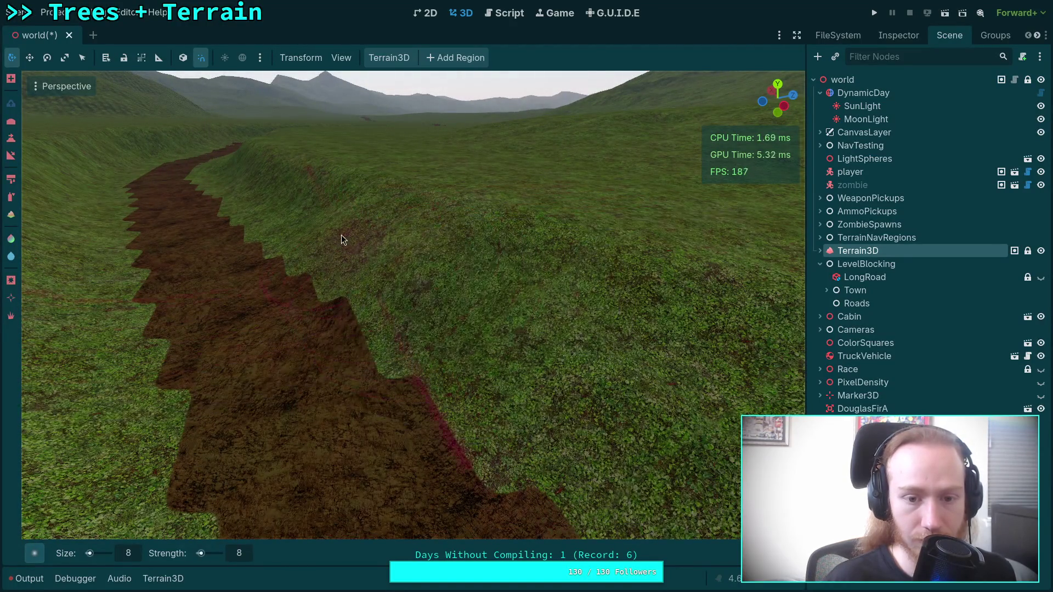
{"action": "right_click", "coordinate": [532, 336]}
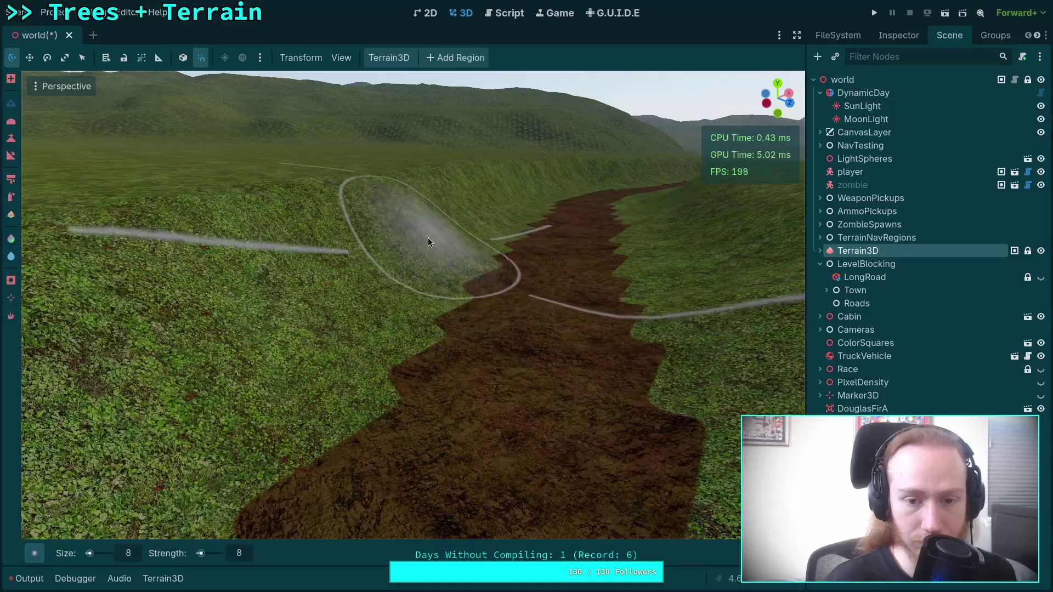
{"action": "left_click_drag", "start_coordinate": [337, 293], "coordinate": [312, 226]}
{"action": "right_click", "coordinate": [403, 200]}
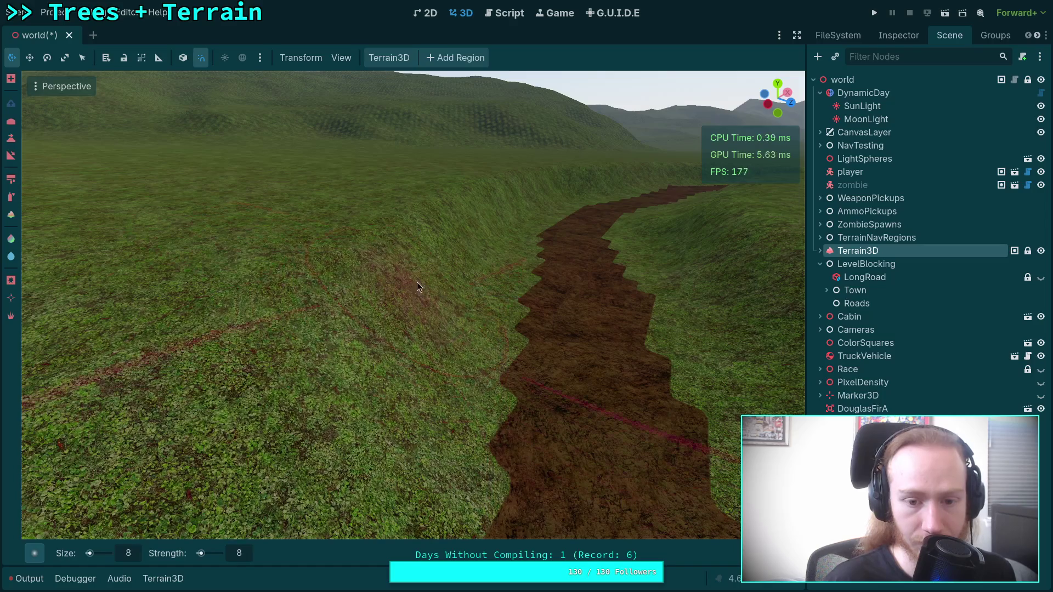
{"action": "right_click", "coordinate": [413, 268]}
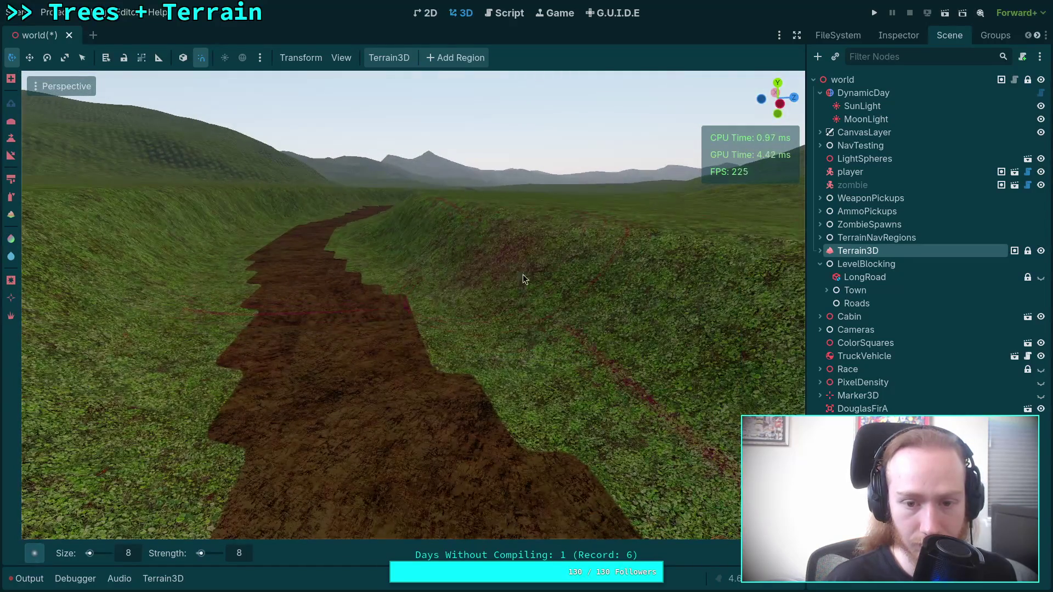
{"action": "right_click", "coordinate": [463, 276]}
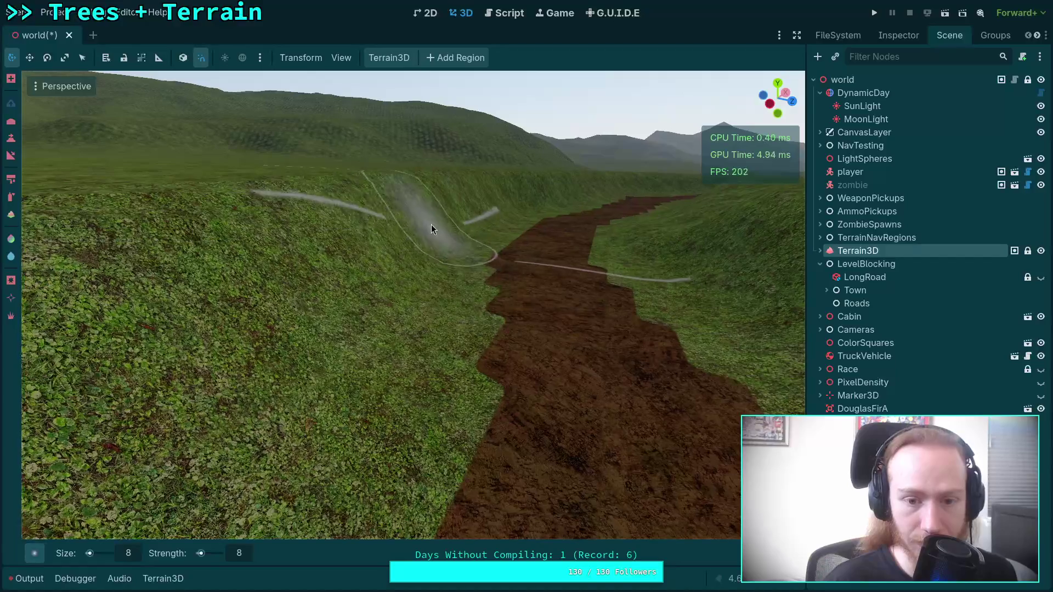
{"action": "right_click", "coordinate": [191, 514]}
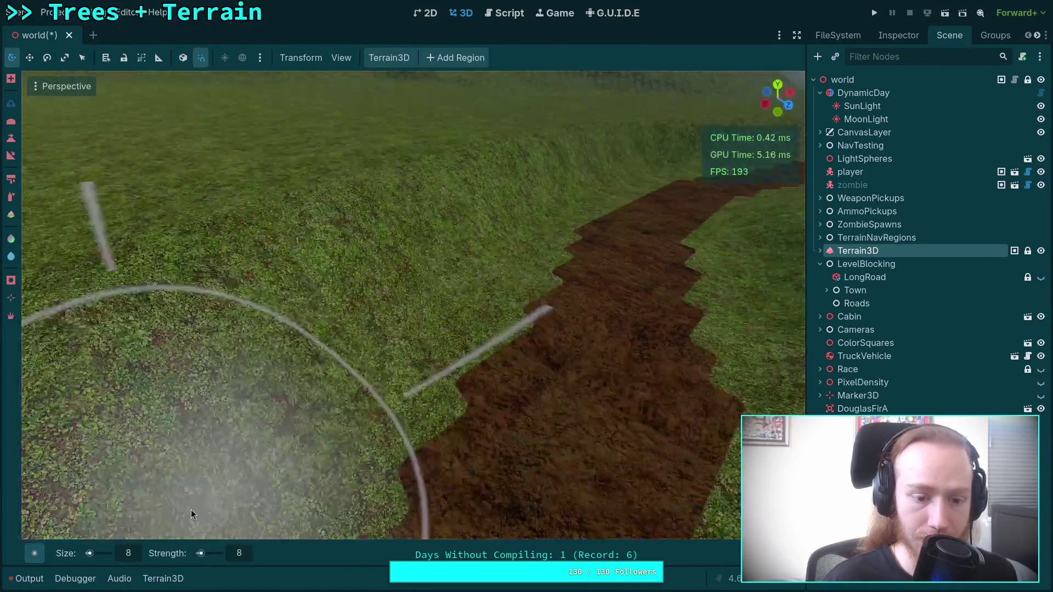
{"action": "type", "text": "10"}
Confirm brush size 10 and survey the winding dirt road and its grassy banks
{"action": "key", "text": "Return"}
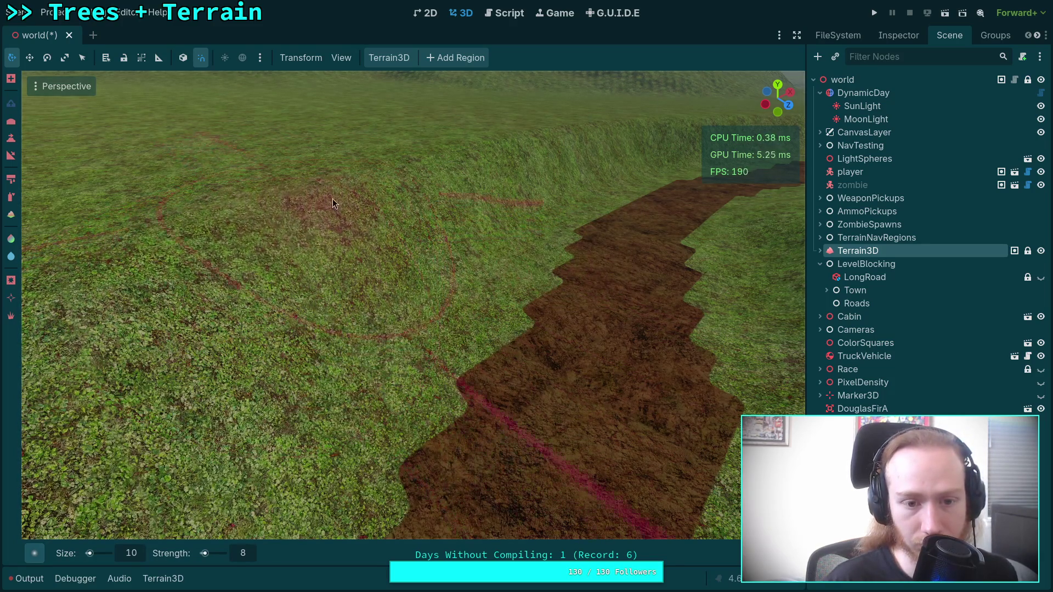
{"action": "right_click", "coordinate": [436, 195]}
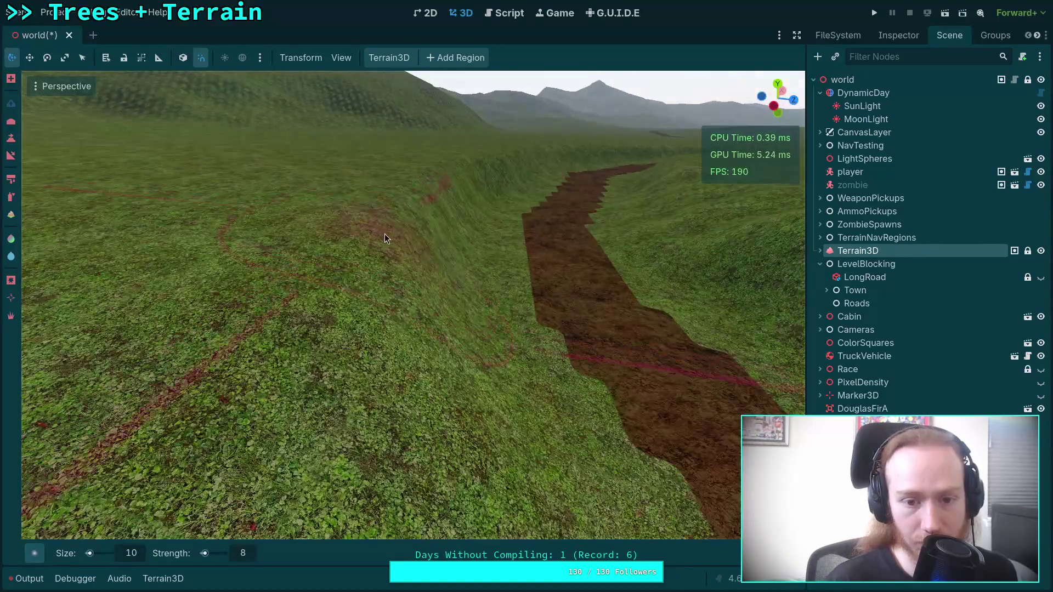
{"action": "right_click", "coordinate": [427, 223]}
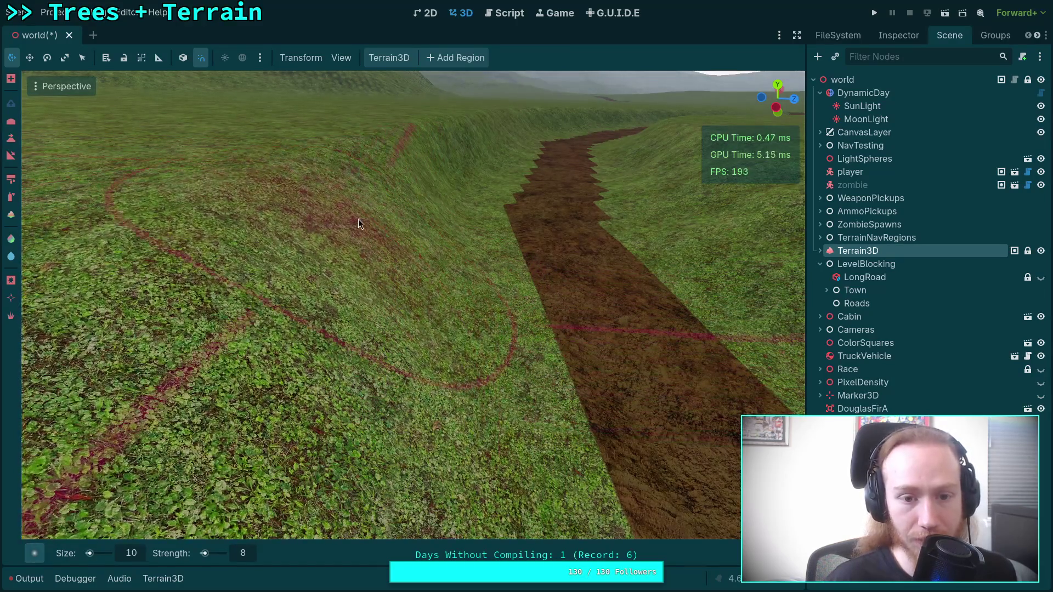
{"action": "right_click", "coordinate": [358, 219]}
{"action": "right_click", "coordinate": [379, 216]}
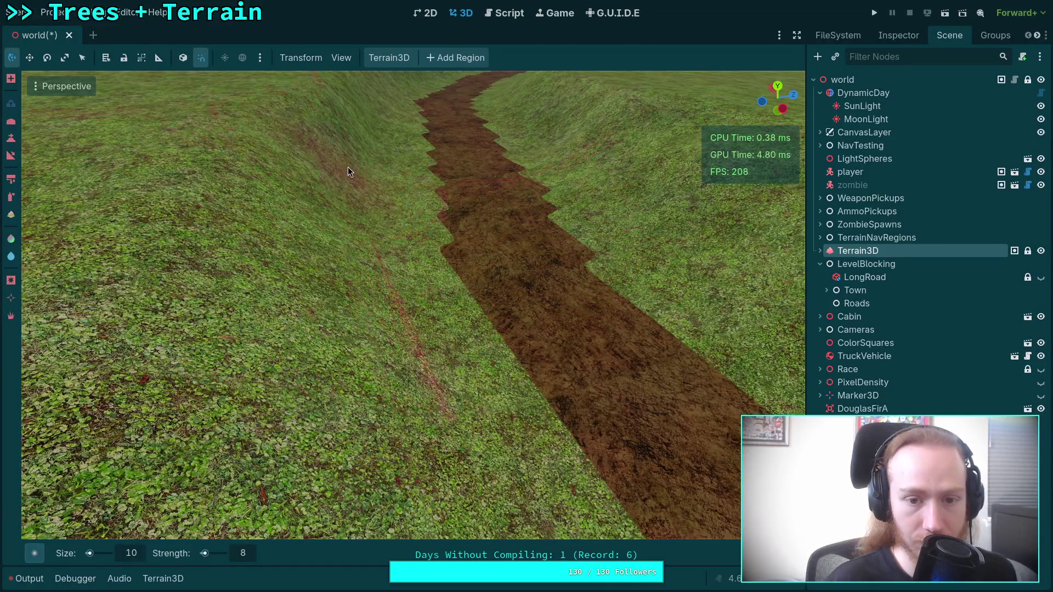
{"action": "right_click", "coordinate": [348, 166]}
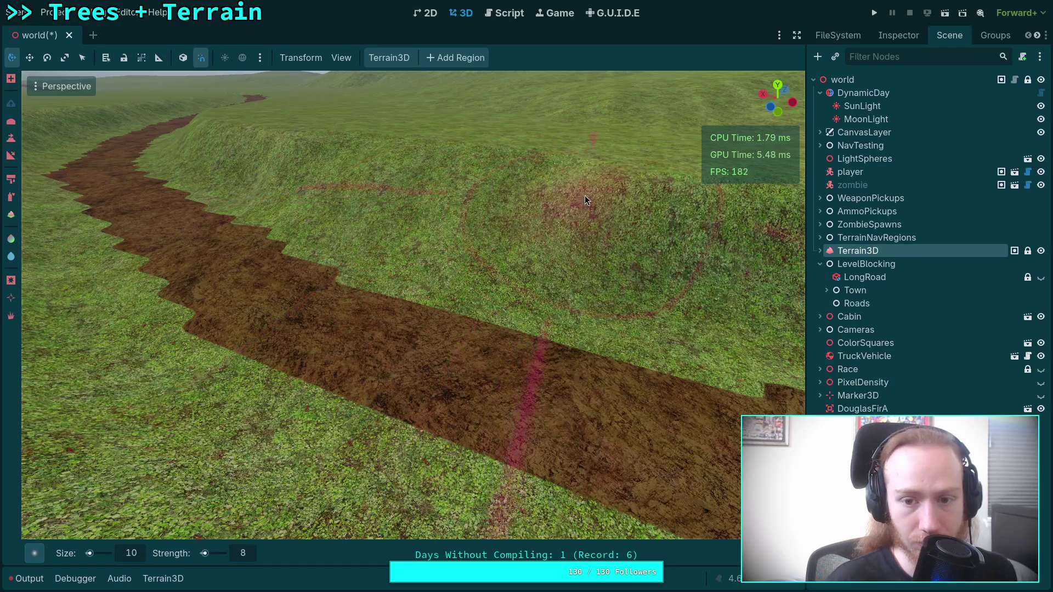
{"action": "right_click", "coordinate": [443, 211]}
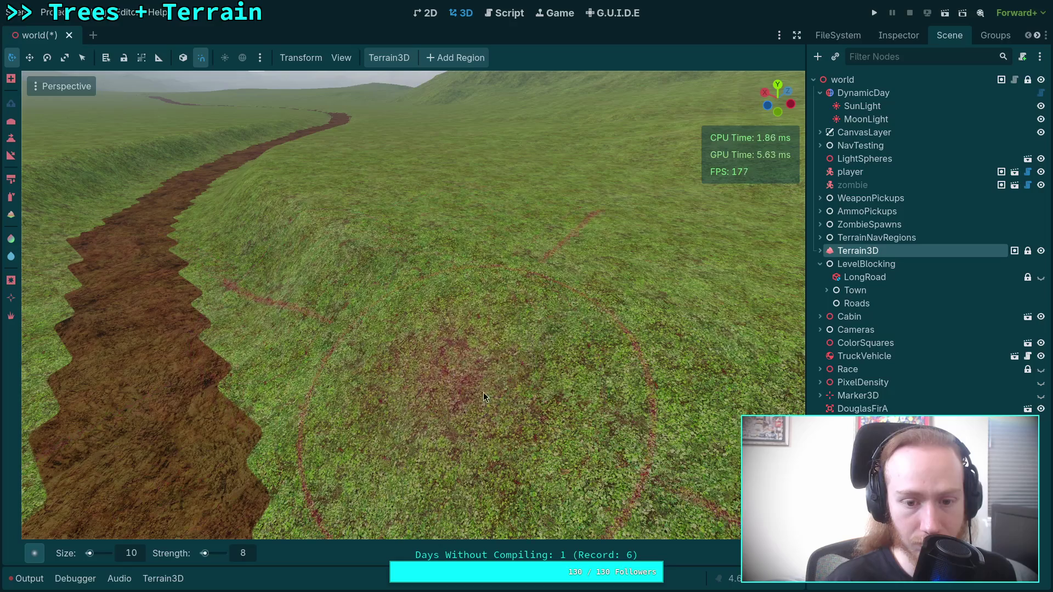
{"action": "right_click", "coordinate": [426, 428]}
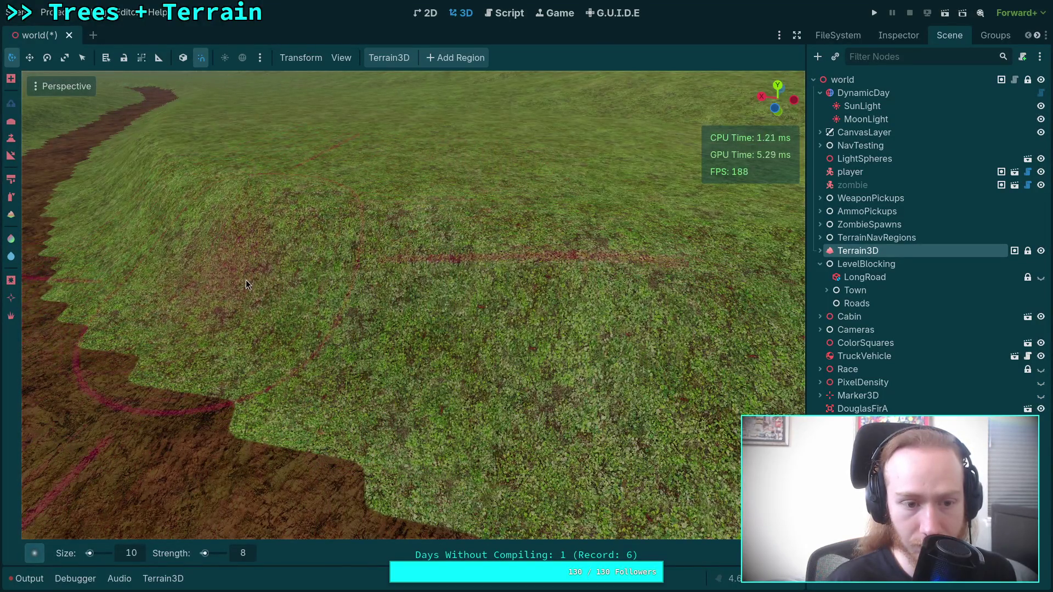
{"action": "right_click", "coordinate": [246, 284]}
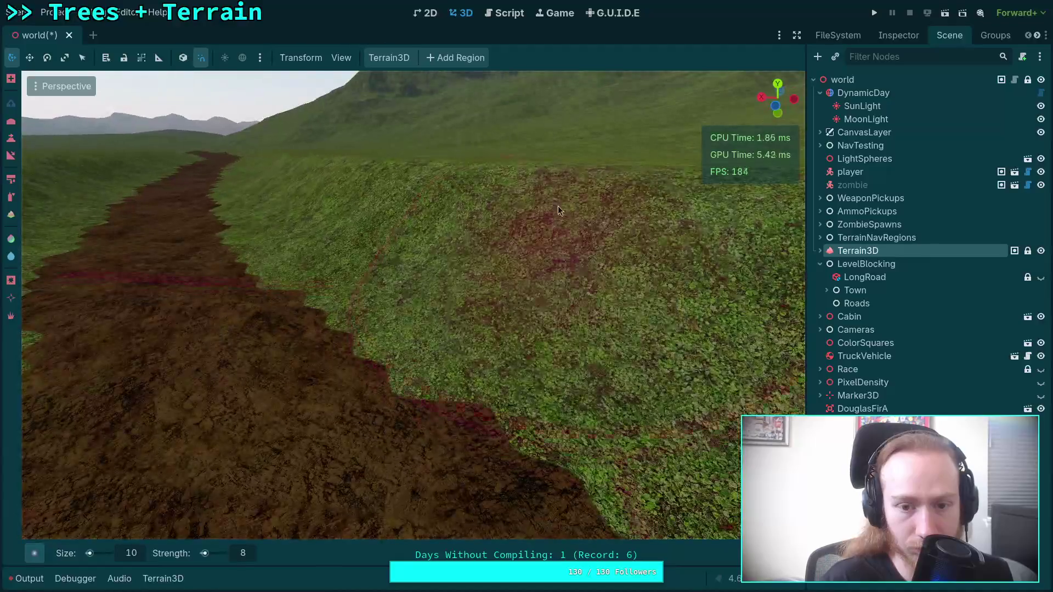
{"action": "right_click", "coordinate": [716, 296]}
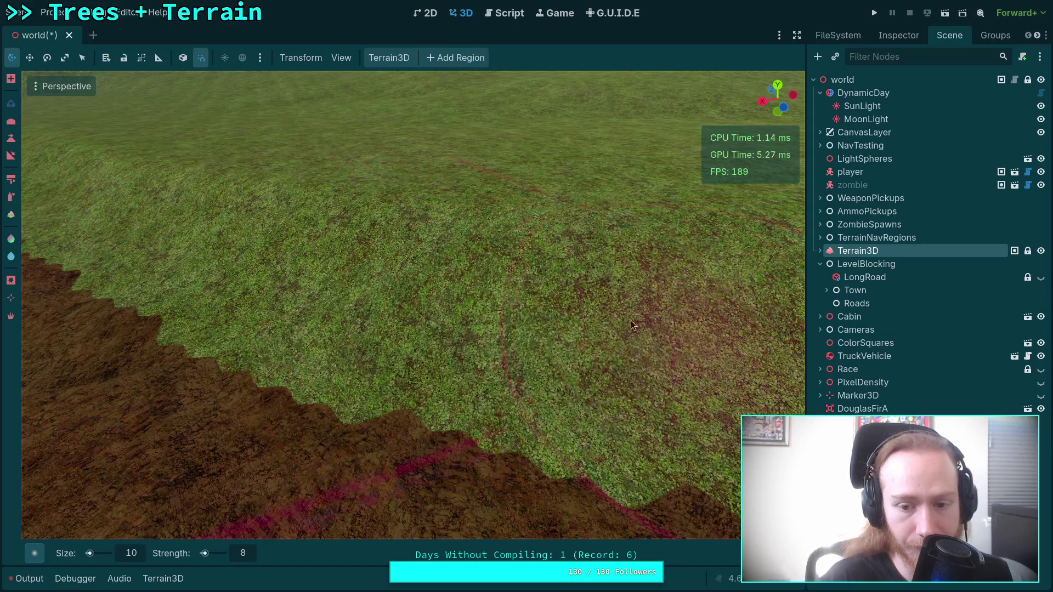
{"action": "right_click", "coordinate": [362, 238]}
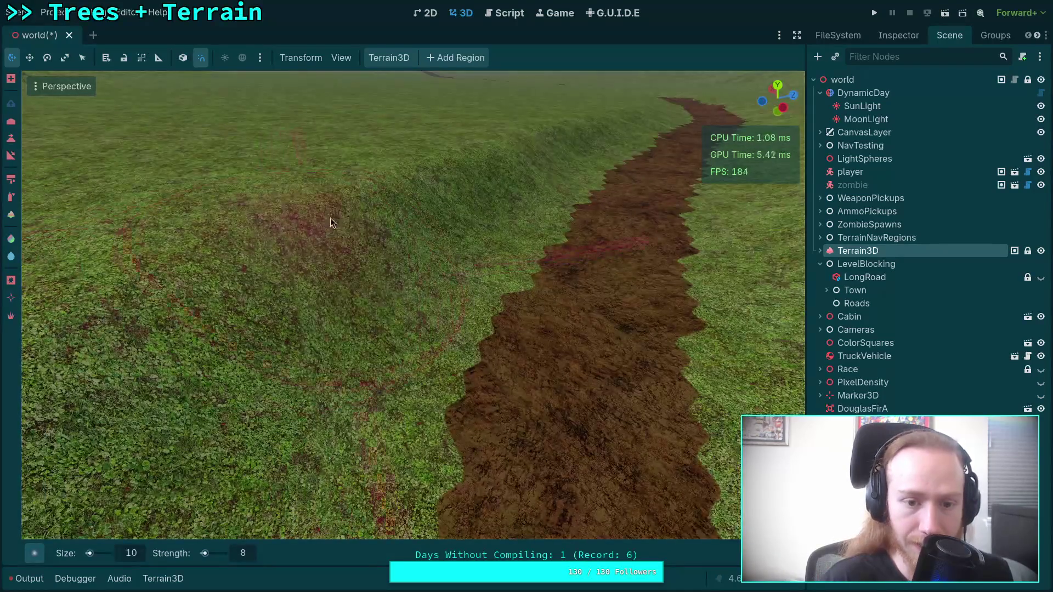
{"action": "right_click", "coordinate": [484, 166]}
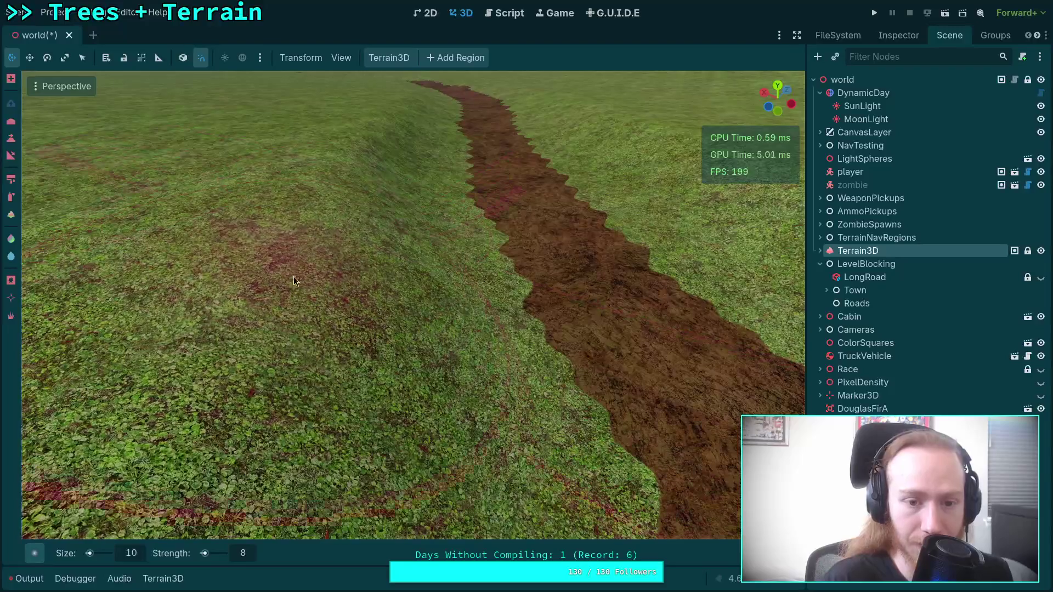
{"action": "right_click", "coordinate": [342, 321]}
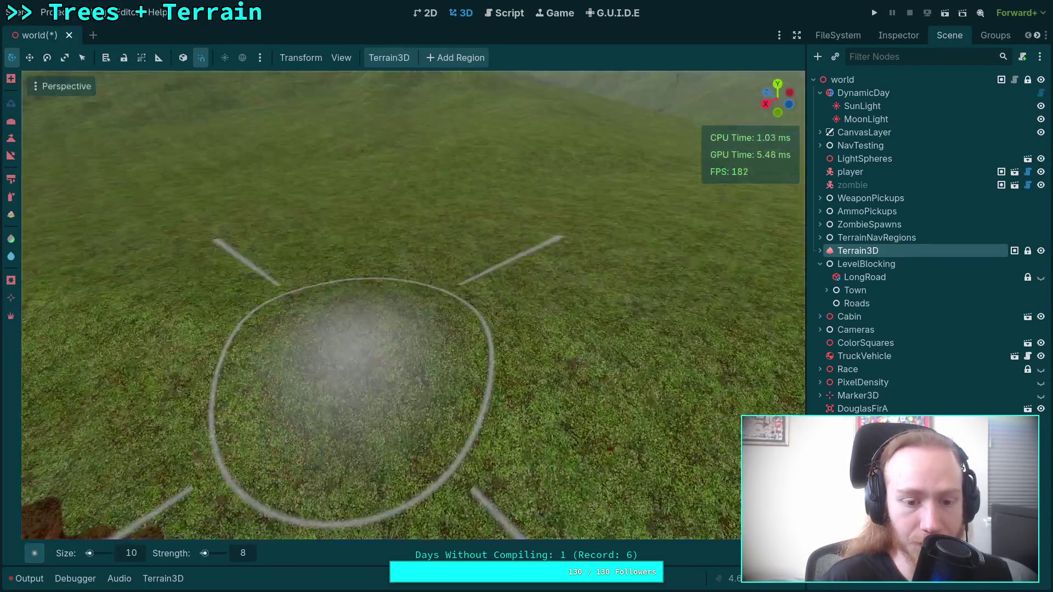
{"action": "right_click", "coordinate": [357, 405]}
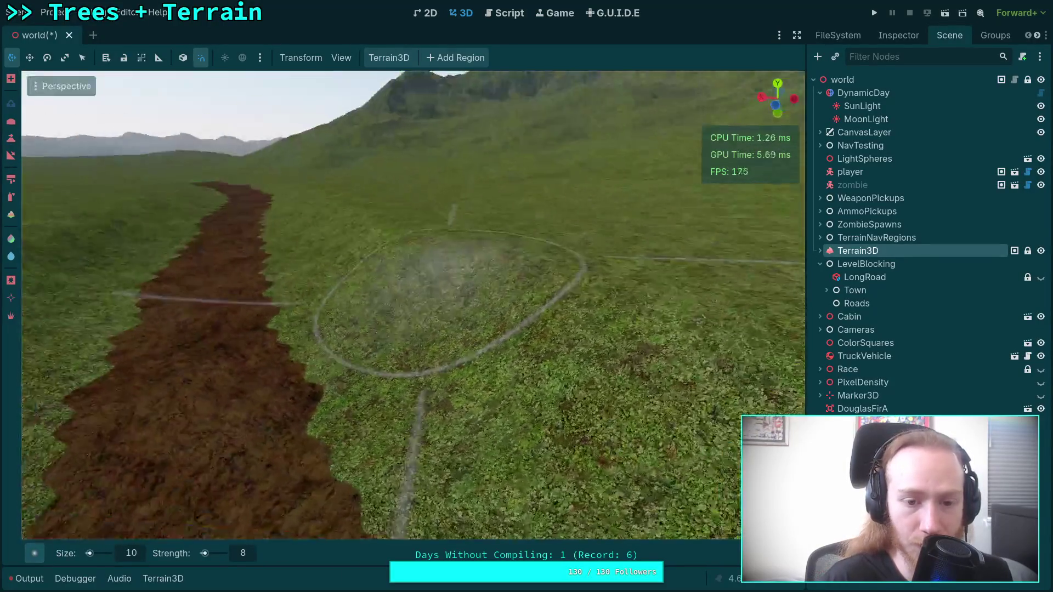
{"action": "right_click", "coordinate": [290, 301]}
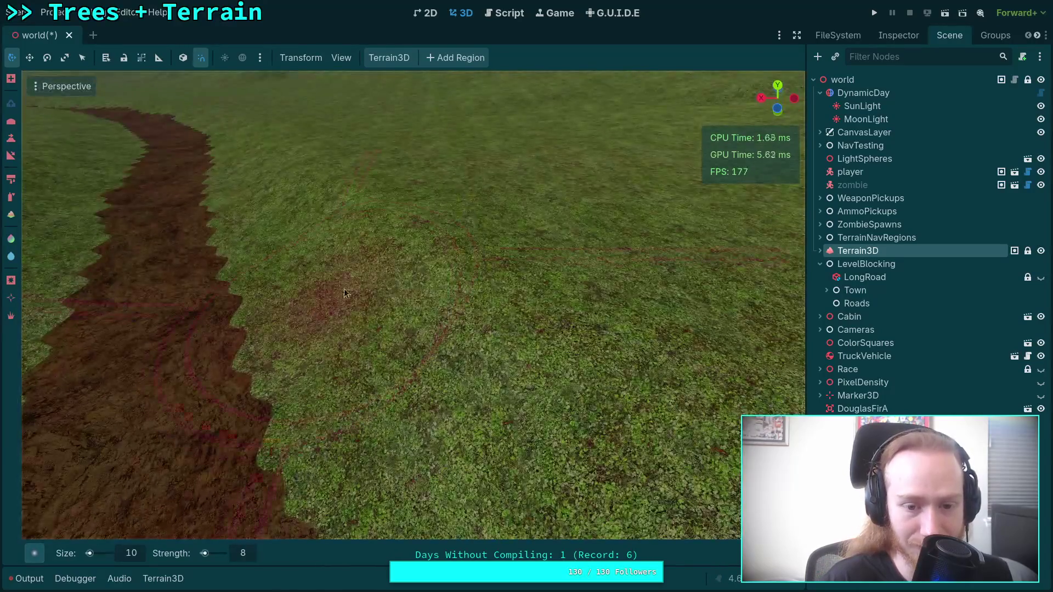
{"action": "right_click", "coordinate": [205, 272]}
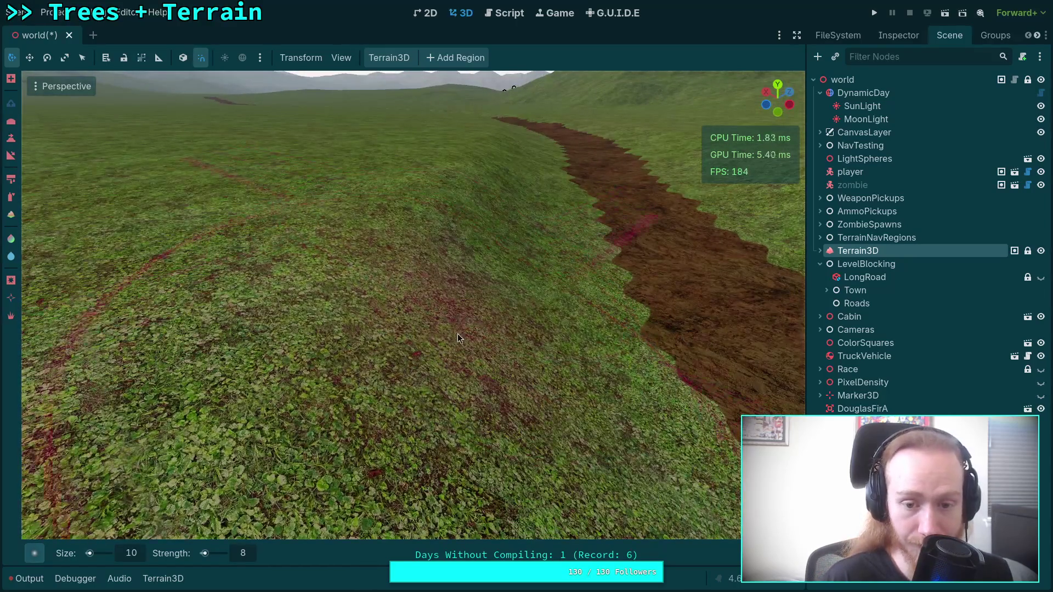
{"action": "right_click", "coordinate": [457, 335]}
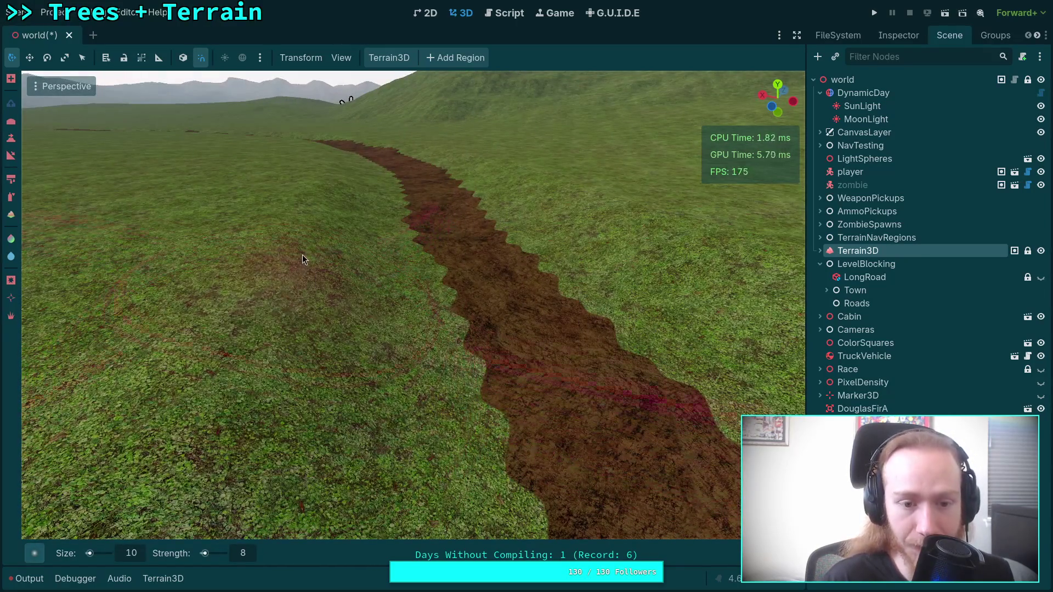
{"action": "right_click", "coordinate": [322, 240]}
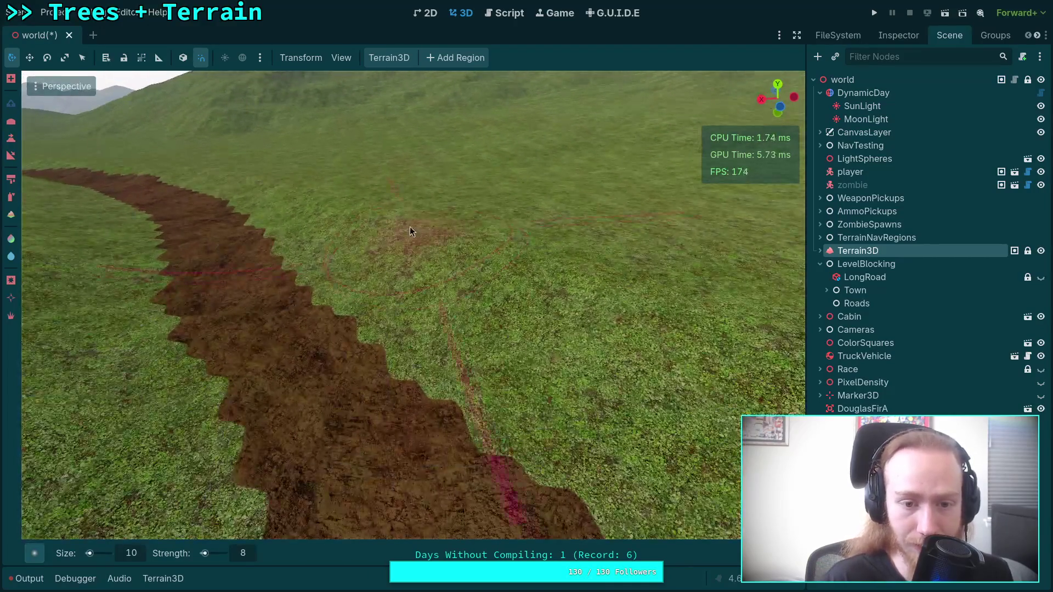
{"action": "right_click", "coordinate": [613, 364]}
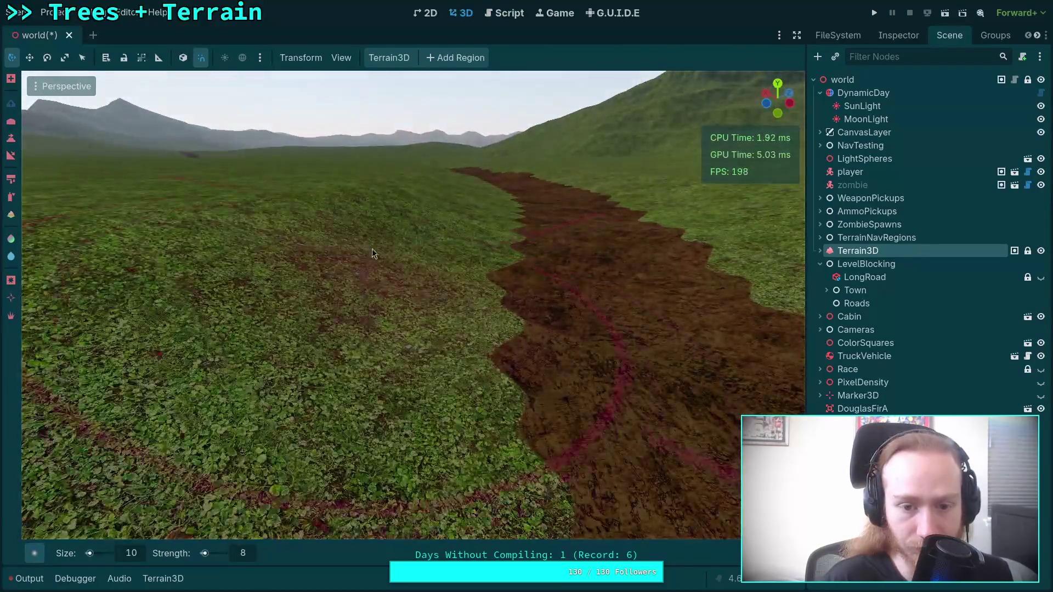
{"action": "right_click", "coordinate": [421, 182]}
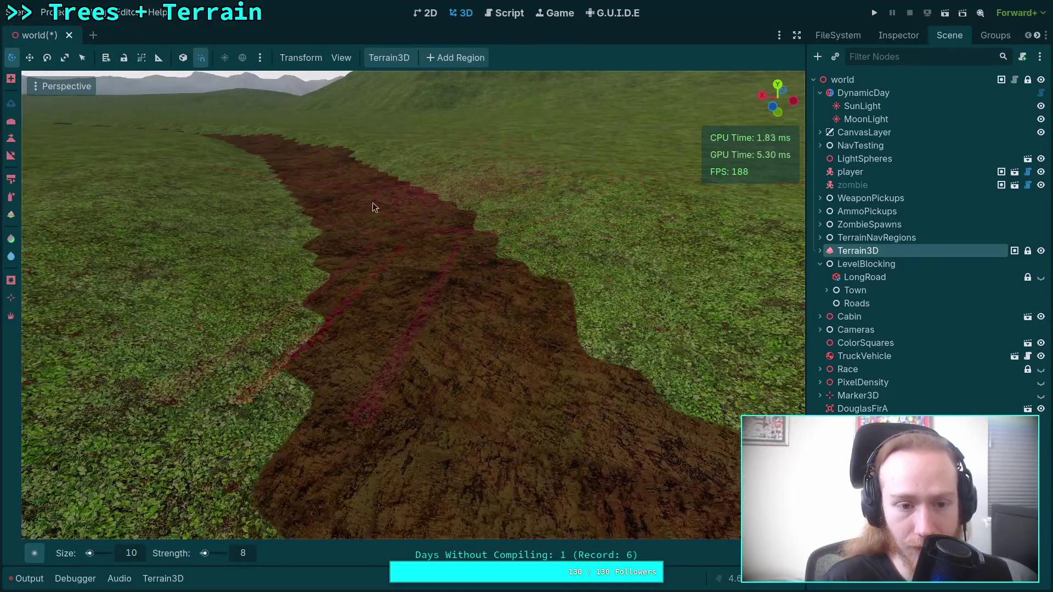
{"action": "right_click", "coordinate": [209, 204]}
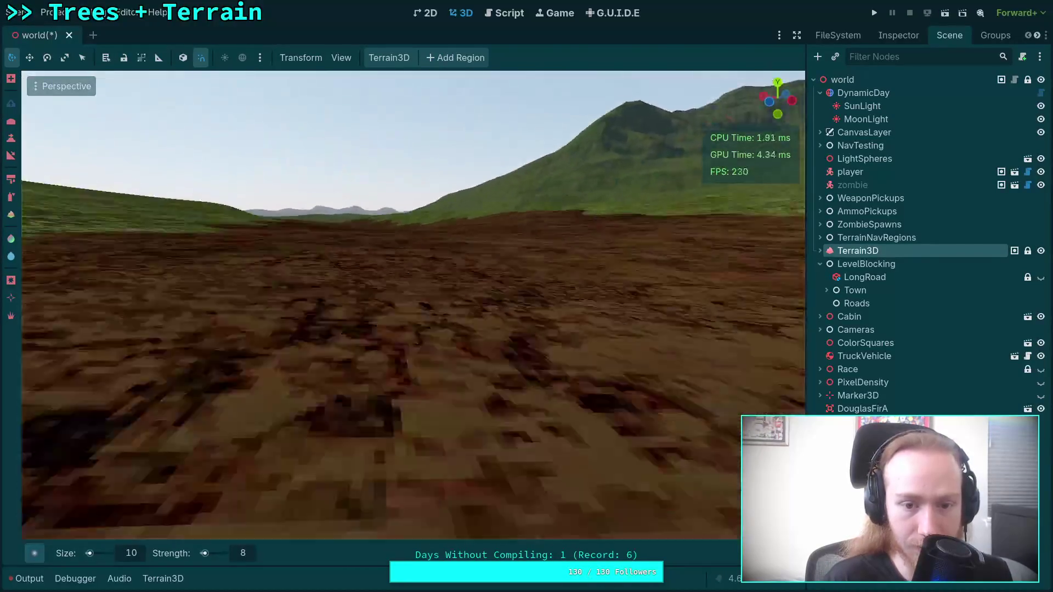
{"action": "right_click", "coordinate": [413, 305]}
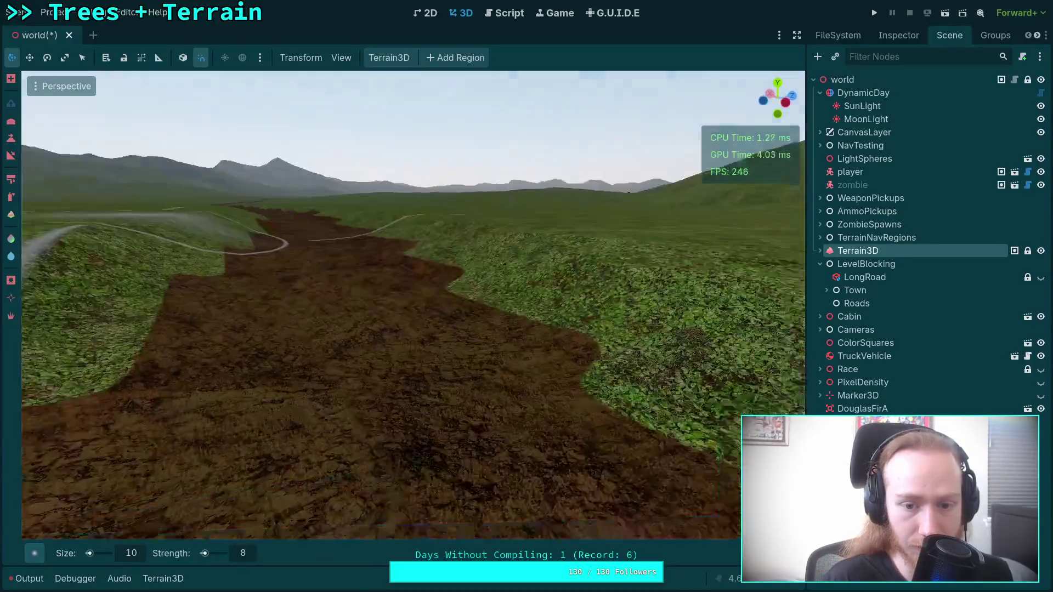
{"action": "right_click", "coordinate": [413, 305]}
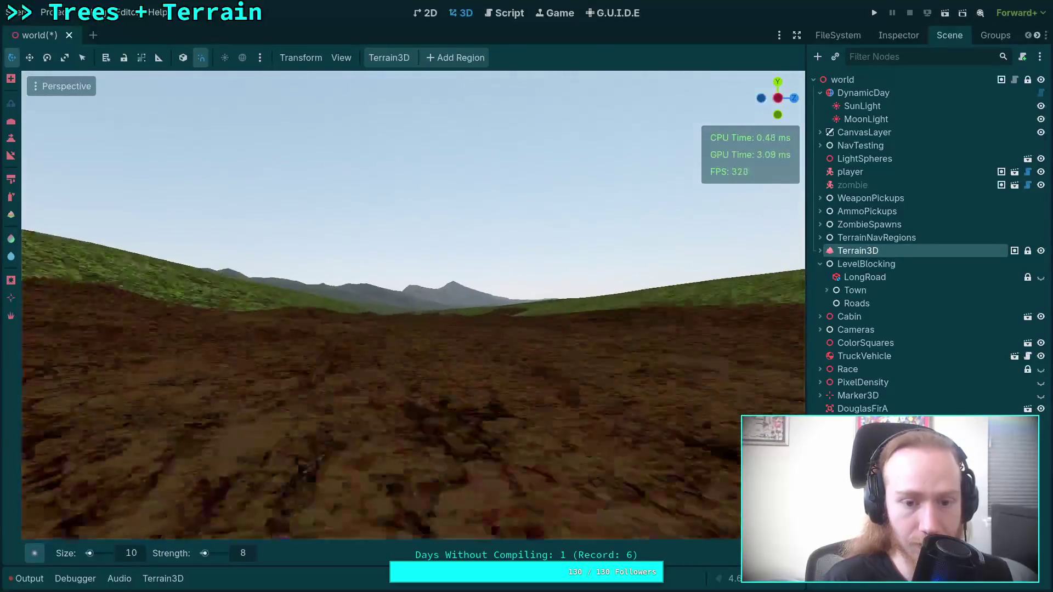
{"action": "right_click", "coordinate": [414, 305]}
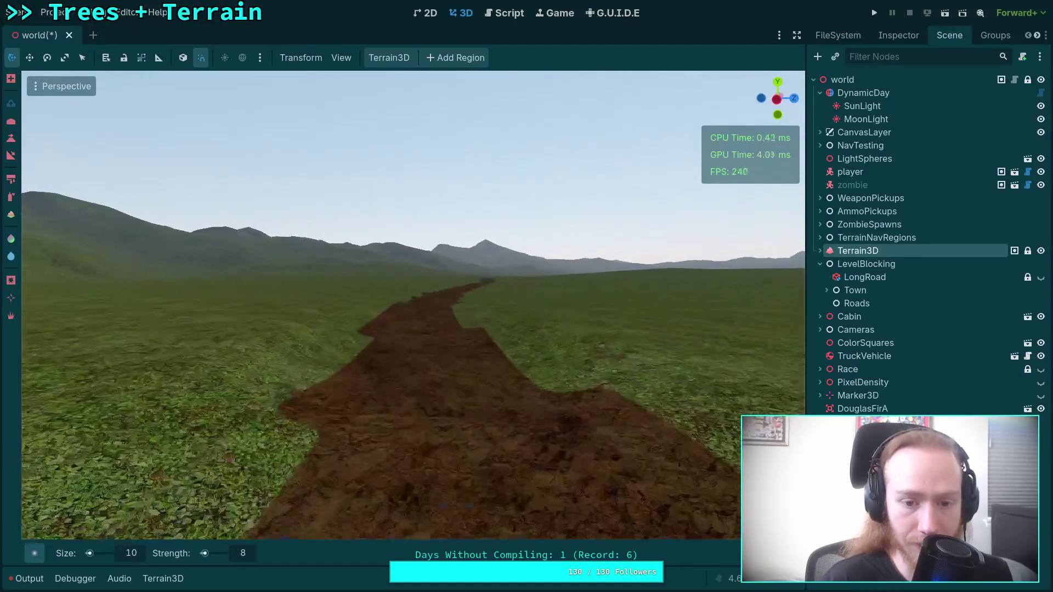
{"action": "right_click", "coordinate": [414, 305]}
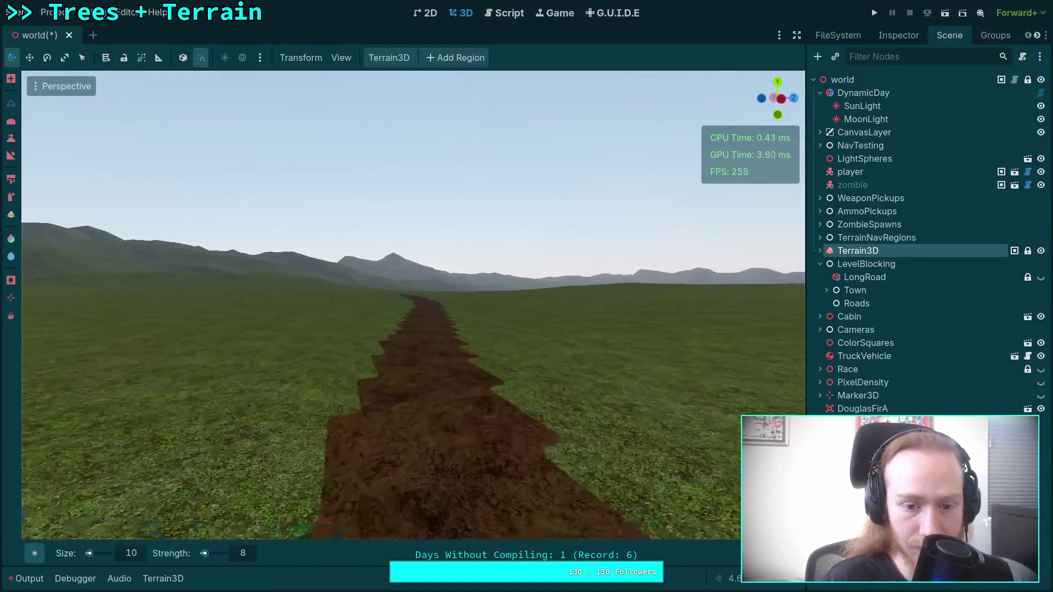
Paint reddish-brown dirt patches on the grassy hill beside the road
{"action": "key", "text": "w"}
{"action": "key", "text": "s"}
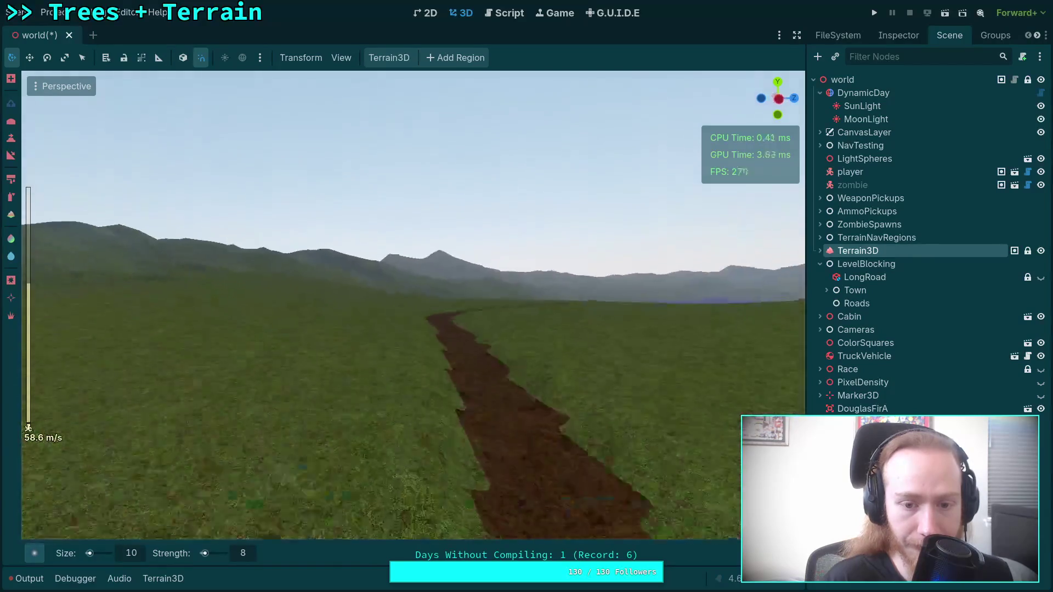
{"action": "key", "text": "w"}
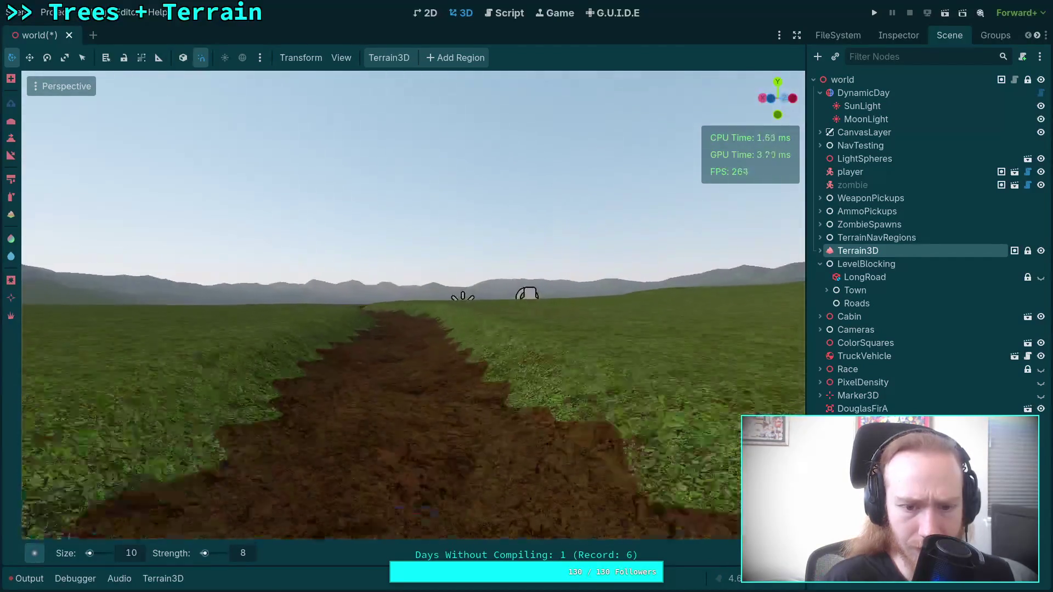
{"action": "key", "text": "d"}
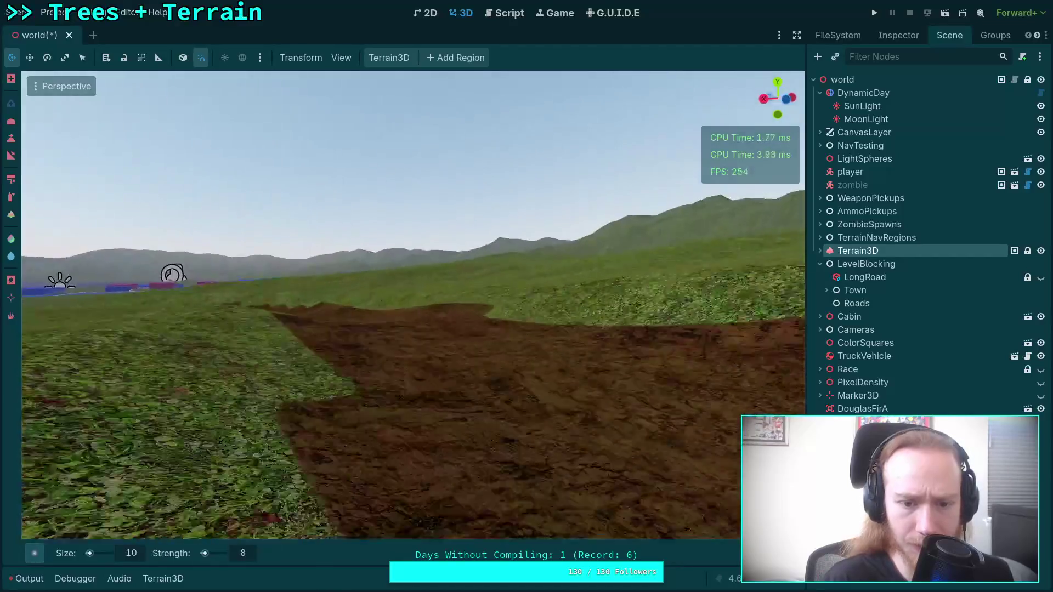
{"action": "key", "text": "w"}
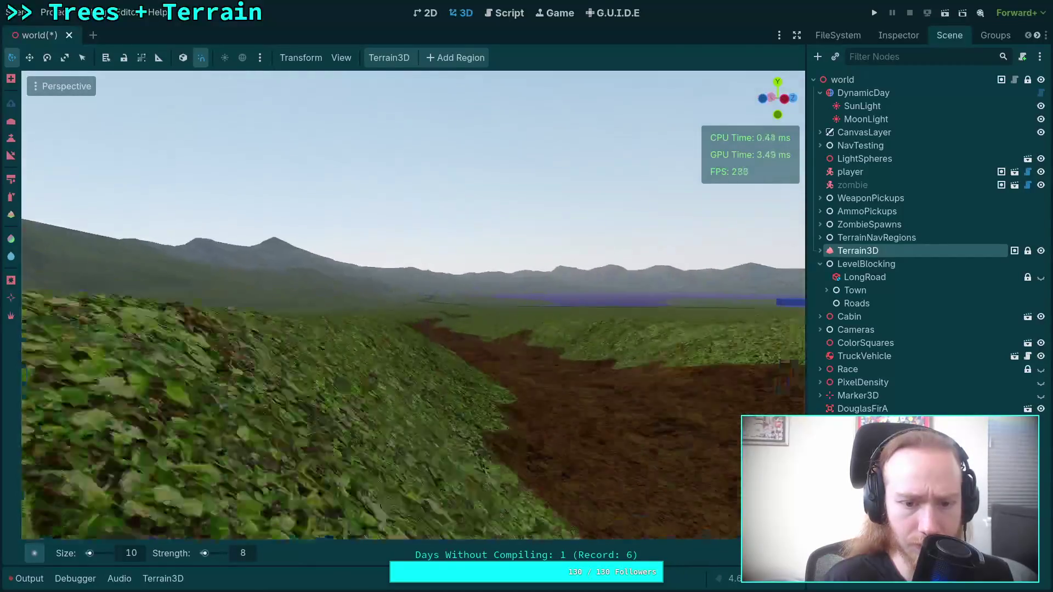
{"action": "key", "text": "w"}
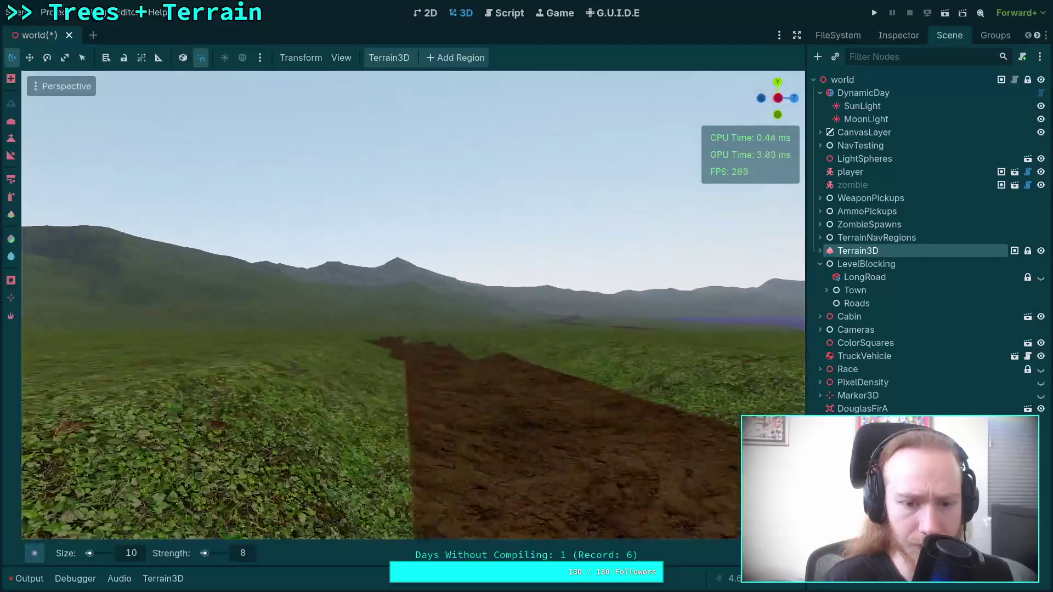
{"action": "key", "text": "a"}
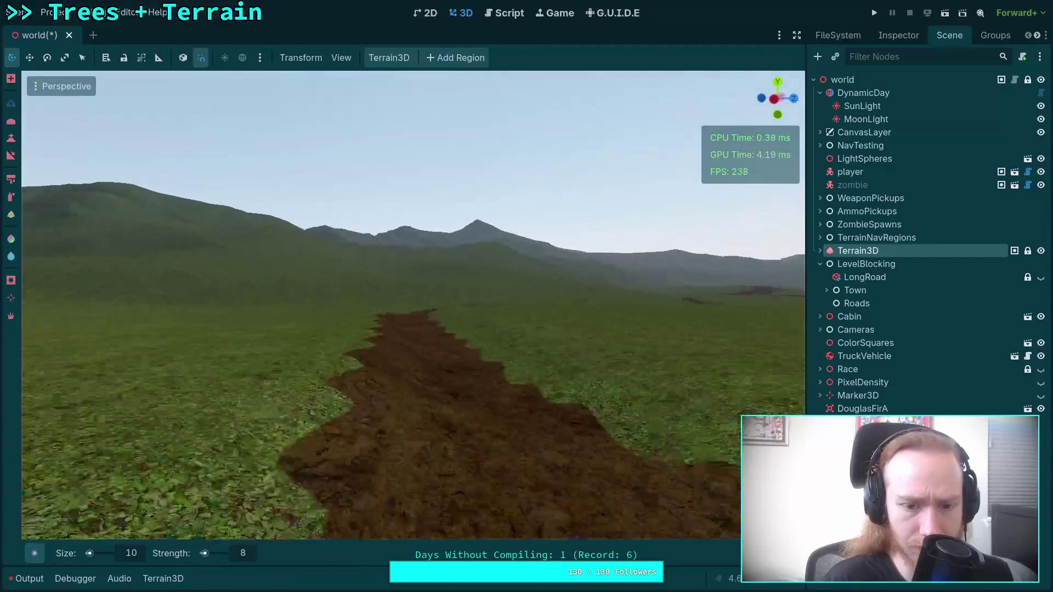
{"action": "key", "text": "w"}
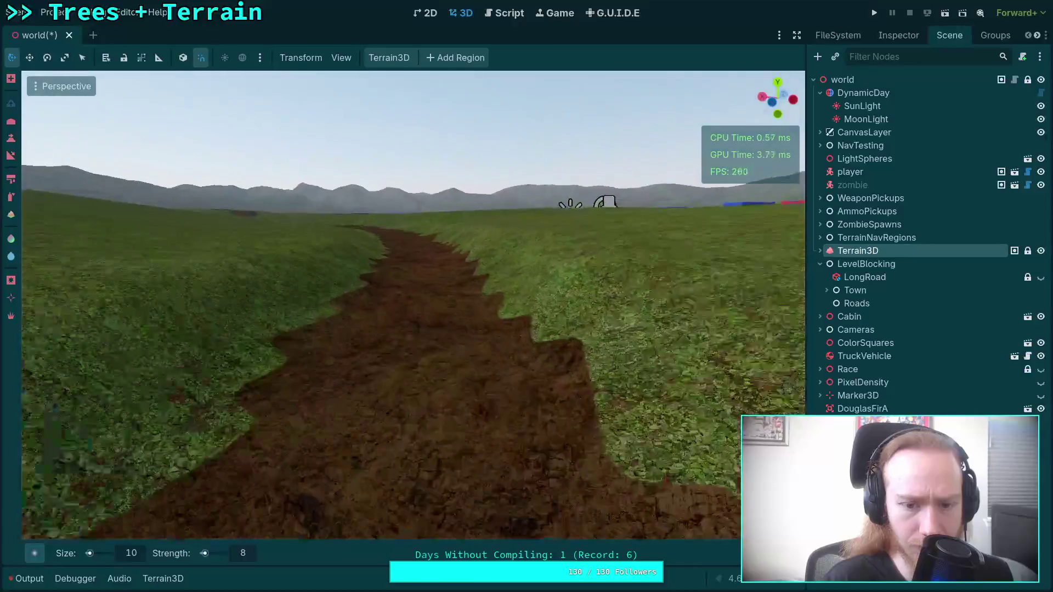
{"action": "key", "text": "w"}
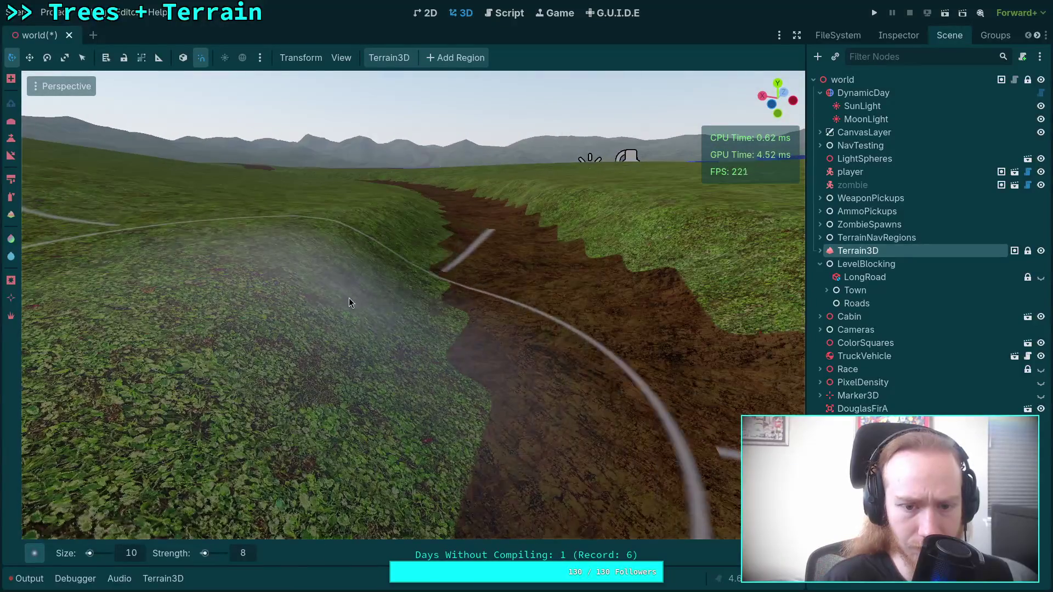
{"action": "left_click_drag", "start_coordinate": [408, 234], "coordinate": [314, 238]}
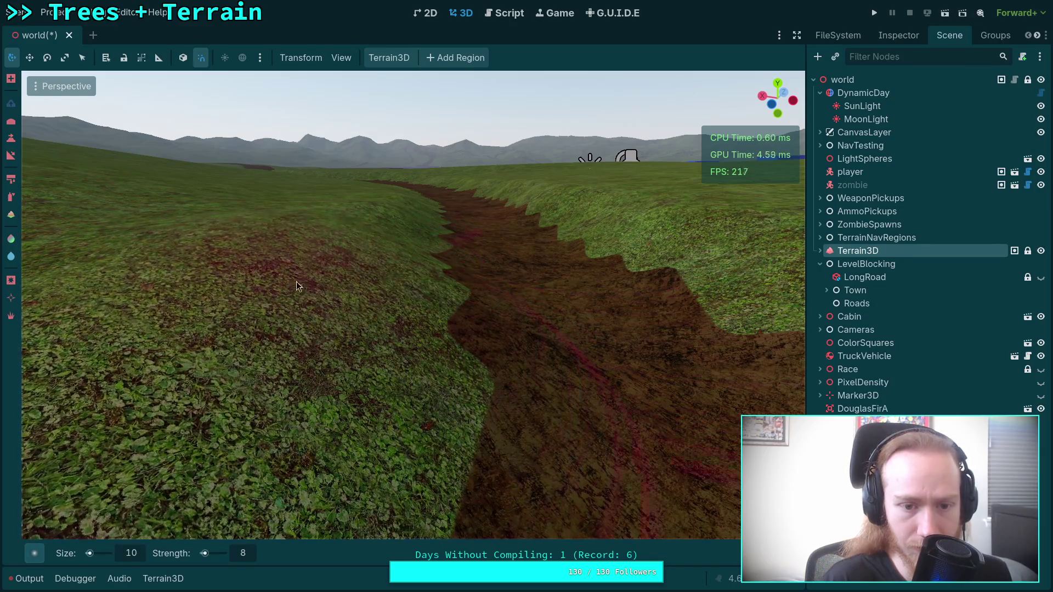
{"action": "key", "text": "w"}
{"action": "key", "text": "w"}
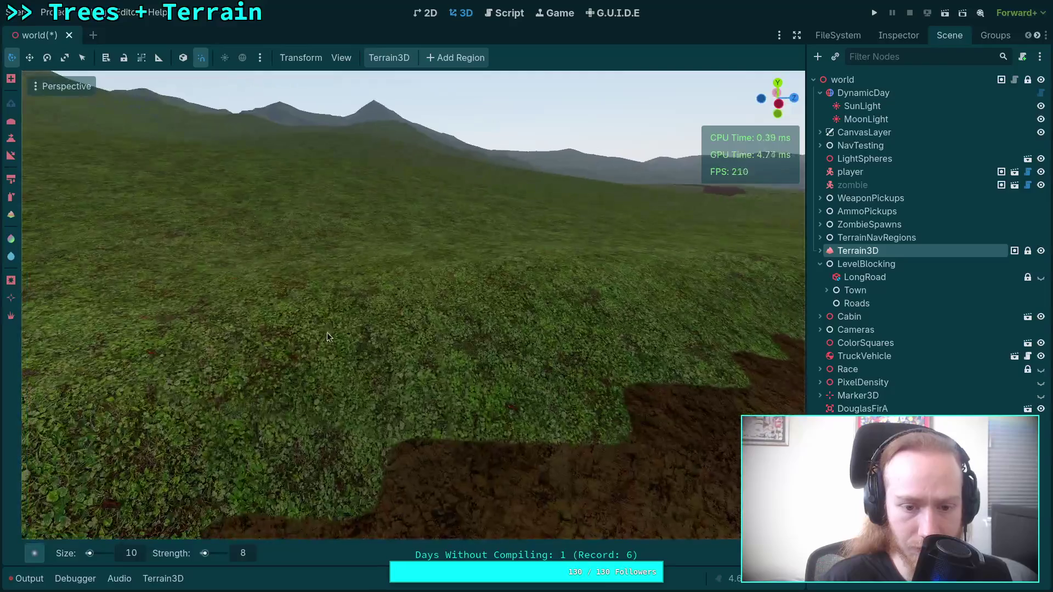
{"action": "mouse_move", "coordinate": [313, 302]}
{"action": "left_mouse_down"}
{"action": "mouse_move", "coordinate": [272, 307]}
{"action": "mouse_move", "coordinate": [294, 279]}
{"action": "mouse_move", "coordinate": [460, 268]}
{"action": "mouse_move", "coordinate": [342, 271]}
{"action": "left_mouse_up"}
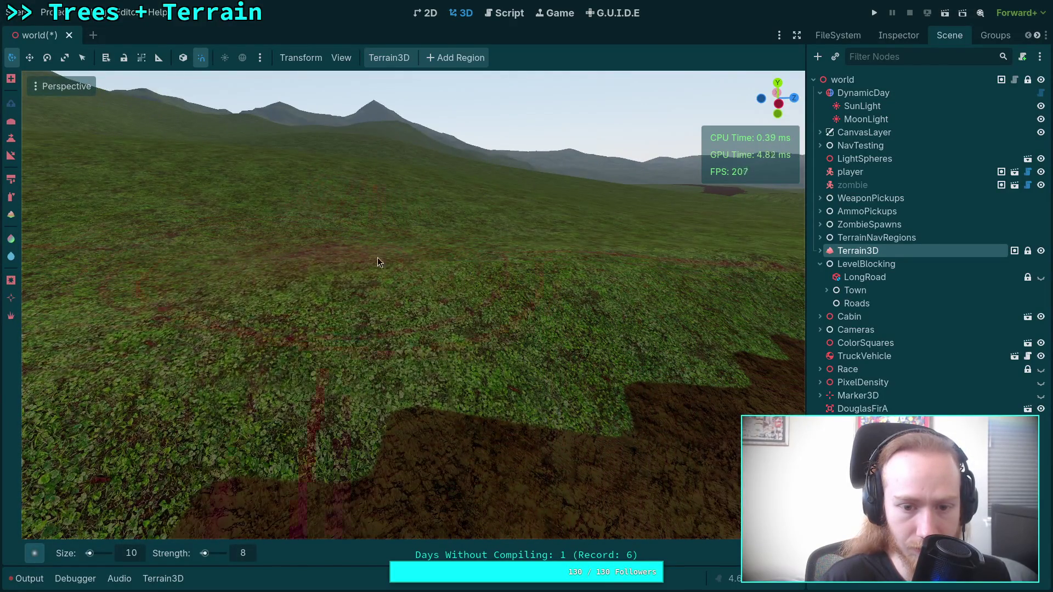
{"action": "key", "text": "w"}
{"action": "scroll", "coordinate": [378, 262], "scroll_direction": "up", "scroll_amount": 2}
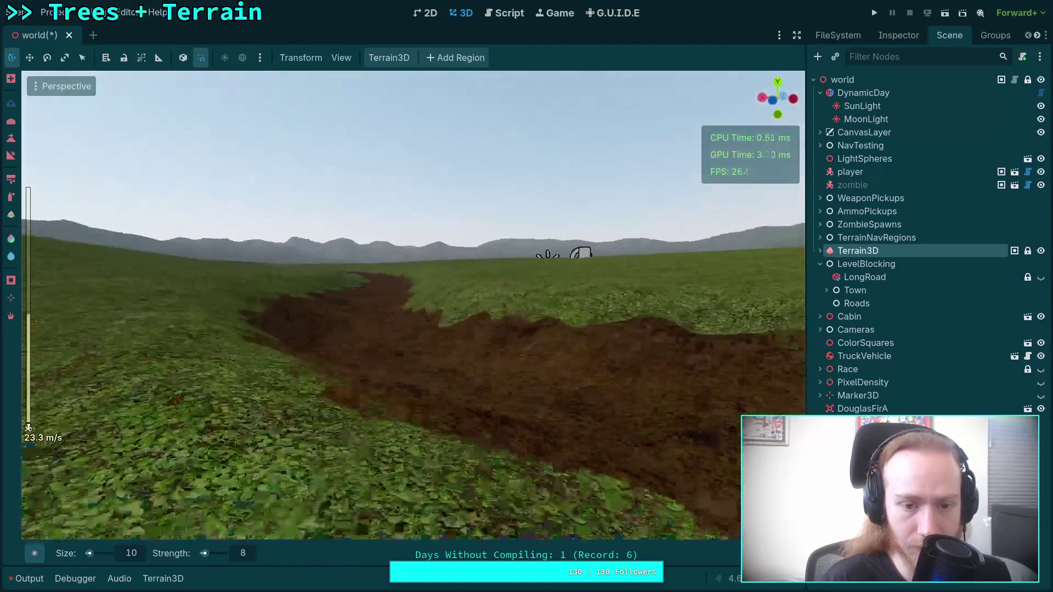
{"action": "key", "text": "w"}
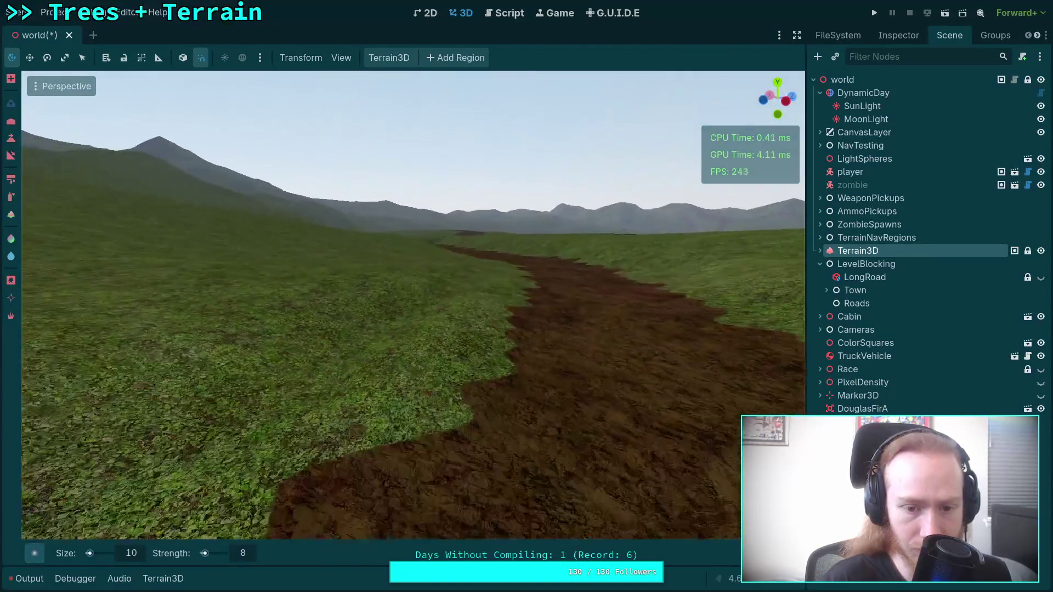
{"action": "key", "text": "w"}
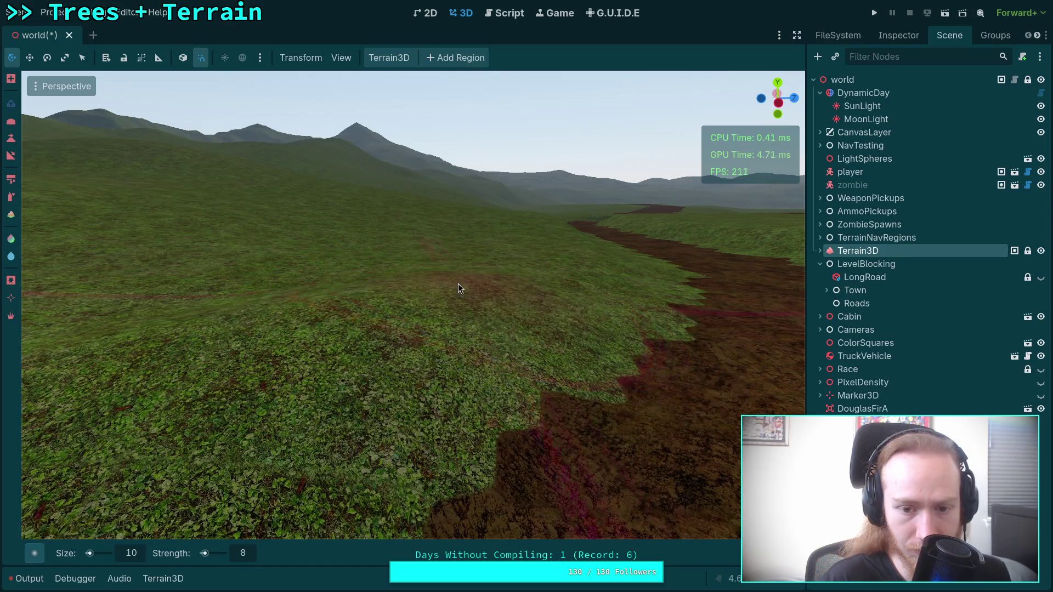
{"action": "key", "text": "w"}
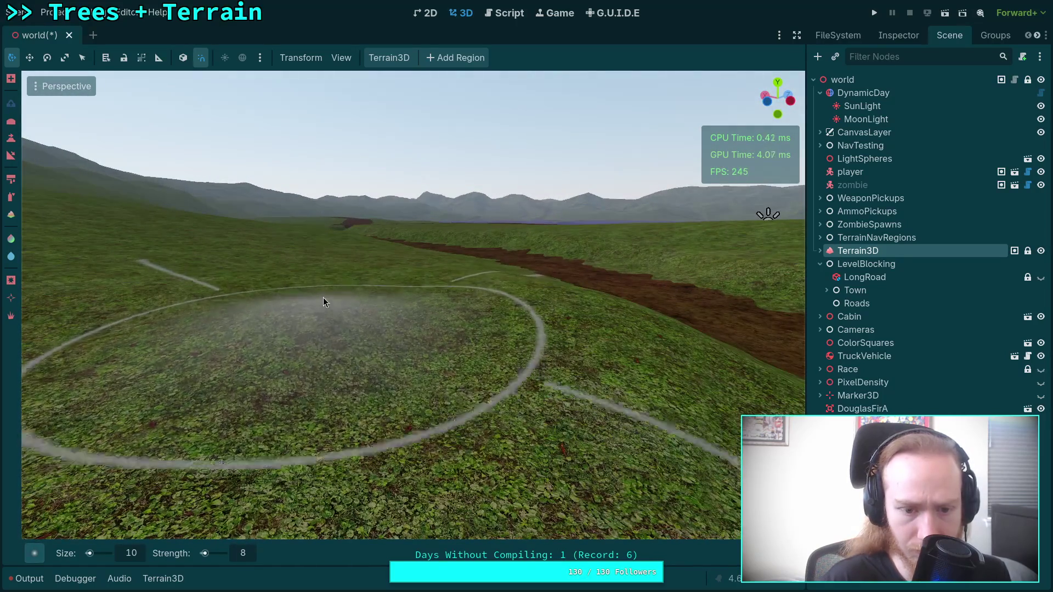
{"action": "scroll", "coordinate": [324, 297], "scroll_direction": "down", "scroll_amount": 3}
{"action": "key", "text": "w"}
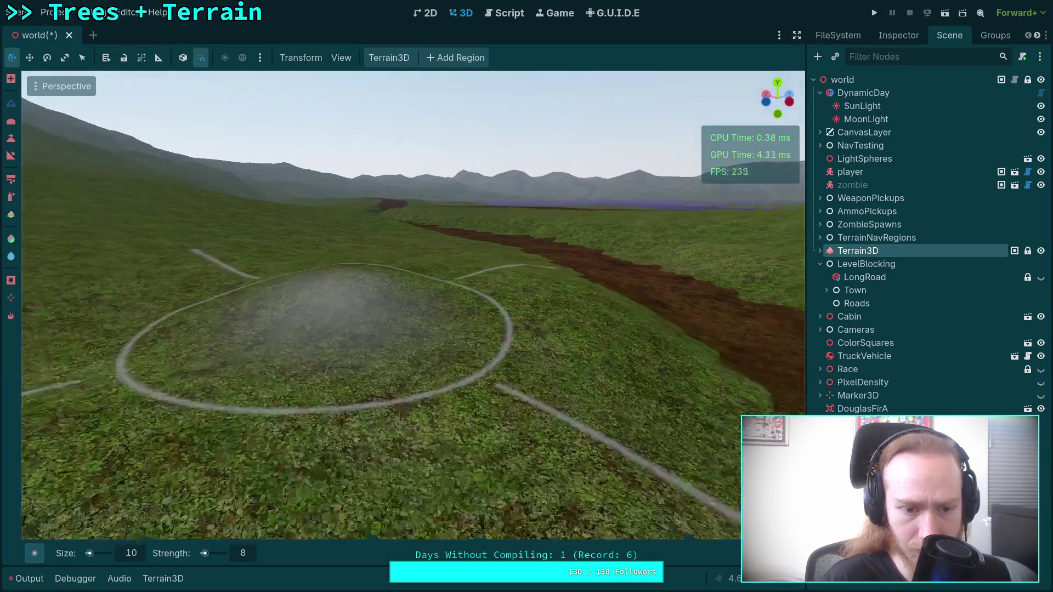
{"action": "key", "text": "s"}
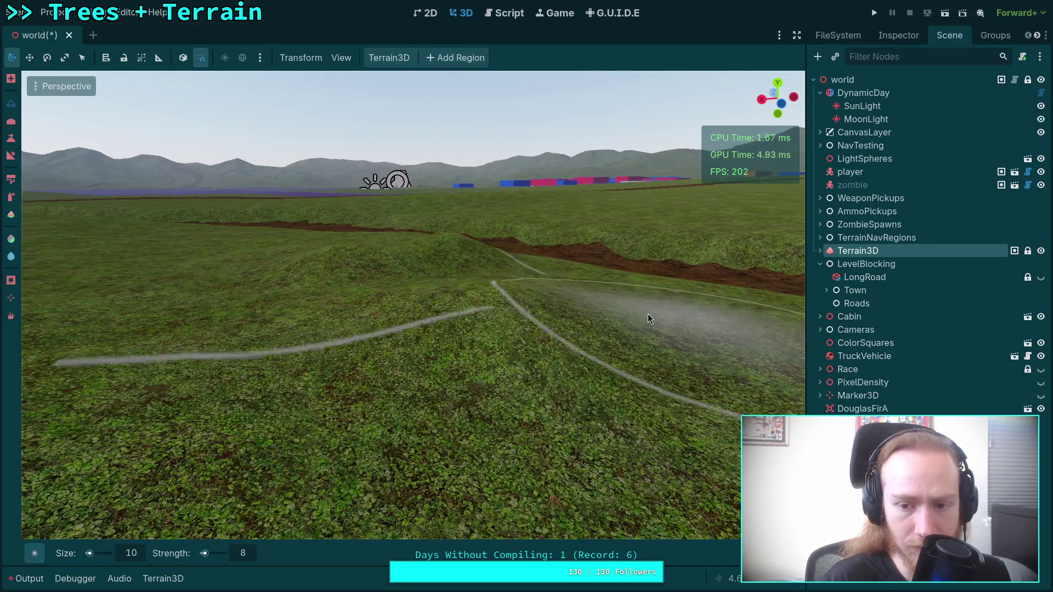
{"action": "key", "text": "w"}
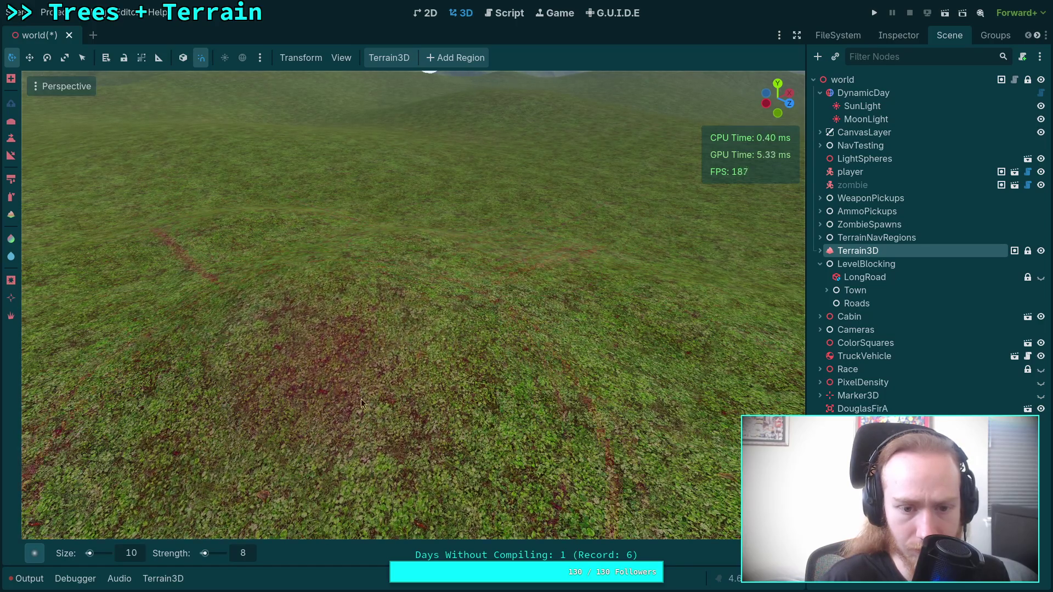
{"action": "key", "text": "s"}
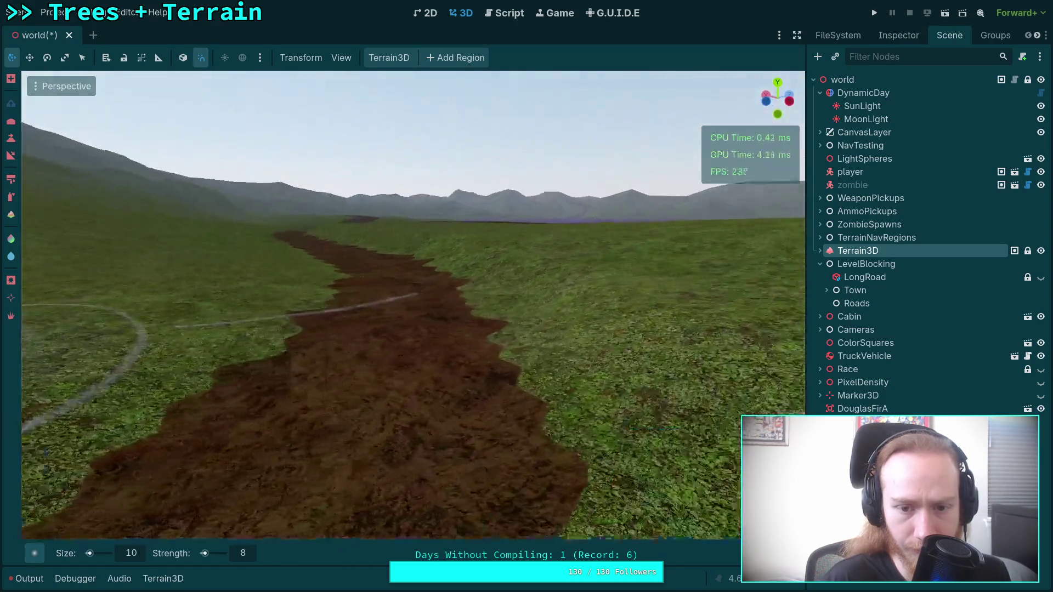
{"action": "key", "text": "w"}
{"action": "key", "text": "s"}
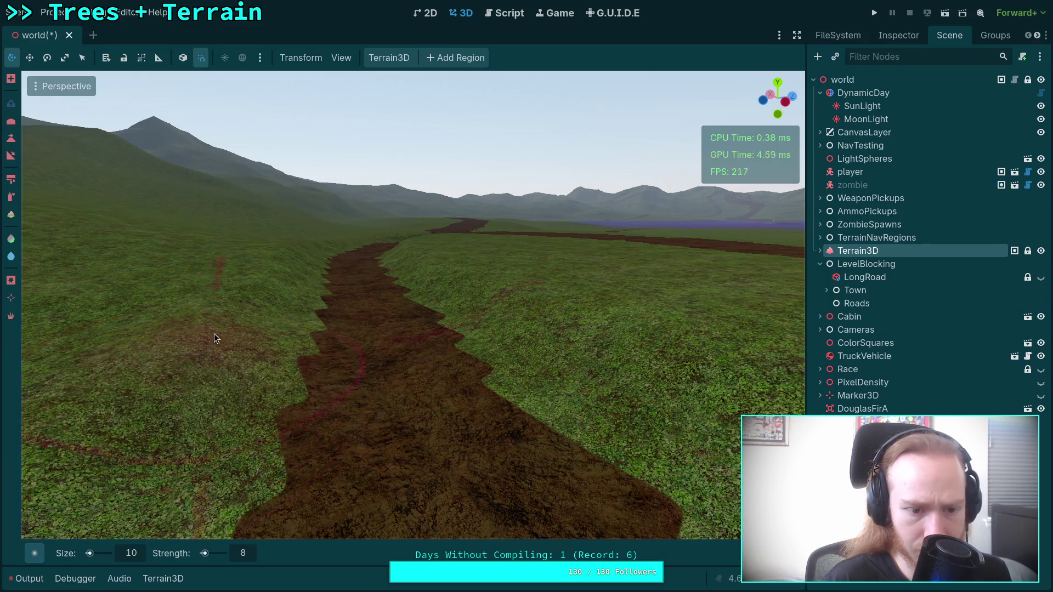
{"action": "key", "text": "w"}
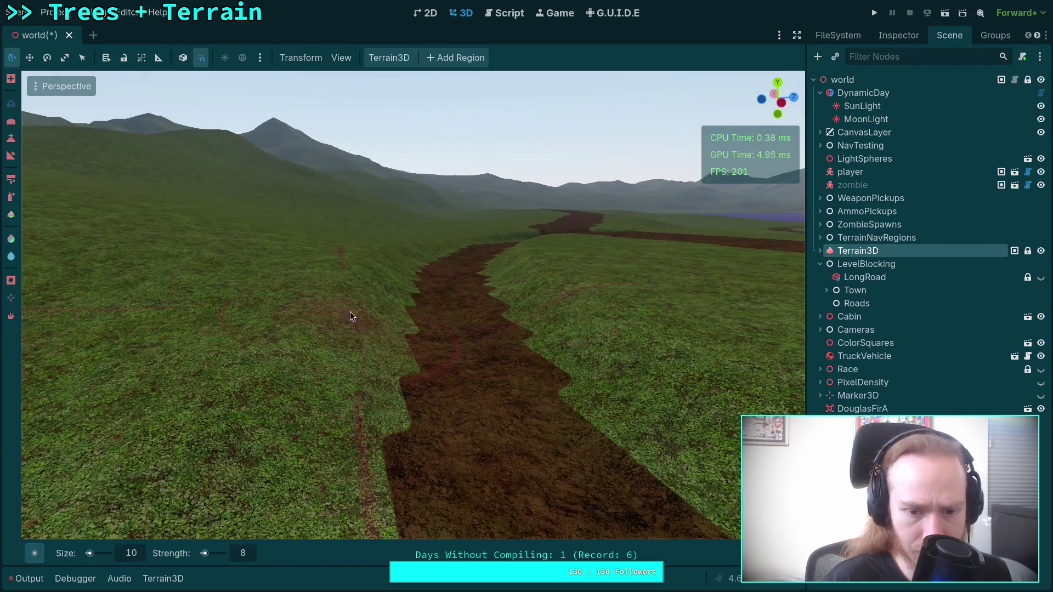
{"action": "key", "text": "a"}
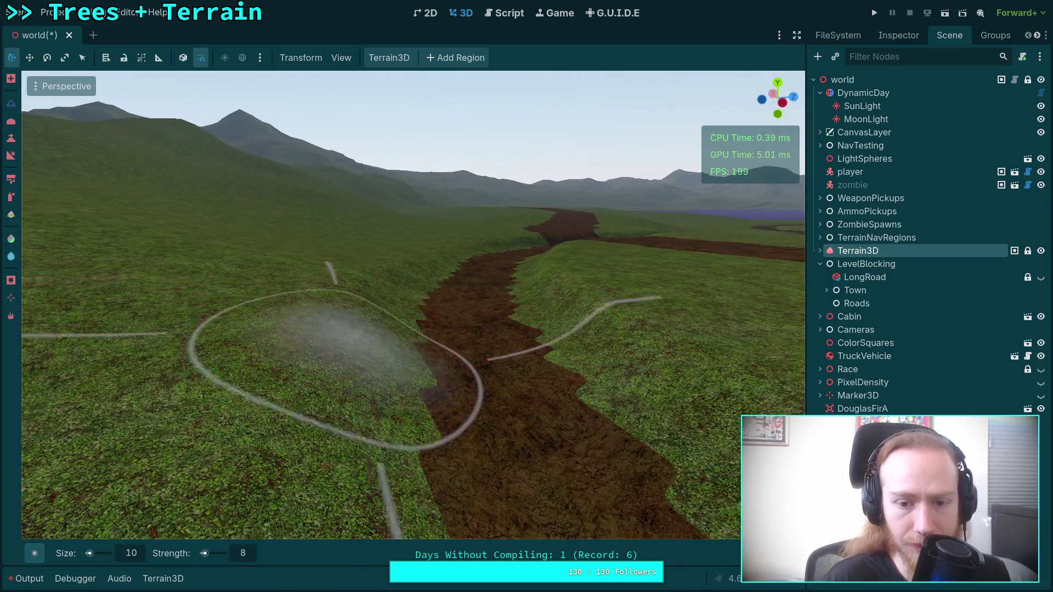
{"action": "key", "text": "d"}
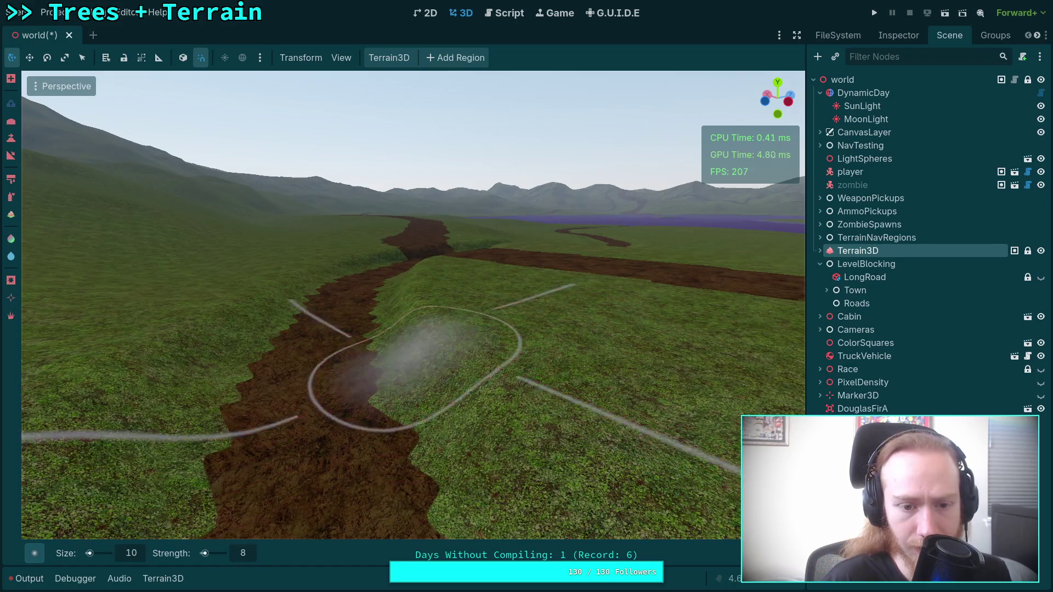
{"action": "key", "text": "w"}
{"action": "key", "text": "a"}
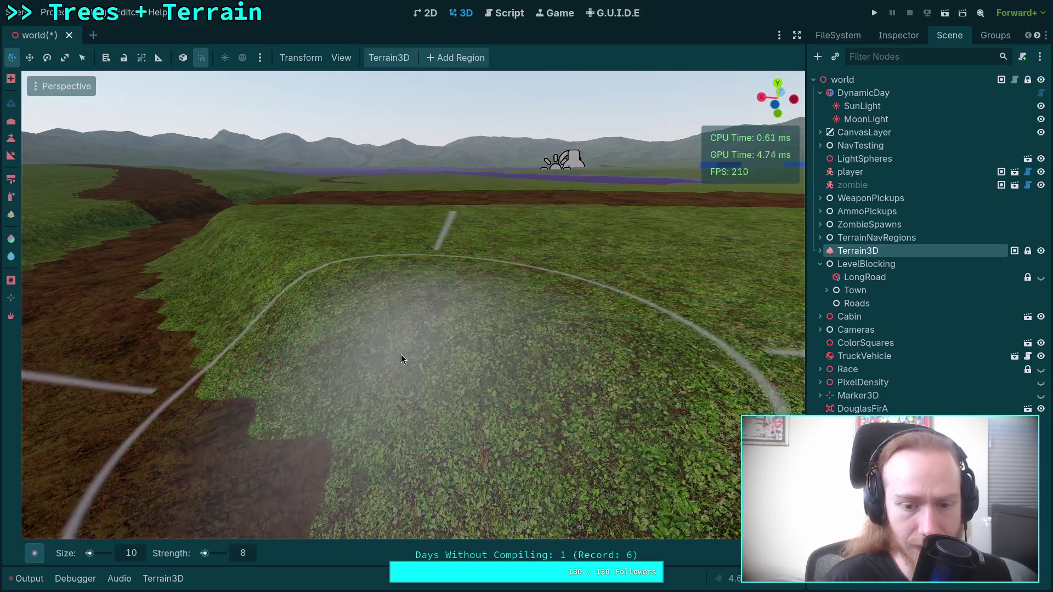
{"action": "key", "text": "d"}
{"action": "key", "text": "d"}
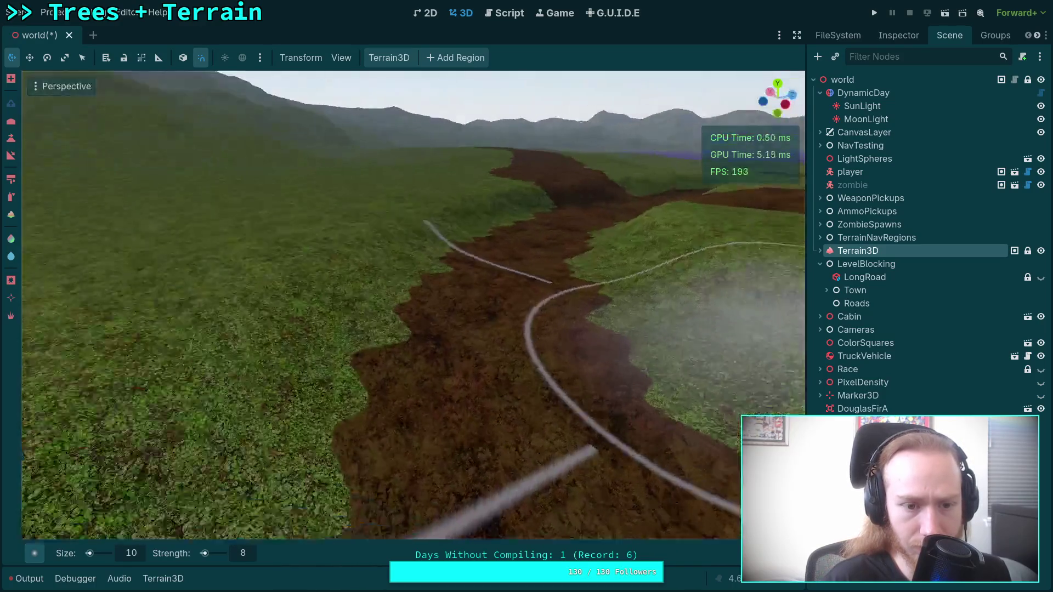
{"action": "key", "text": "s"}
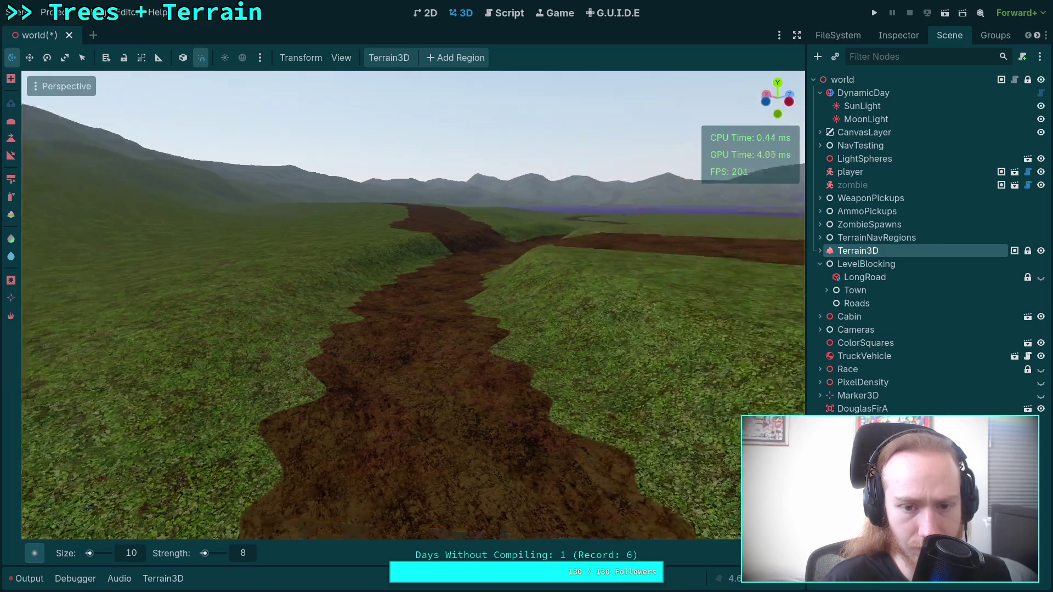
{"action": "key", "text": "w"}
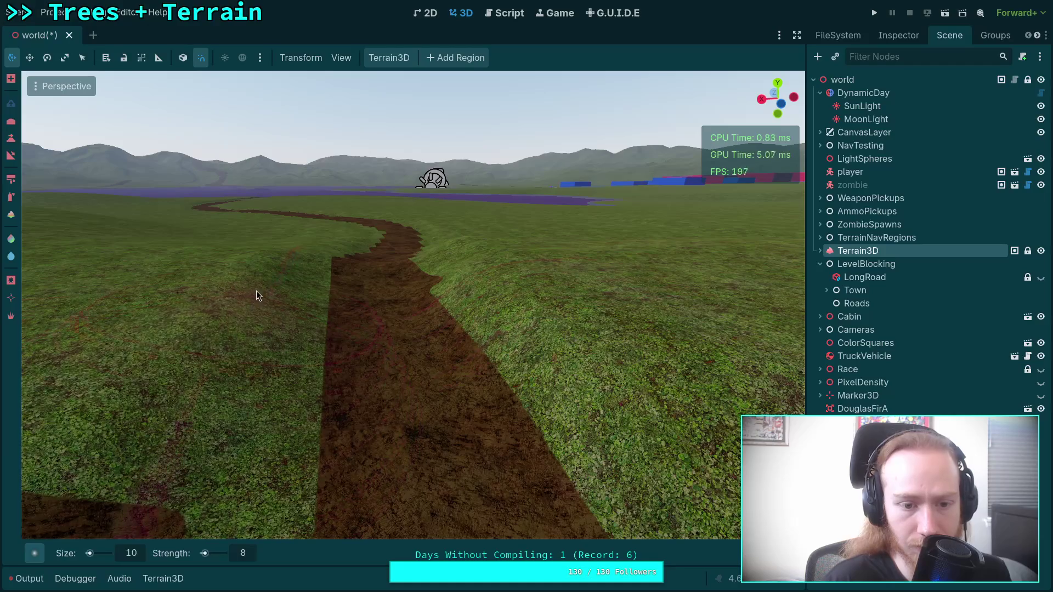
{"action": "key", "text": "w"}
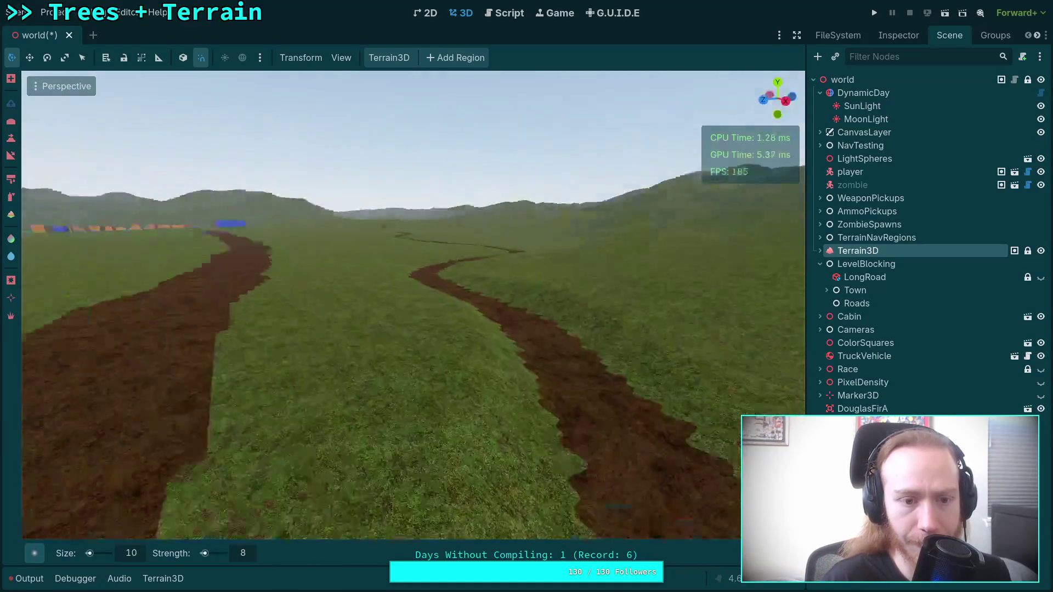
{"action": "scroll", "coordinate": [485, 310], "scroll_direction": "up", "scroll_amount": 3}
{"action": "key", "text": "w"}
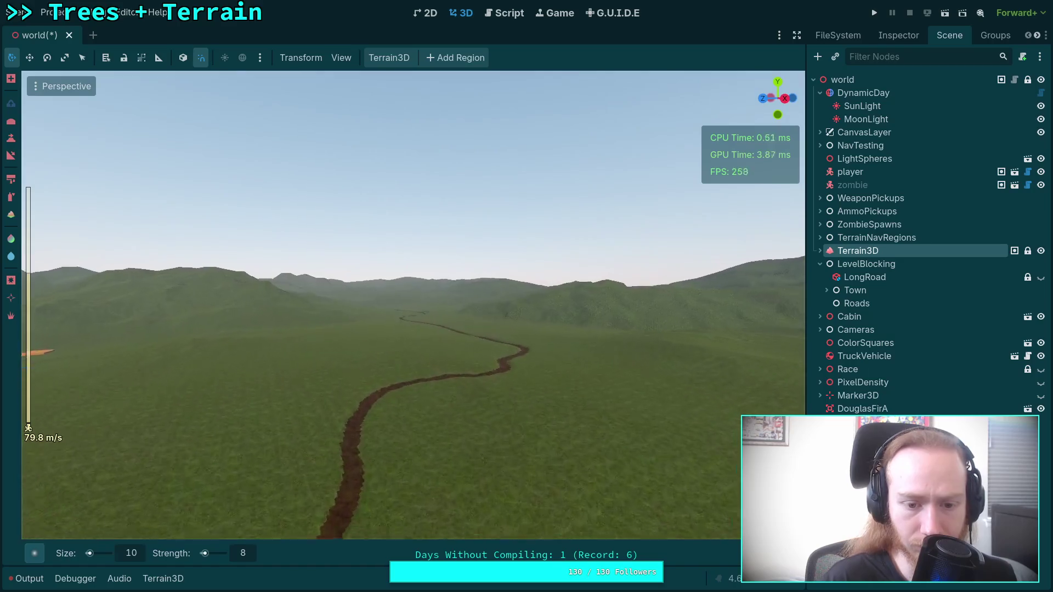
{"action": "key", "text": "w"}
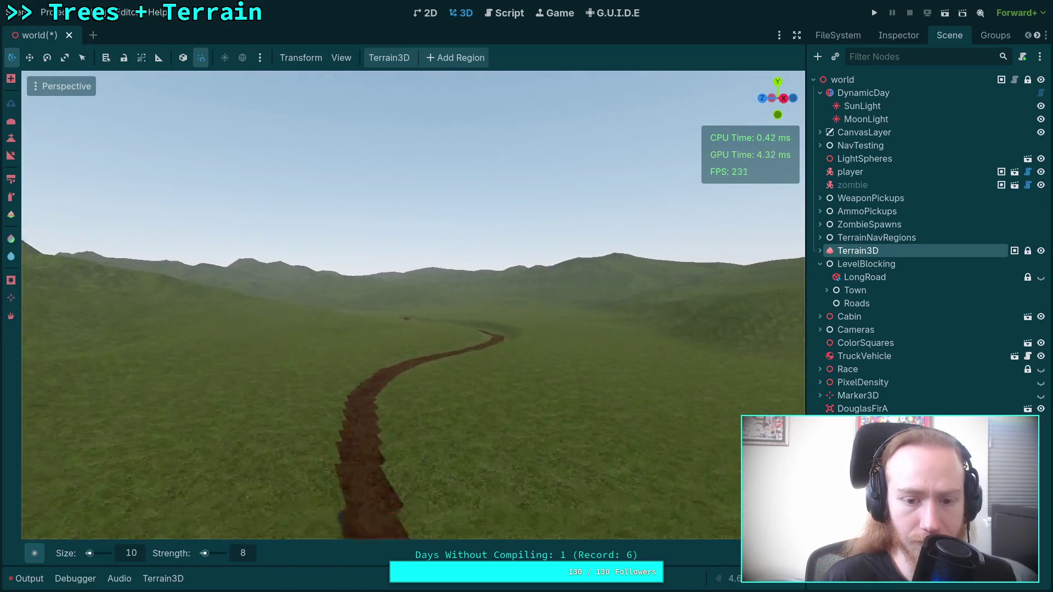
{"action": "key", "text": "w"}
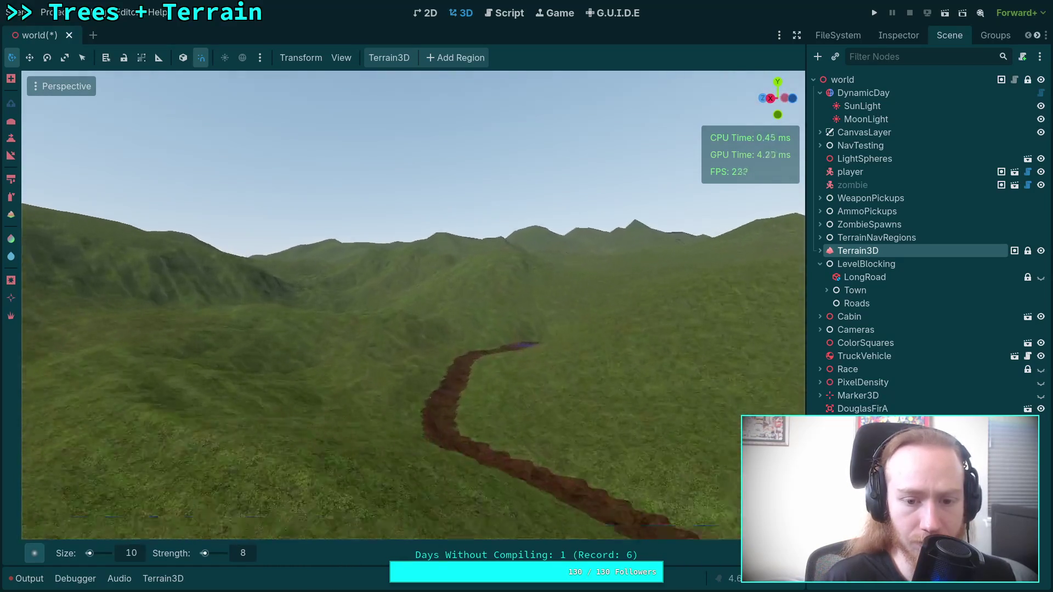
{"action": "key", "text": "w"}
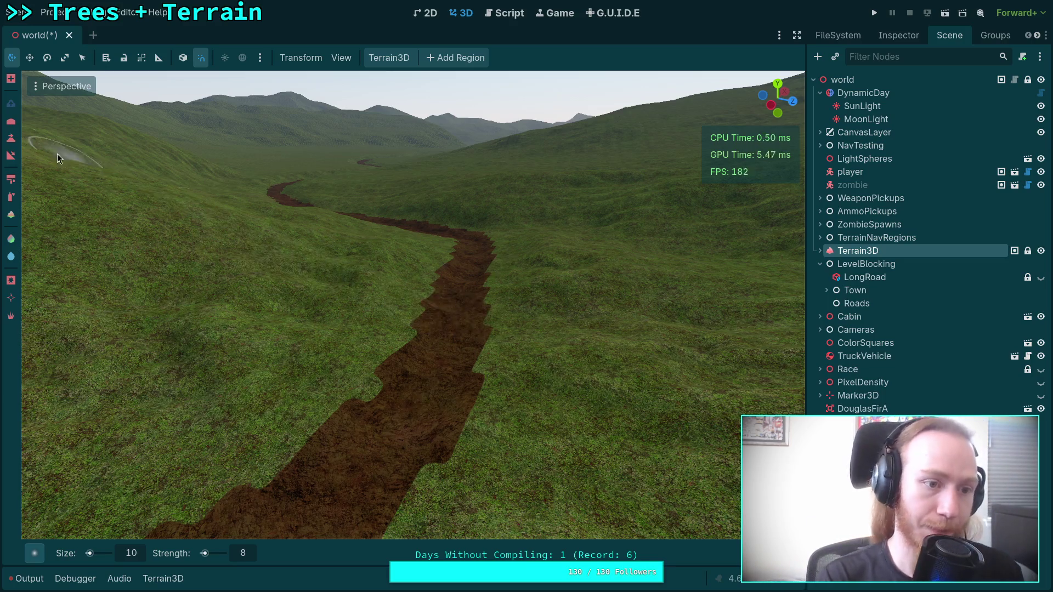
Switch to the Slope tool with strength 100, the Ring1 brush and size 30 m
{"action": "left_click", "coordinate": [10, 157]}
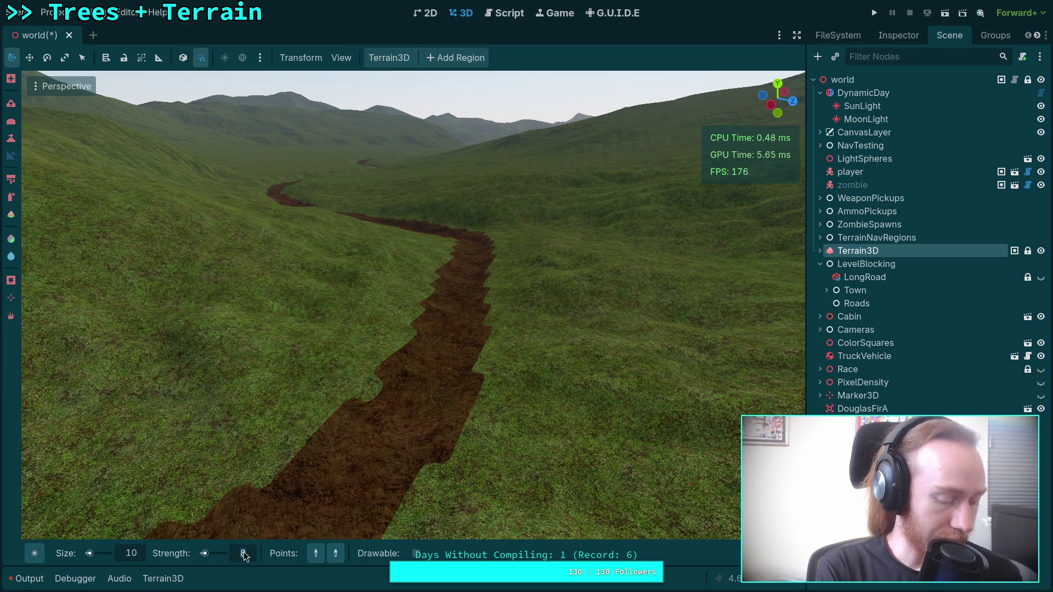
{"action": "type", "text": "100"}
{"action": "key", "text": "Return"}
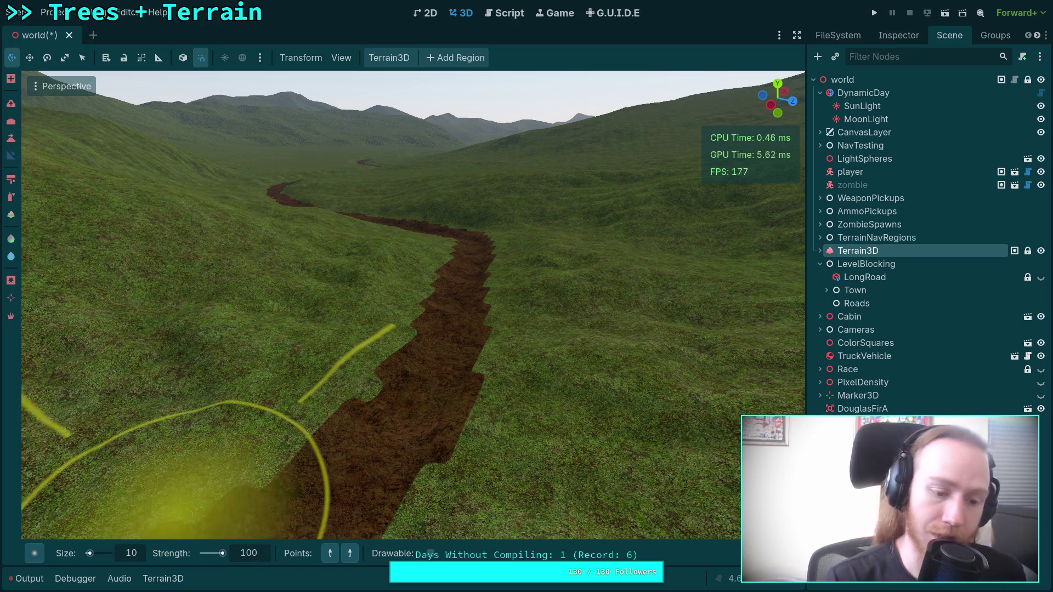
{"action": "mouse_move", "coordinate": [25, 554]}
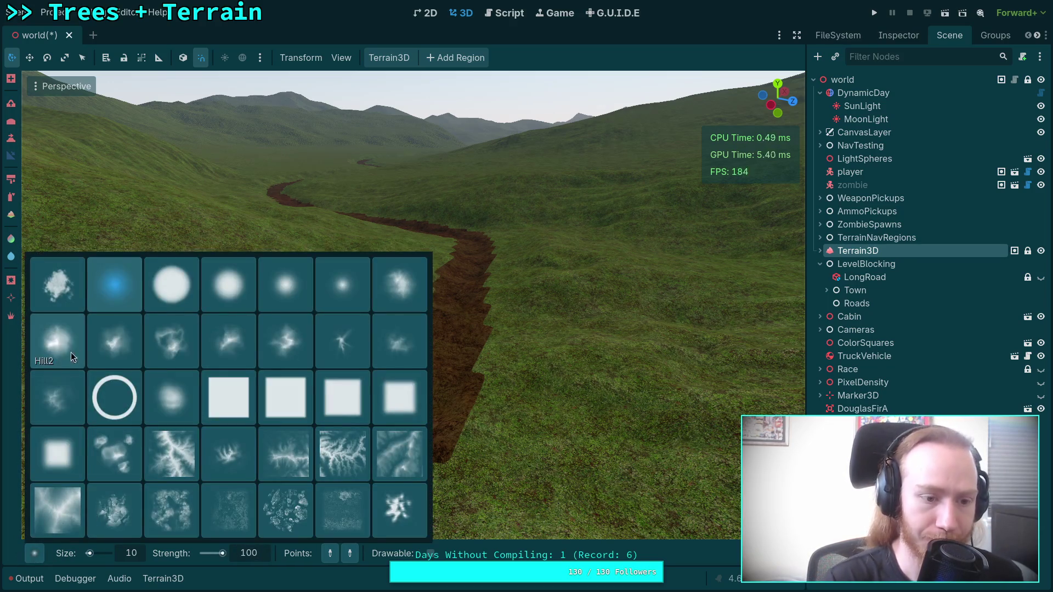
{"action": "left_click", "coordinate": [116, 407]}
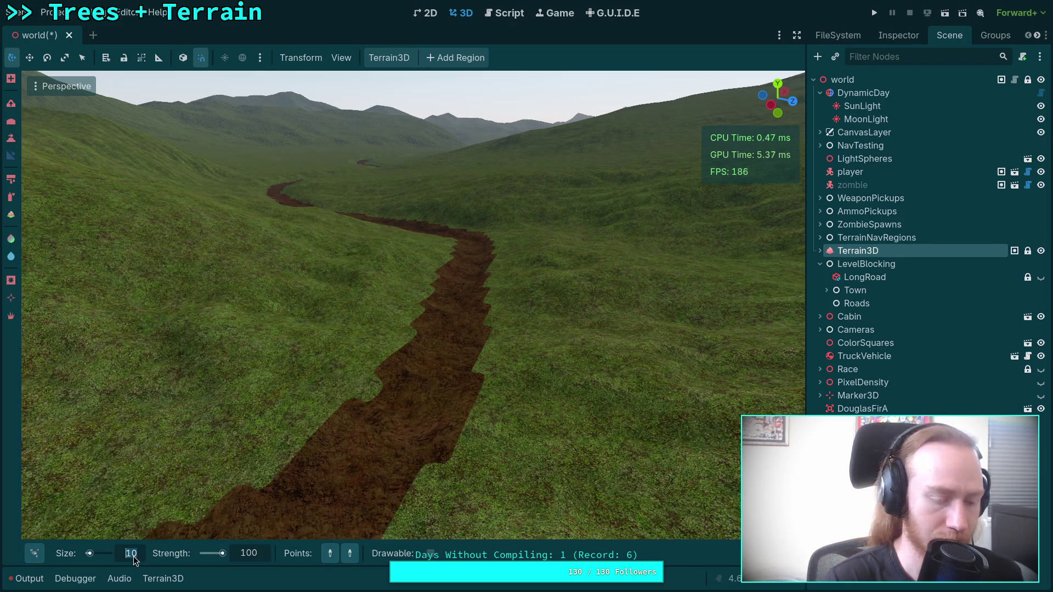
{"action": "type", "text": "20"}
{"action": "key", "text": "Return"}
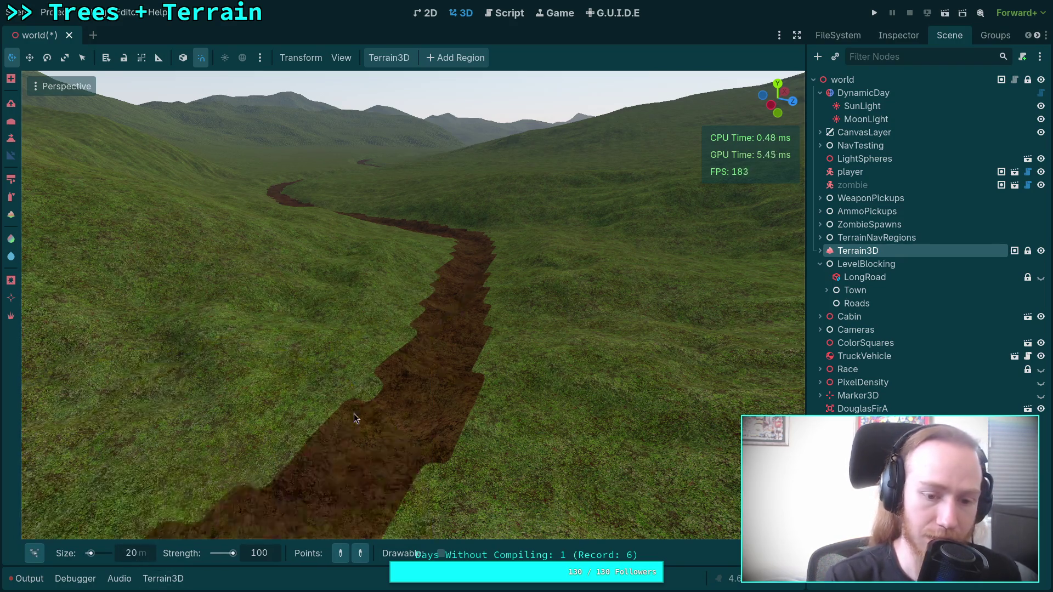
{"action": "type", "text": "30"}
{"action": "key", "text": "Return"}
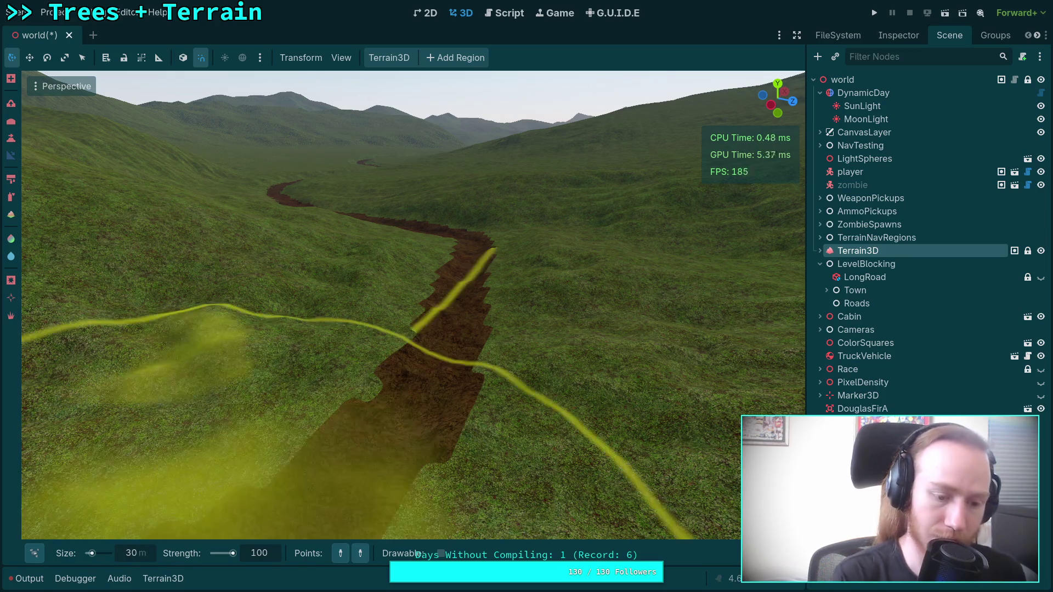
Place slope gradient points at several spots along the dirt road
{"action": "left_click", "coordinate": [446, 347]}
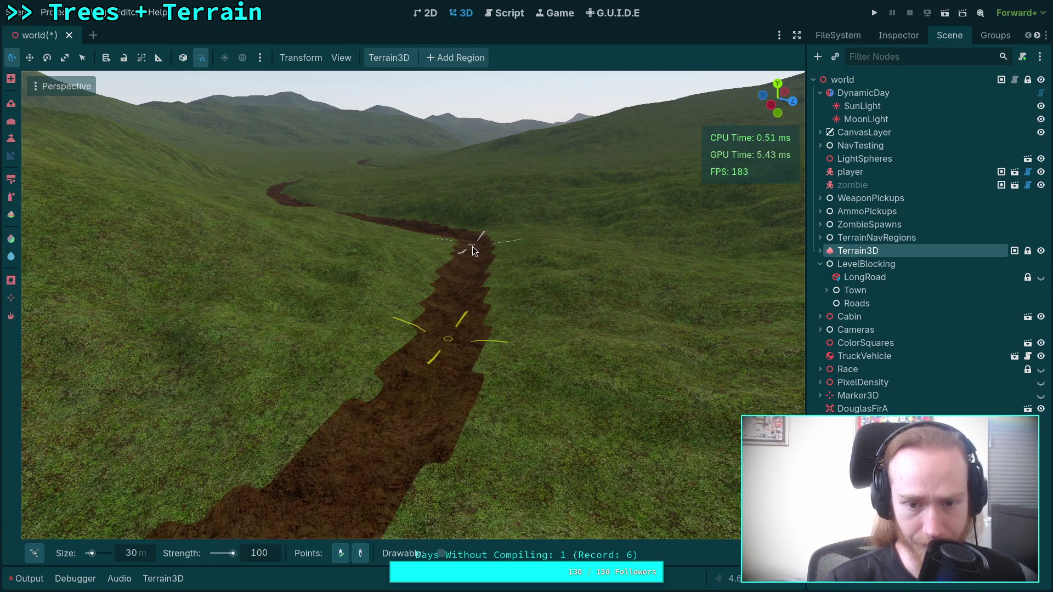
{"action": "left_click", "coordinate": [474, 251]}
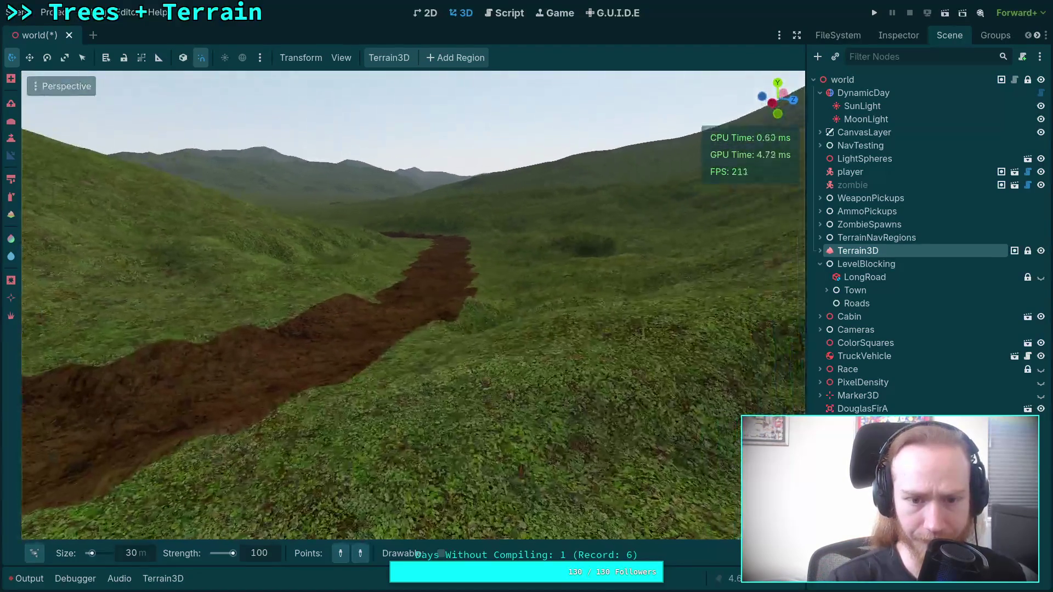
{"action": "key", "text": "w"}
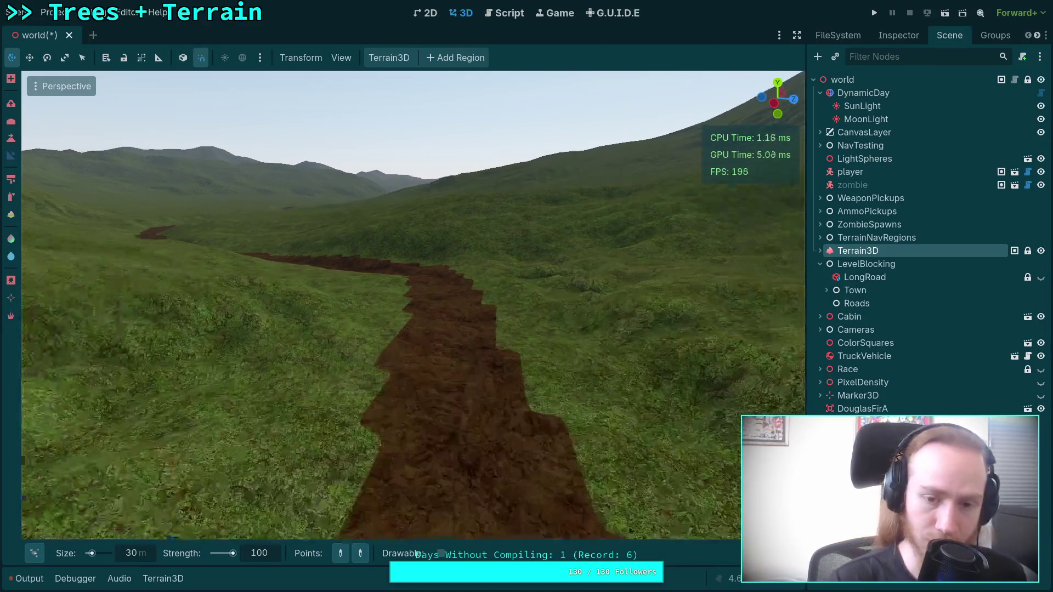
{"action": "key", "text": "w"}
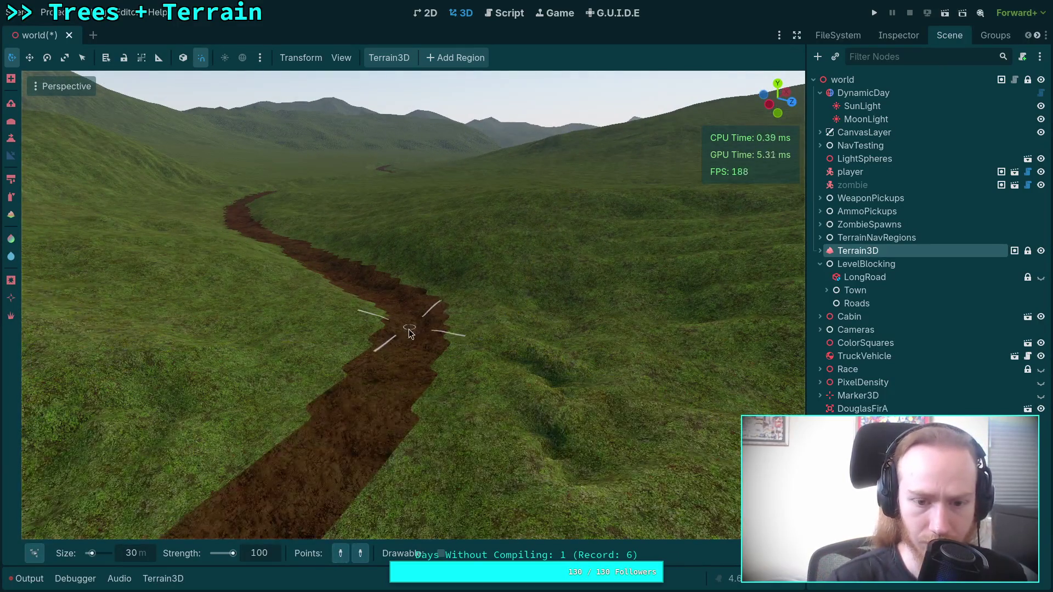
{"action": "left_click", "coordinate": [415, 331]}
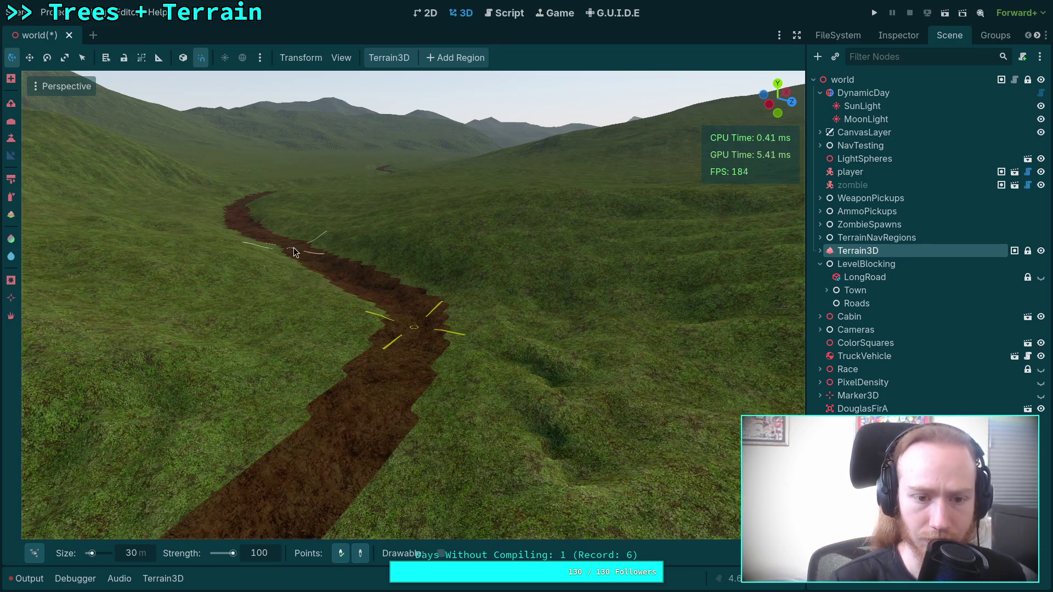
{"action": "key", "text": "w"}
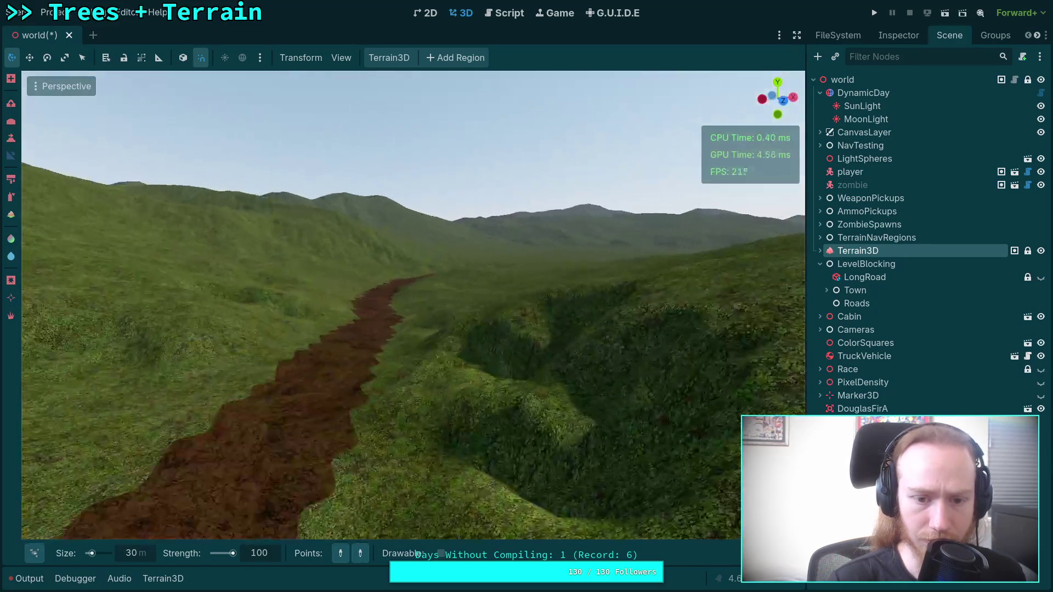
{"action": "key", "text": "w"}
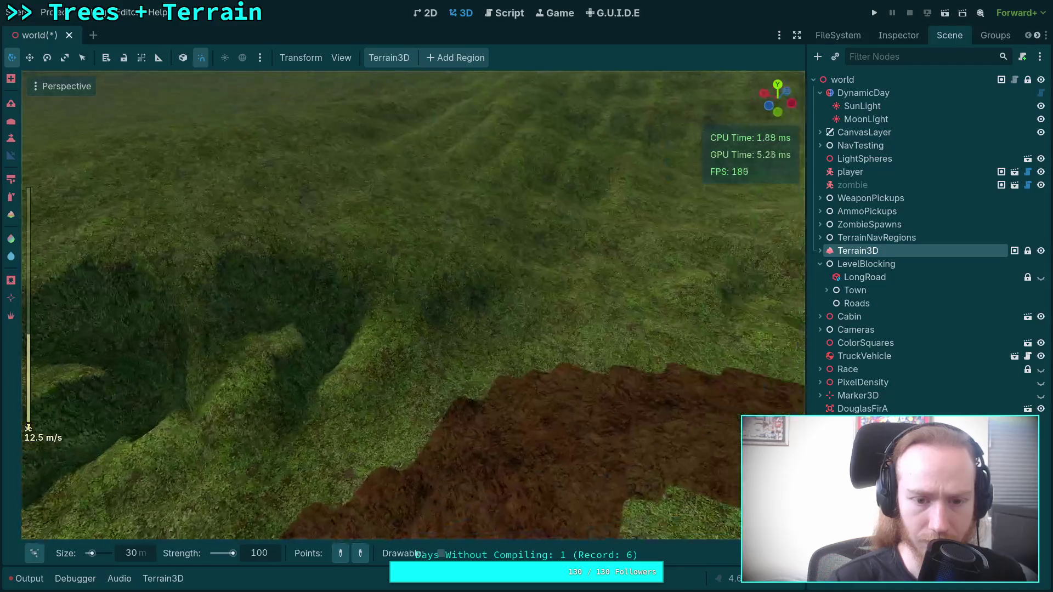
{"action": "key", "text": "w"}
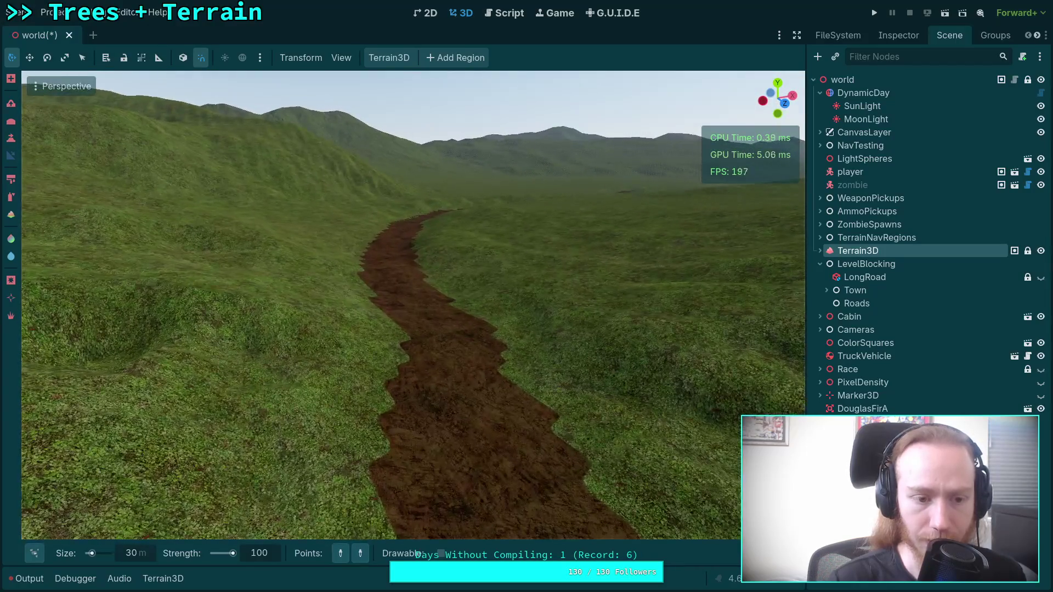
{"action": "key", "text": "w"}
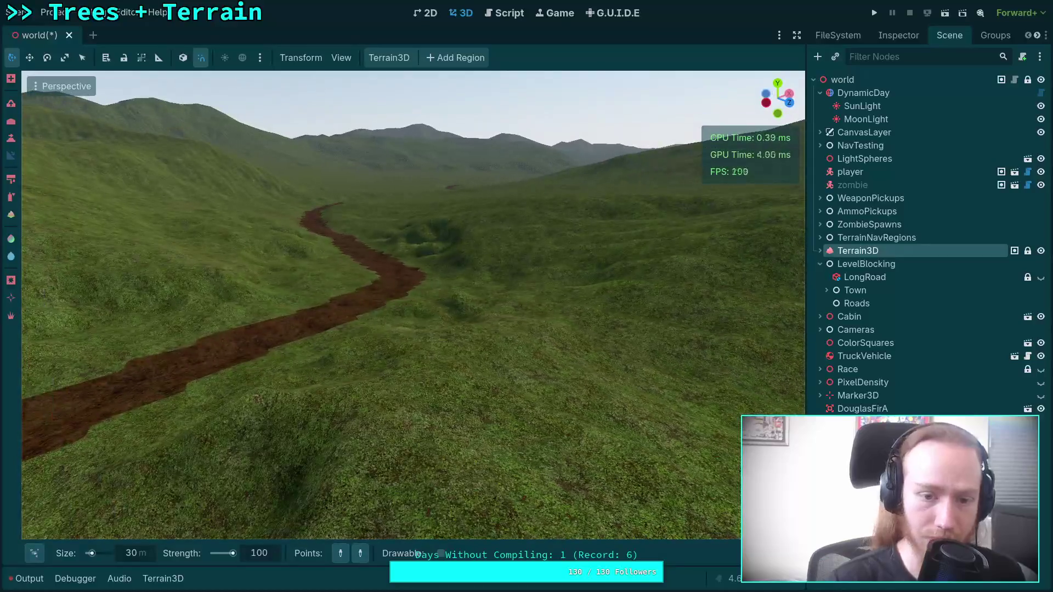
Undo the last two slope edits and bring up the brush shape palette
{"action": "key", "text": "ctrl+z"}
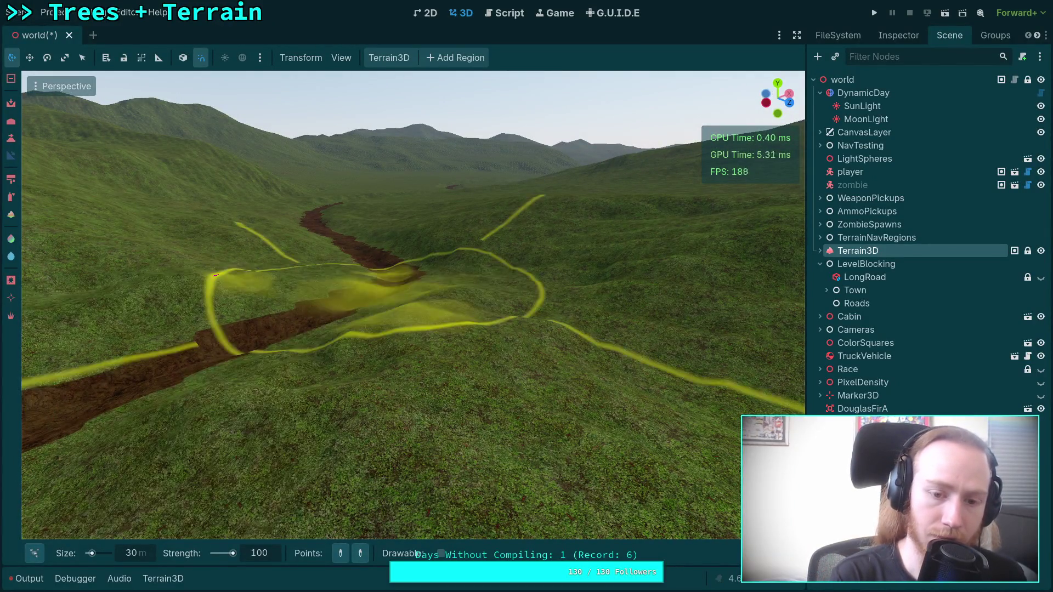
{"action": "key", "text": "ctrl+z"}
{"action": "left_click", "coordinate": [34, 552]}
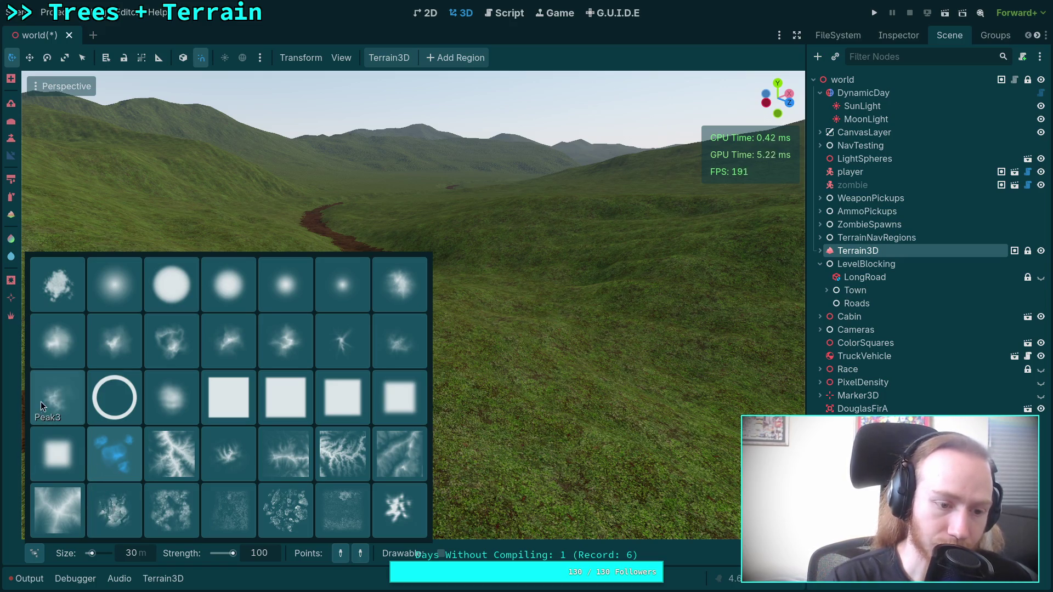
Choose the Peak brush, switch to subtractive mode, then pick another brush shape
{"action": "left_click", "coordinate": [338, 343]}
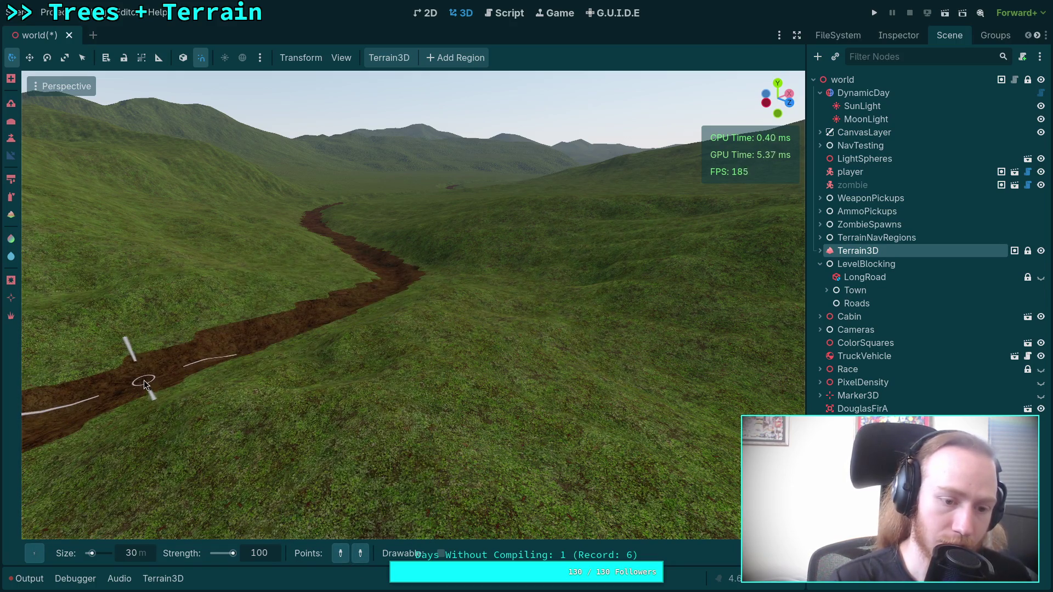
{"action": "mouse_move", "coordinate": [144, 379]}
{"action": "left_mouse_down"}
{"action": "mouse_move", "coordinate": [344, 359]}
{"action": "mouse_move", "coordinate": [312, 385]}
{"action": "left_mouse_up"}
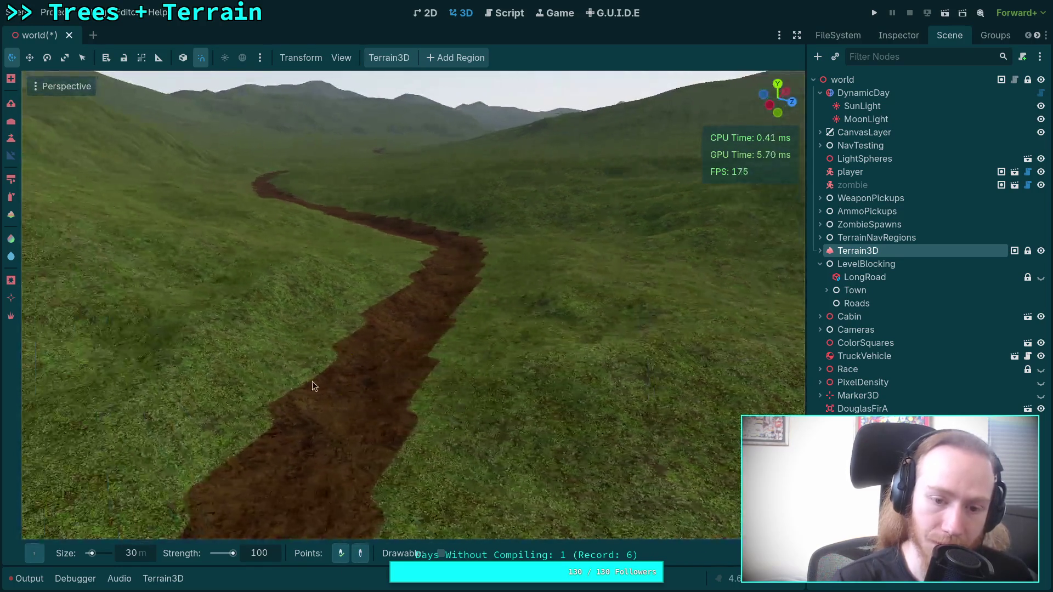
{"action": "left_click_drag", "start_coordinate": [445, 245], "coordinate": [445, 225]}
{"action": "key", "text": "ctrl"}
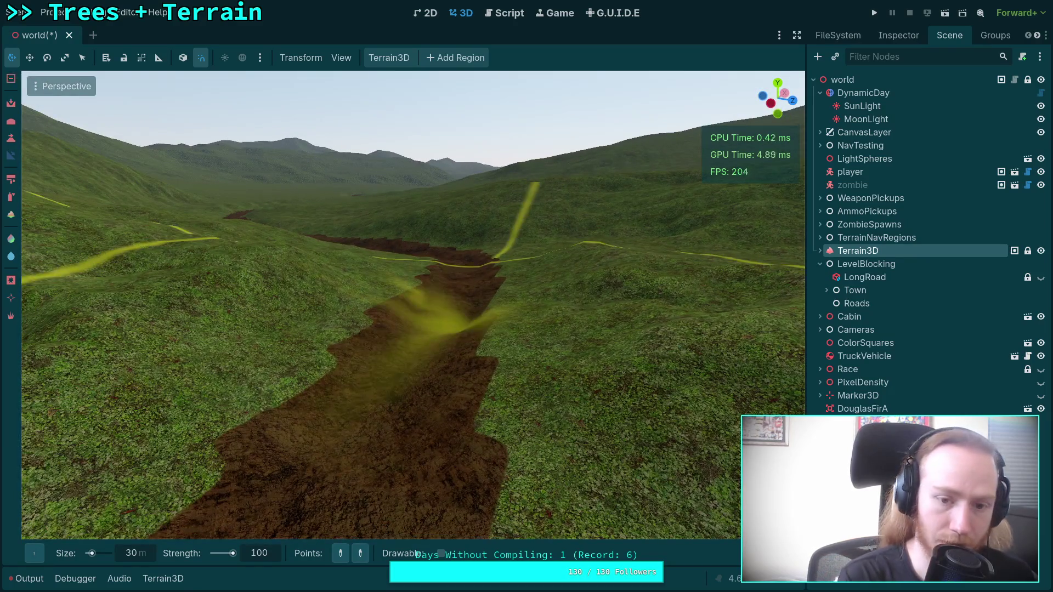
{"action": "left_click", "coordinate": [341, 555]}
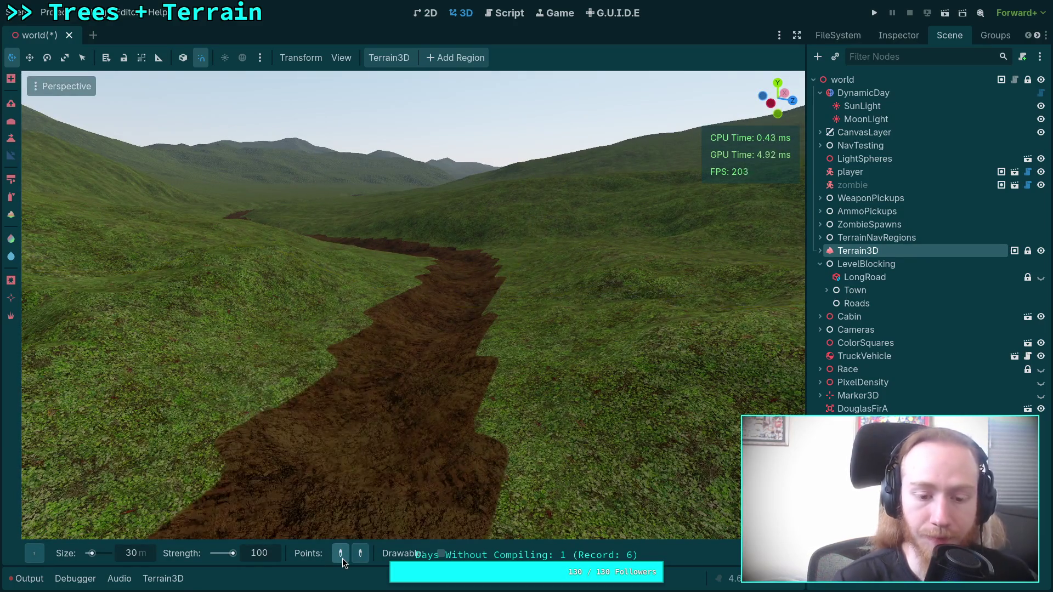
{"action": "mouse_move", "coordinate": [34, 553]}
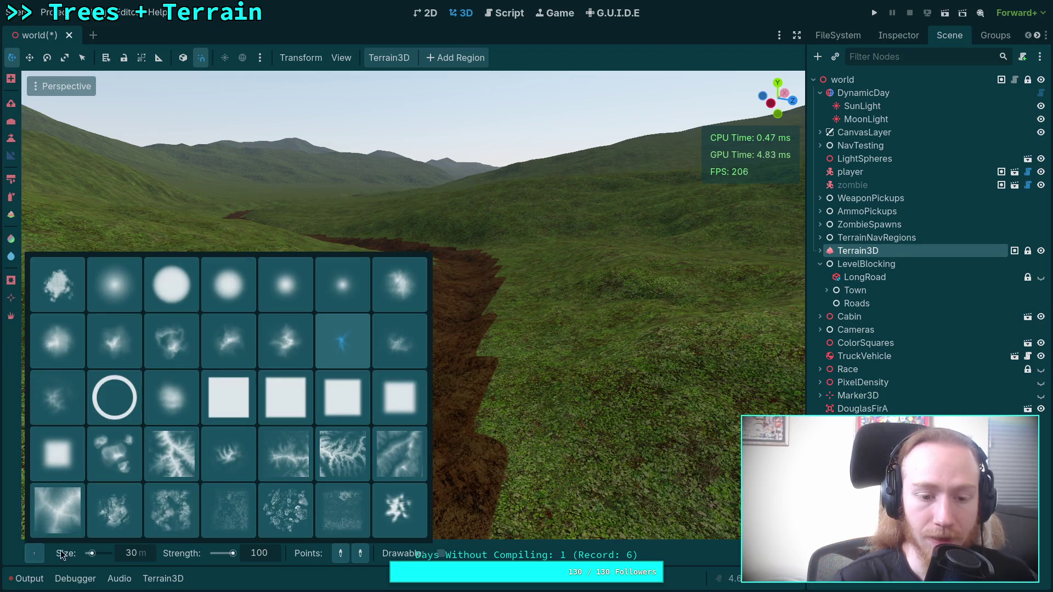
{"action": "left_click", "coordinate": [351, 348]}
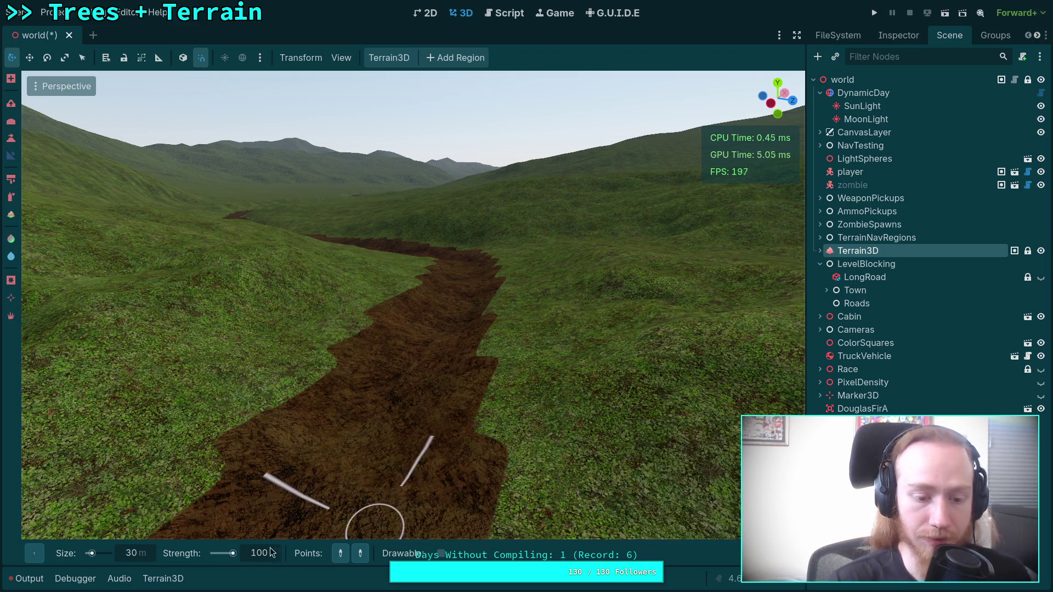
Zoom in and out over the road cut to inspect the slope edits
{"action": "key", "text": "n"}
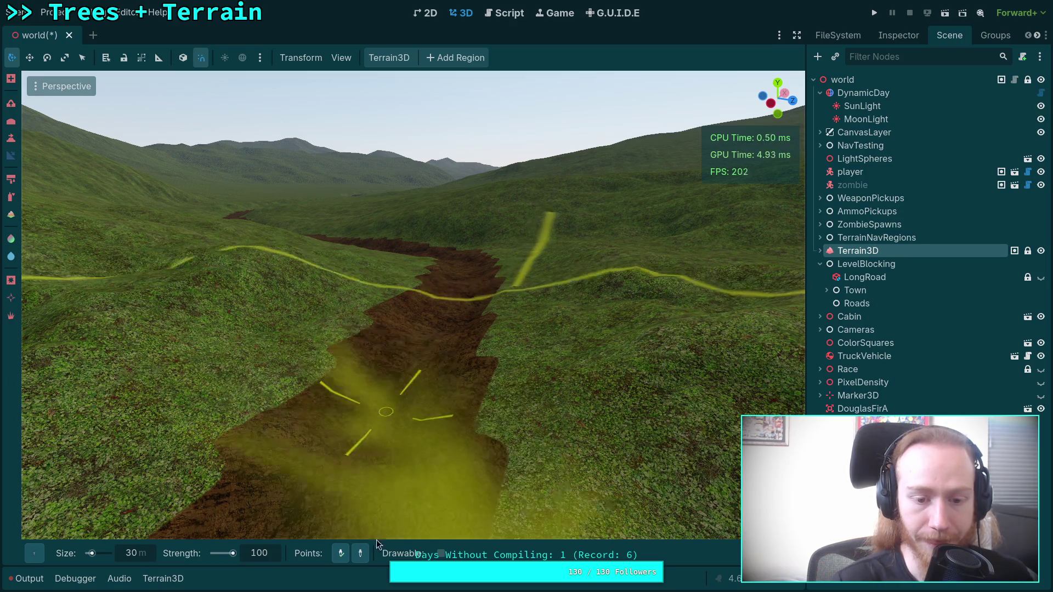
{"action": "key", "text": "e"}
{"action": "scroll", "coordinate": [459, 266], "scroll_direction": "down", "scroll_amount": 5}
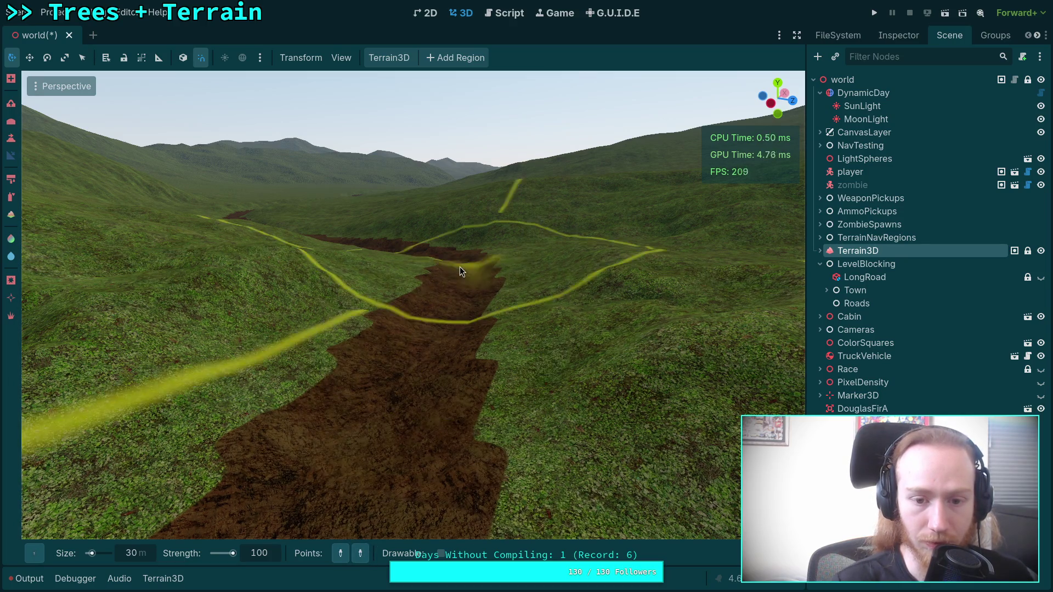
{"action": "scroll", "coordinate": [481, 357], "scroll_direction": "up", "scroll_amount": 3}
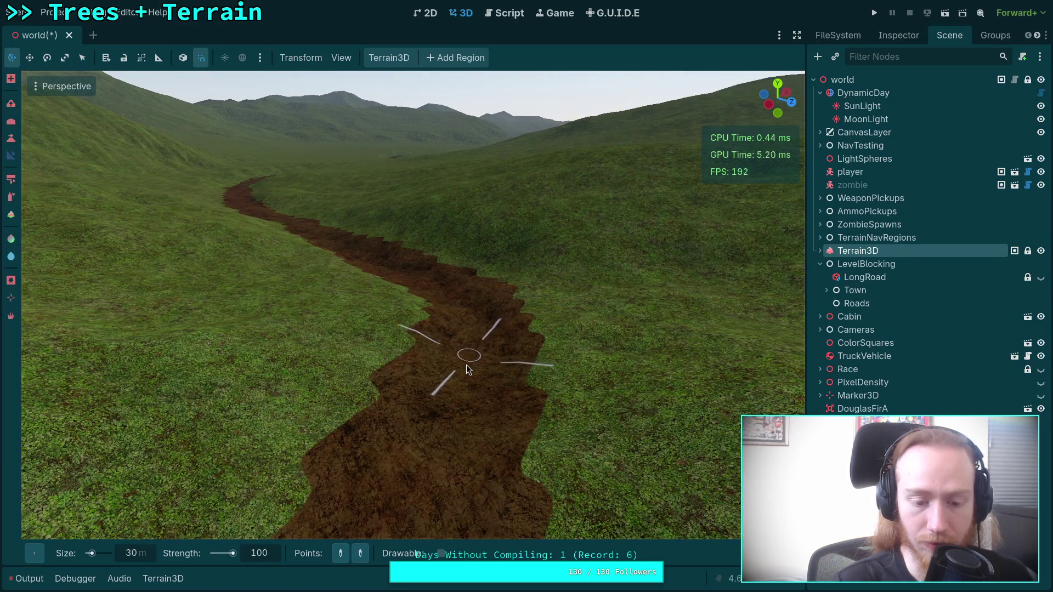
{"action": "scroll", "coordinate": [481, 430], "scroll_direction": "up", "scroll_amount": 3}
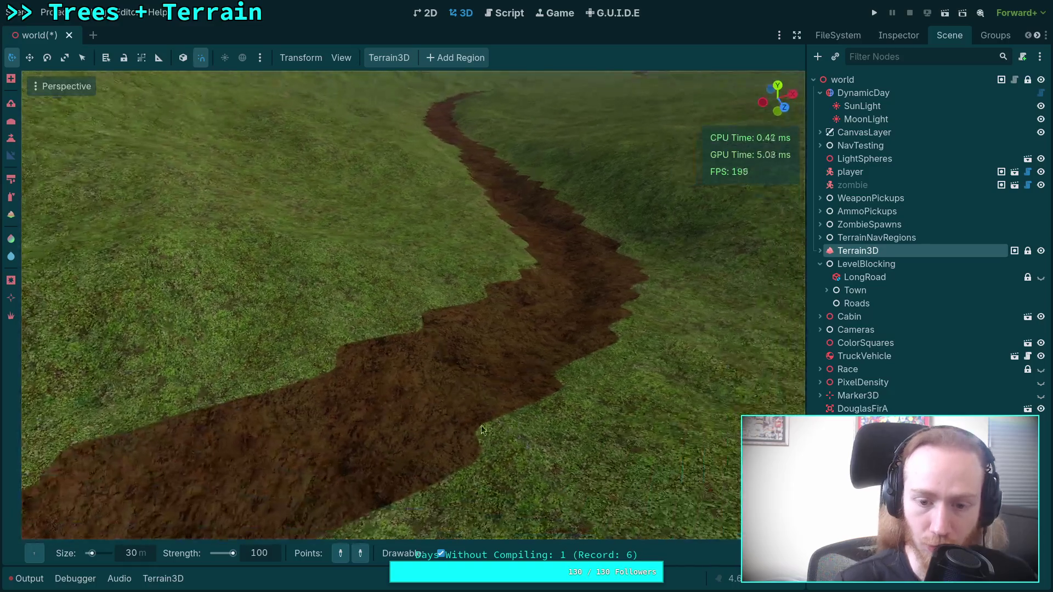
{"action": "scroll", "coordinate": [492, 354], "scroll_direction": "down", "scroll_amount": 5}
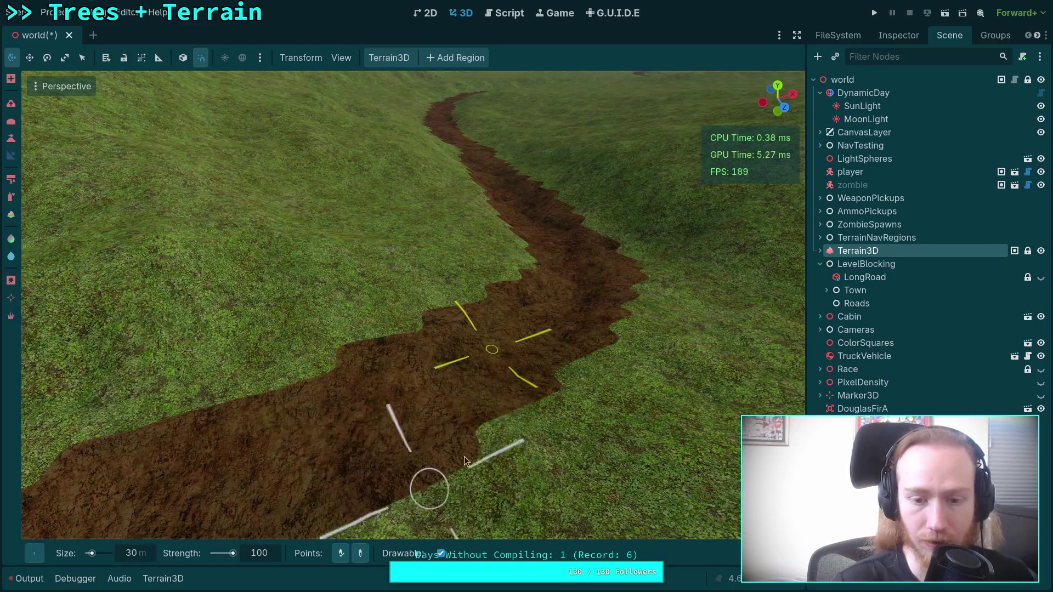
{"action": "scroll", "coordinate": [456, 306], "scroll_direction": "down", "scroll_amount": 2}
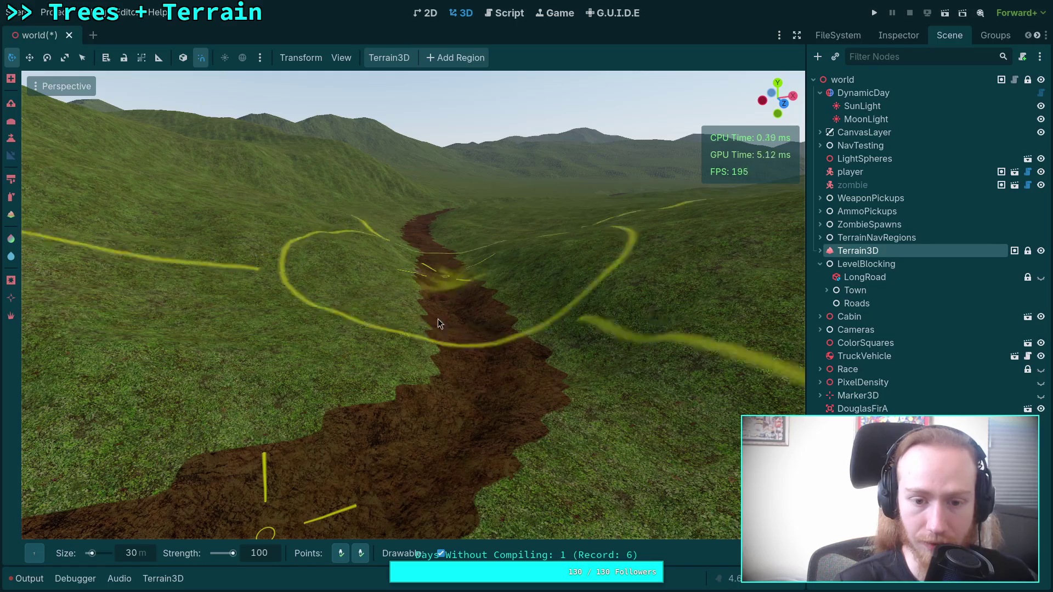
{"action": "scroll", "coordinate": [438, 323], "scroll_direction": "up", "scroll_amount": 2}
{"action": "scroll", "coordinate": [391, 459], "scroll_direction": "down", "scroll_amount": 2}
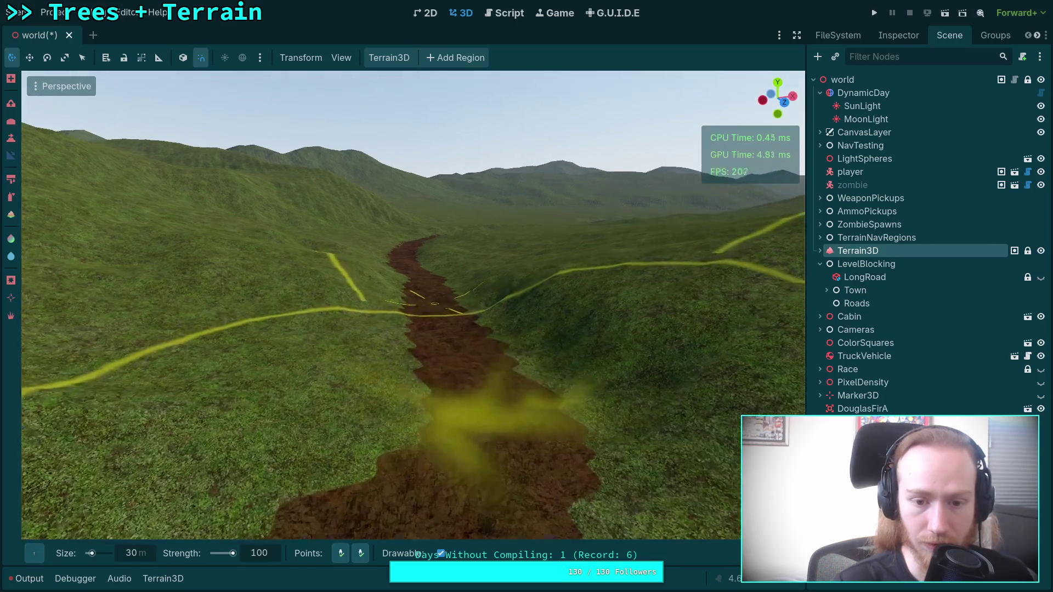
{"action": "scroll", "coordinate": [434, 303], "scroll_direction": "down", "scroll_amount": 2}
{"action": "scroll", "coordinate": [374, 498], "scroll_direction": "down", "scroll_amount": 2}
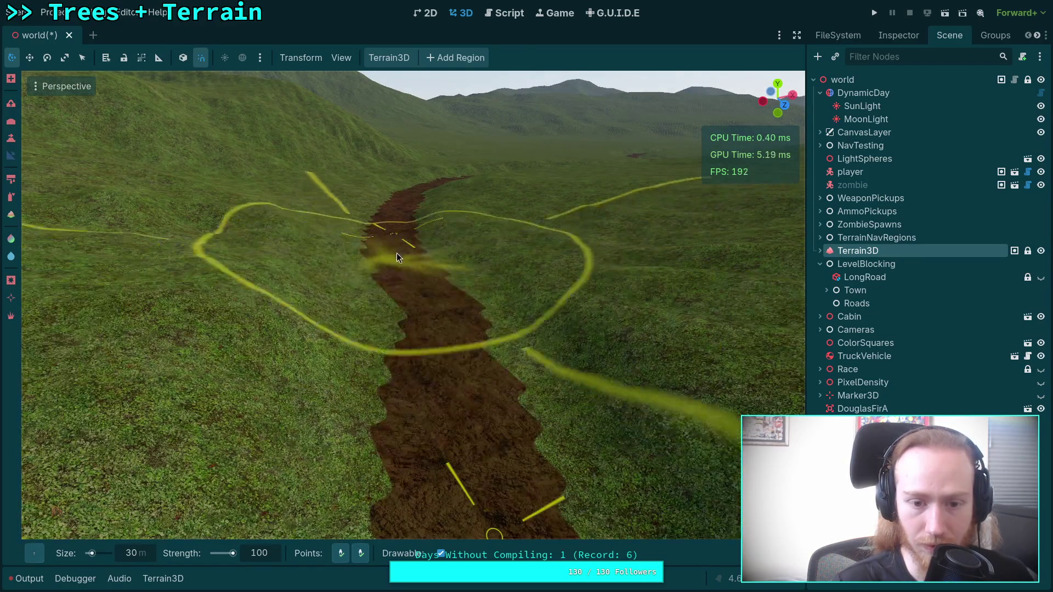
{"action": "scroll", "coordinate": [397, 252], "scroll_direction": "up", "scroll_amount": 2}
Fly lower along the dirt road and reopen the brush shape picker
{"action": "mouse_move", "coordinate": [418, 248]}
{"action": "left_mouse_down"}
{"action": "mouse_move", "coordinate": [446, 352]}
{"action": "mouse_move", "coordinate": [419, 287]}
{"action": "mouse_move", "coordinate": [478, 436]}
{"action": "left_mouse_up"}
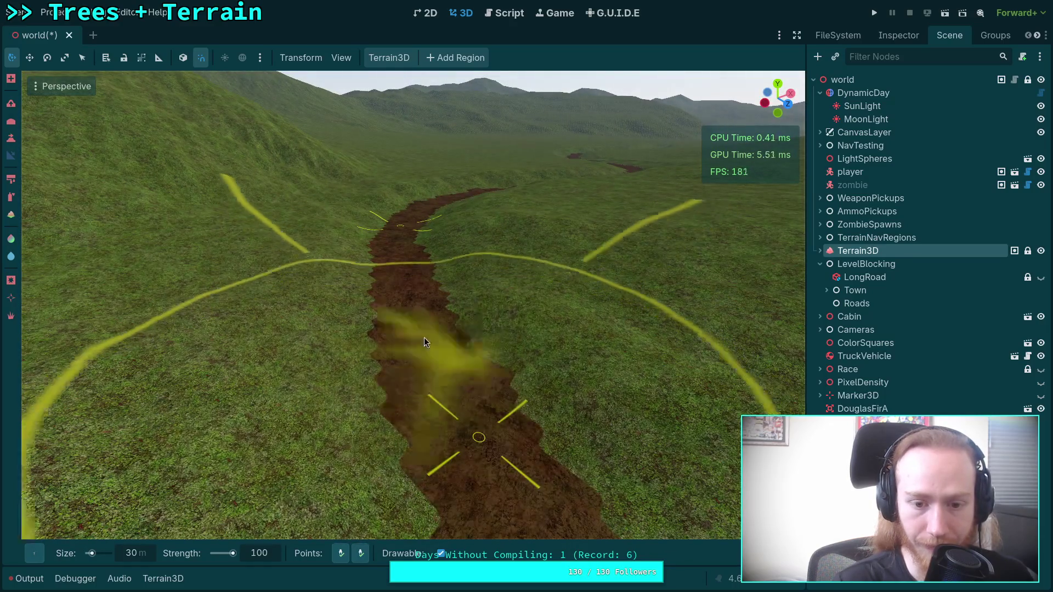
{"action": "left_click_drag", "start_coordinate": [405, 260], "coordinate": [408, 288]}
{"action": "mouse_move", "coordinate": [487, 458]}
{"action": "left_mouse_down"}
{"action": "mouse_move", "coordinate": [384, 307]}
{"action": "mouse_move", "coordinate": [382, 244]}
{"action": "mouse_move", "coordinate": [417, 327]}
{"action": "mouse_move", "coordinate": [545, 381]}
{"action": "mouse_move", "coordinate": [548, 404]}
{"action": "left_mouse_up"}
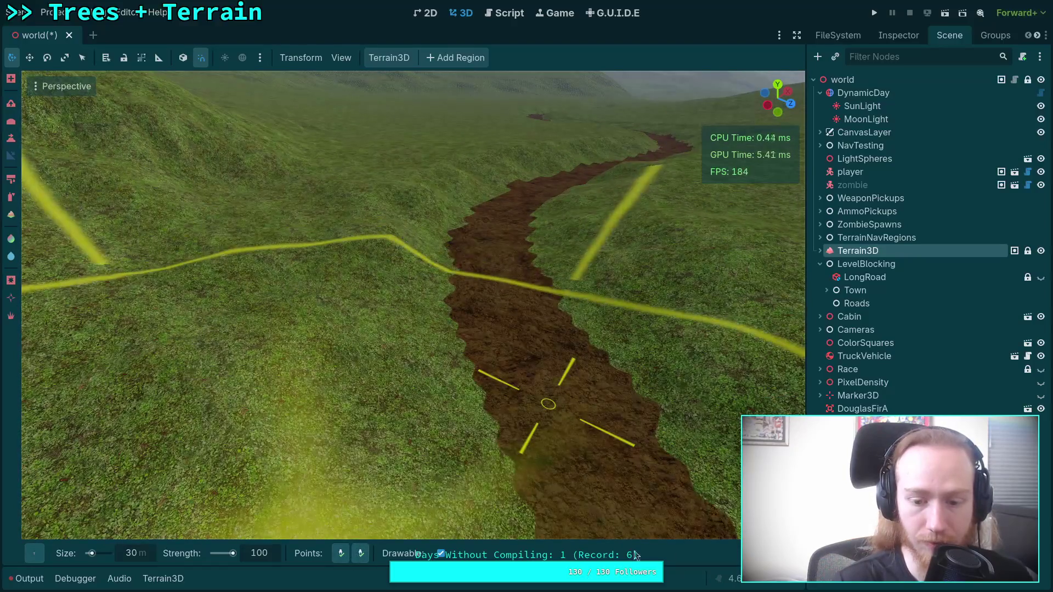
{"action": "mouse_move", "coordinate": [637, 555]}
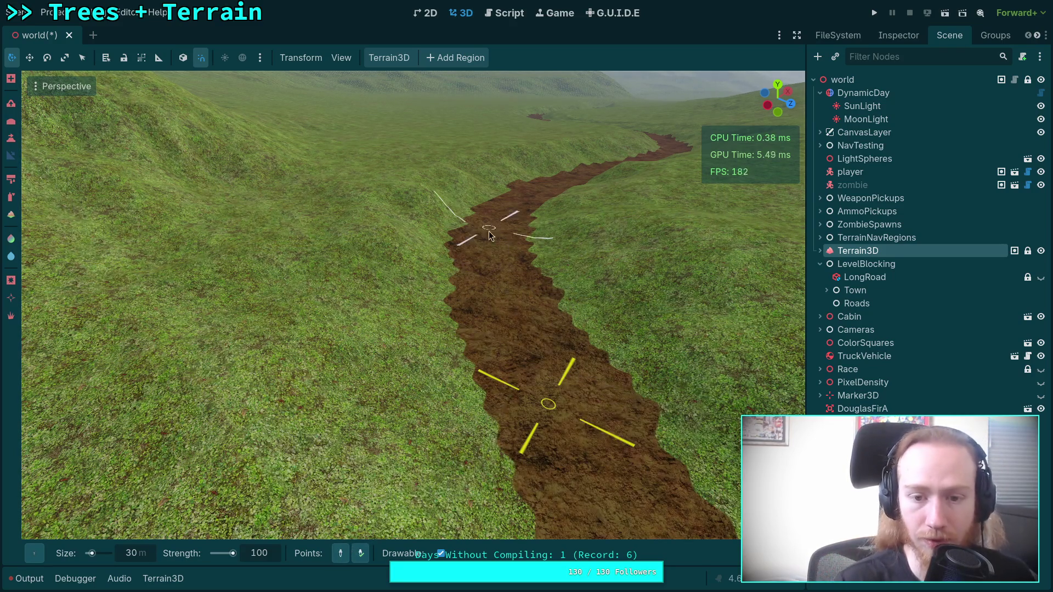
{"action": "mouse_move", "coordinate": [489, 235]}
{"action": "left_mouse_down"}
{"action": "mouse_move", "coordinate": [450, 214]}
{"action": "mouse_move", "coordinate": [436, 281]}
{"action": "left_mouse_up"}
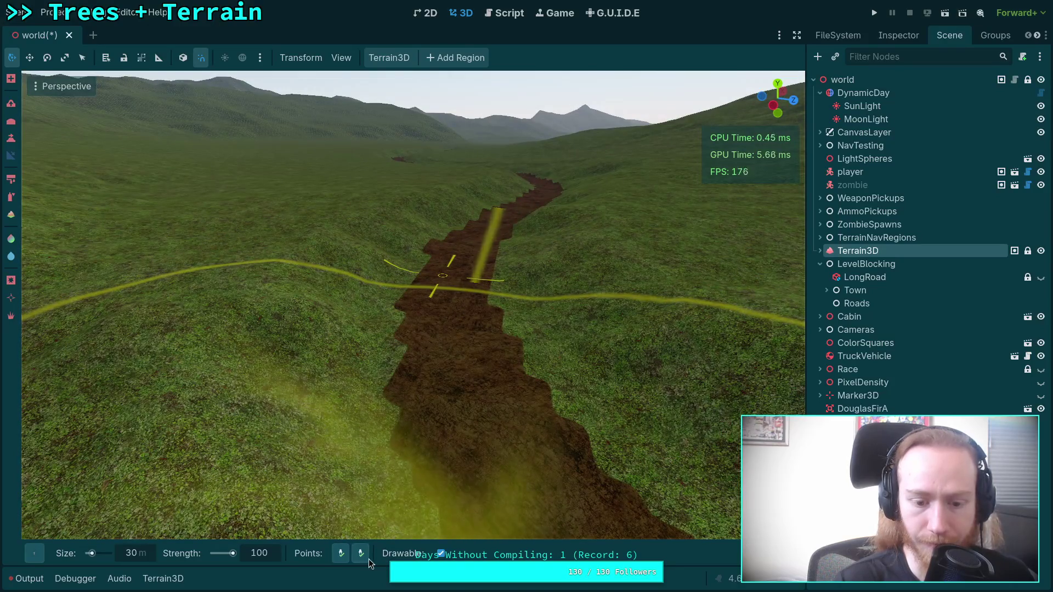
{"action": "left_click_drag", "start_coordinate": [403, 363], "coordinate": [403, 363]}
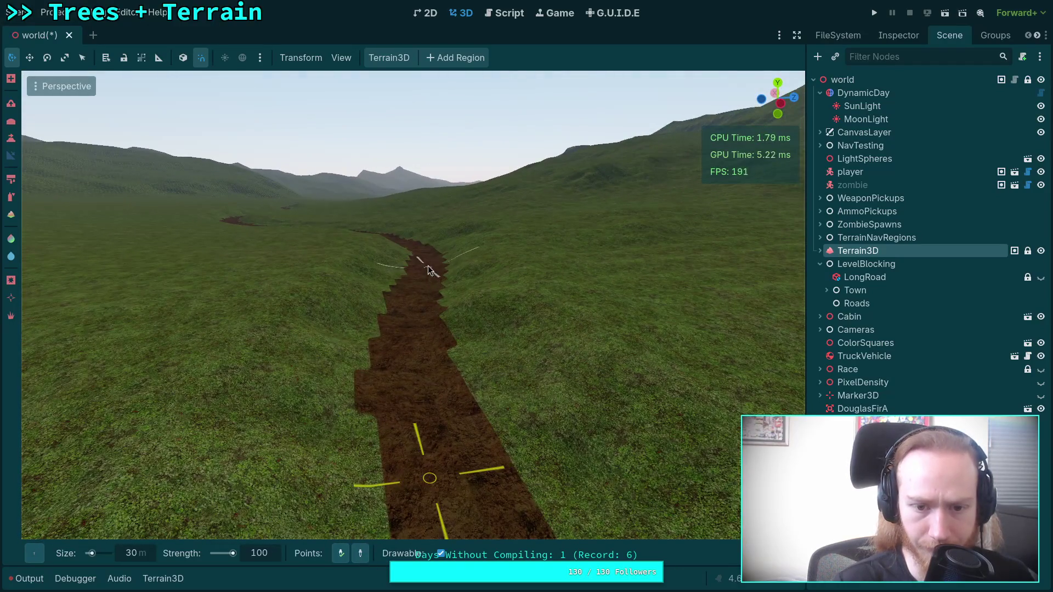
{"action": "left_click", "coordinate": [33, 556]}
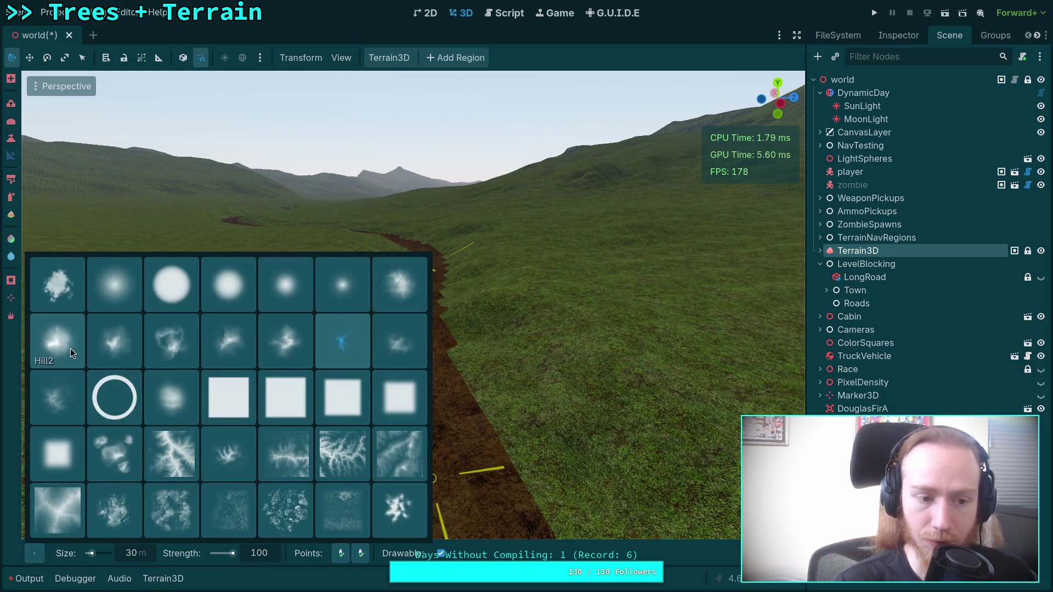
Pick a new brush from the grid, then enter strength 20 and size 13
{"action": "left_click", "coordinate": [115, 452]}
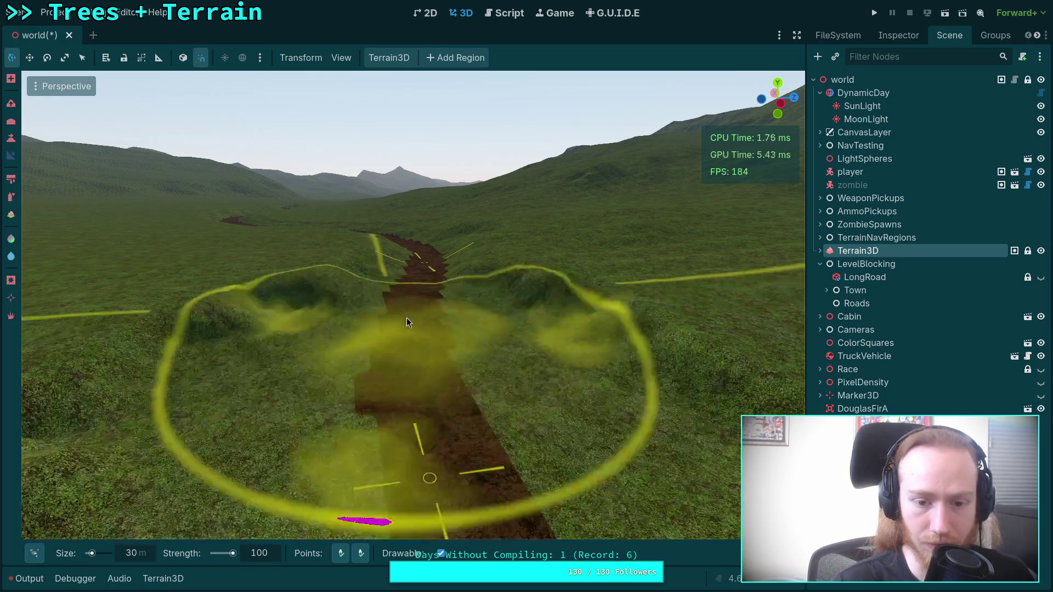
{"action": "left_click_drag", "start_coordinate": [423, 359], "coordinate": [335, 485]}
{"action": "left_click", "coordinate": [278, 554]}
{"action": "type", "text": "20"}
{"action": "key", "text": "Return"}
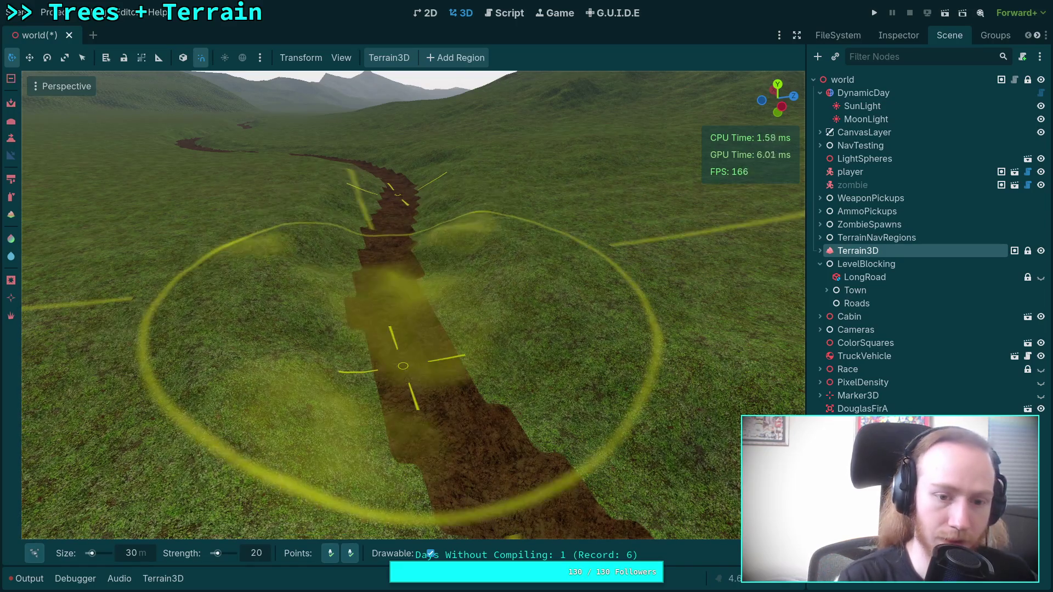
{"action": "left_click", "coordinate": [142, 557]}
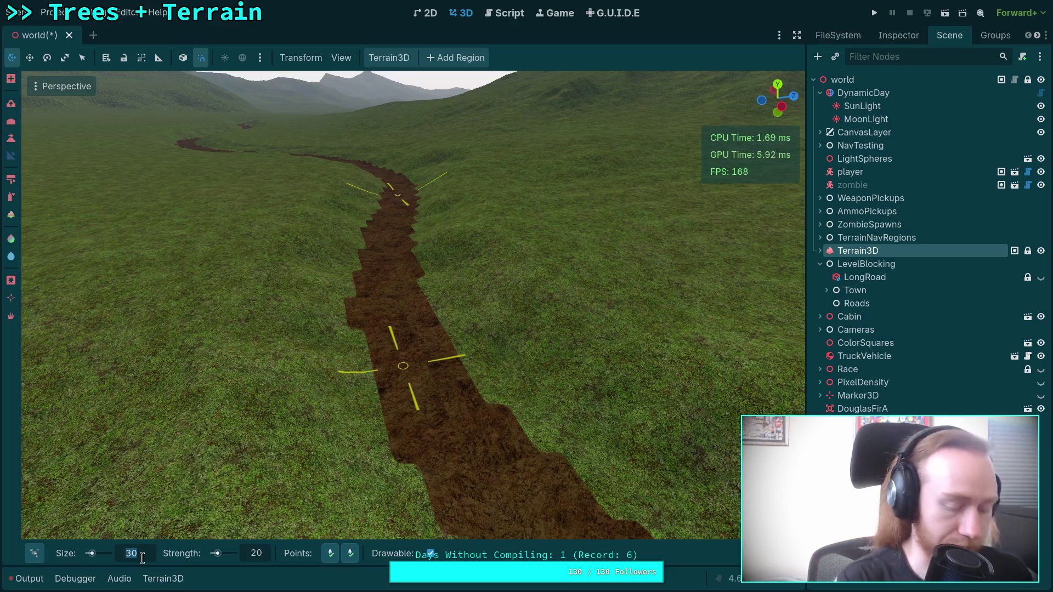
{"action": "type", "text": "15"}
{"action": "key", "text": "Return"}
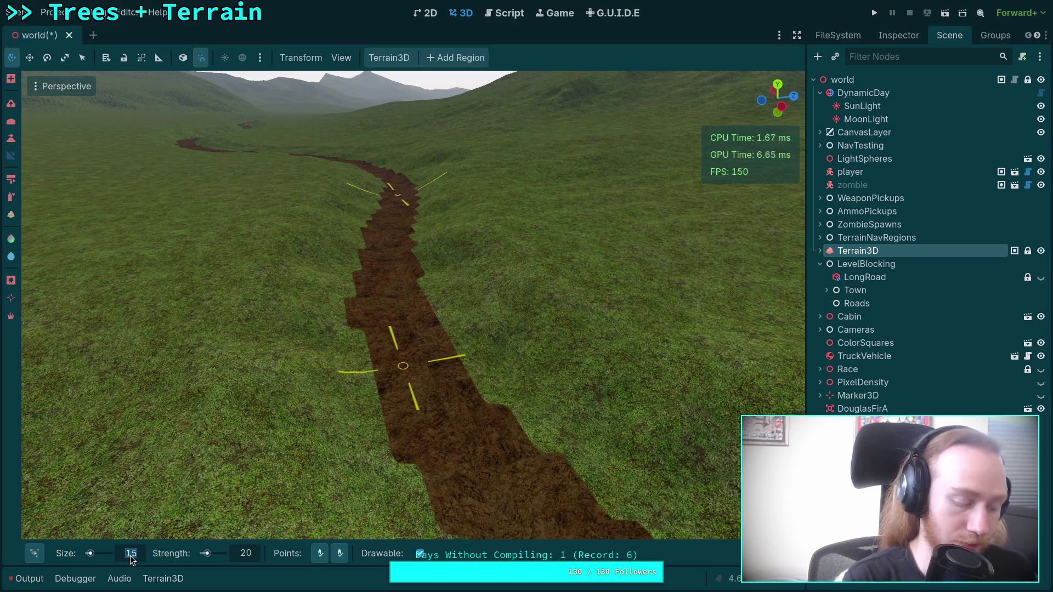
{"action": "type", "text": "13"}
{"action": "key", "text": "Return"}
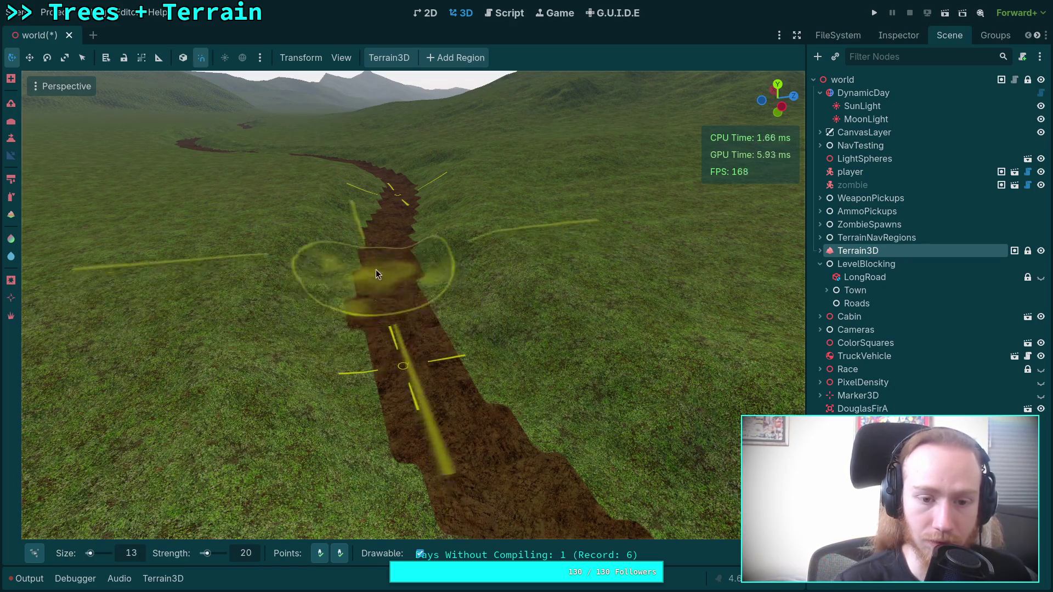
Toggle the brush point mode, then sculpt two strokes along the dirt road
{"action": "scroll", "coordinate": [376, 274], "scroll_direction": "up", "scroll_amount": 3}
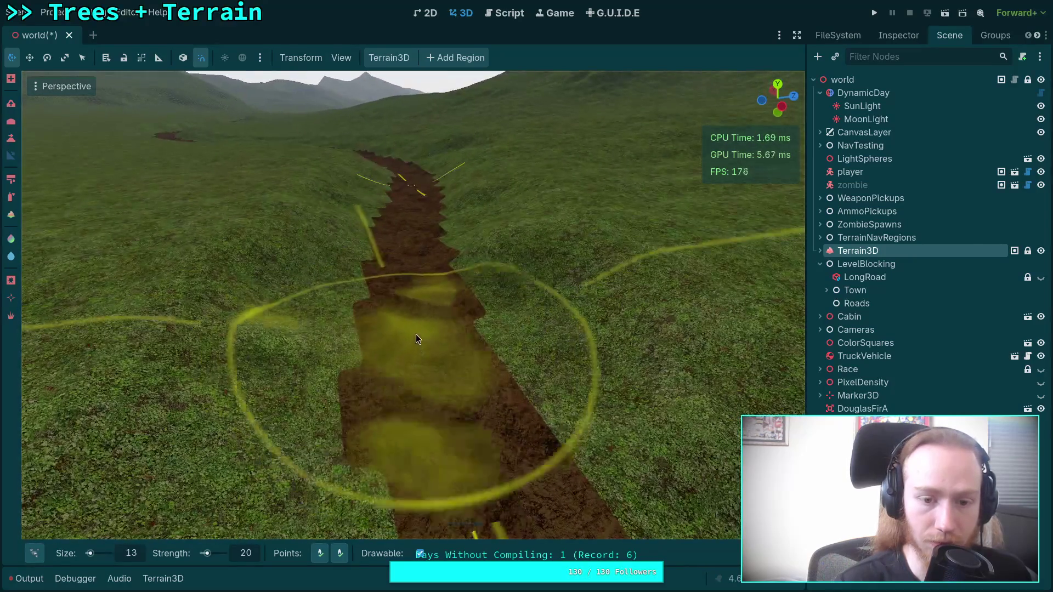
{"action": "scroll", "coordinate": [396, 228], "scroll_direction": "down", "scroll_amount": 3}
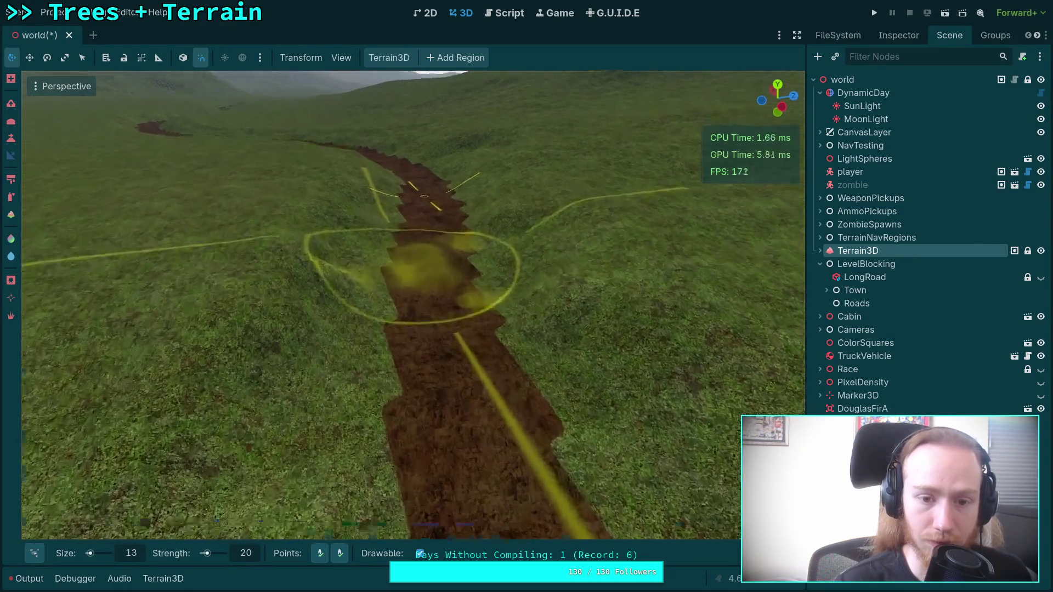
{"action": "scroll", "coordinate": [397, 241], "scroll_direction": "down", "scroll_amount": 2}
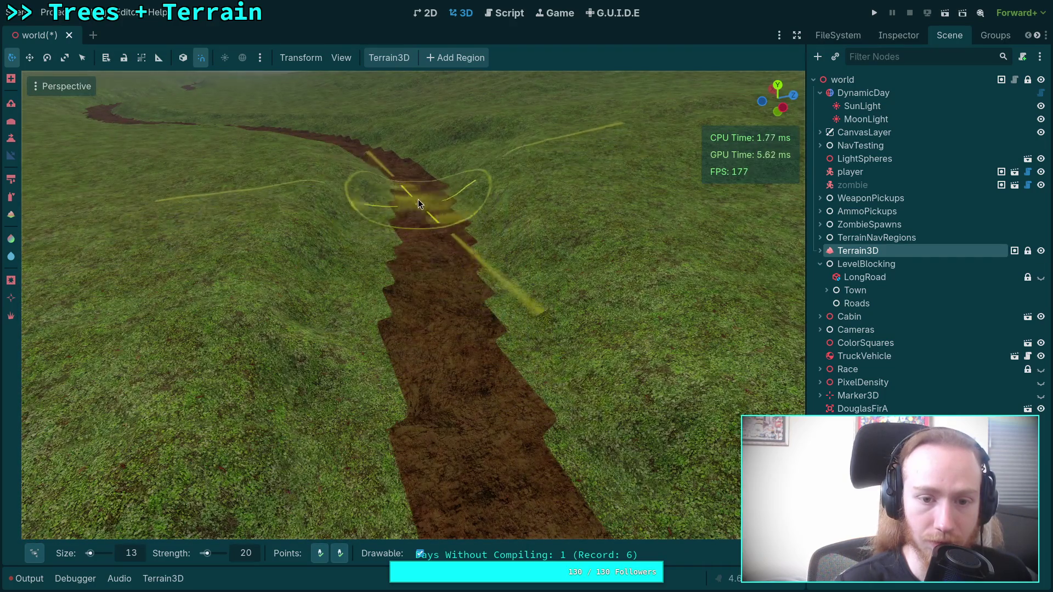
{"action": "scroll", "coordinate": [406, 236], "scroll_direction": "down", "scroll_amount": 4}
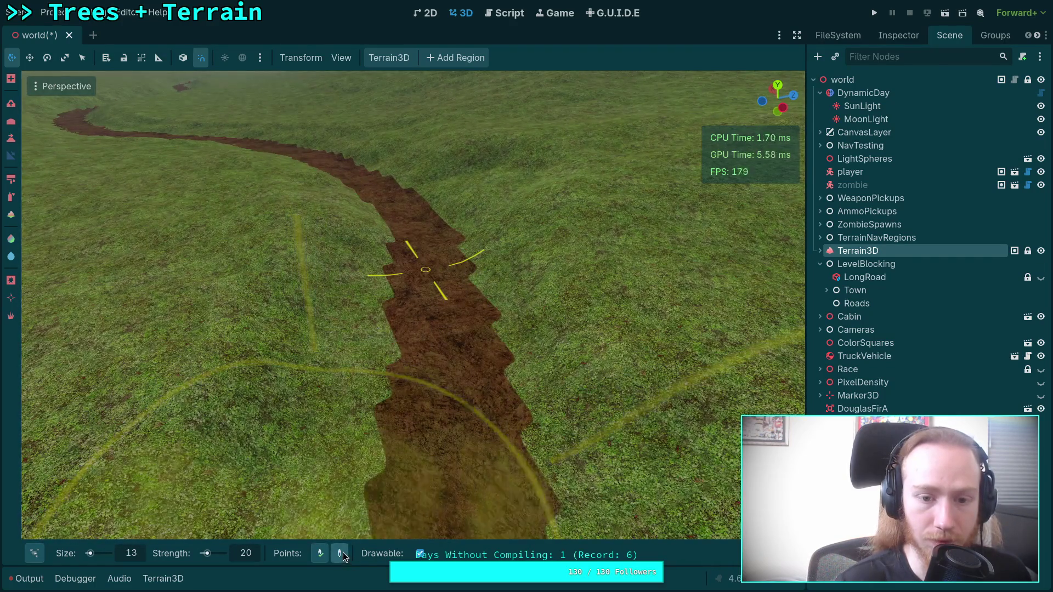
{"action": "left_click", "coordinate": [343, 551]}
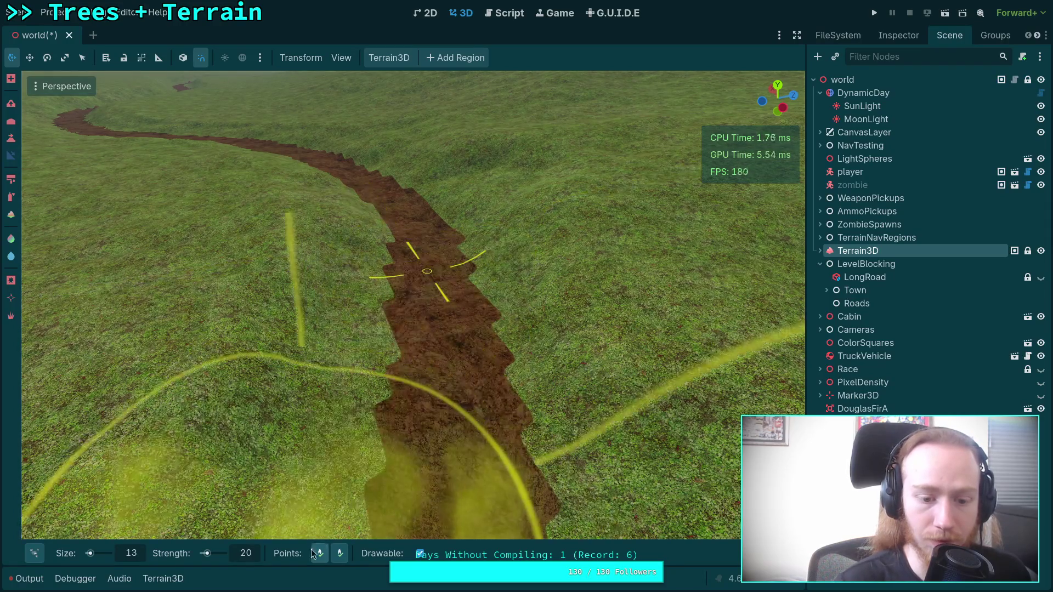
{"action": "left_click", "coordinate": [429, 276]}
{"action": "scroll", "coordinate": [368, 190], "scroll_direction": "up", "scroll_amount": 5}
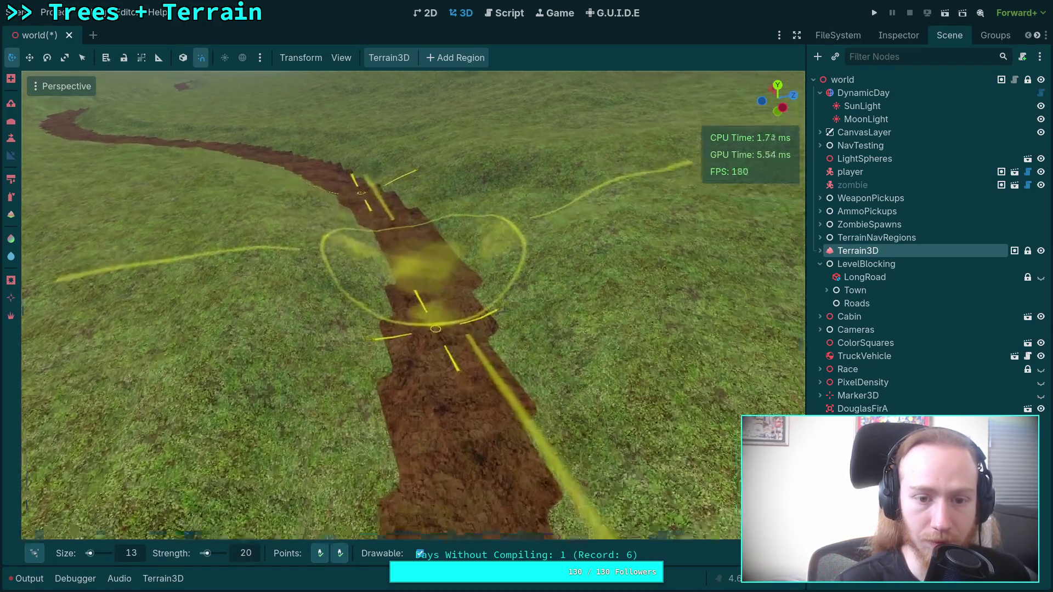
{"action": "left_click_drag", "start_coordinate": [452, 319], "coordinate": [416, 223]}
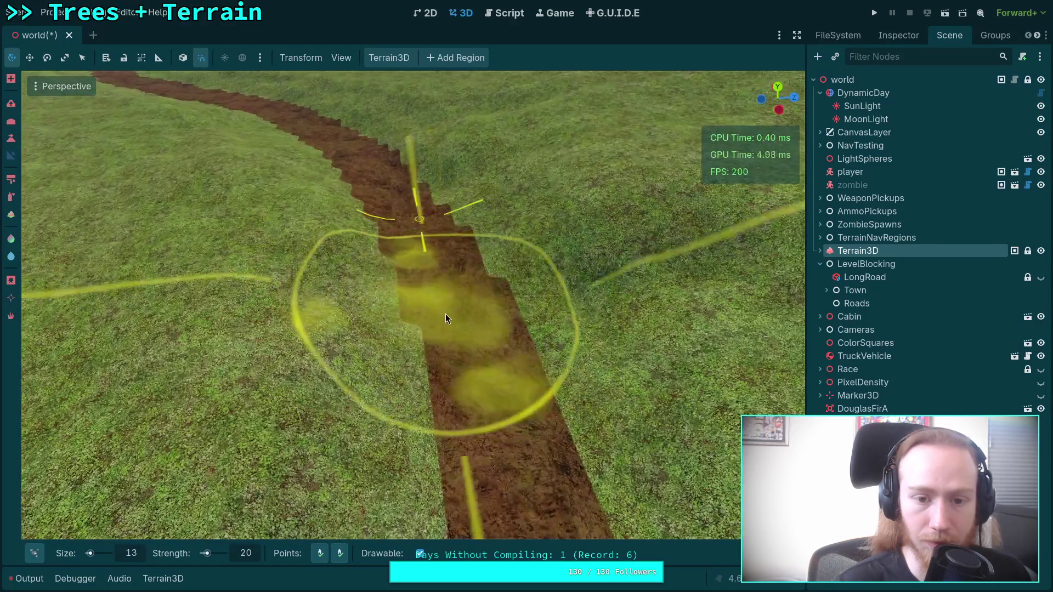
{"action": "mouse_move", "coordinate": [445, 314]}
{"action": "left_mouse_down"}
{"action": "mouse_move", "coordinate": [427, 230]}
{"action": "mouse_move", "coordinate": [443, 396]}
{"action": "left_mouse_up"}
Choose the Peak1 brush shape
{"action": "scroll", "coordinate": [443, 396], "scroll_direction": "down", "scroll_amount": 5}
{"action": "scroll", "coordinate": [567, 406], "scroll_direction": "up", "scroll_amount": 5}
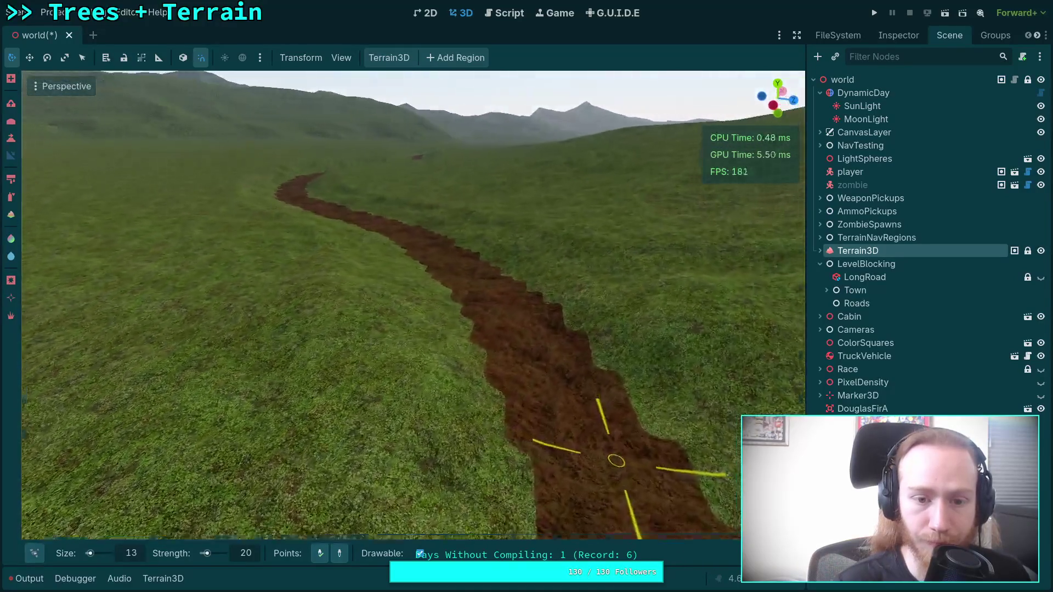
{"action": "scroll", "coordinate": [433, 245], "scroll_direction": "down", "scroll_amount": 3}
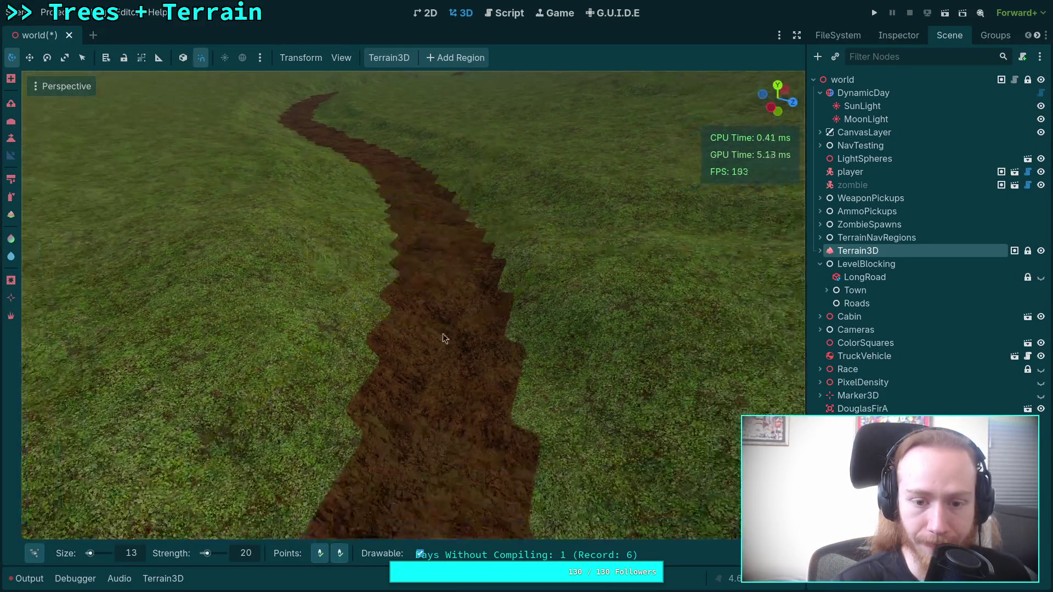
{"action": "scroll", "coordinate": [456, 416], "scroll_direction": "up", "scroll_amount": 4}
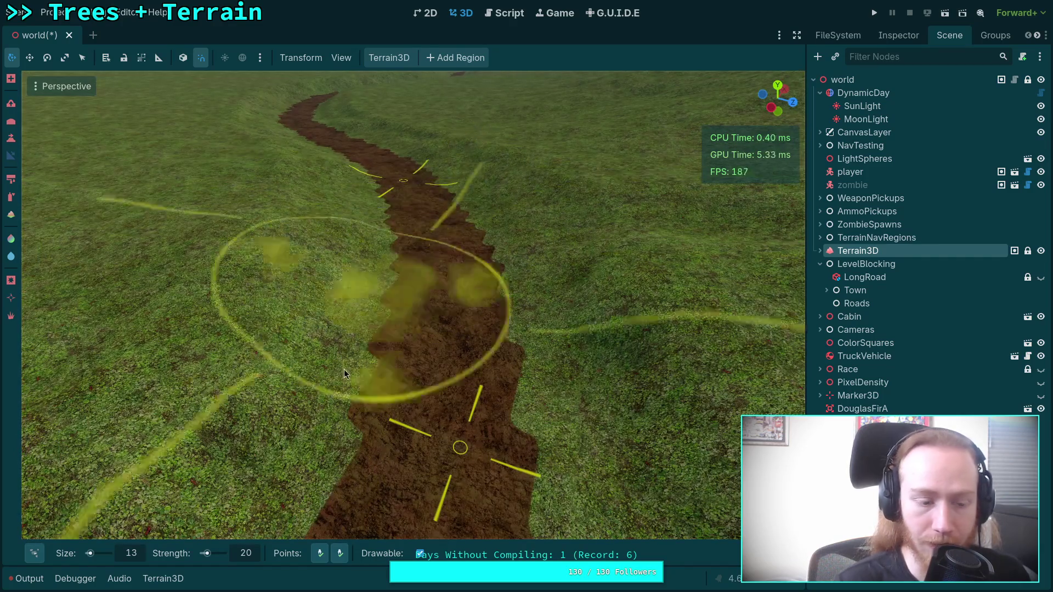
{"action": "mouse_move", "coordinate": [36, 553]}
{"action": "left_click", "coordinate": [323, 356]}
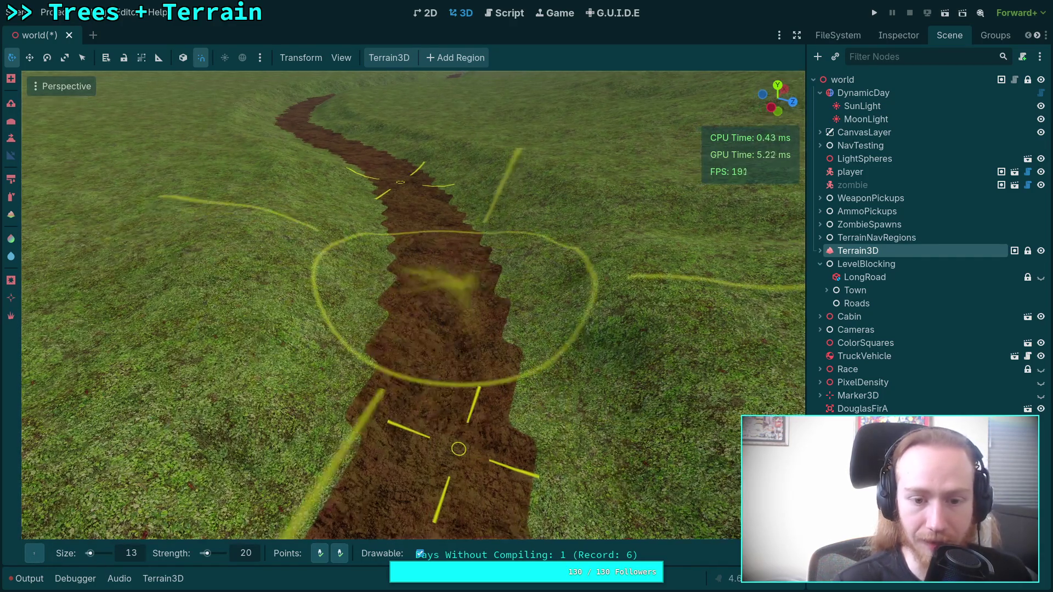
{"action": "scroll", "coordinate": [455, 526], "scroll_direction": "down", "scroll_amount": 2}
{"action": "scroll", "coordinate": [417, 532], "scroll_direction": "up", "scroll_amount": 2}
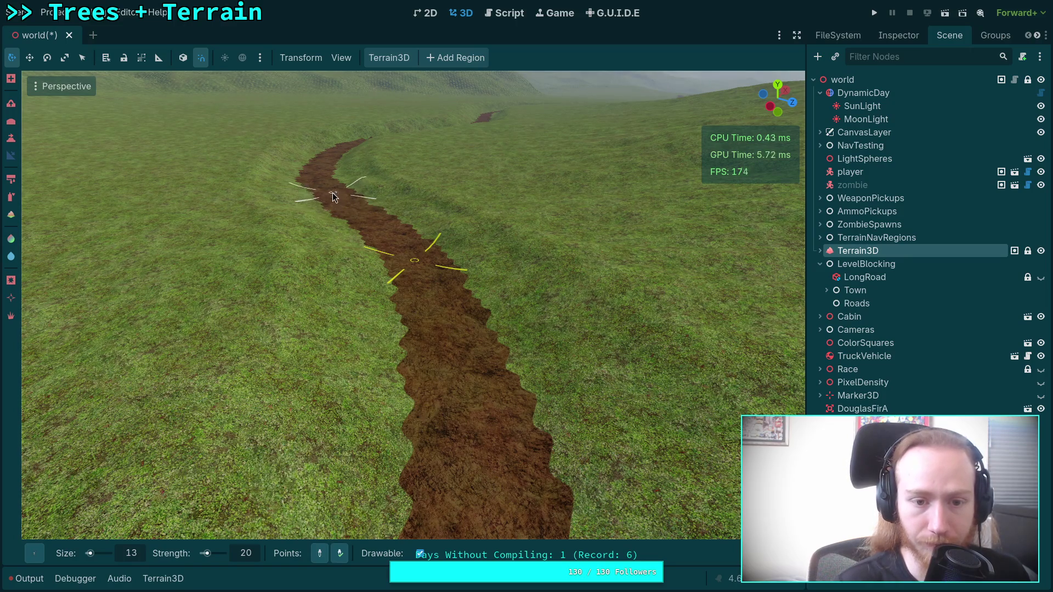
{"action": "scroll", "coordinate": [420, 356], "scroll_direction": "up", "scroll_amount": 3}
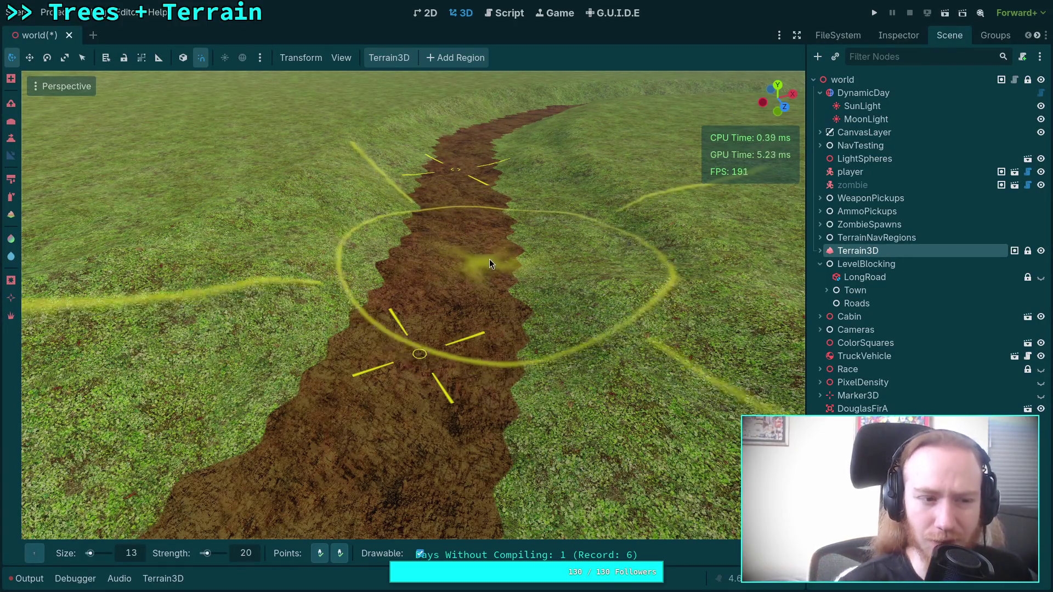
{"action": "scroll", "coordinate": [489, 258], "scroll_direction": "down", "scroll_amount": 5}
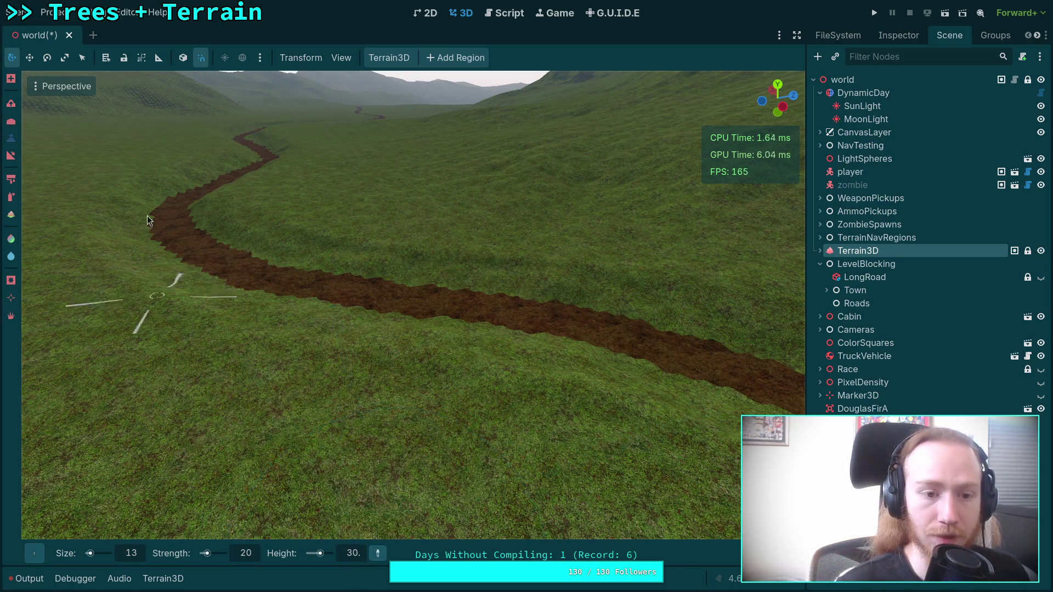
Sample the road surface as the target height, about 29.1
{"action": "left_click_drag", "start_coordinate": [252, 272], "coordinate": [373, 532]}
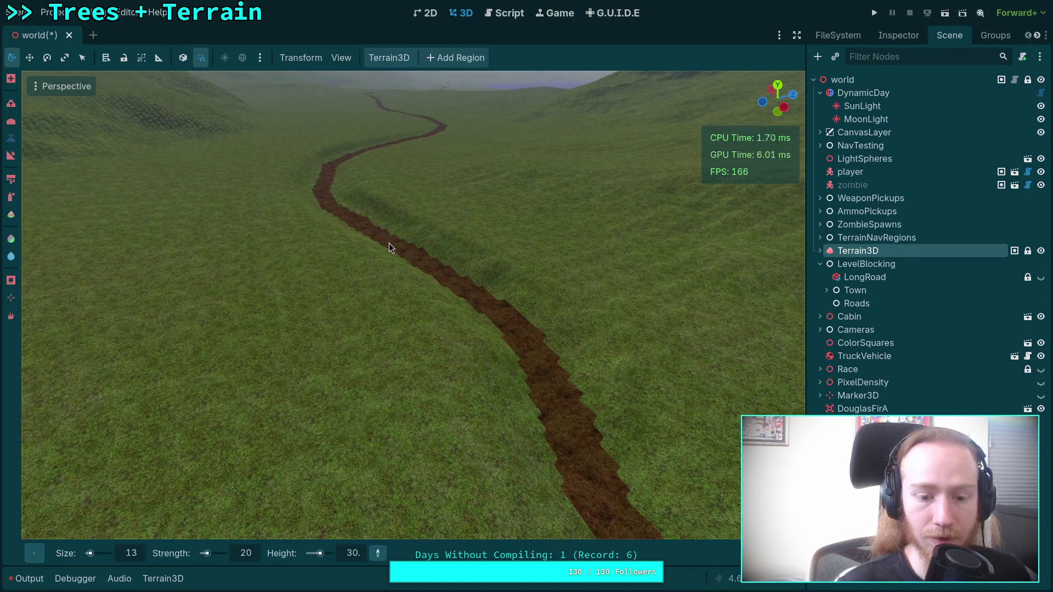
{"action": "left_click_drag", "start_coordinate": [389, 244], "coordinate": [371, 409]}
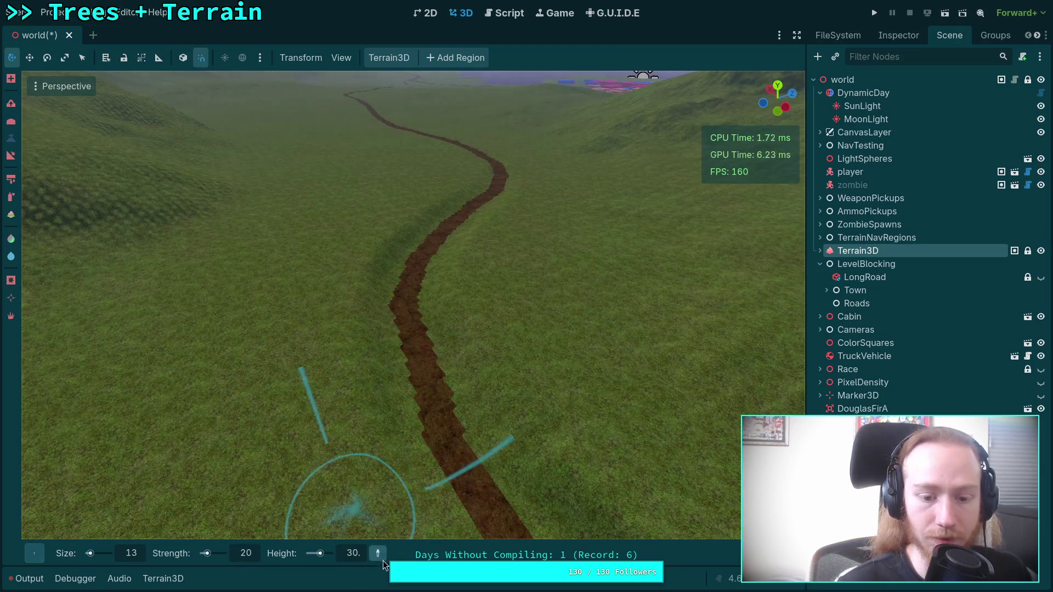
{"action": "left_click", "coordinate": [409, 312]}
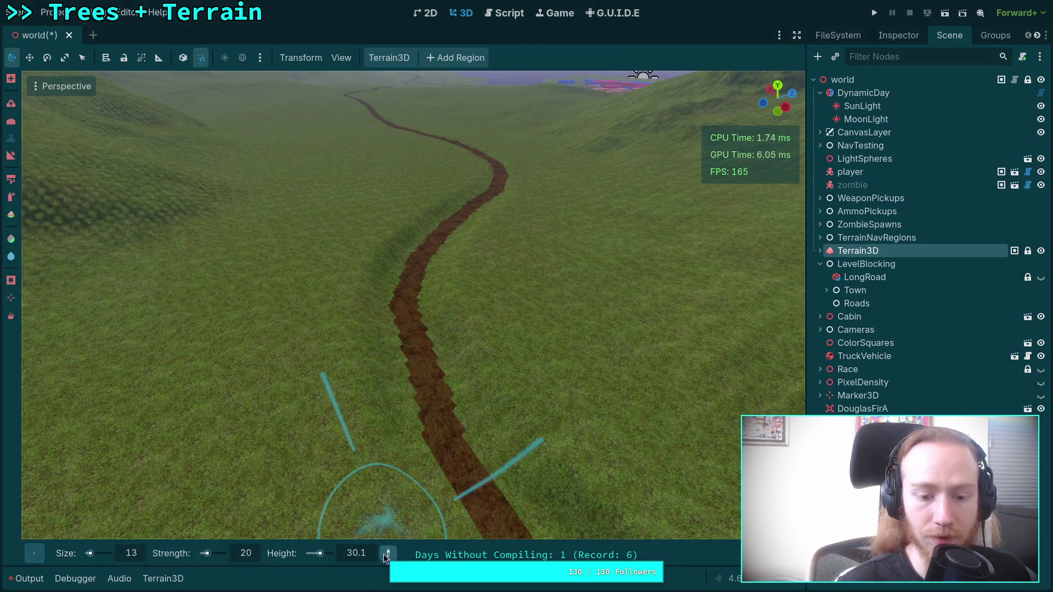
{"action": "mouse_move", "coordinate": [441, 232]}
{"action": "left_mouse_down"}
{"action": "mouse_move", "coordinate": [411, 434]}
{"action": "mouse_move", "coordinate": [346, 569]}
{"action": "left_mouse_up"}
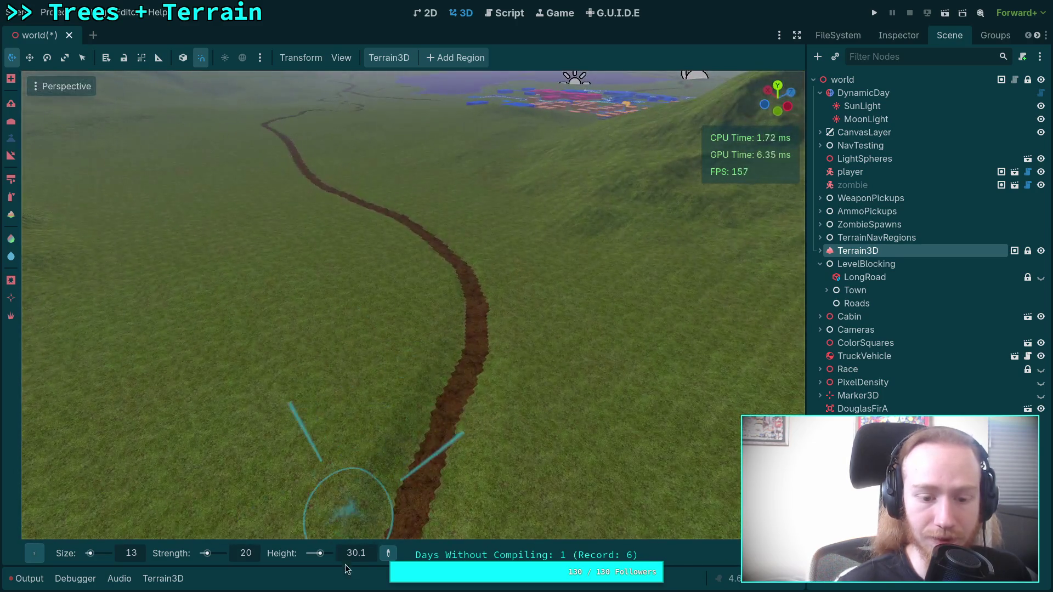
{"action": "left_click", "coordinate": [472, 291]}
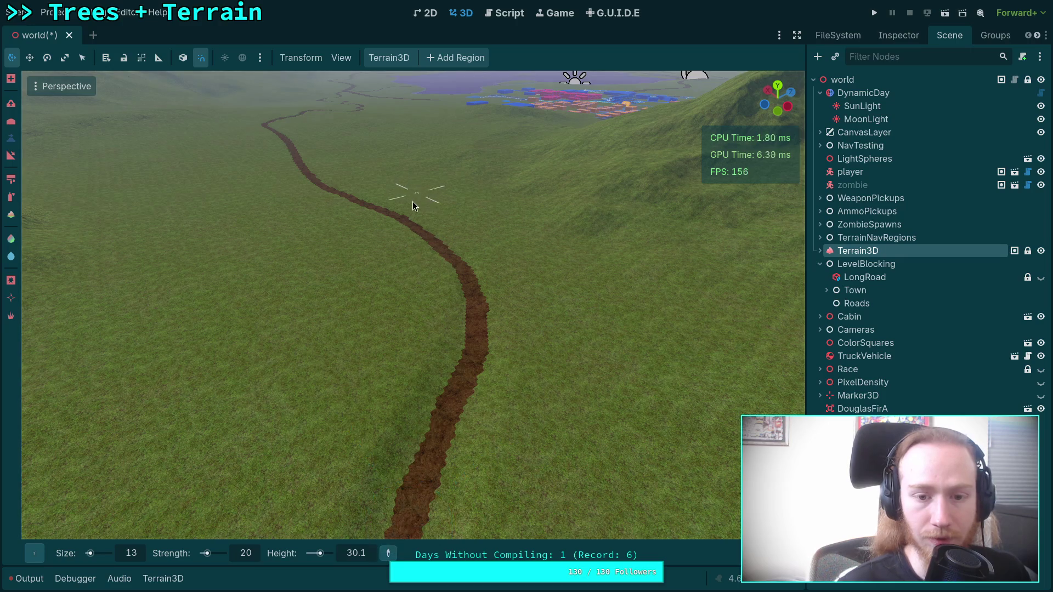
{"action": "left_click", "coordinate": [406, 224]}
{"action": "mouse_move", "coordinate": [405, 224]}
{"action": "left_mouse_down"}
{"action": "mouse_move", "coordinate": [348, 312]}
{"action": "mouse_move", "coordinate": [329, 383]}
{"action": "mouse_move", "coordinate": [328, 242]}
{"action": "mouse_move", "coordinate": [329, 285]}
{"action": "mouse_move", "coordinate": [307, 329]}
{"action": "mouse_move", "coordinate": [369, 526]}
{"action": "left_mouse_up"}
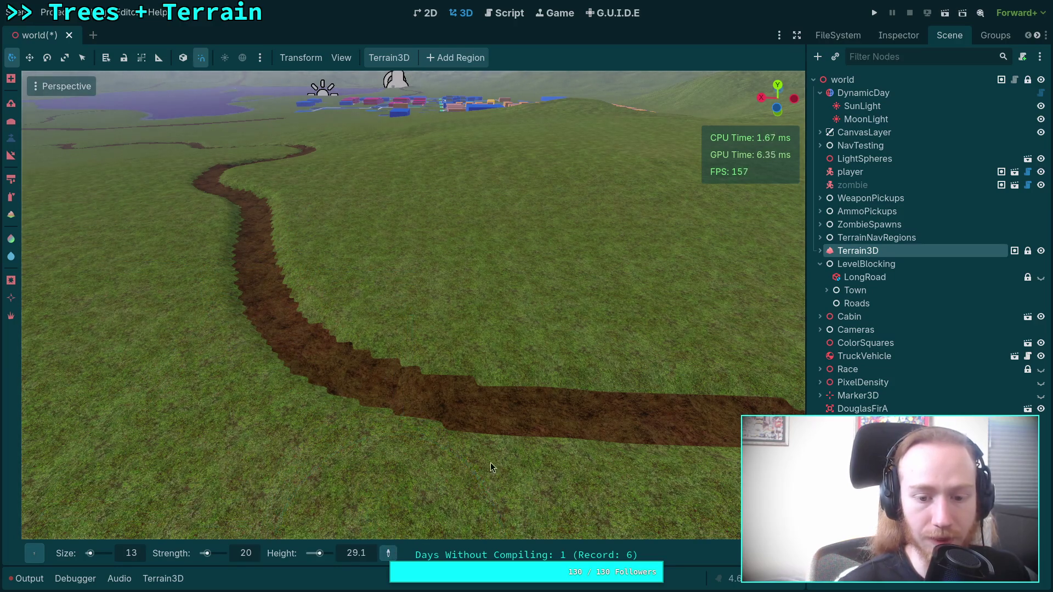
Fly the camera low along the winding road to inspect the sunken dirt trench
{"action": "left_click_drag", "start_coordinate": [472, 447], "coordinate": [461, 400]}
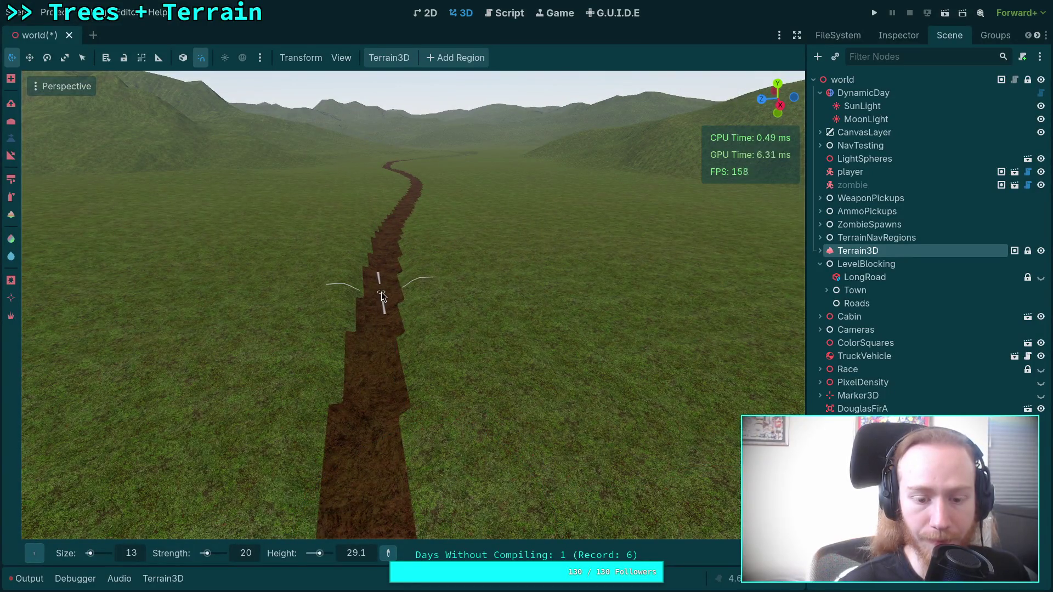
{"action": "left_click_drag", "start_coordinate": [366, 415], "coordinate": [367, 439]}
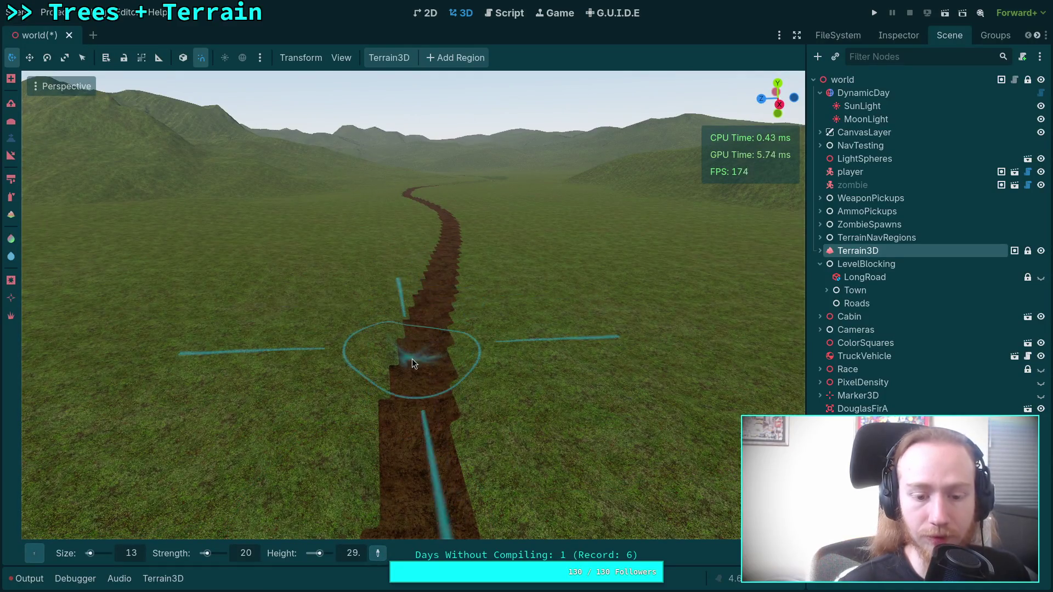
{"action": "left_click_drag", "start_coordinate": [412, 363], "coordinate": [408, 420]}
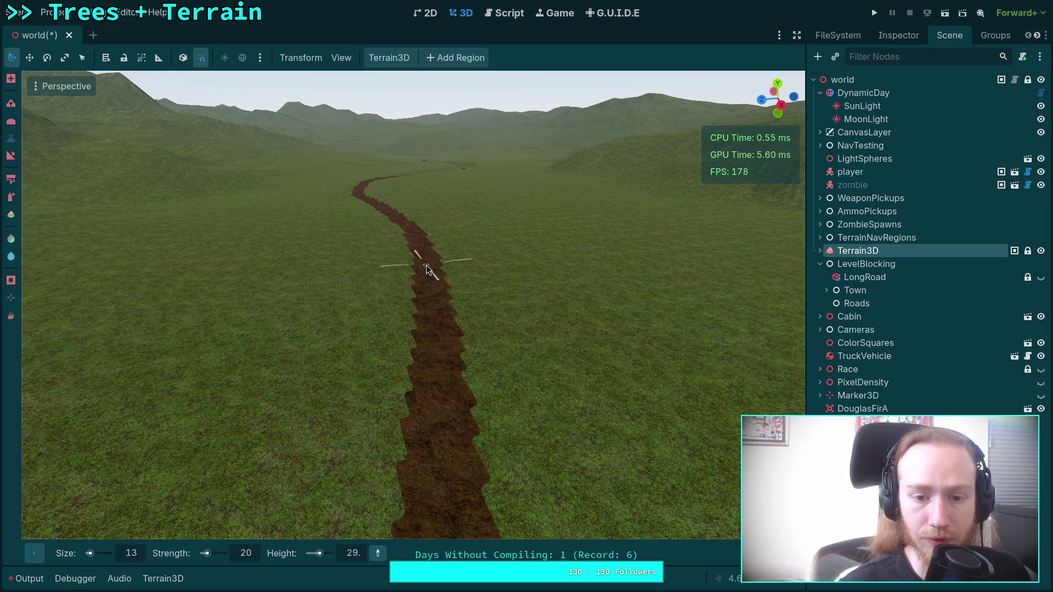
{"action": "left_click_drag", "start_coordinate": [426, 271], "coordinate": [374, 562]}
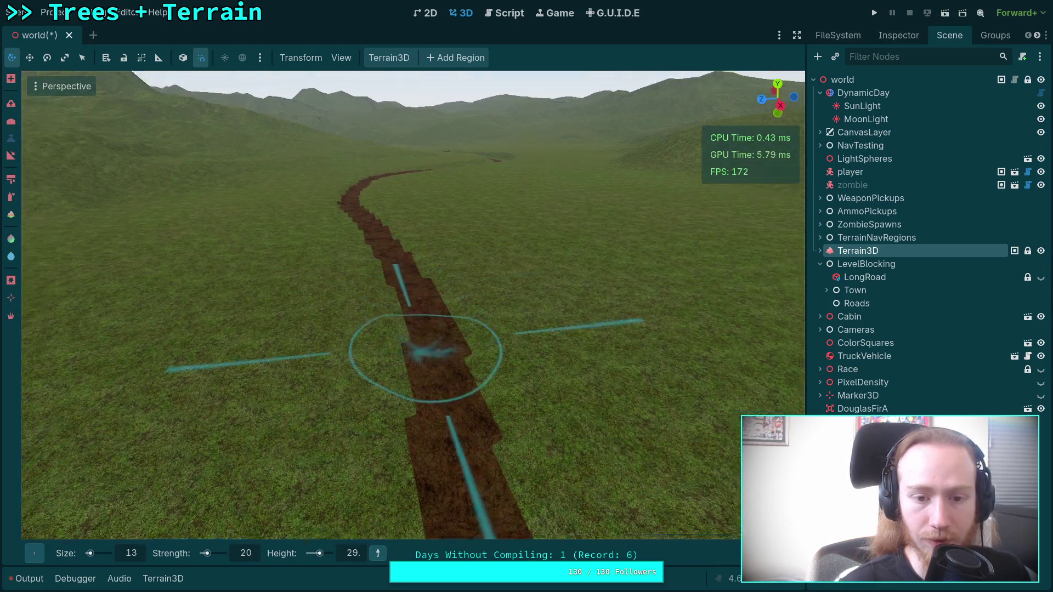
{"action": "mouse_move", "coordinate": [399, 281]}
{"action": "left_mouse_down"}
{"action": "mouse_move", "coordinate": [521, 280]}
{"action": "mouse_move", "coordinate": [482, 277]}
{"action": "left_mouse_up"}
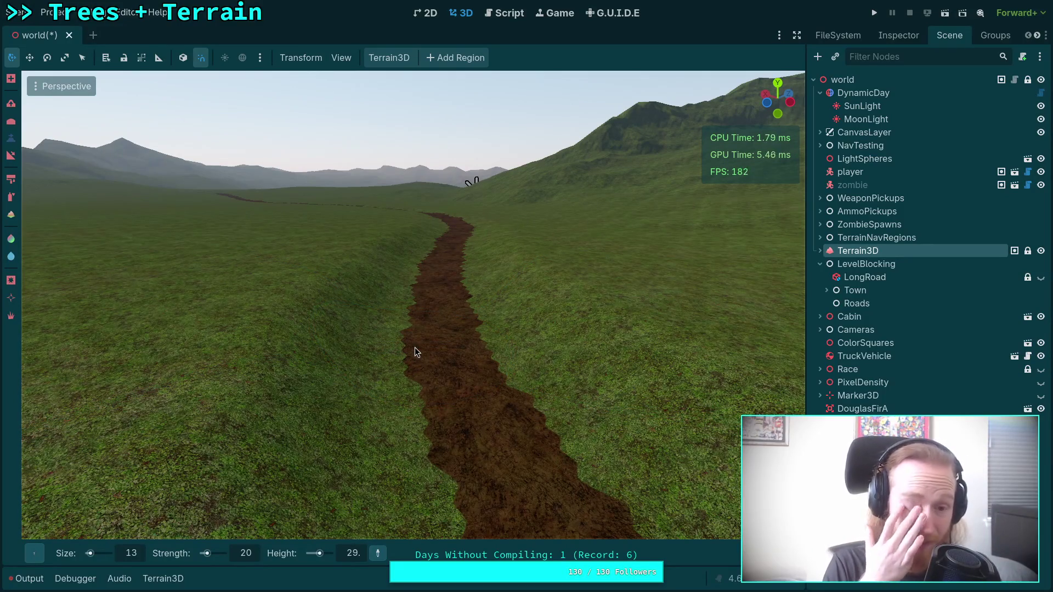
{"action": "mouse_move", "coordinate": [414, 347]}
{"action": "left_mouse_down"}
{"action": "mouse_move", "coordinate": [417, 324]}
{"action": "mouse_move", "coordinate": [407, 338]}
{"action": "mouse_move", "coordinate": [366, 336]}
{"action": "mouse_move", "coordinate": [383, 340]}
{"action": "mouse_move", "coordinate": [368, 338]}
{"action": "mouse_move", "coordinate": [456, 470]}
{"action": "left_mouse_up"}
{"action": "scroll", "coordinate": [414, 331], "scroll_direction": "up", "scroll_amount": 2}
{"action": "scroll", "coordinate": [371, 338], "scroll_direction": "up", "scroll_amount": 2}
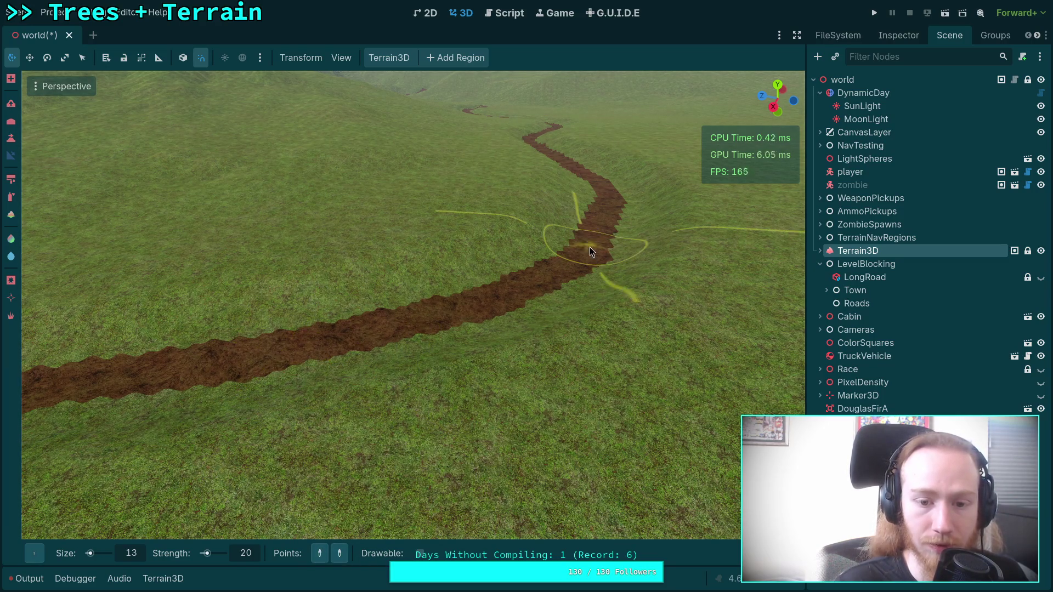
Fly forward along the dirt path, then raise the slope brush strength from 20 to 50
{"action": "left_click_drag", "start_coordinate": [417, 401], "coordinate": [417, 402]}
{"action": "key", "text": "w"}
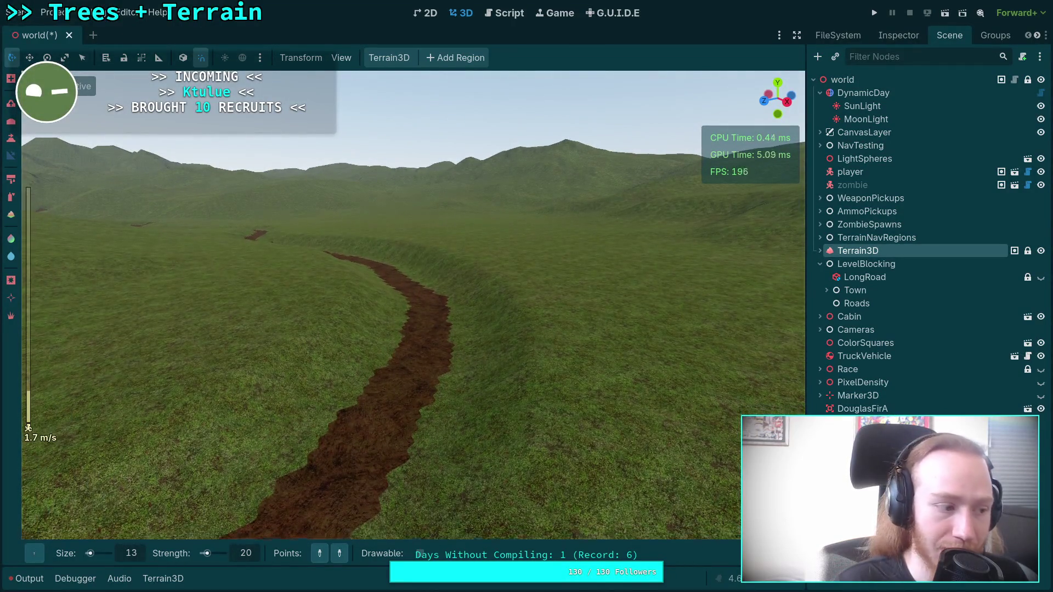
{"action": "key", "text": "w"}
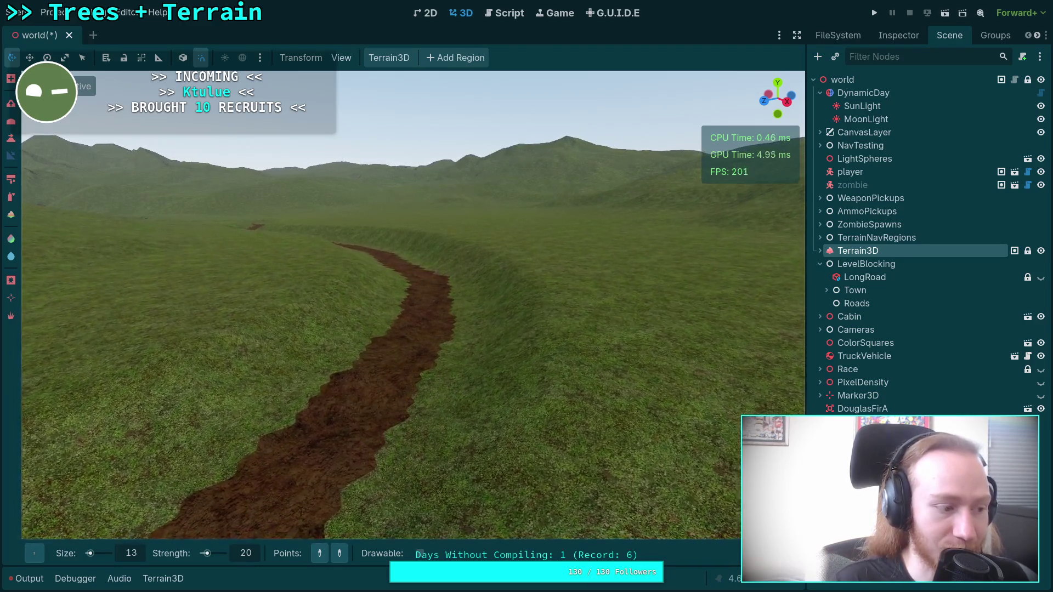
{"action": "scroll", "coordinate": [417, 398], "scroll_direction": "up", "scroll_amount": 10}
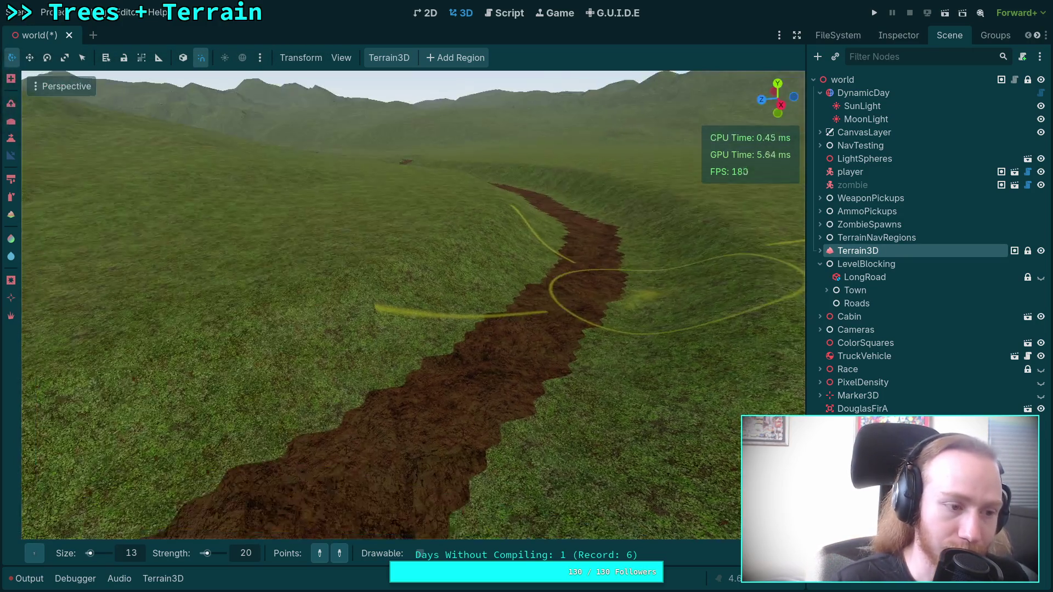
{"action": "mouse_move", "coordinate": [623, 282]}
{"action": "left_mouse_down"}
{"action": "mouse_move", "coordinate": [493, 307]}
{"action": "mouse_move", "coordinate": [423, 550]}
{"action": "left_mouse_up"}
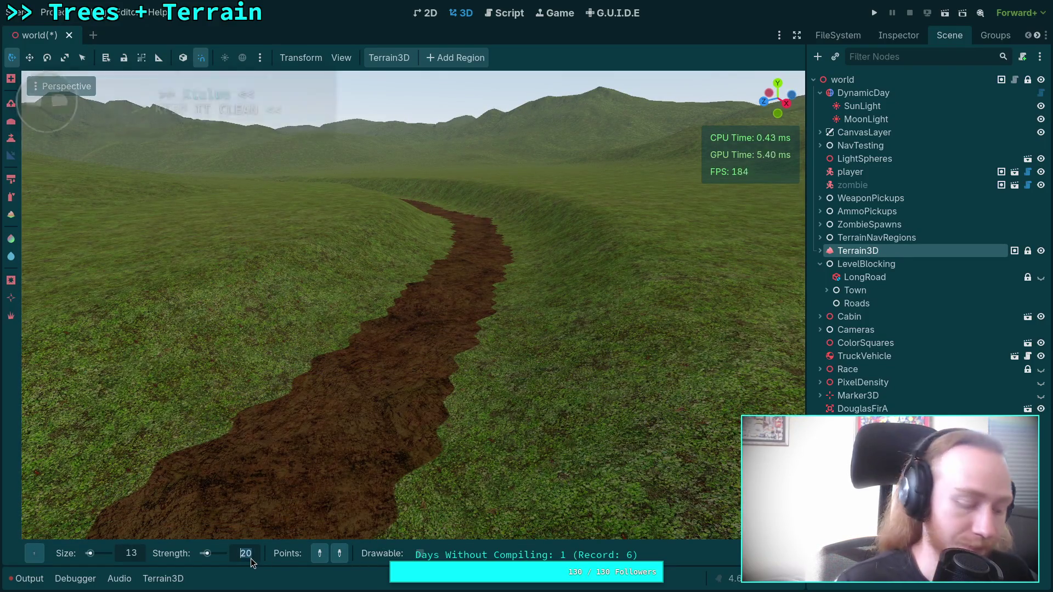
{"action": "left_click_drag", "start_coordinate": [251, 562], "coordinate": [274, 534]}
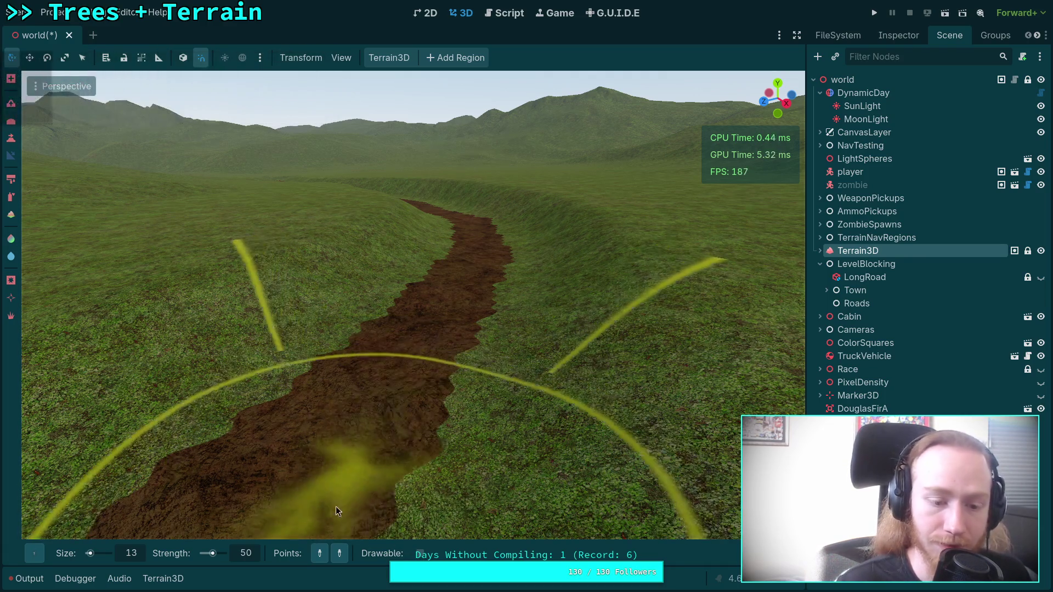
Set the slope brush size to 20 m
{"action": "left_click", "coordinate": [140, 552]}
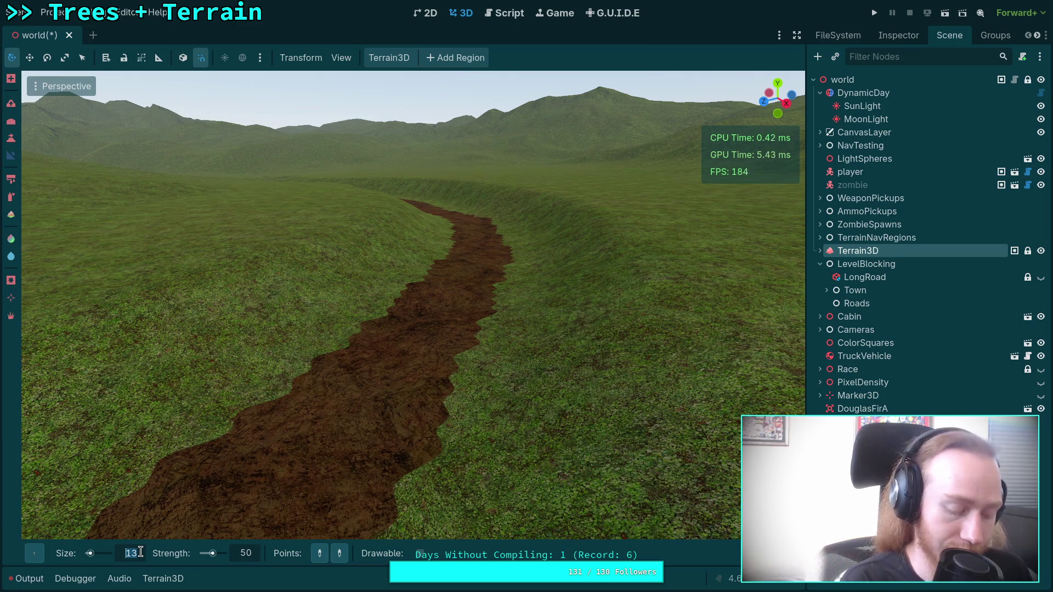
{"action": "type", "text": "20"}
{"action": "key", "text": "Return"}
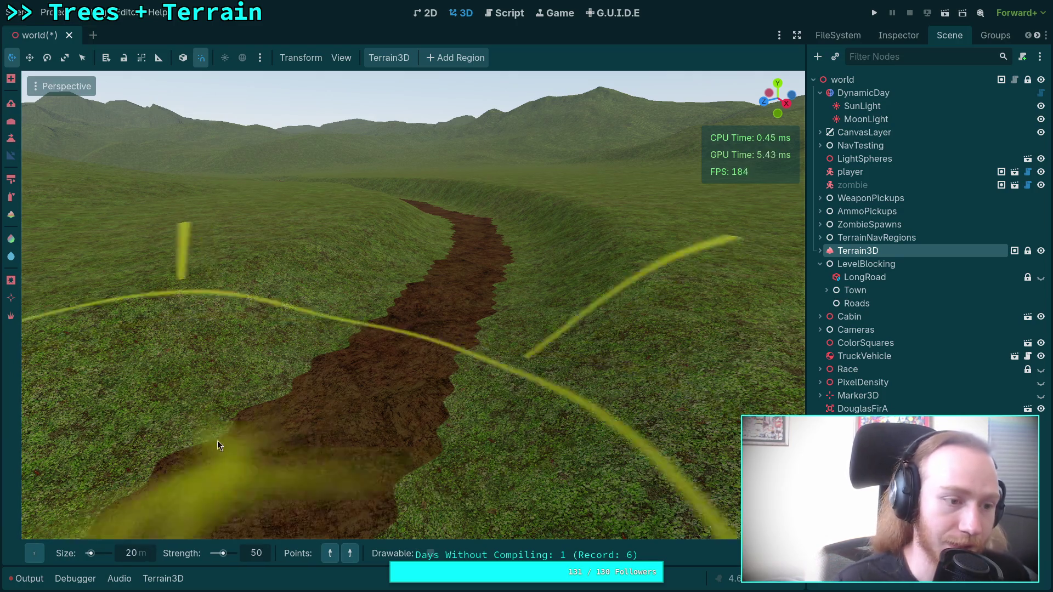
Lower the brush gamma to 1.2 in the brush settings popup
{"action": "left_click", "coordinate": [330, 554]}
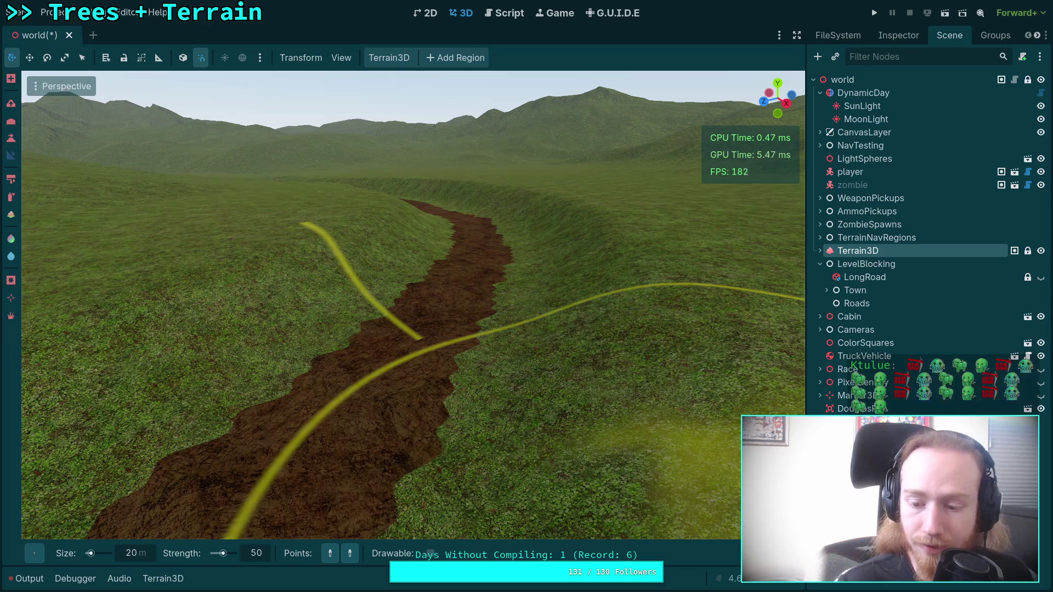
{"action": "mouse_move", "coordinate": [768, 553]}
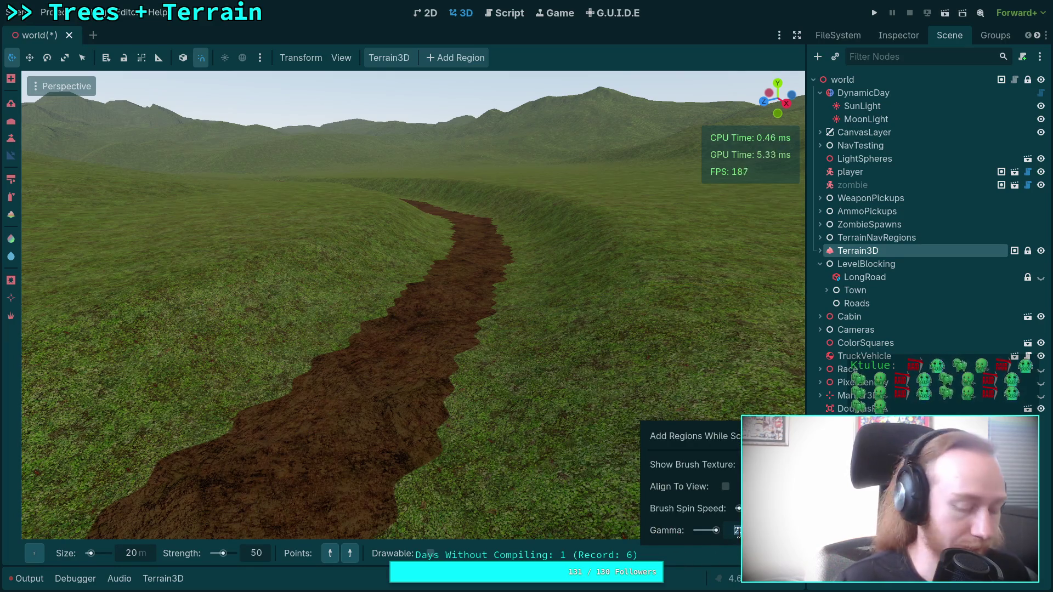
{"action": "type", "text": "1.2"}
{"action": "key", "text": "Return"}
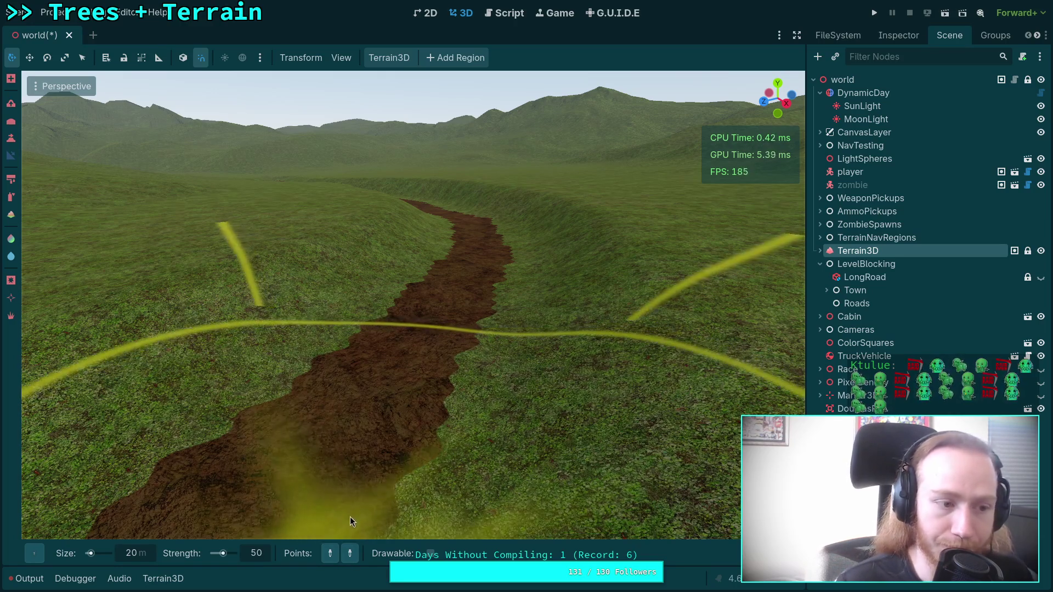
{"action": "left_click", "coordinate": [331, 554]}
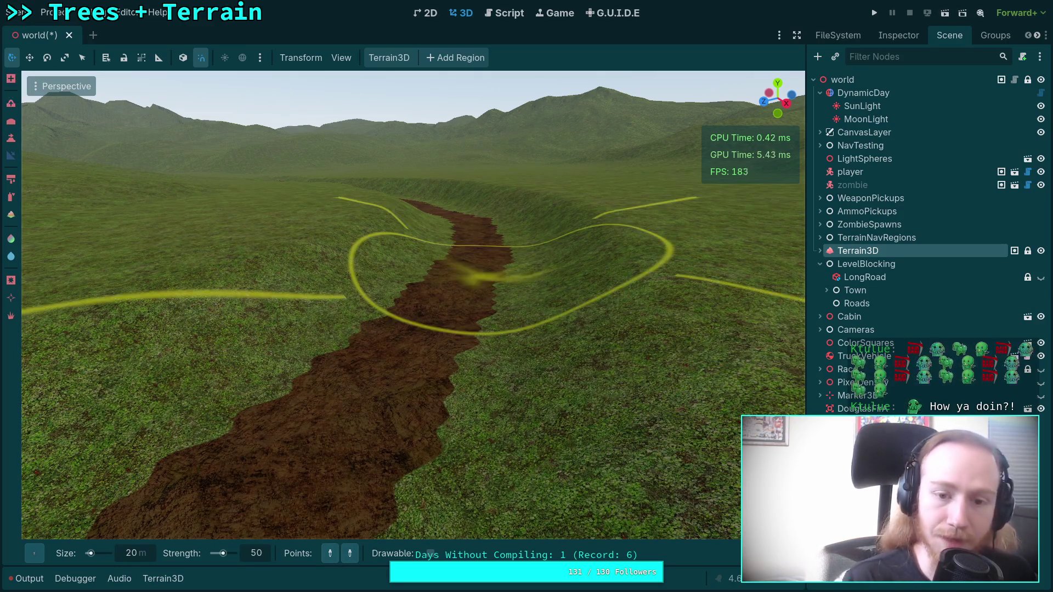
{"action": "scroll", "coordinate": [418, 310], "scroll_direction": "up", "scroll_amount": 3}
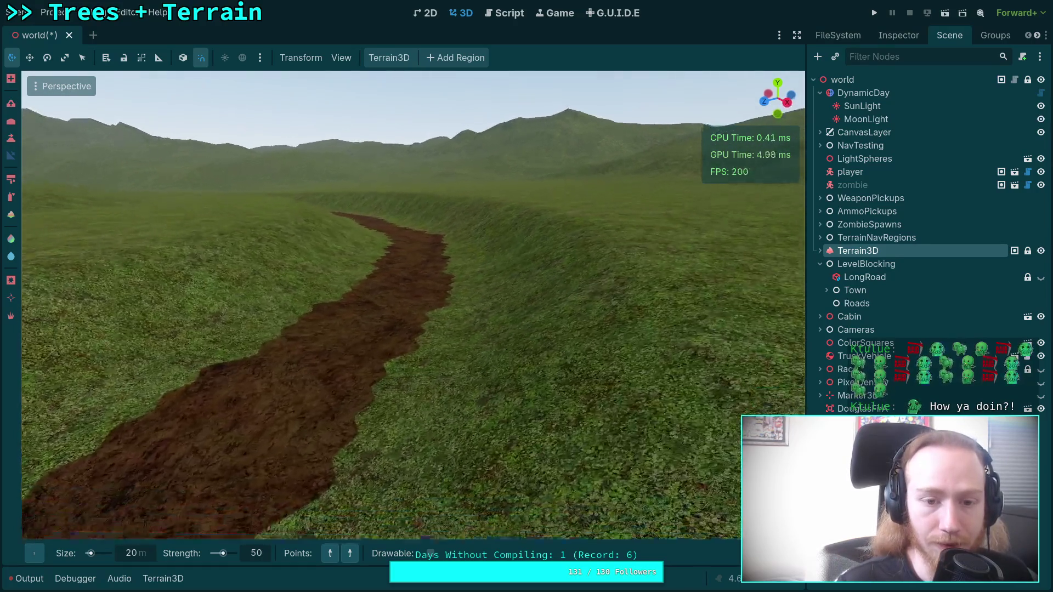
{"action": "key", "text": "w"}
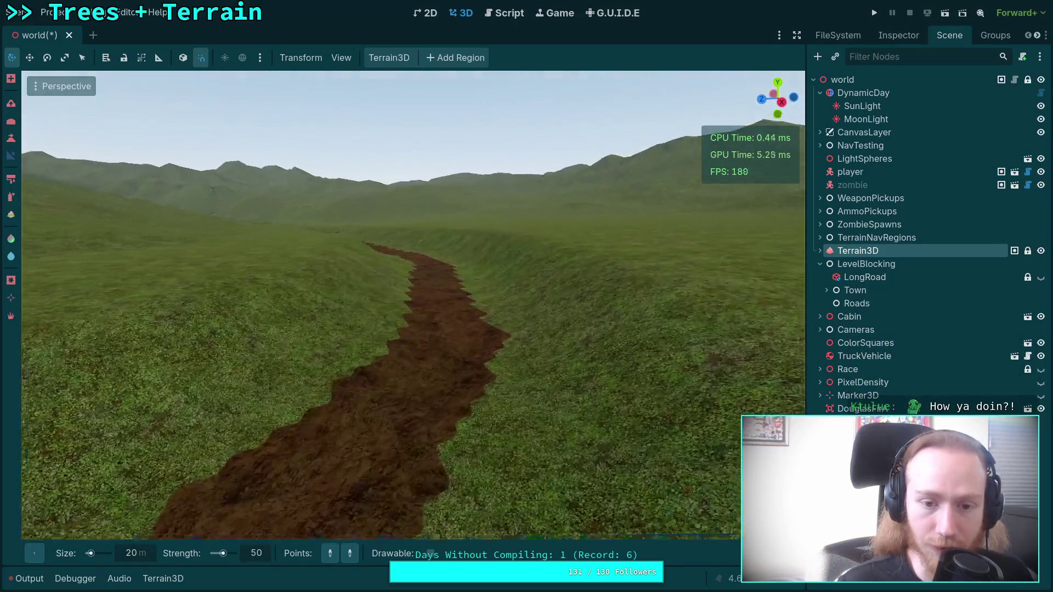
{"action": "scroll", "coordinate": [412, 305], "scroll_direction": "up", "scroll_amount": 2}
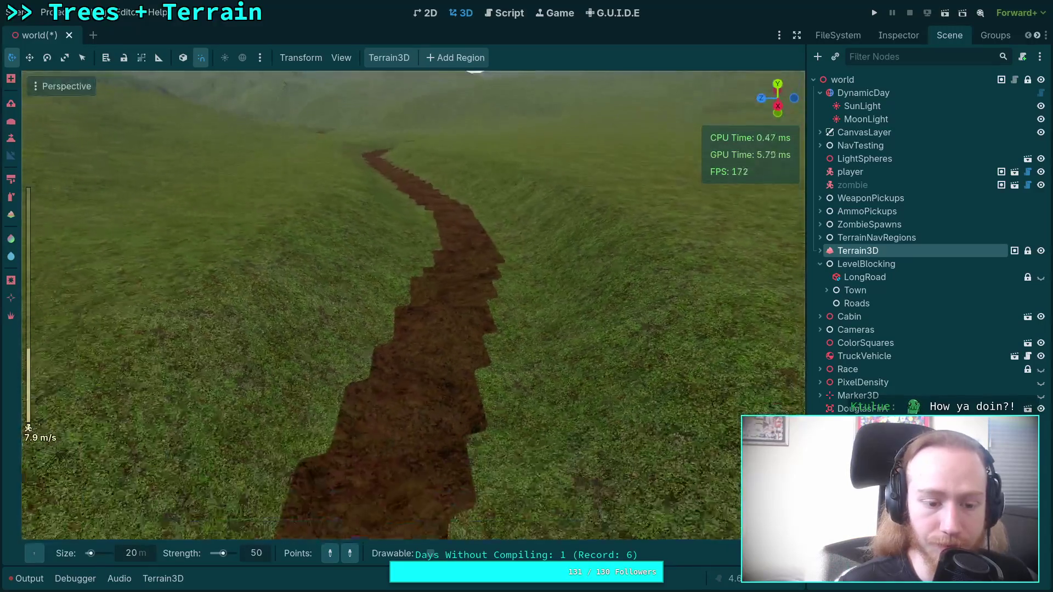
Set the slope brush to 30 m size and strength 100
{"action": "left_click", "coordinate": [137, 557]}
{"action": "type", "text": "3"}
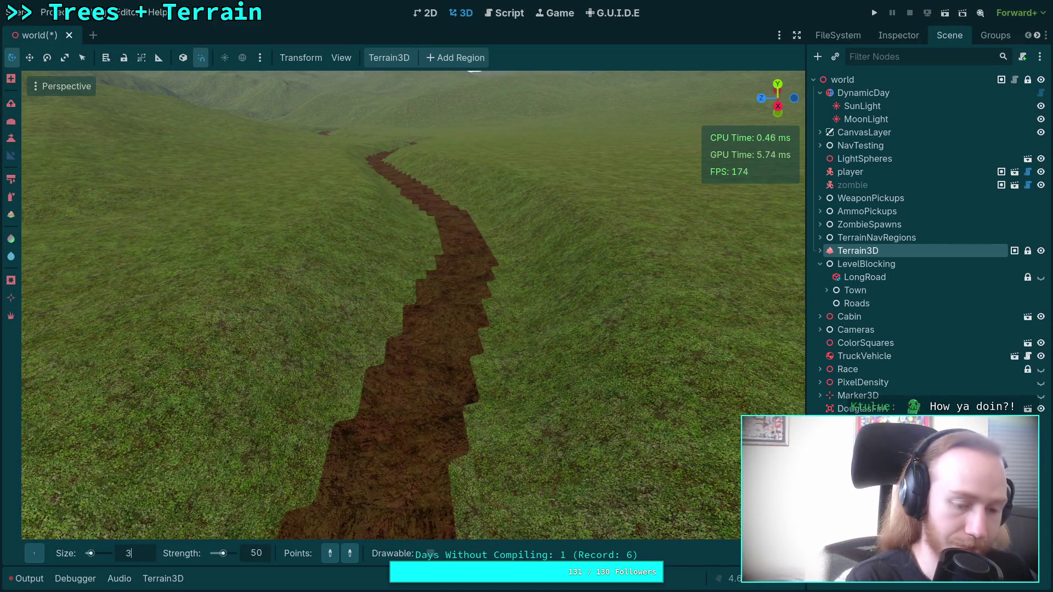
{"action": "type", "text": "0"}
{"action": "key", "text": "Return"}
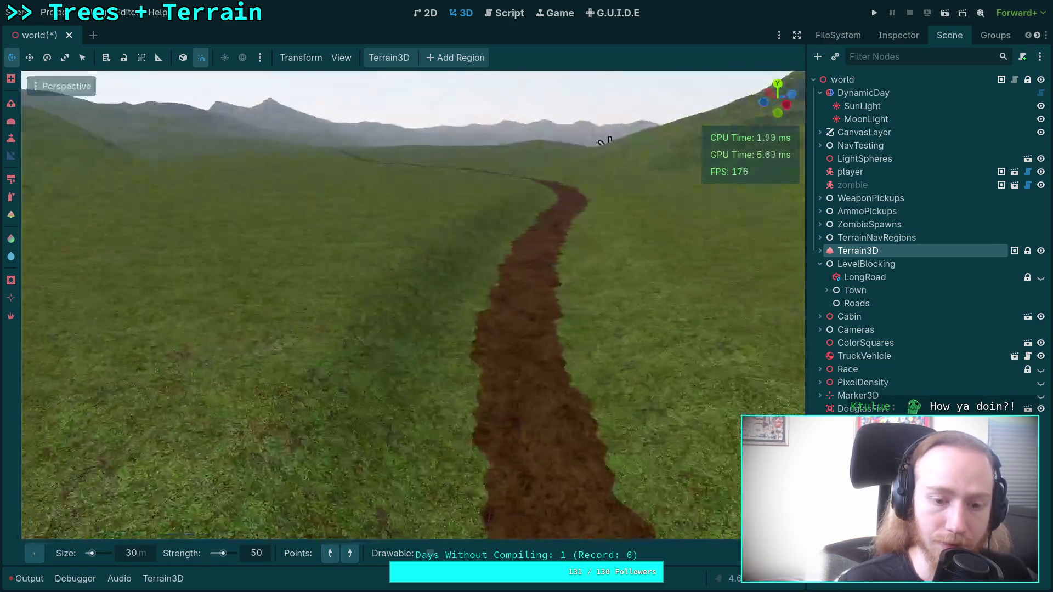
{"action": "left_click_drag", "start_coordinate": [605, 142], "coordinate": [366, 367]}
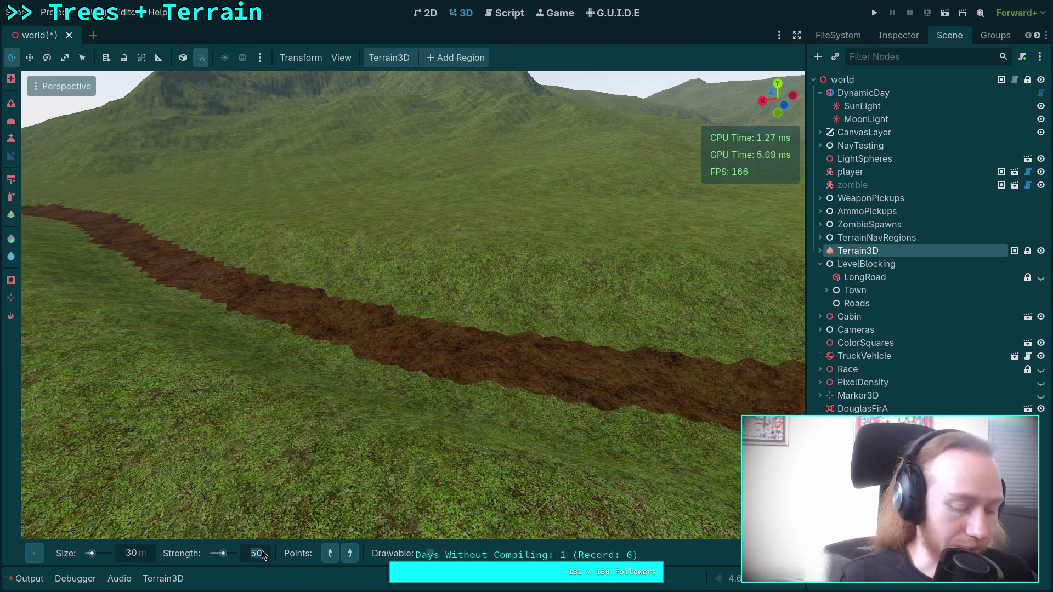
{"action": "type", "text": "00"}
{"action": "type", "text": "100"}
{"action": "key", "text": "Return"}
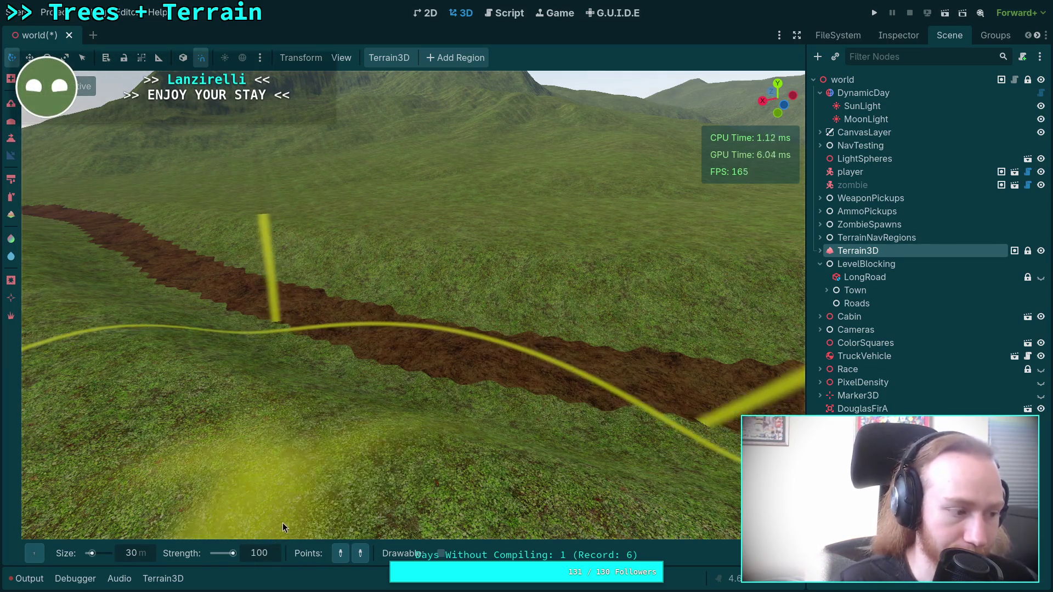
Place slope points on the ground beside the road and along it
{"action": "left_click", "coordinate": [187, 275]}
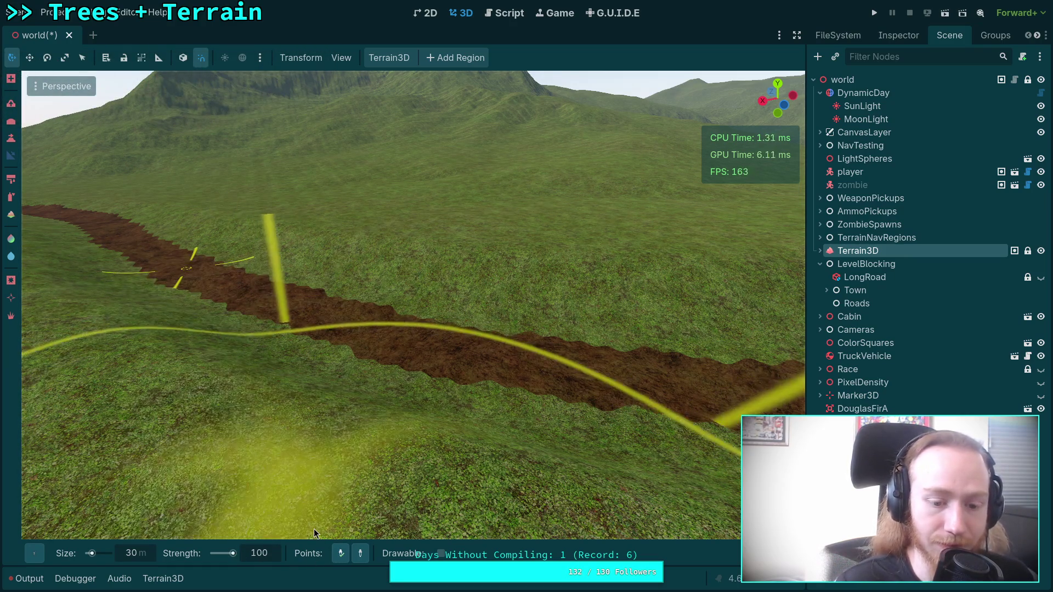
{"action": "left_click", "coordinate": [457, 356]}
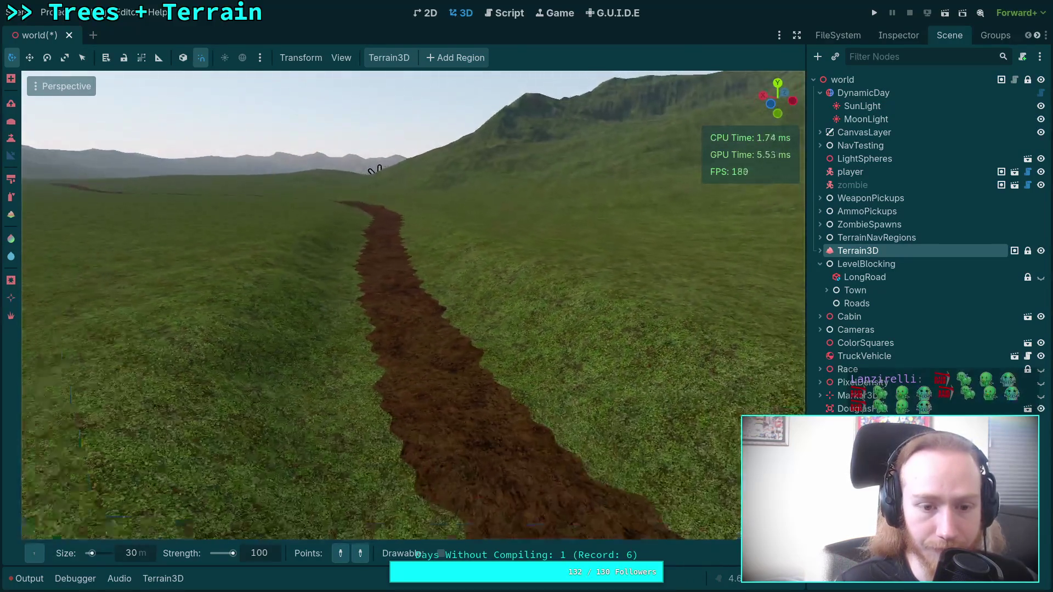
{"action": "left_click_drag", "start_coordinate": [374, 170], "coordinate": [307, 299]}
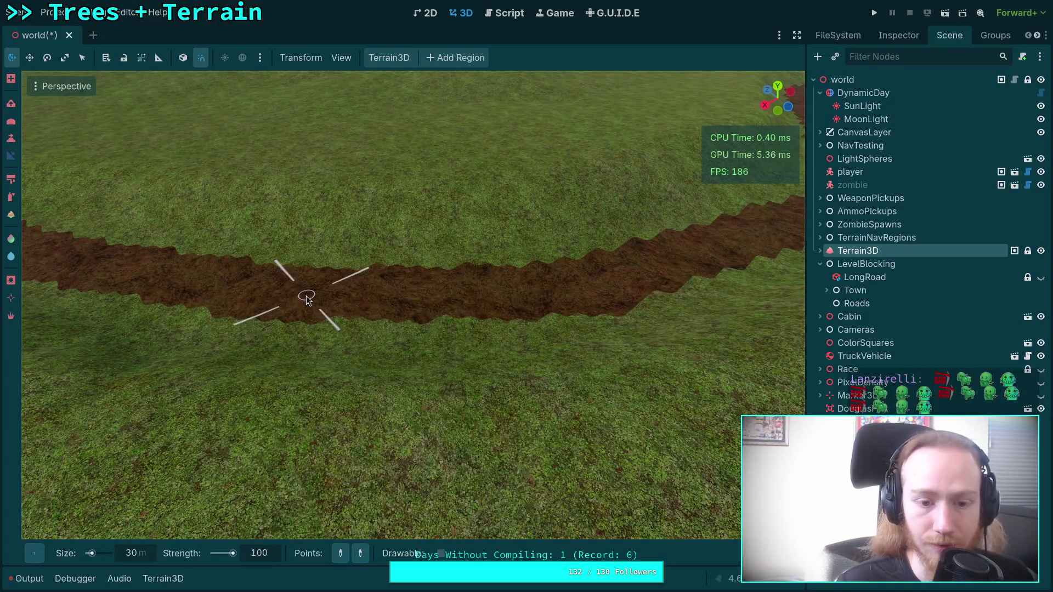
{"action": "left_click", "coordinate": [307, 299]}
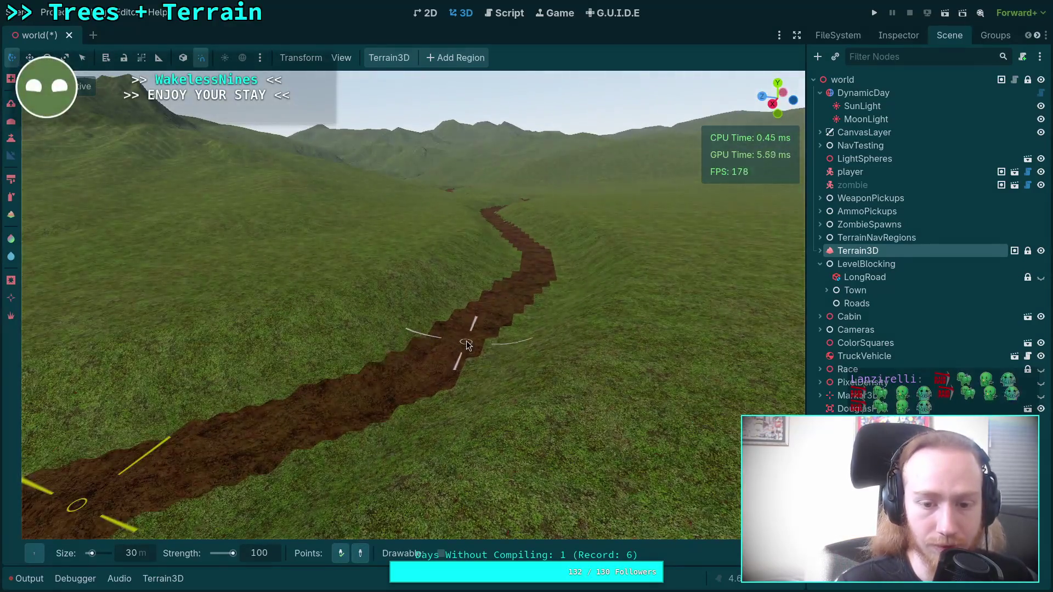
{"action": "left_click", "coordinate": [466, 337]}
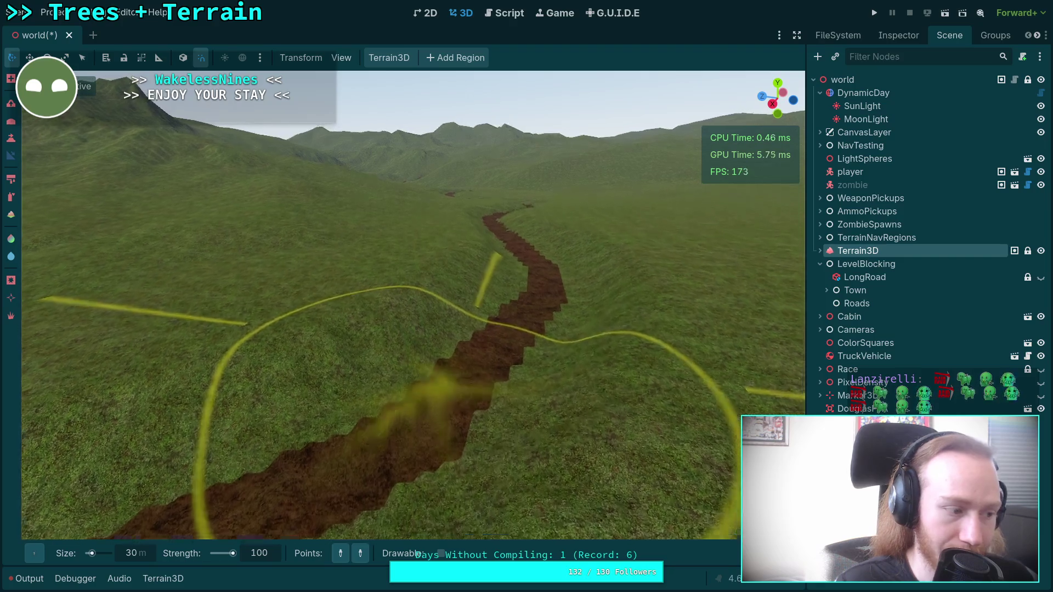
{"action": "key", "text": "w"}
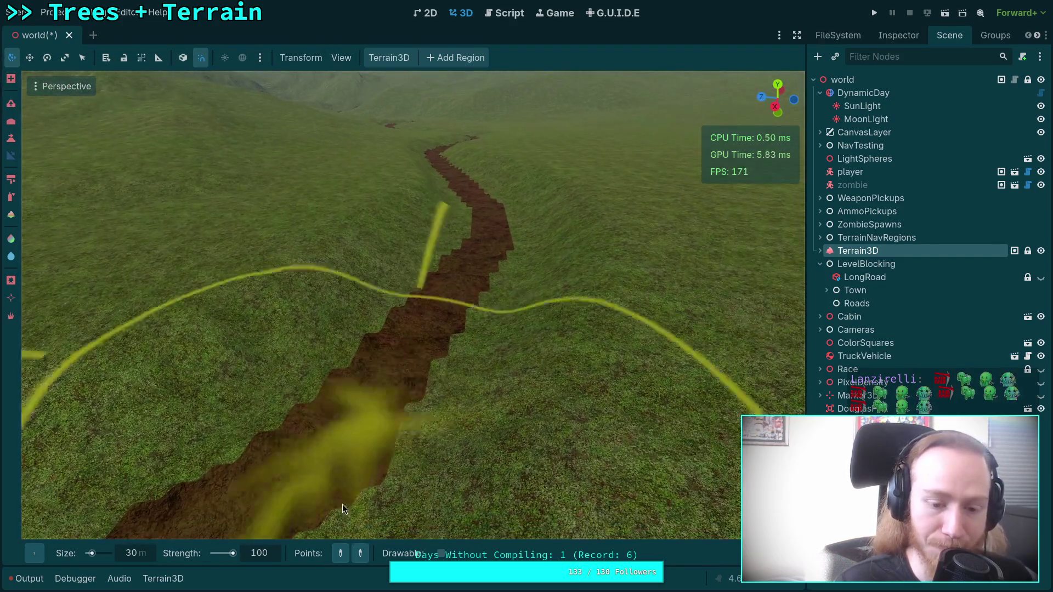
{"action": "left_click", "coordinate": [382, 378]}
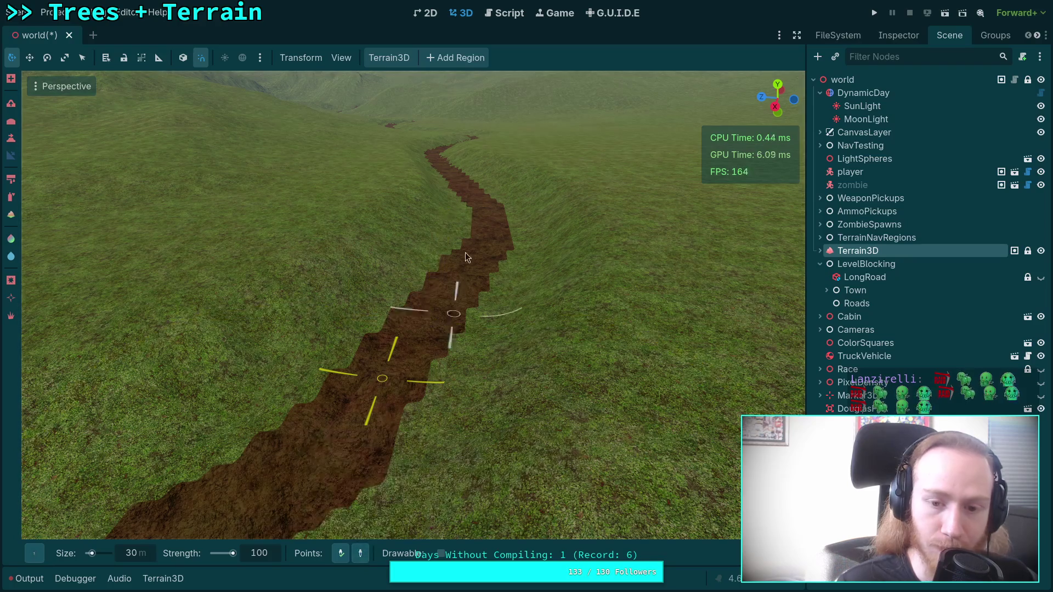
Fly along the winding road, then set slope points and raise the banks beside it
{"action": "key", "text": "w"}
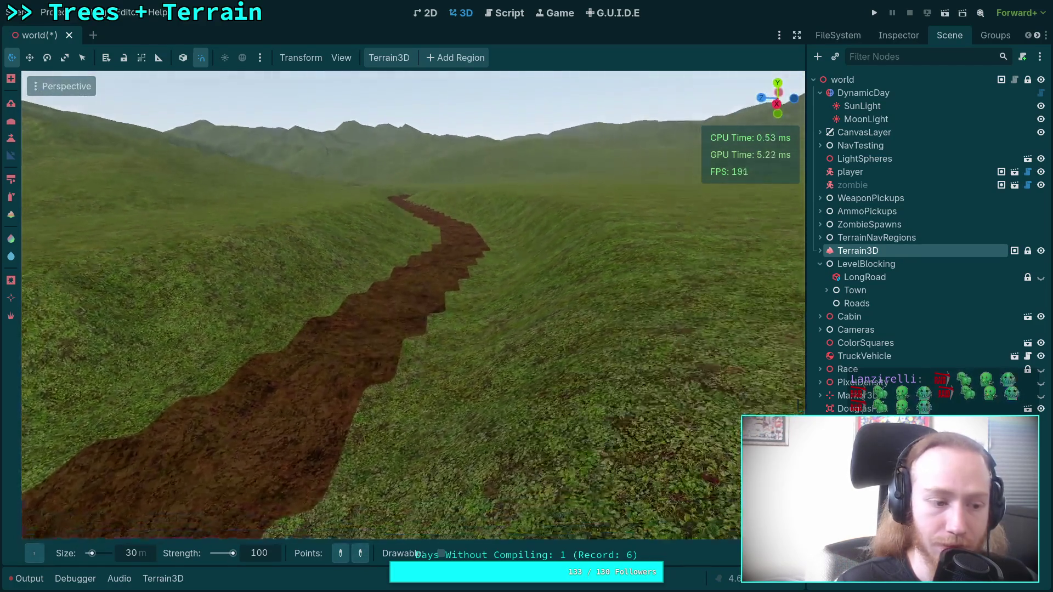
{"action": "key", "text": "w"}
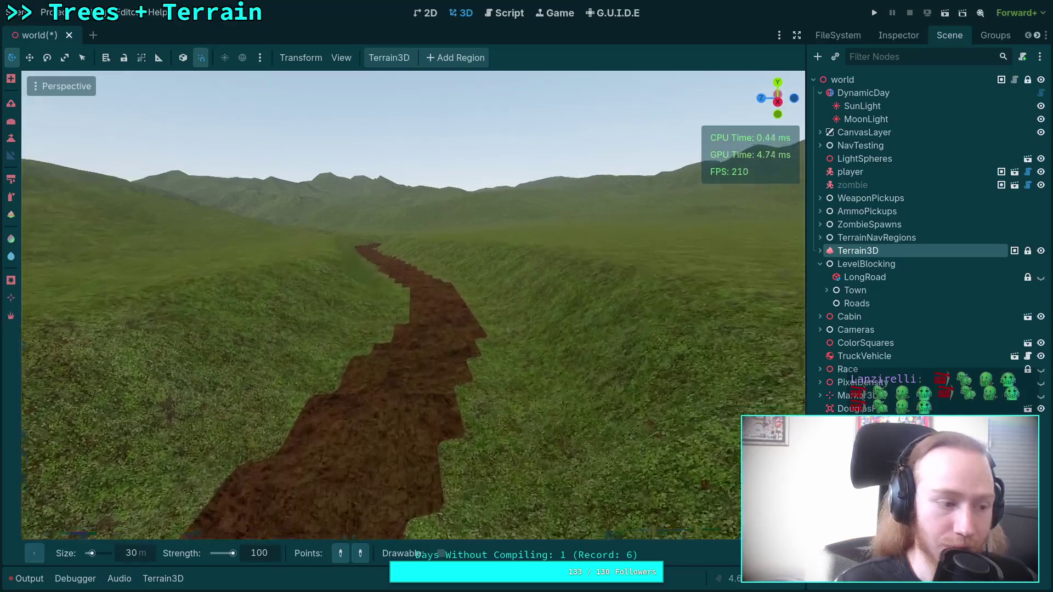
{"action": "key", "text": "w"}
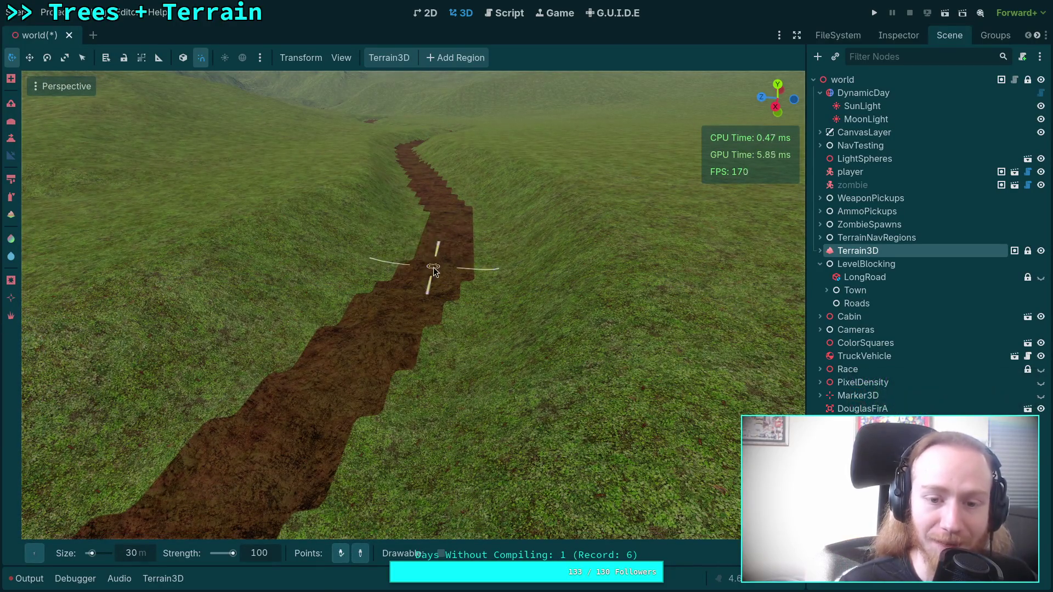
{"action": "key", "text": "s"}
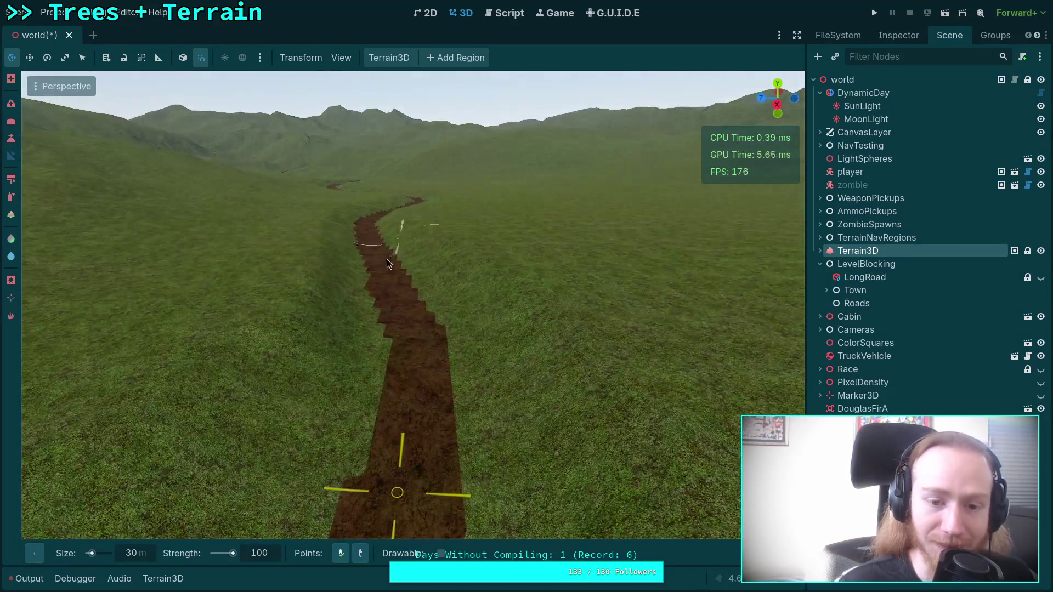
{"action": "key", "text": "w"}
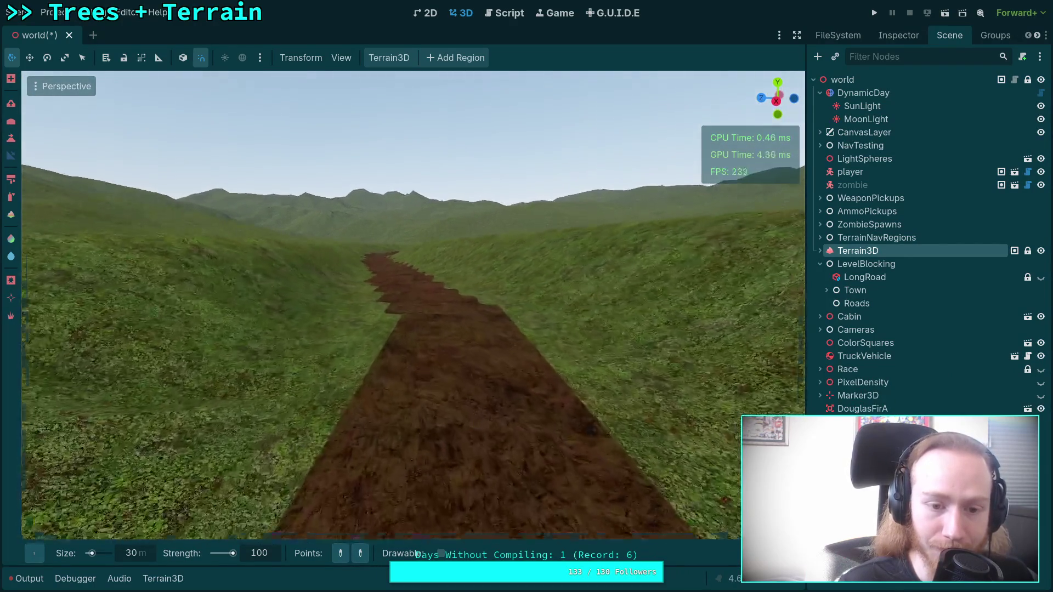
{"action": "key", "text": "e"}
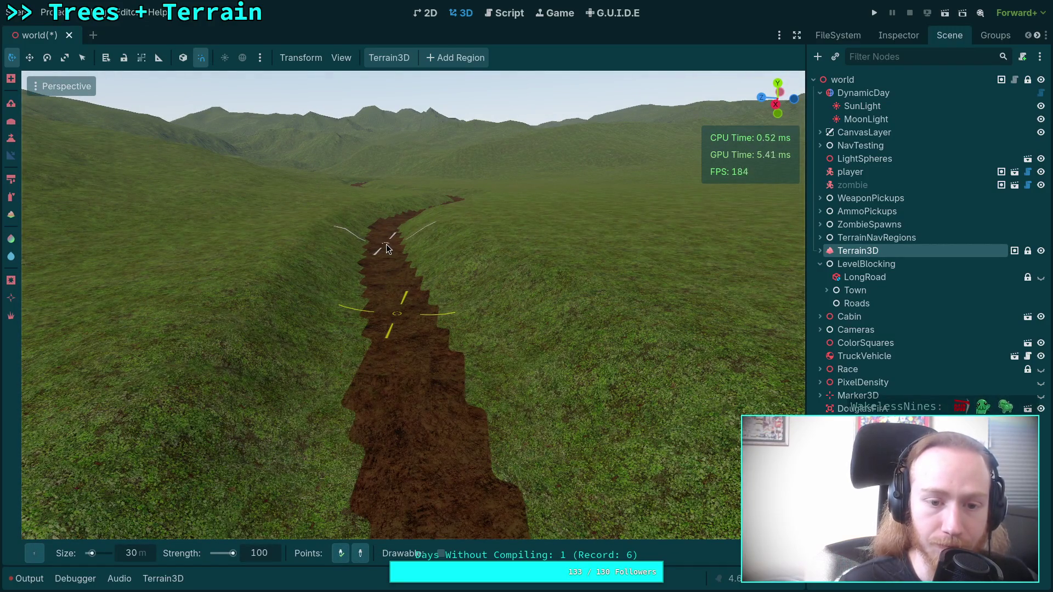
{"action": "key", "text": "e"}
{"action": "key", "text": "w"}
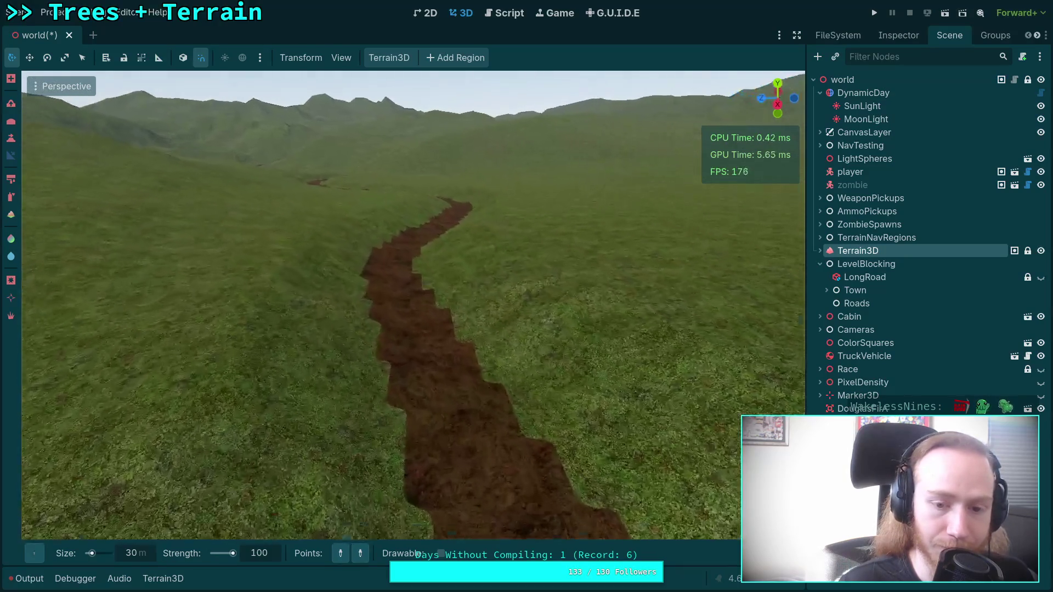
{"action": "key", "text": "e"}
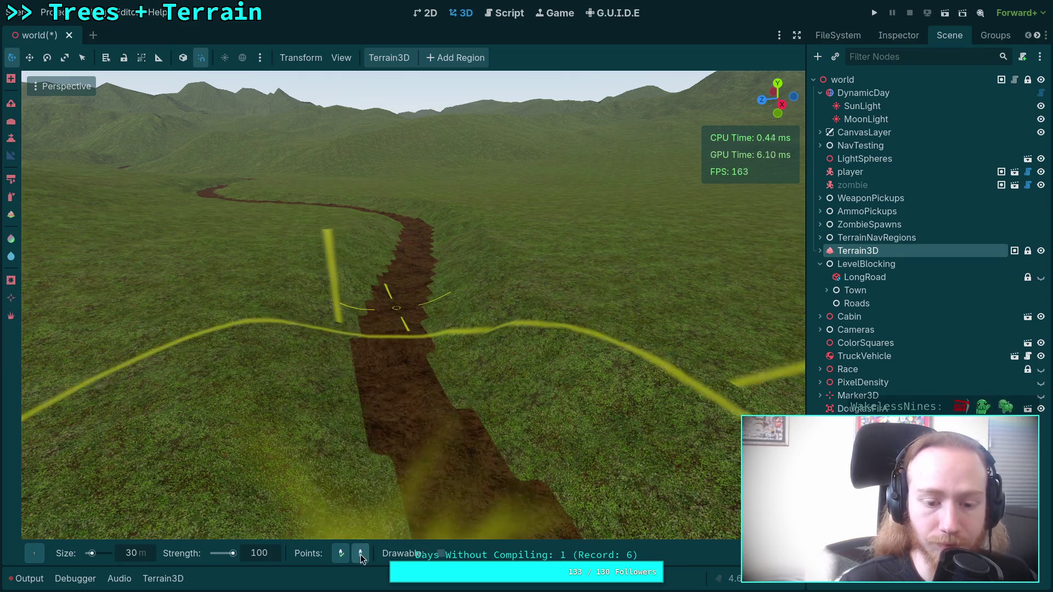
{"action": "scroll", "coordinate": [374, 286], "scroll_direction": "up", "scroll_amount": 5}
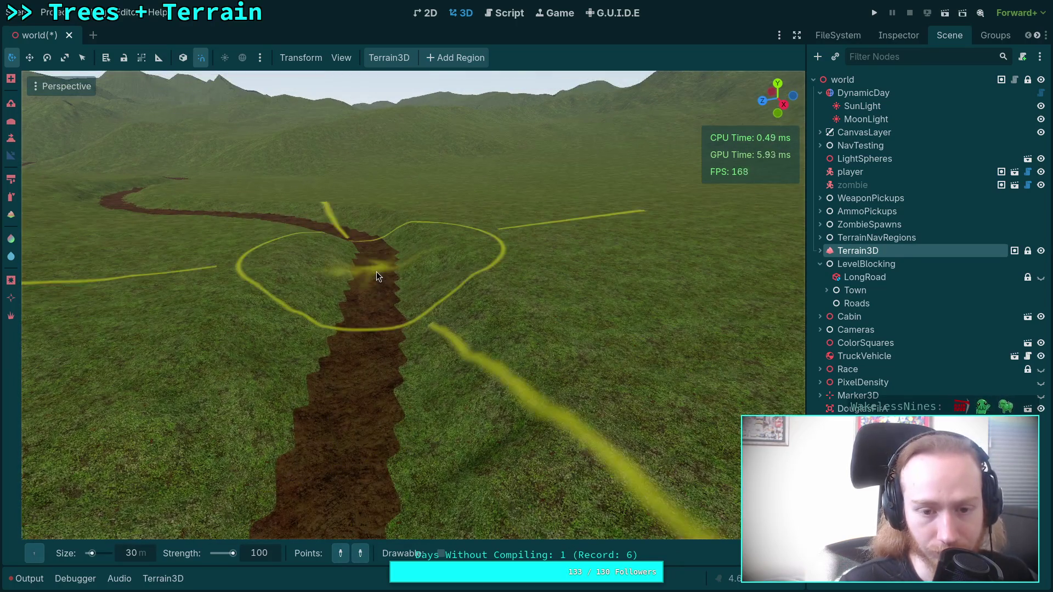
{"action": "key", "text": "w"}
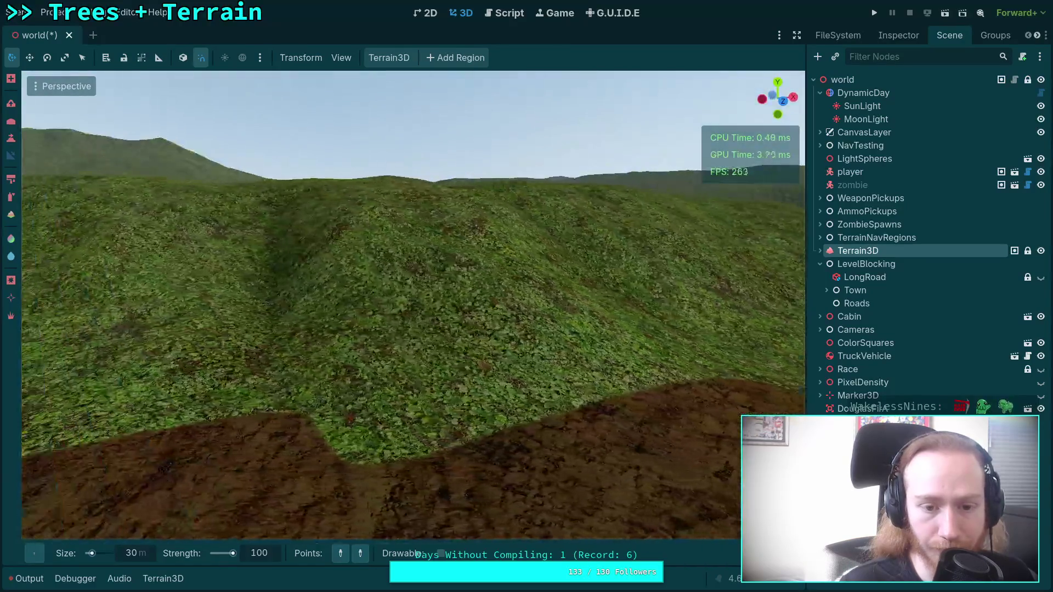
{"action": "key", "text": "w"}
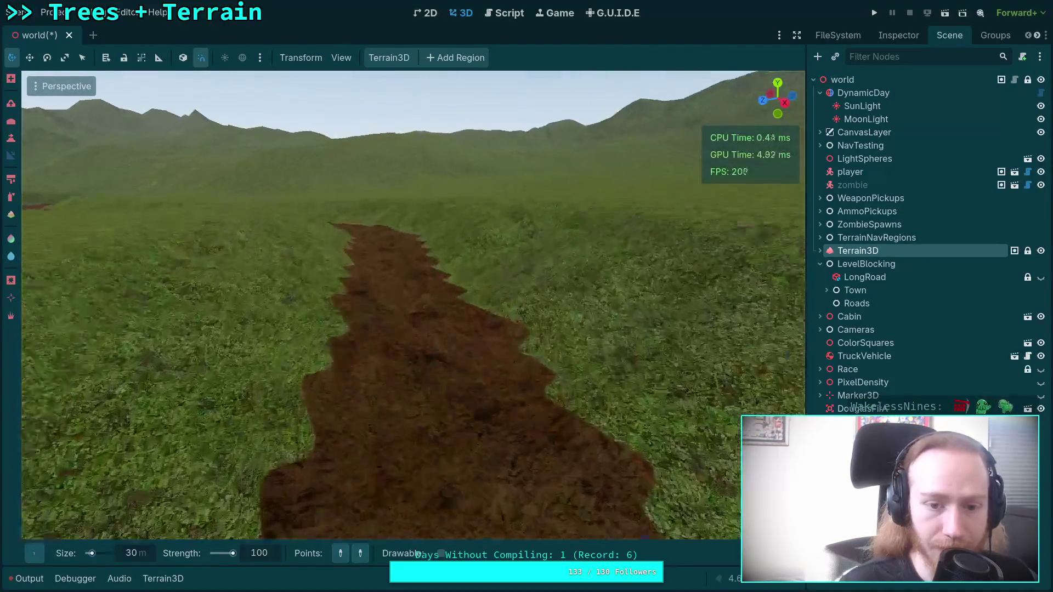
{"action": "key", "text": "s"}
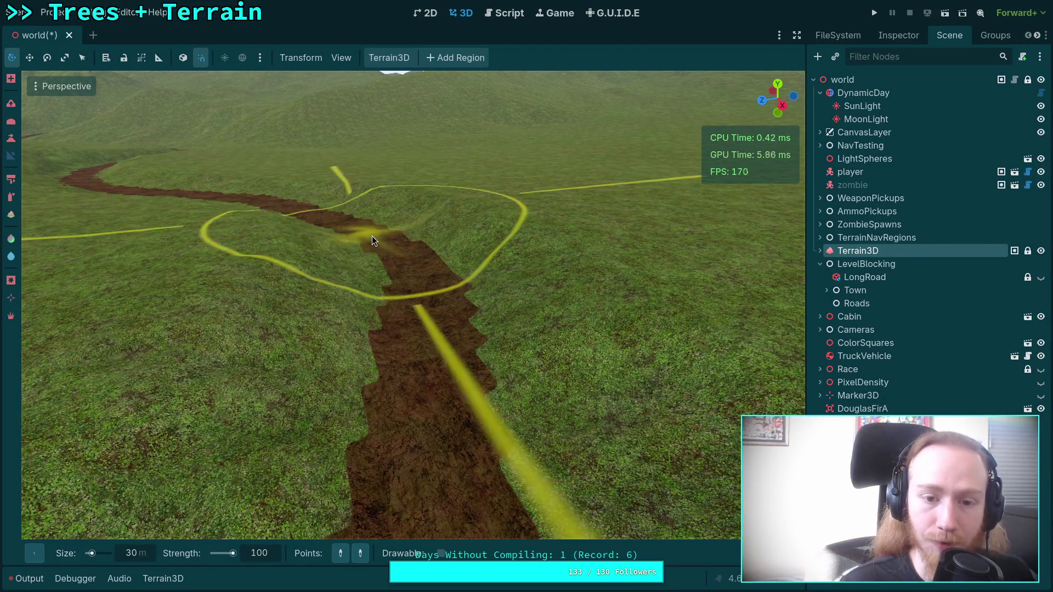
{"action": "key", "text": "w"}
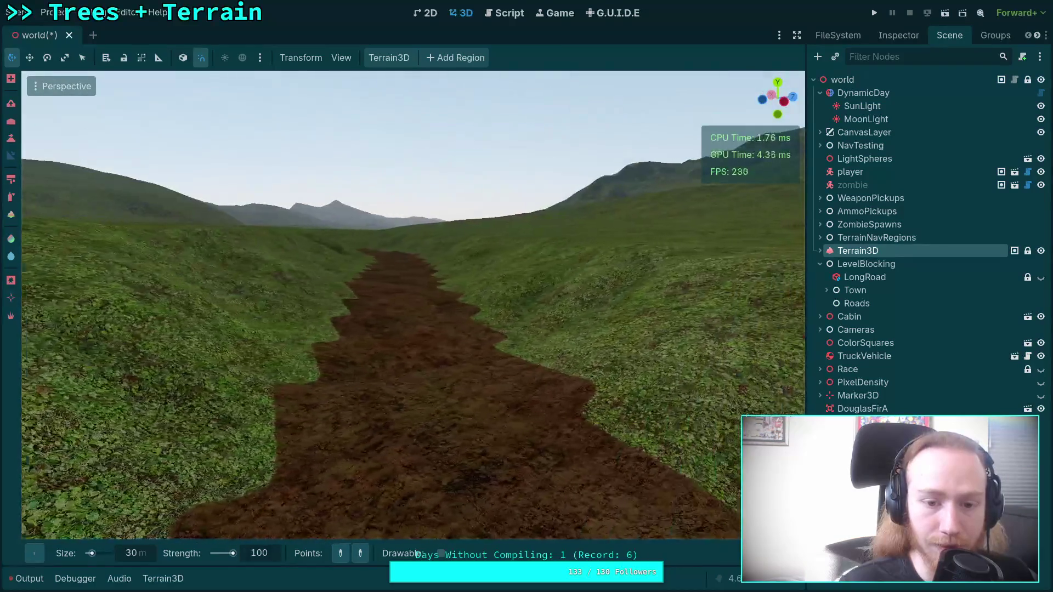
{"action": "key", "text": "w"}
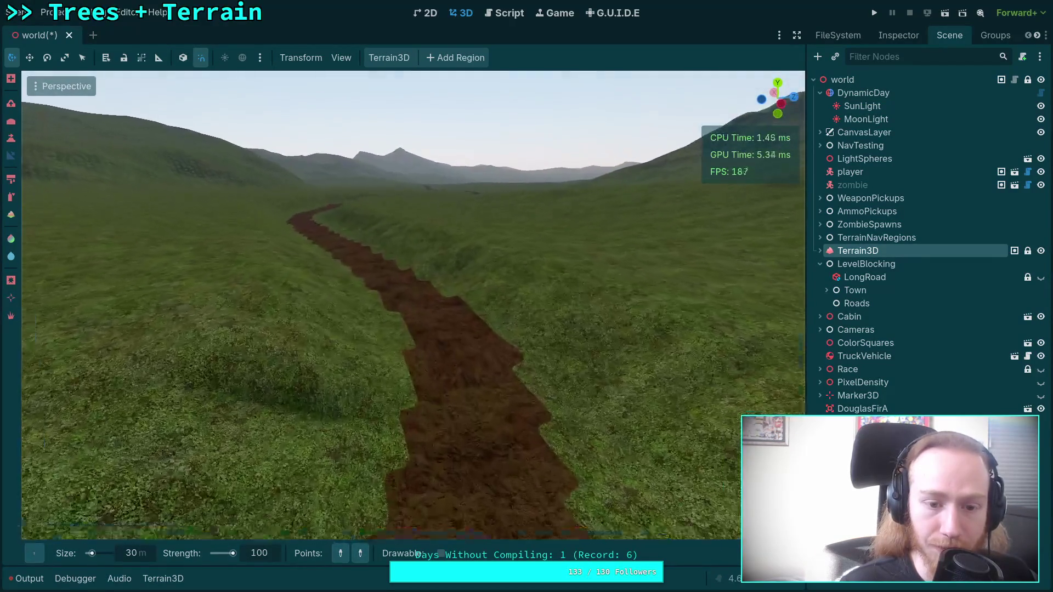
{"action": "key", "text": "s"}
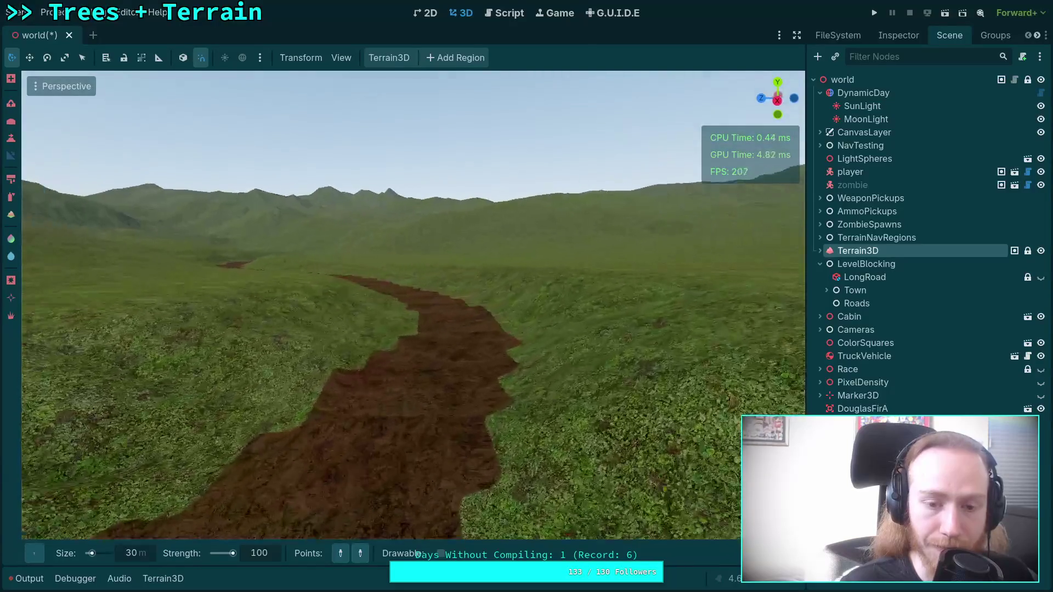
{"action": "key", "text": "w"}
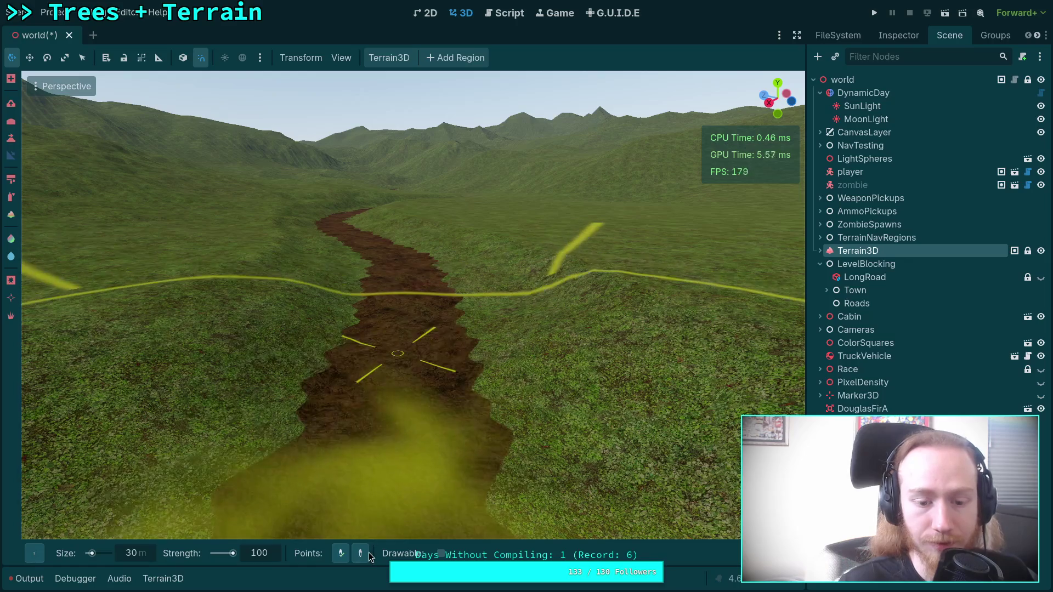
{"action": "key", "text": "s"}
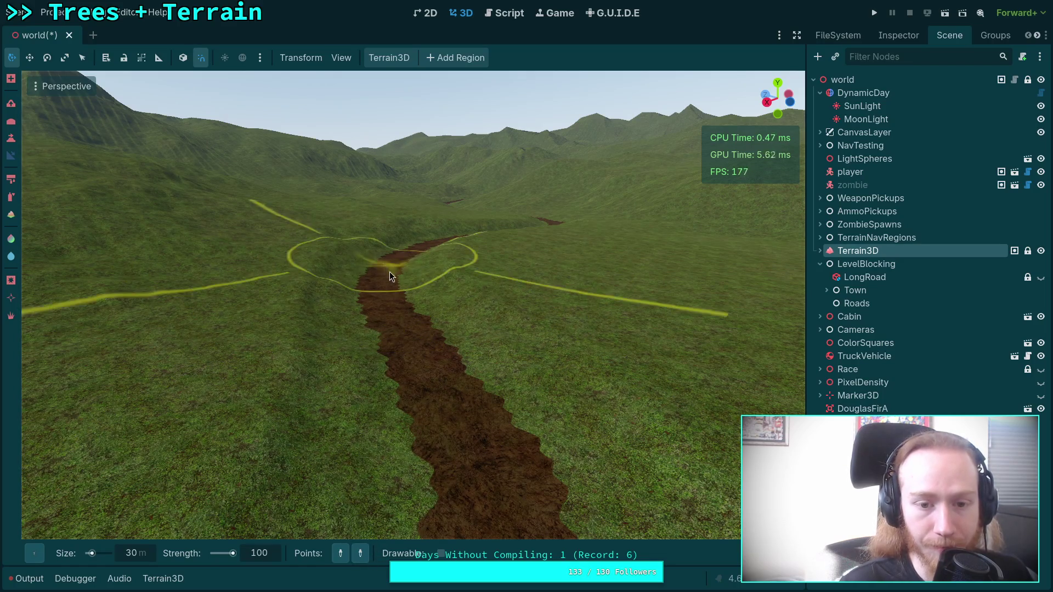
{"action": "key", "text": "e"}
{"action": "key", "text": "q"}
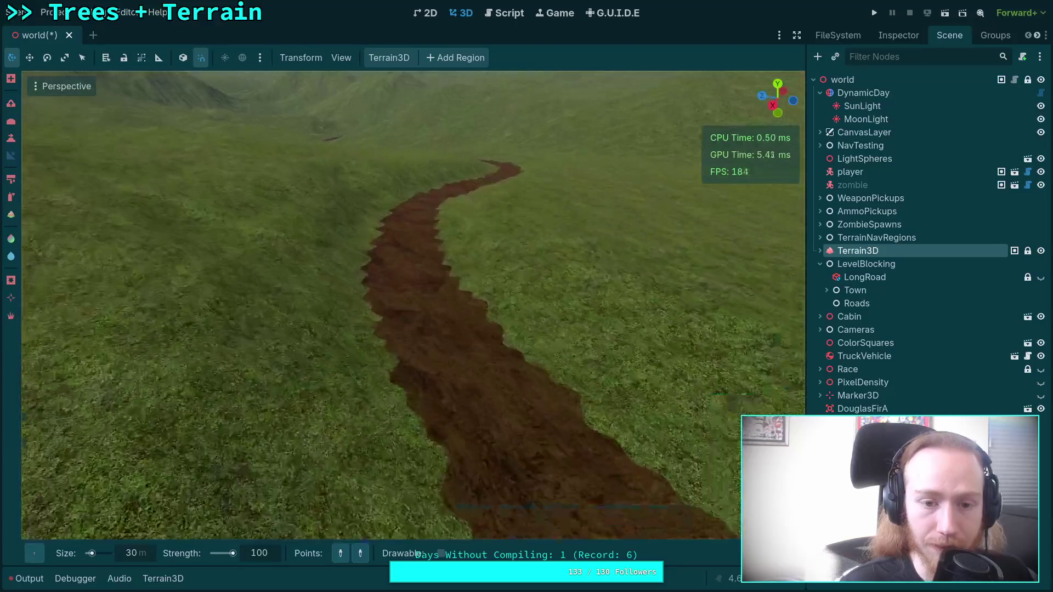
{"action": "left_click", "coordinate": [386, 289]}
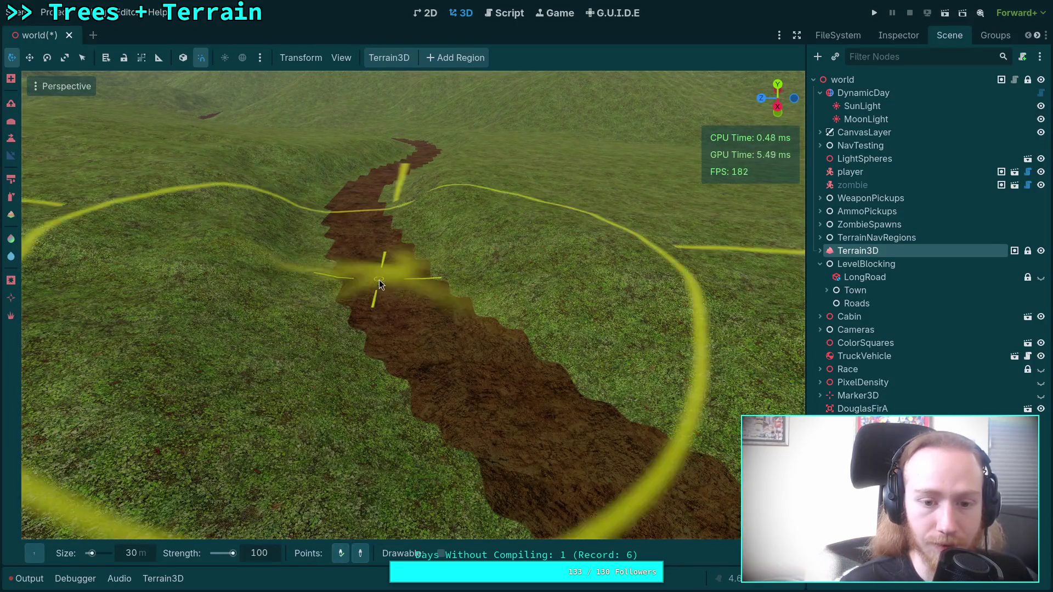
{"action": "left_click_drag", "start_coordinate": [364, 198], "coordinate": [355, 283]}
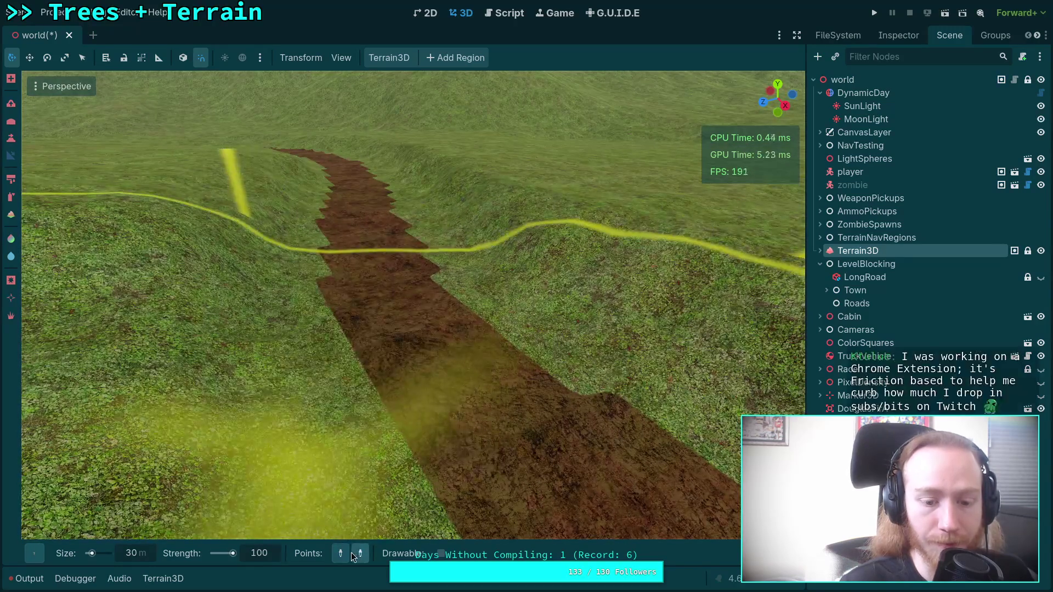
{"action": "left_click", "coordinate": [377, 267]}
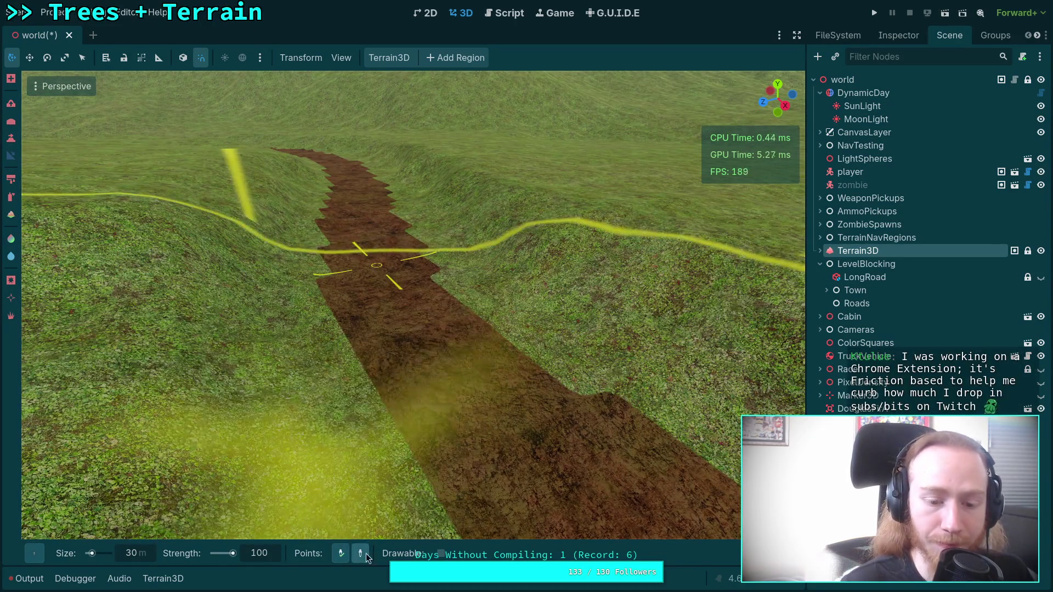
{"action": "left_click_drag", "start_coordinate": [349, 175], "coordinate": [302, 184]}
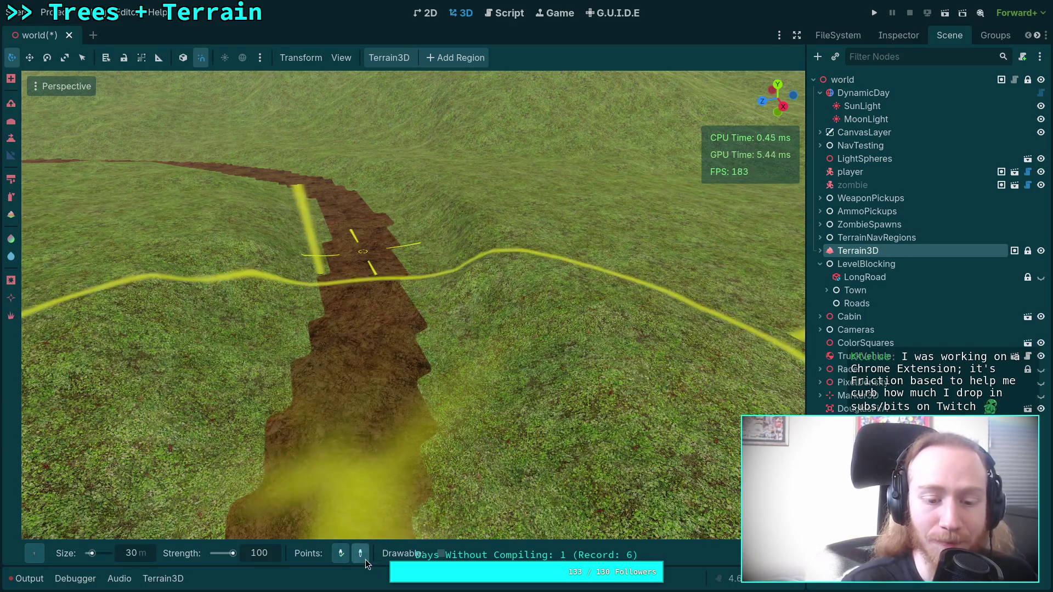
{"action": "scroll", "coordinate": [377, 269], "scroll_direction": "down", "scroll_amount": 5}
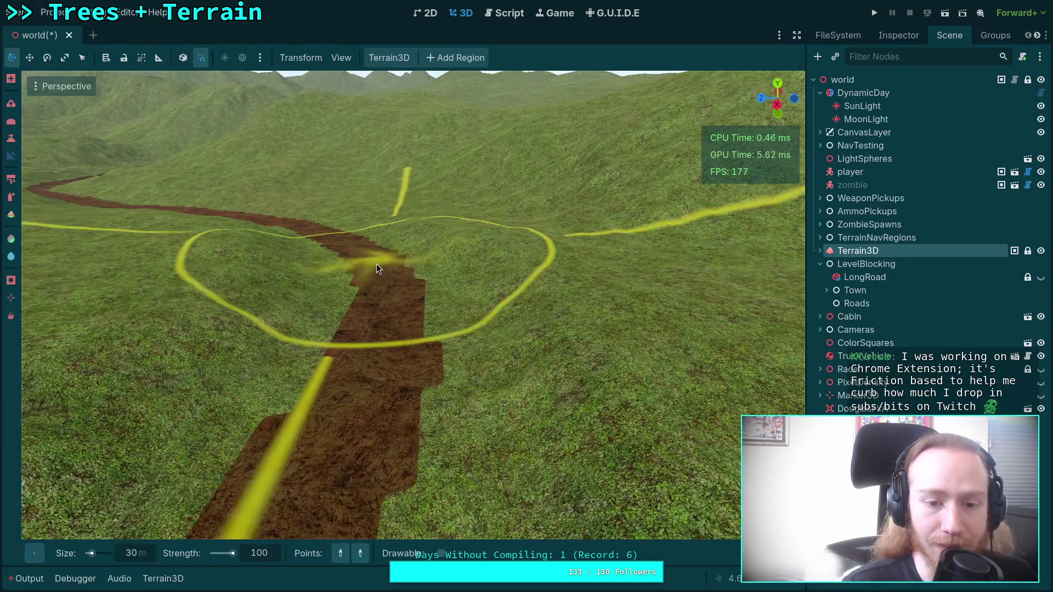
{"action": "left_click_drag", "start_coordinate": [377, 269], "coordinate": [367, 502]}
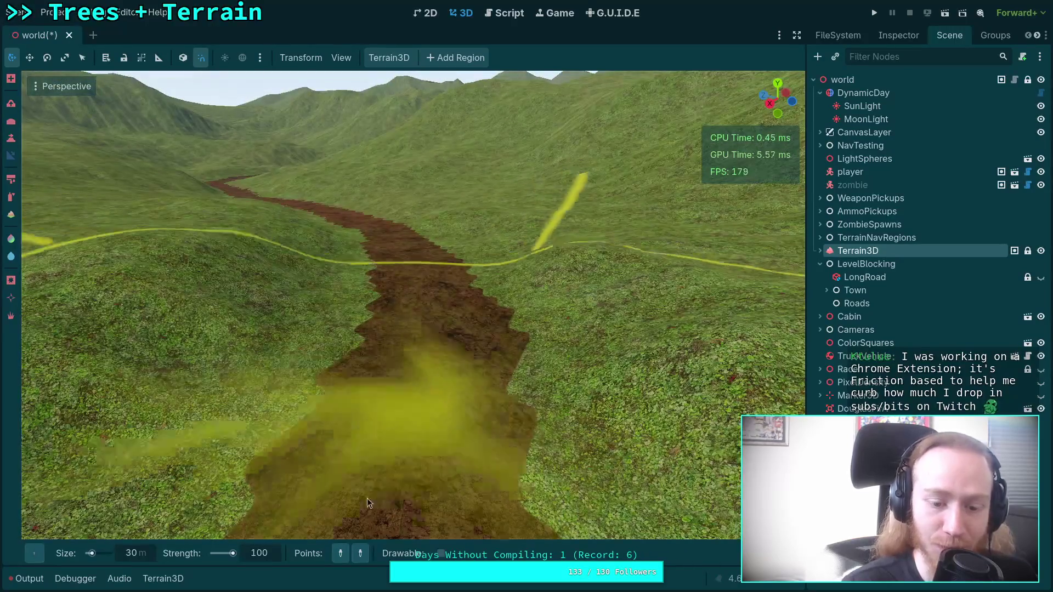
{"action": "left_click", "coordinate": [340, 554]}
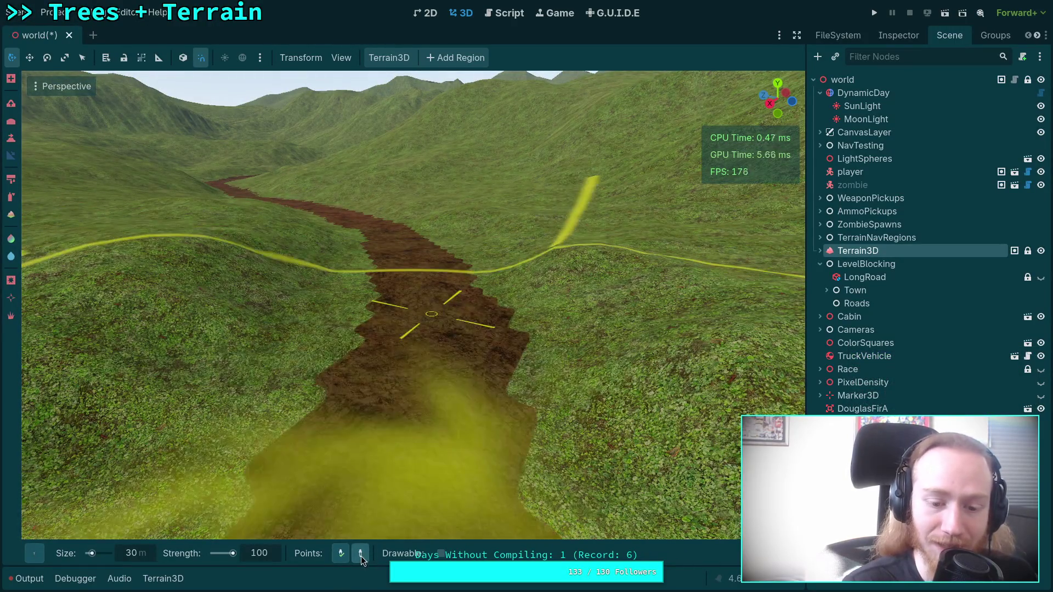
{"action": "left_click", "coordinate": [360, 556]}
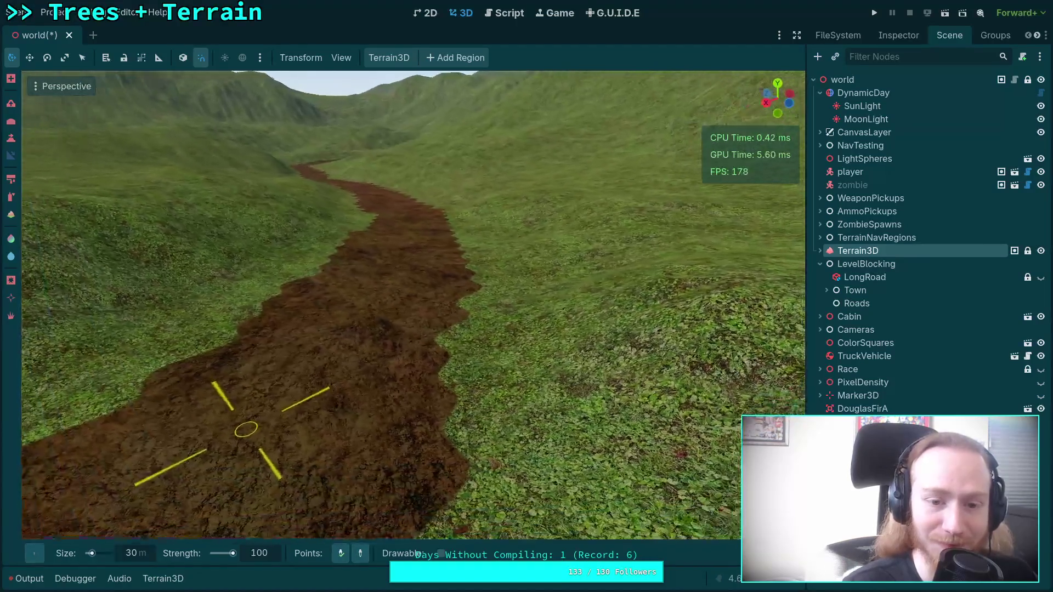
{"action": "scroll", "coordinate": [409, 249], "scroll_direction": "down", "scroll_amount": 3}
{"action": "scroll", "coordinate": [406, 238], "scroll_direction": "up", "scroll_amount": 3}
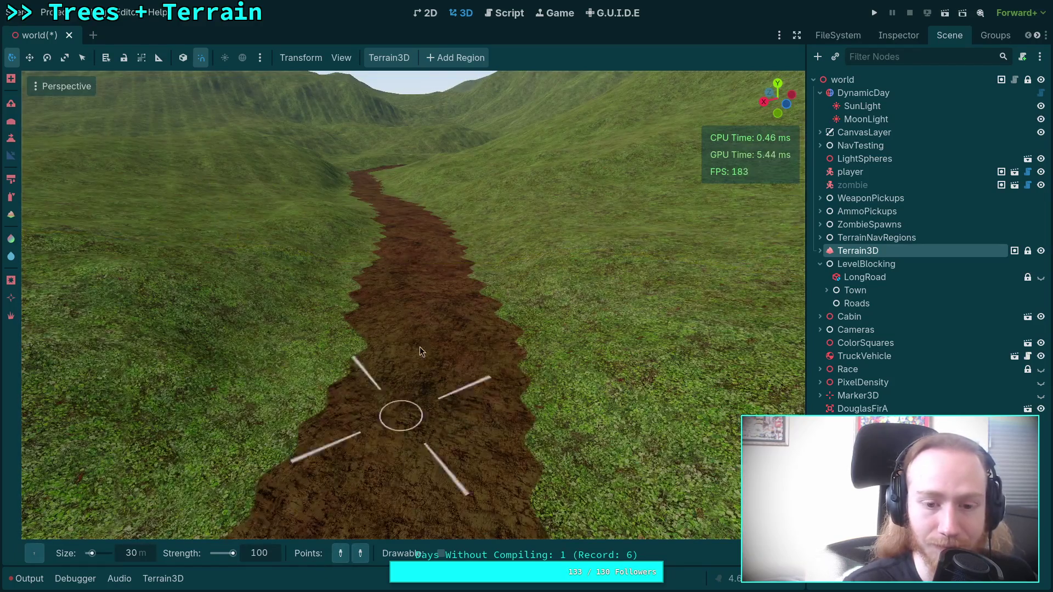
{"action": "scroll", "coordinate": [426, 377], "scroll_direction": "down", "scroll_amount": 3}
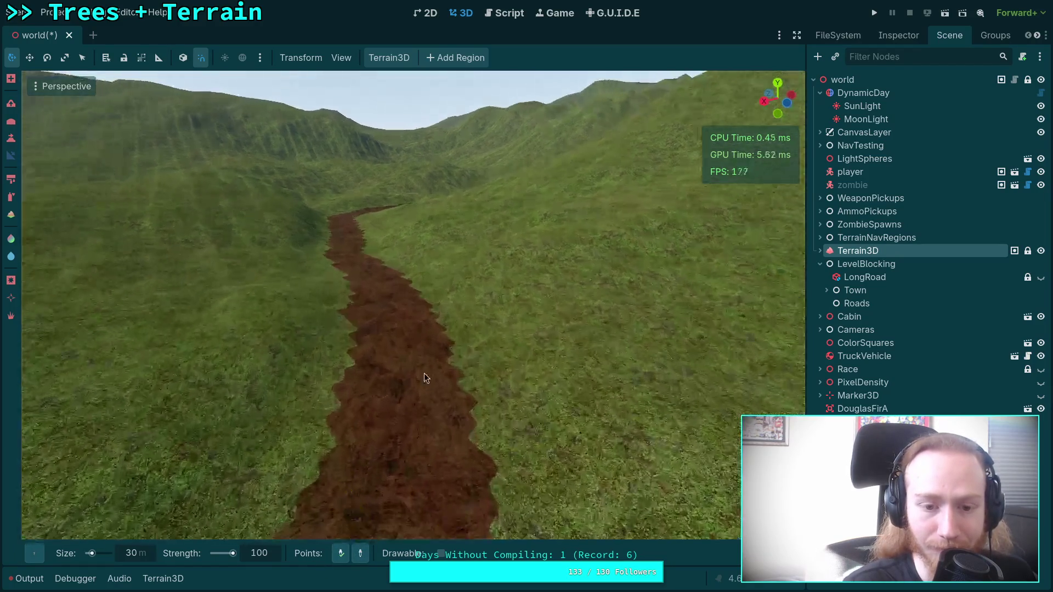
{"action": "scroll", "coordinate": [363, 271], "scroll_direction": "up", "scroll_amount": 5}
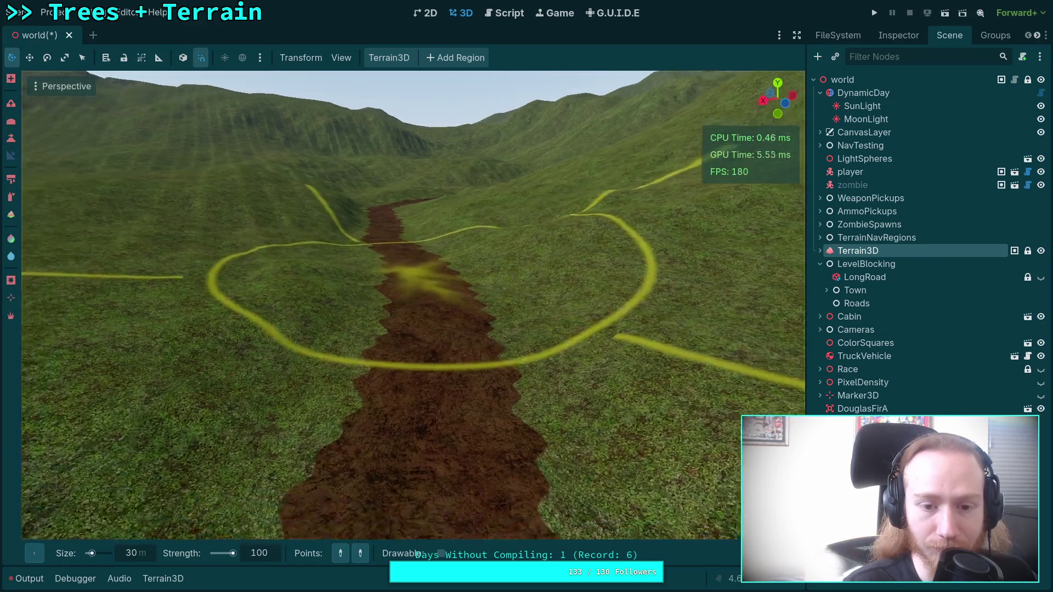
{"action": "scroll", "coordinate": [347, 519], "scroll_direction": "up", "scroll_amount": 2}
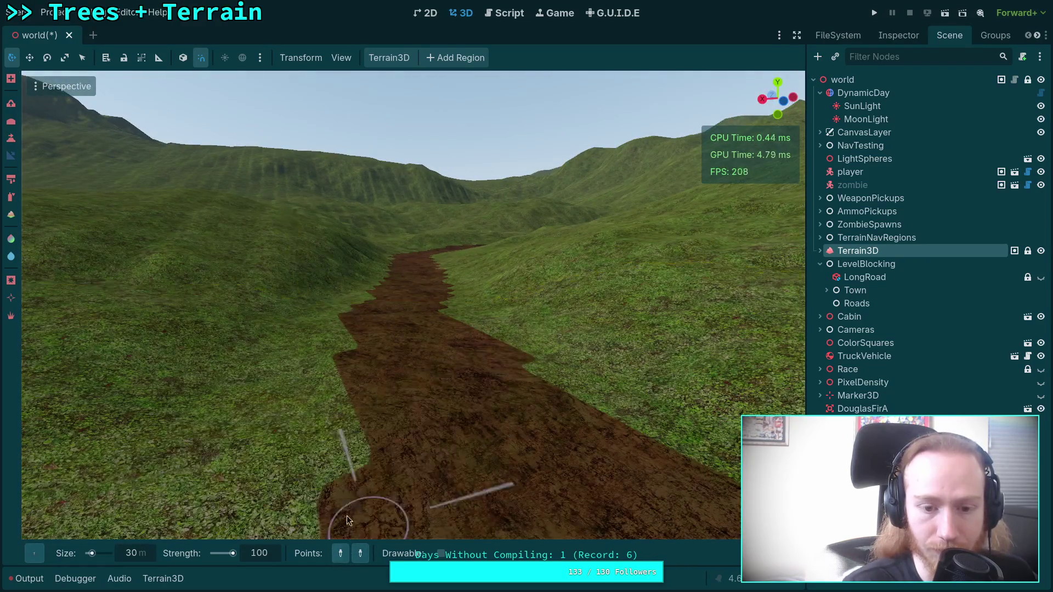
{"action": "scroll", "coordinate": [395, 347], "scroll_direction": "down", "scroll_amount": 4}
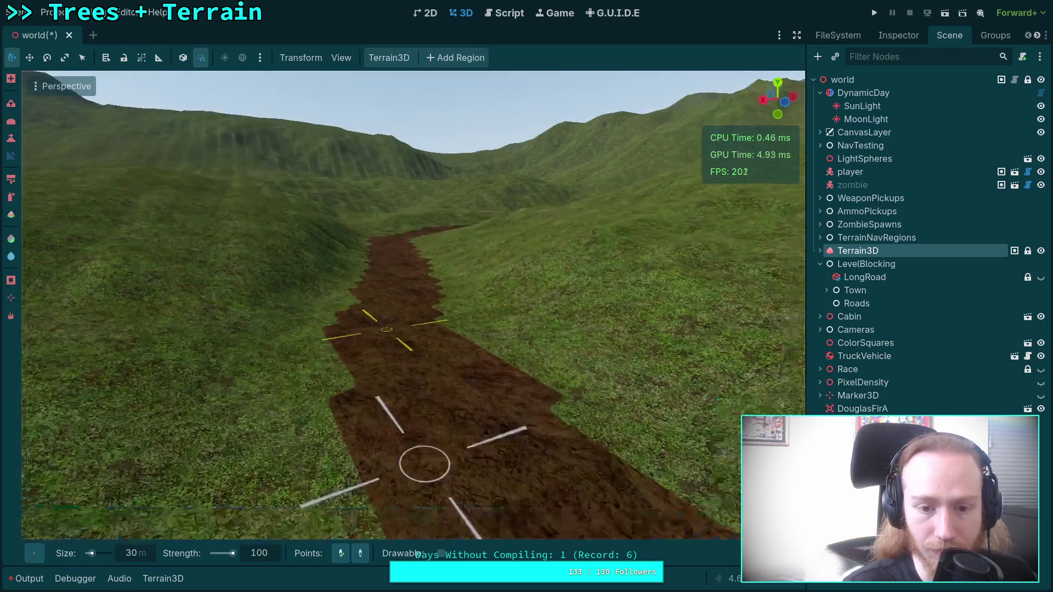
{"action": "scroll", "coordinate": [394, 319], "scroll_direction": "up", "scroll_amount": 5}
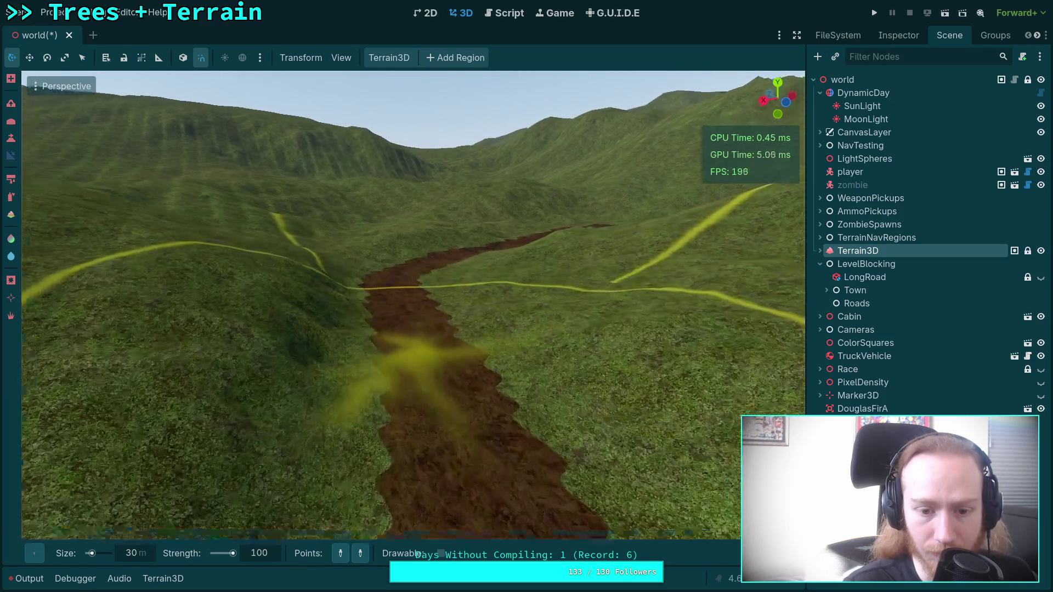
{"action": "key", "text": "w"}
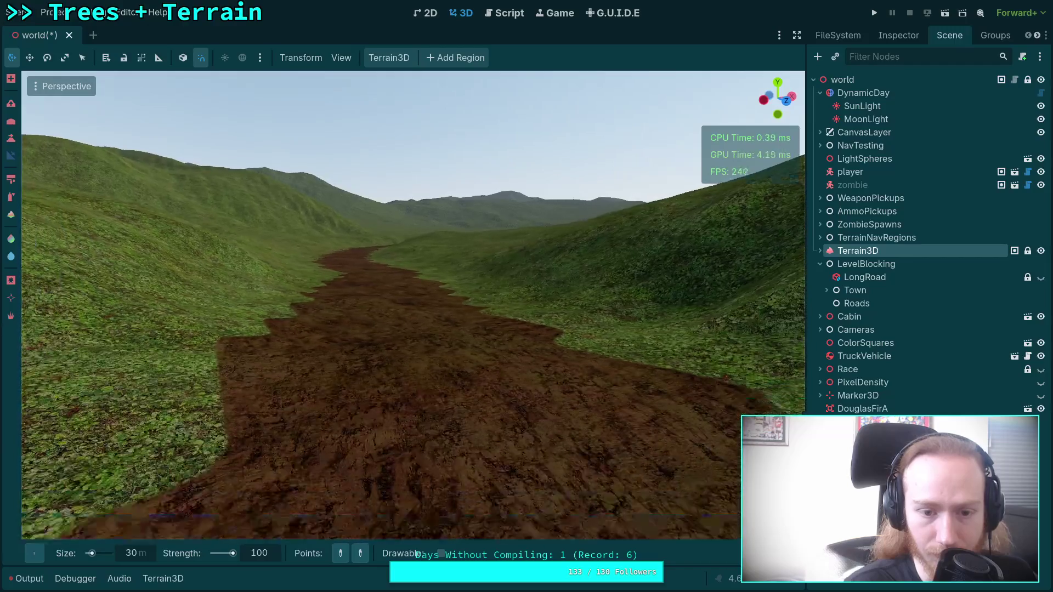
{"action": "key", "text": "w"}
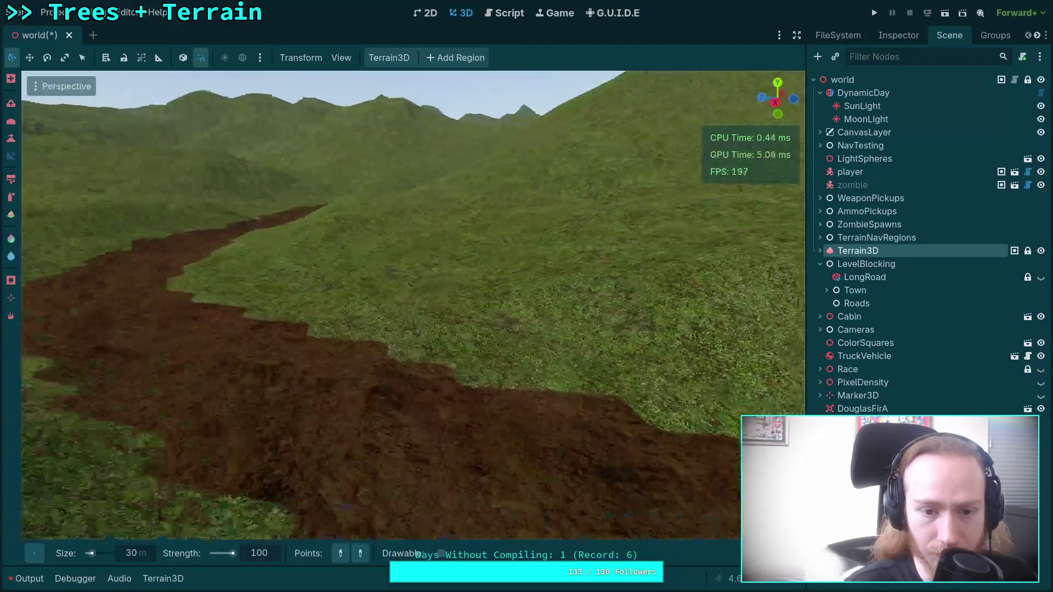
{"action": "key", "text": "s"}
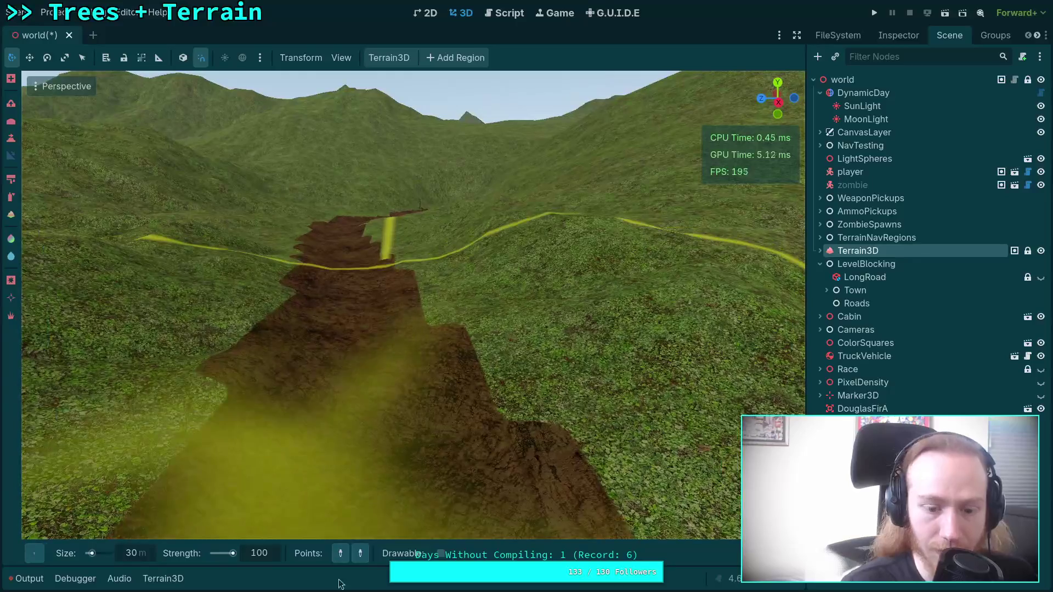
{"action": "key", "text": "s"}
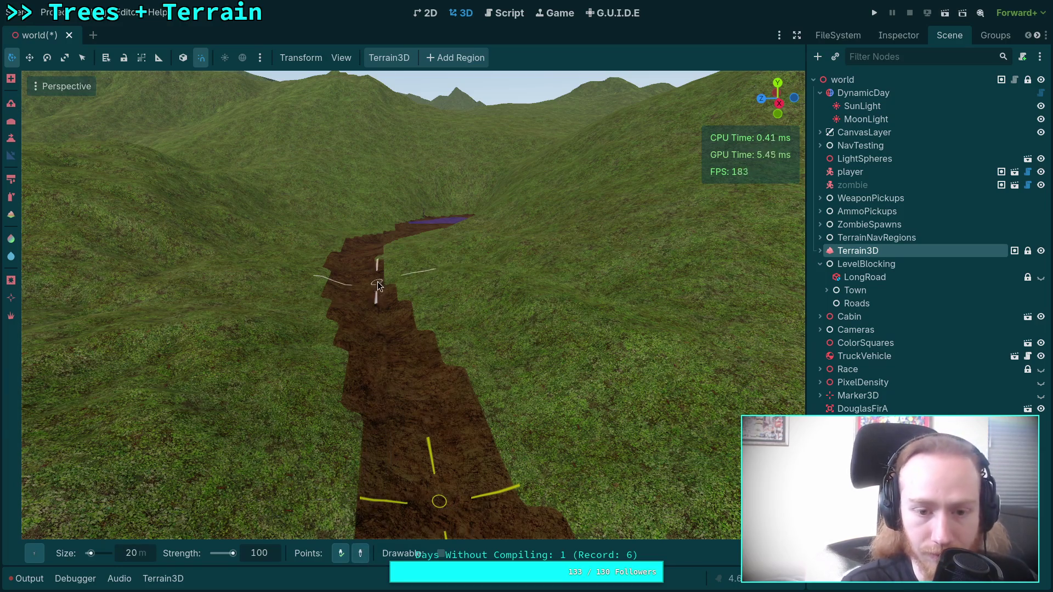
Fly to the path's end at the purple area by the standing figure, then out to a wide valley view
{"action": "key", "text": "w"}
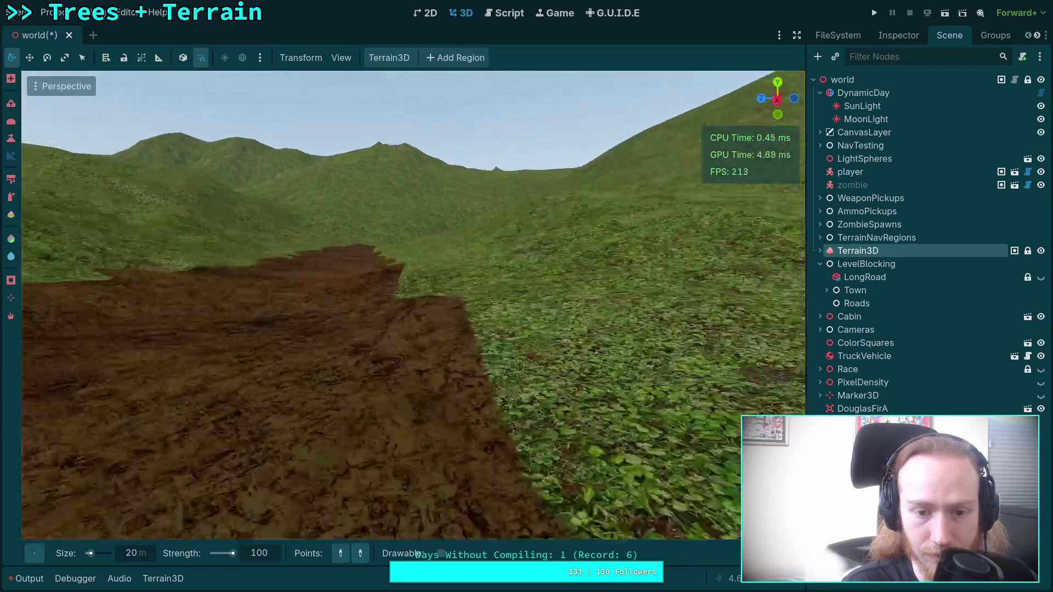
{"action": "key", "text": "s"}
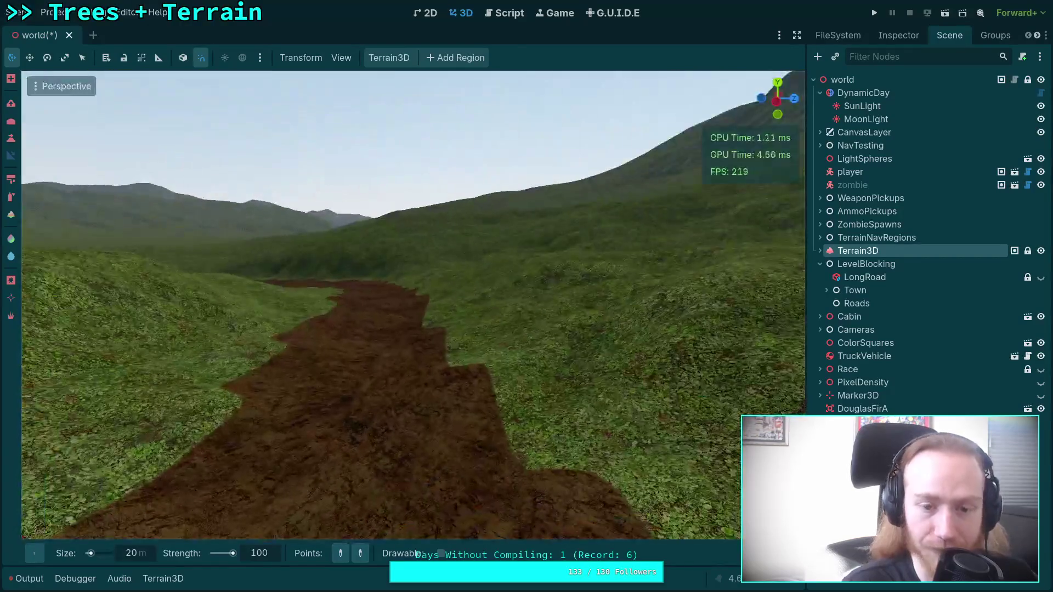
{"action": "key", "text": "w"}
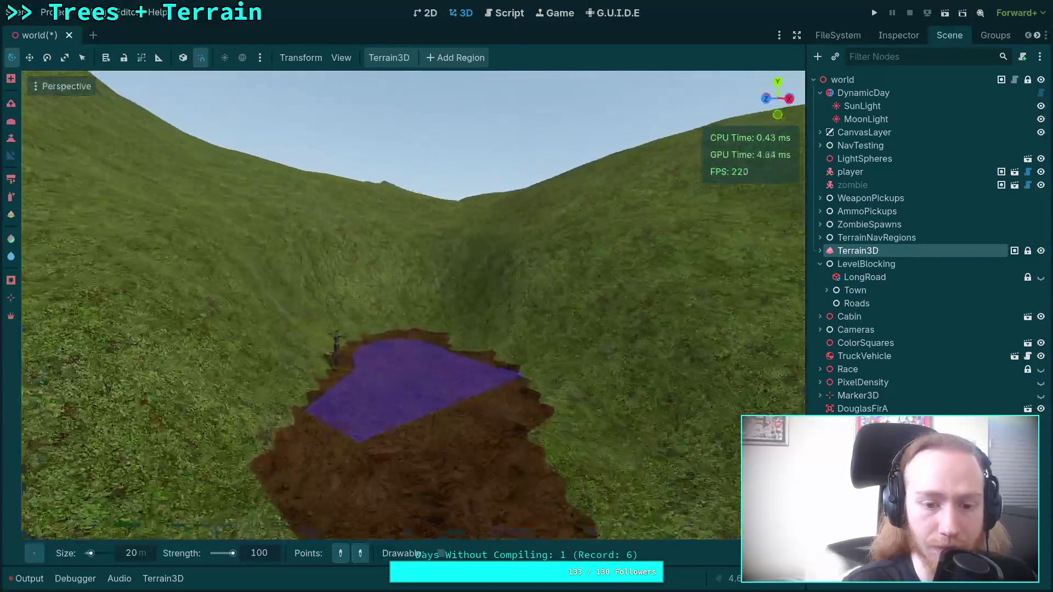
{"action": "key", "text": "s"}
{"action": "key", "text": "w"}
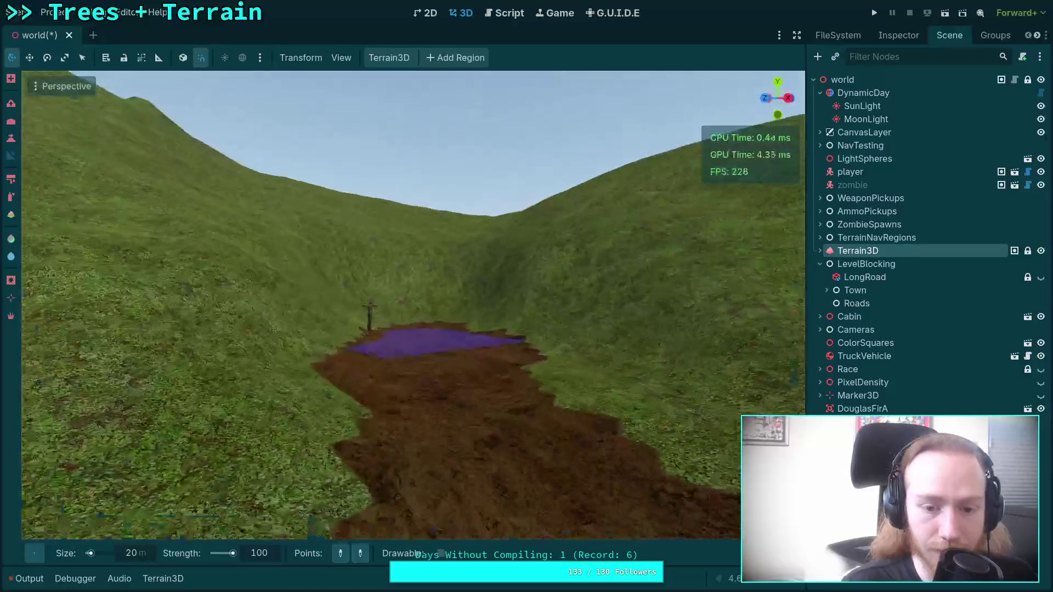
{"action": "key", "text": "w"}
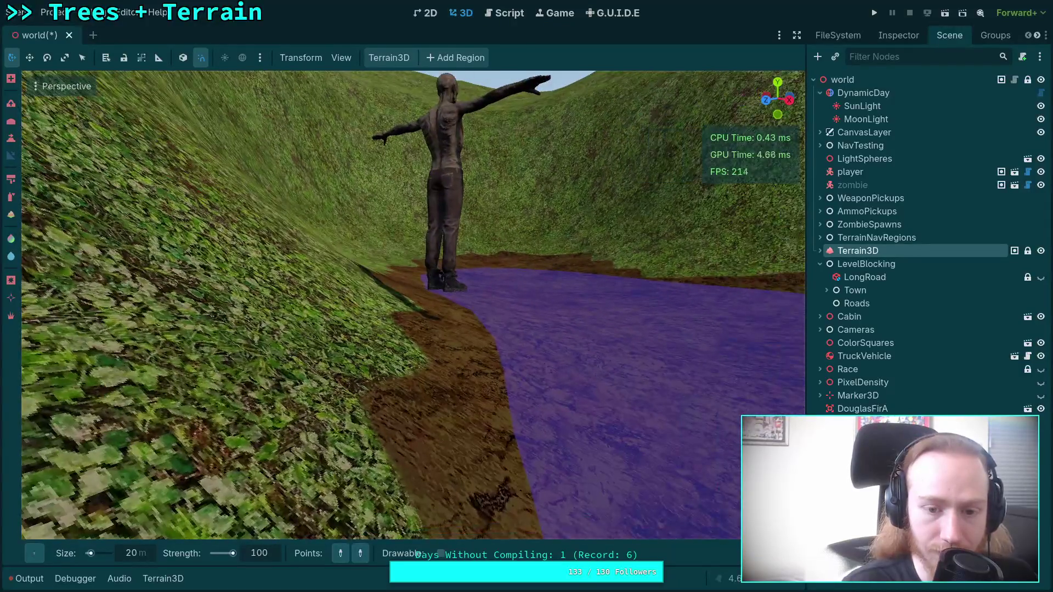
{"action": "key", "text": "s"}
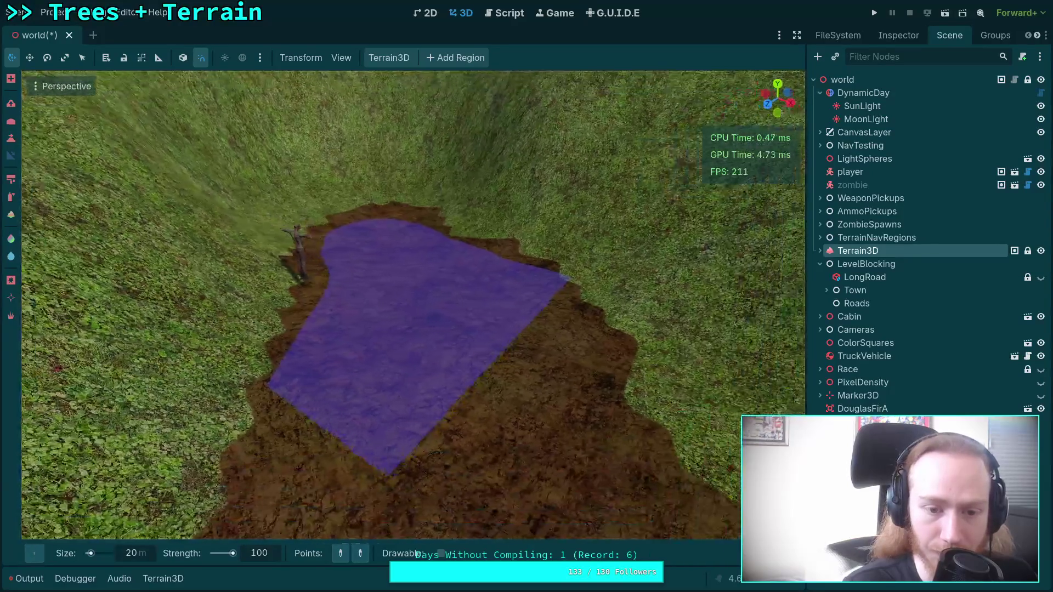
{"action": "scroll", "coordinate": [412, 305], "scroll_direction": "up", "scroll_amount": 3}
{"action": "key", "text": "s"}
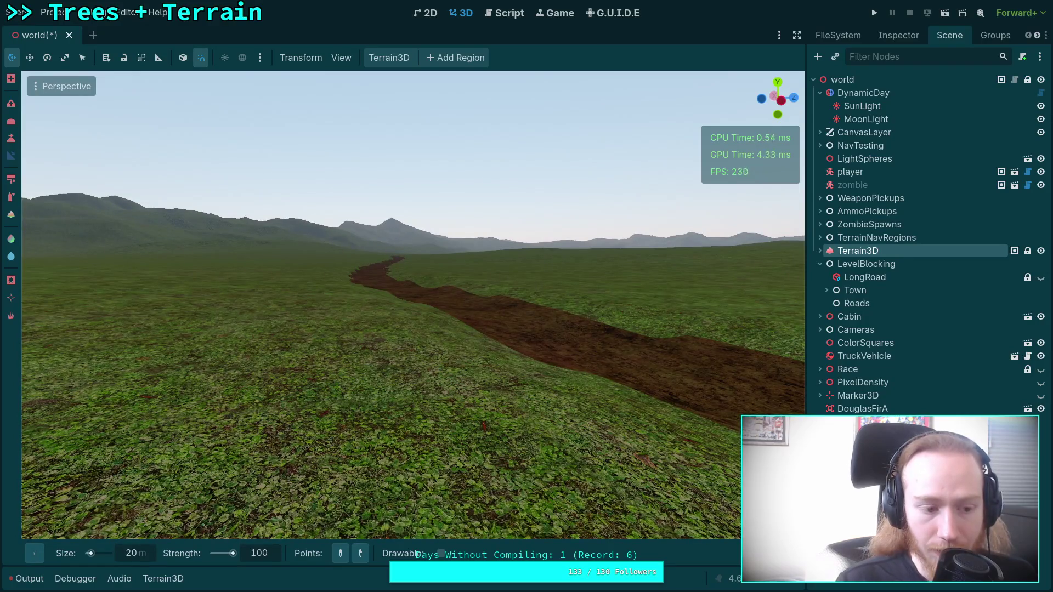
Mark a point on the dirt path and change the point placement mode
{"action": "key", "text": "d"}
{"action": "key", "text": "w"}
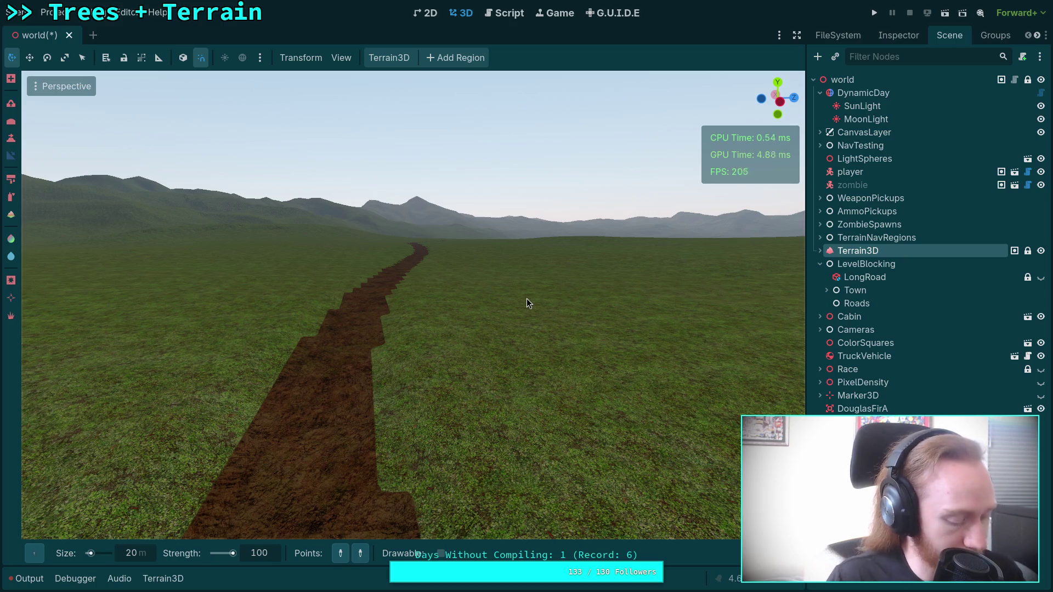
{"action": "mouse_move", "coordinate": [544, 235]}
{"action": "left_mouse_down"}
{"action": "mouse_move", "coordinate": [526, 299]}
{"action": "mouse_move", "coordinate": [535, 311]}
{"action": "mouse_move", "coordinate": [496, 308]}
{"action": "mouse_move", "coordinate": [435, 450]}
{"action": "left_mouse_up"}
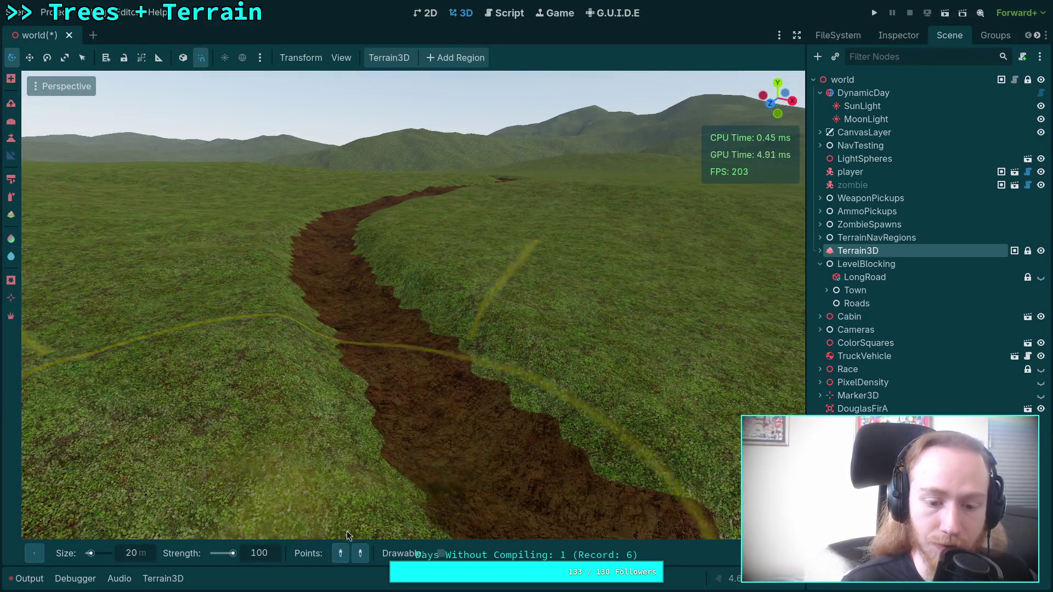
{"action": "left_click_drag", "start_coordinate": [347, 536], "coordinate": [481, 512]}
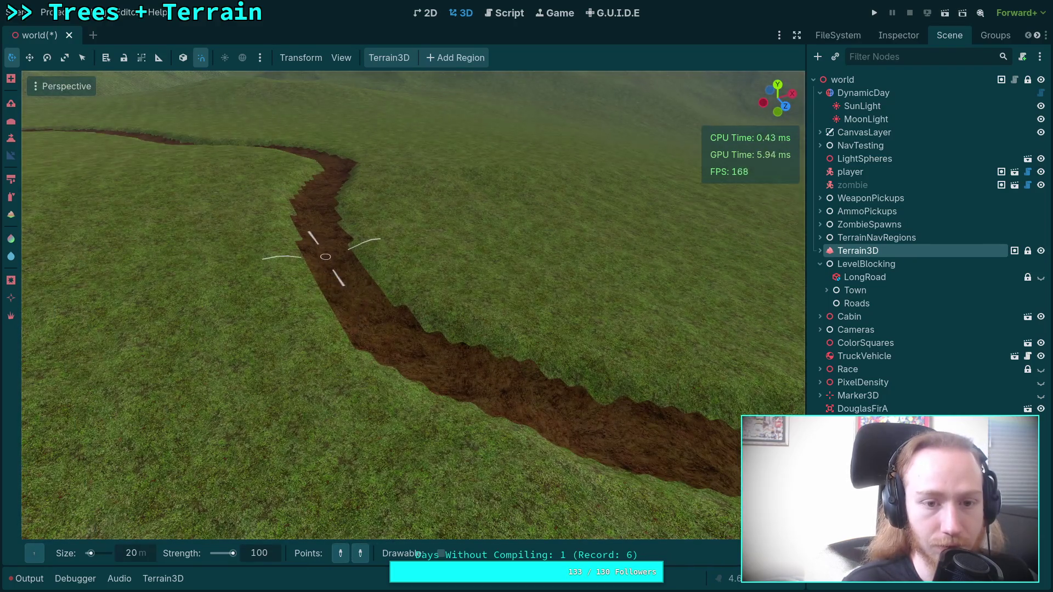
{"action": "mouse_move", "coordinate": [325, 256]}
{"action": "left_mouse_down"}
{"action": "mouse_move", "coordinate": [331, 203]}
{"action": "mouse_move", "coordinate": [329, 258]}
{"action": "mouse_move", "coordinate": [329, 236]}
{"action": "mouse_move", "coordinate": [306, 254]}
{"action": "left_mouse_up"}
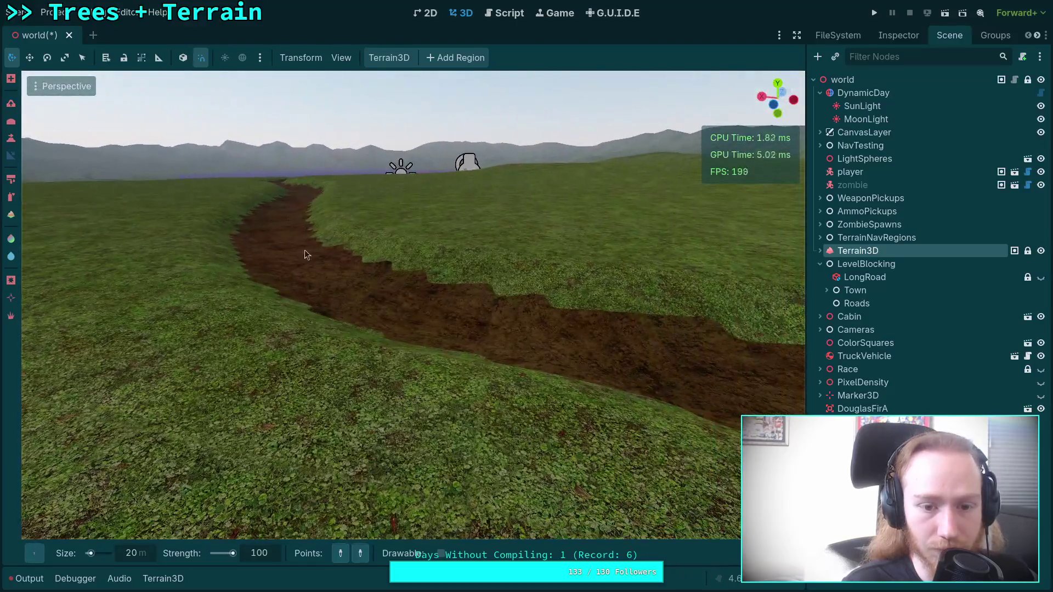
{"action": "left_click", "coordinate": [368, 308]}
{"action": "left_click_drag", "start_coordinate": [360, 397], "coordinate": [360, 397]}
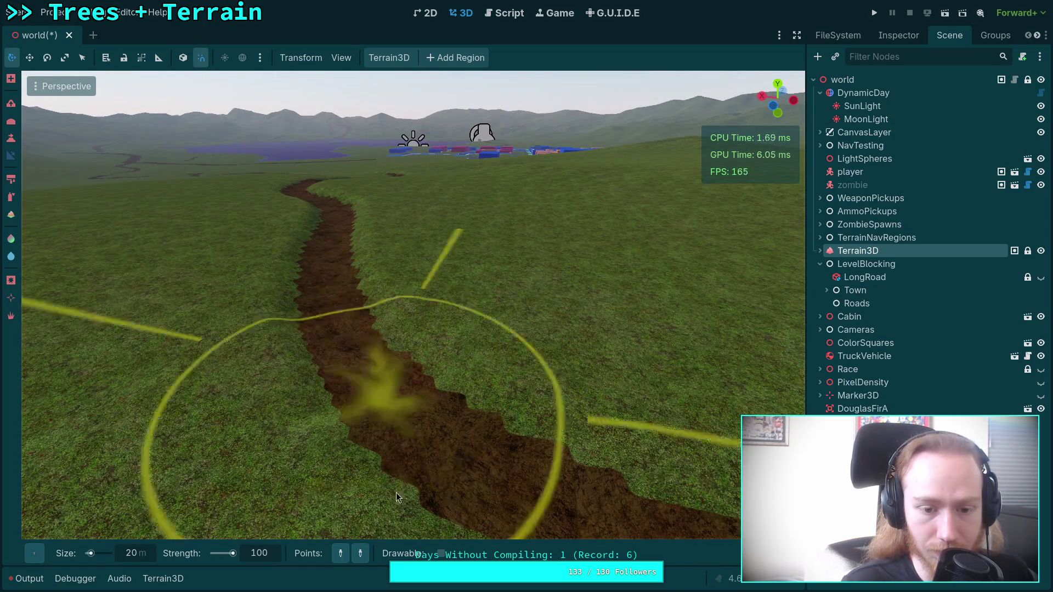
{"action": "left_click", "coordinate": [340, 553]}
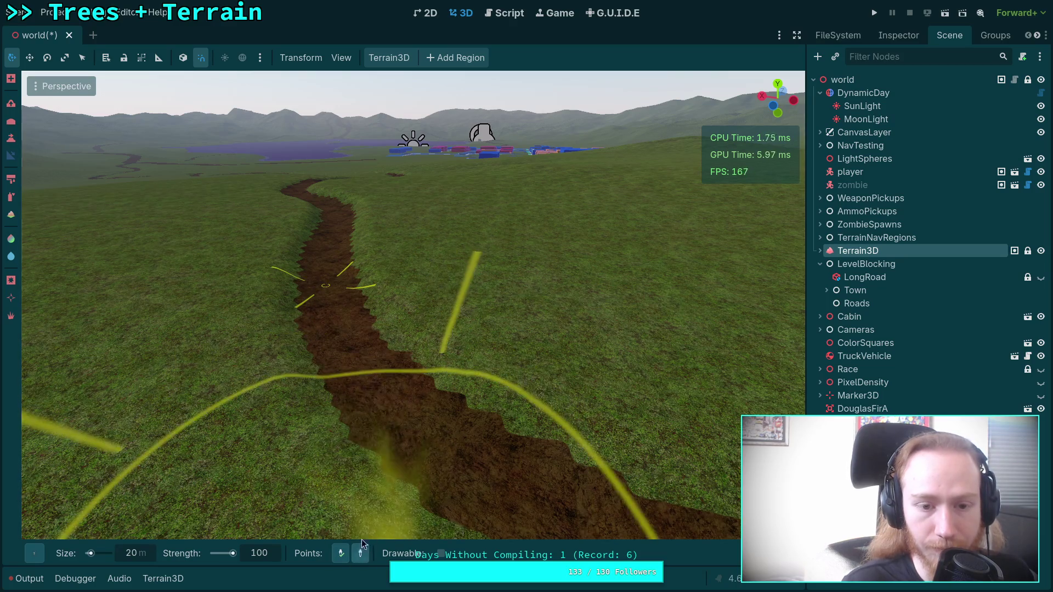
{"action": "key", "text": "w"}
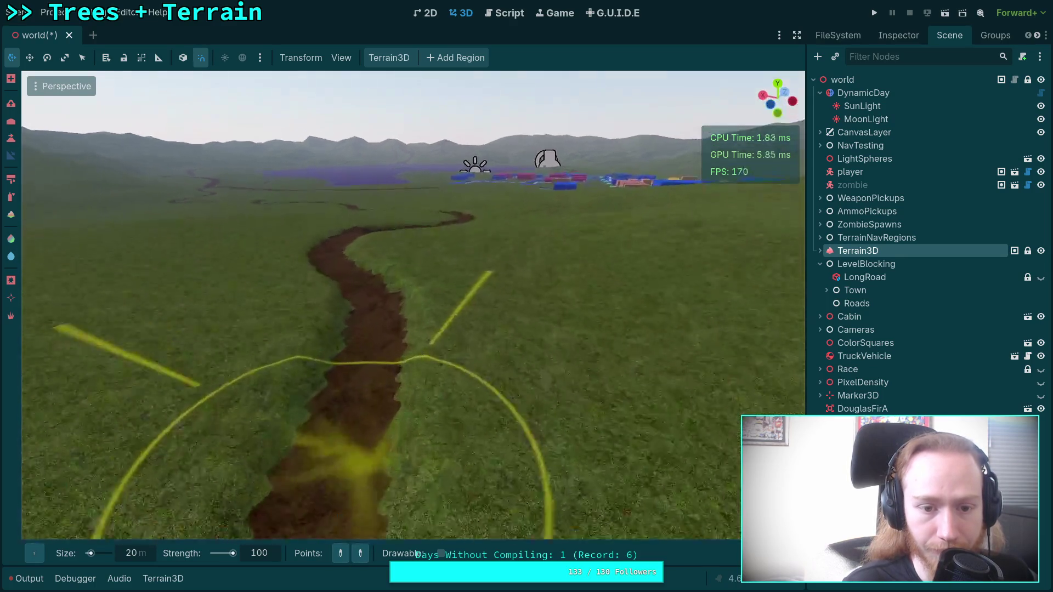
Set the brush size to 25 m and mark another point on the path
{"action": "left_click", "coordinate": [131, 553]}
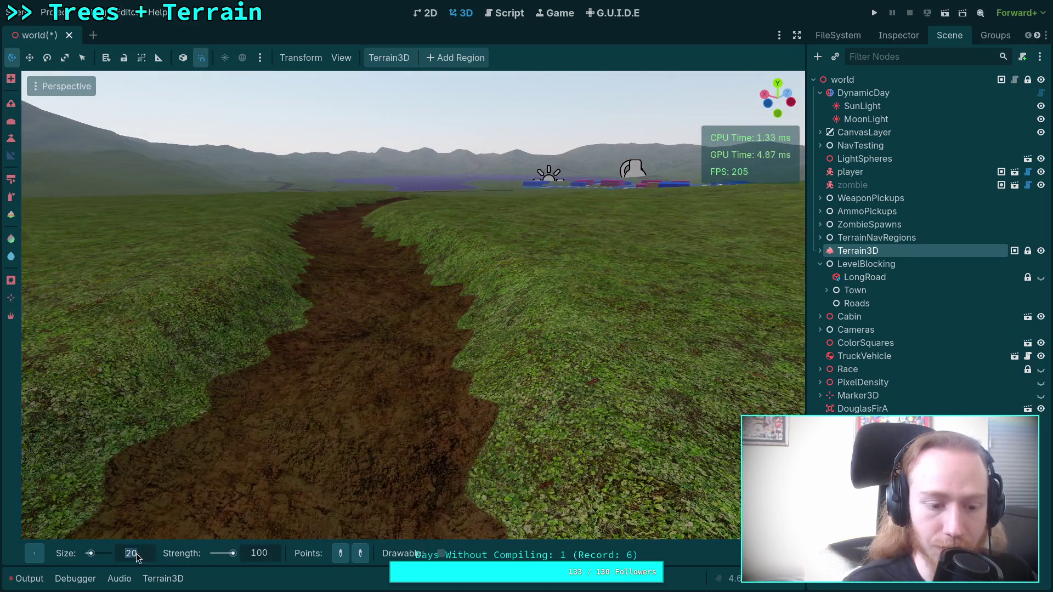
{"action": "type", "text": "5"}
{"action": "key", "text": "Return"}
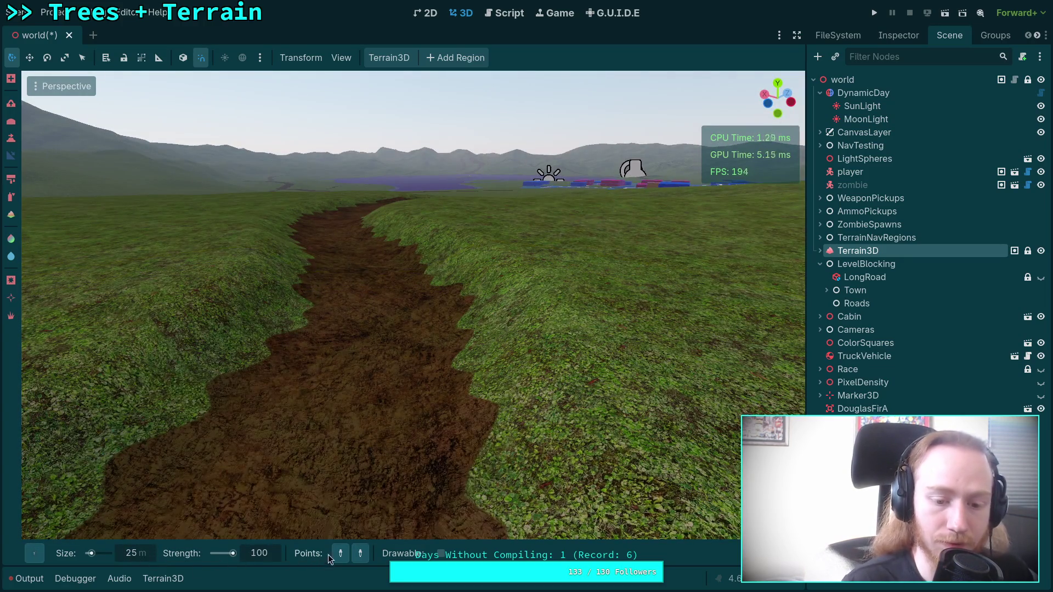
{"action": "scroll", "coordinate": [357, 333], "scroll_direction": "down", "scroll_amount": 3}
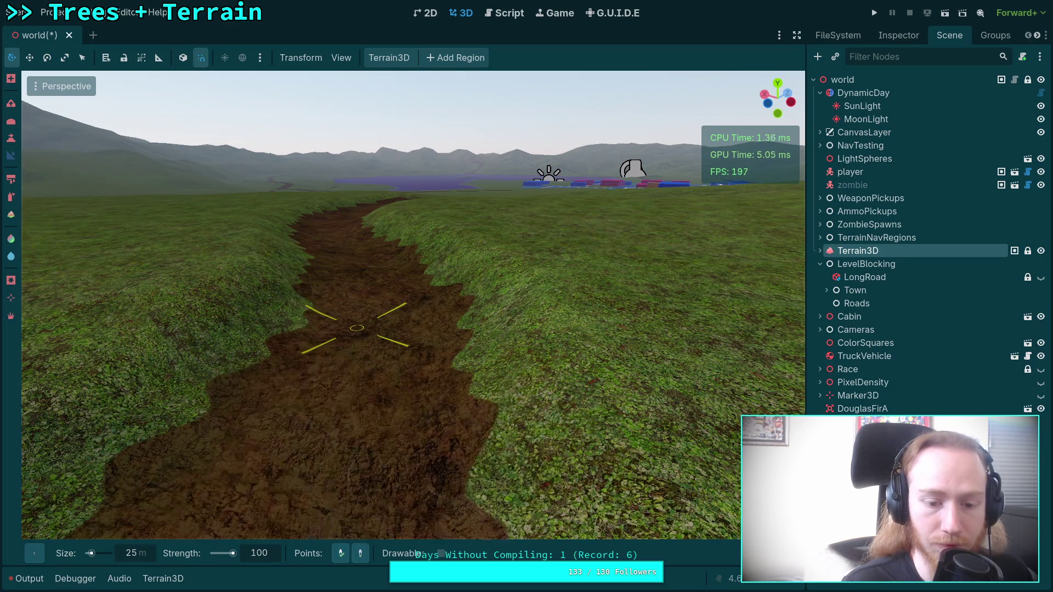
{"action": "scroll", "coordinate": [481, 274], "scroll_direction": "down", "scroll_amount": 3}
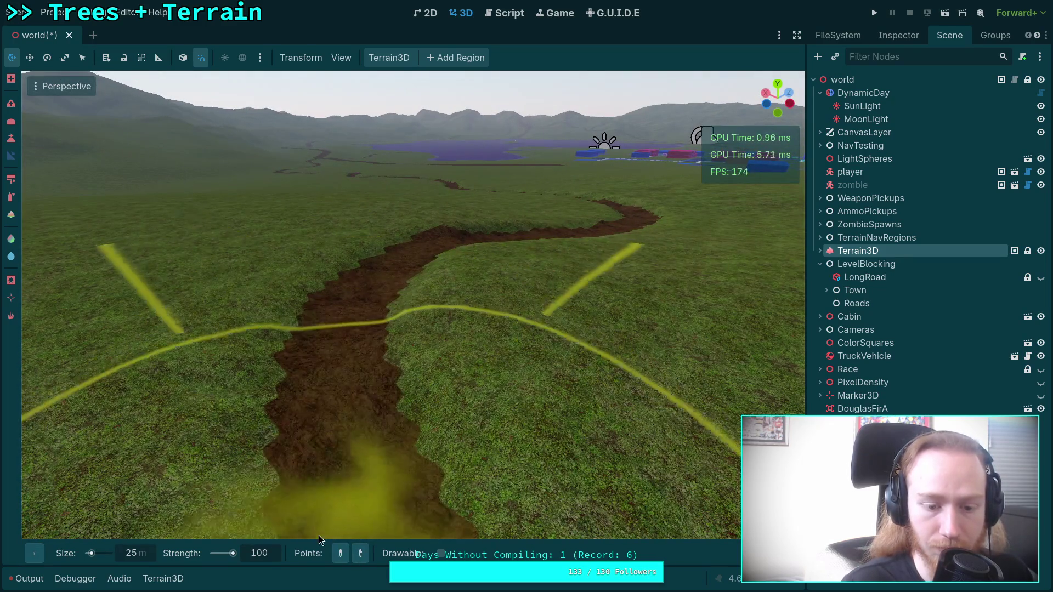
{"action": "scroll", "coordinate": [324, 462], "scroll_direction": "up", "scroll_amount": 3}
{"action": "left_click", "coordinate": [448, 443]}
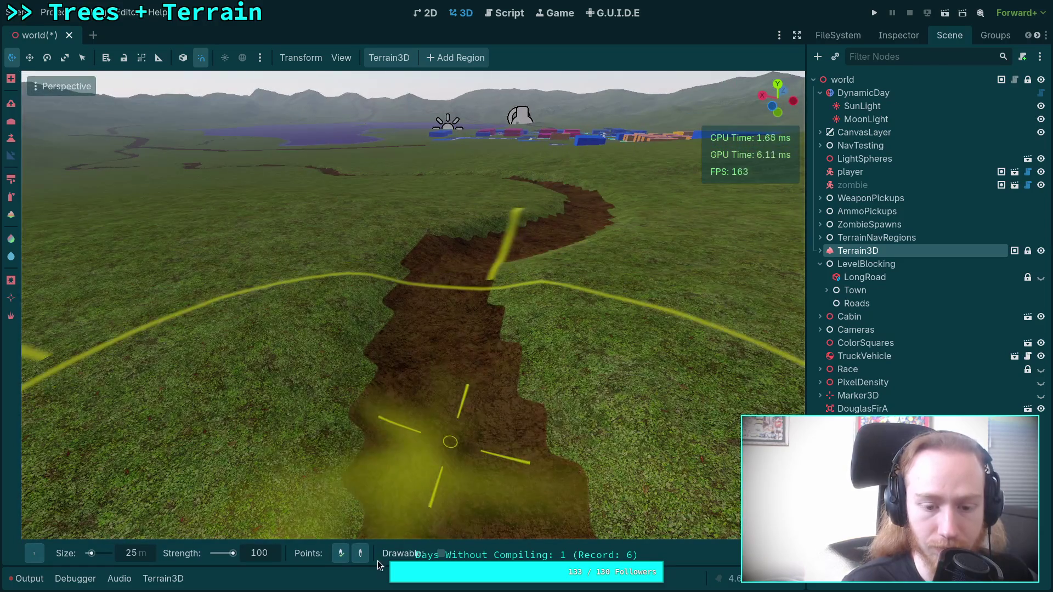
{"action": "scroll", "coordinate": [460, 267], "scroll_direction": "up", "scroll_amount": 3}
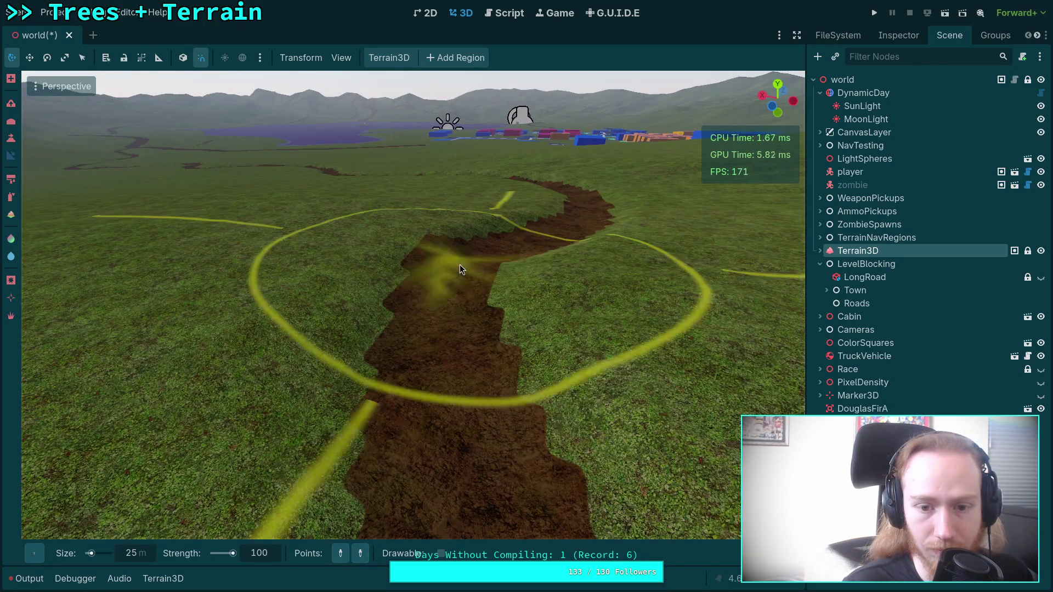
Raise the grassy banks beside the nearer stretch of road and pull back to view them
{"action": "key", "text": "s"}
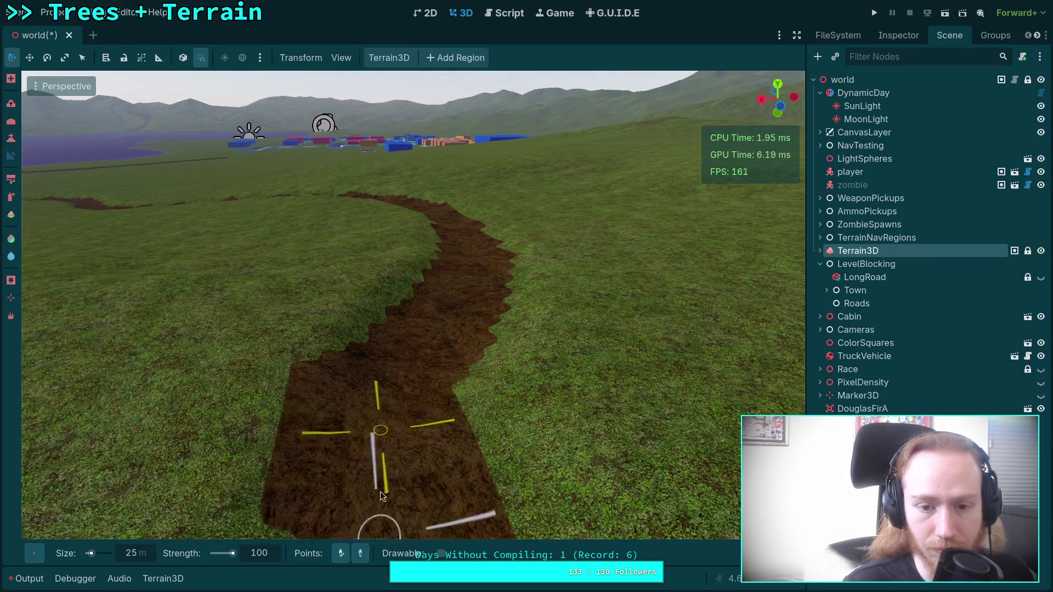
{"action": "mouse_move", "coordinate": [330, 559]}
{"action": "left_mouse_down"}
{"action": "mouse_move", "coordinate": [377, 470]}
{"action": "mouse_move", "coordinate": [351, 378]}
{"action": "mouse_move", "coordinate": [307, 395]}
{"action": "mouse_move", "coordinate": [362, 378]}
{"action": "mouse_move", "coordinate": [362, 417]}
{"action": "left_mouse_up"}
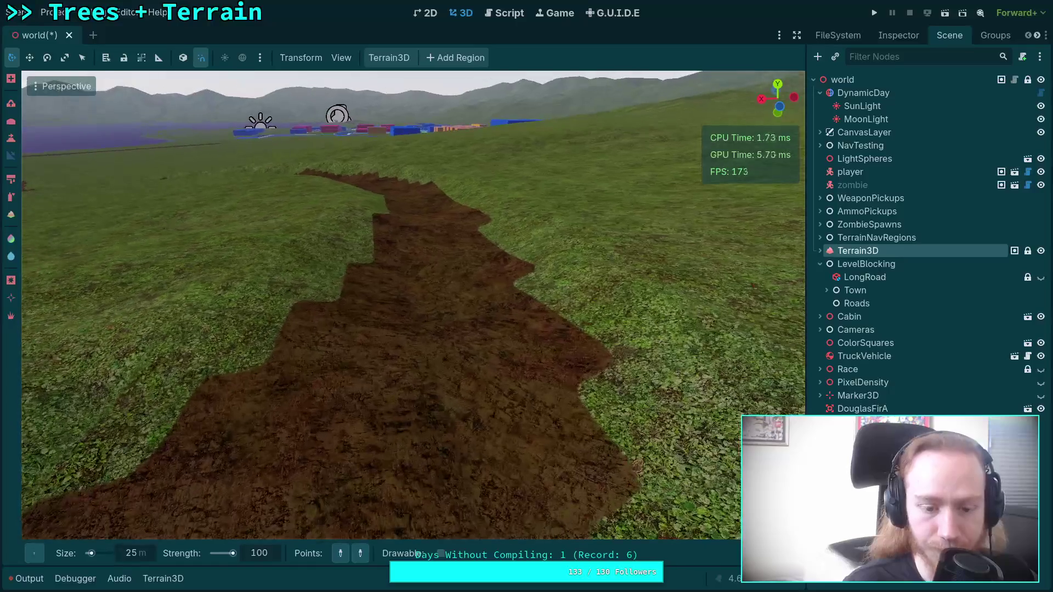
{"action": "left_click", "coordinate": [430, 356]}
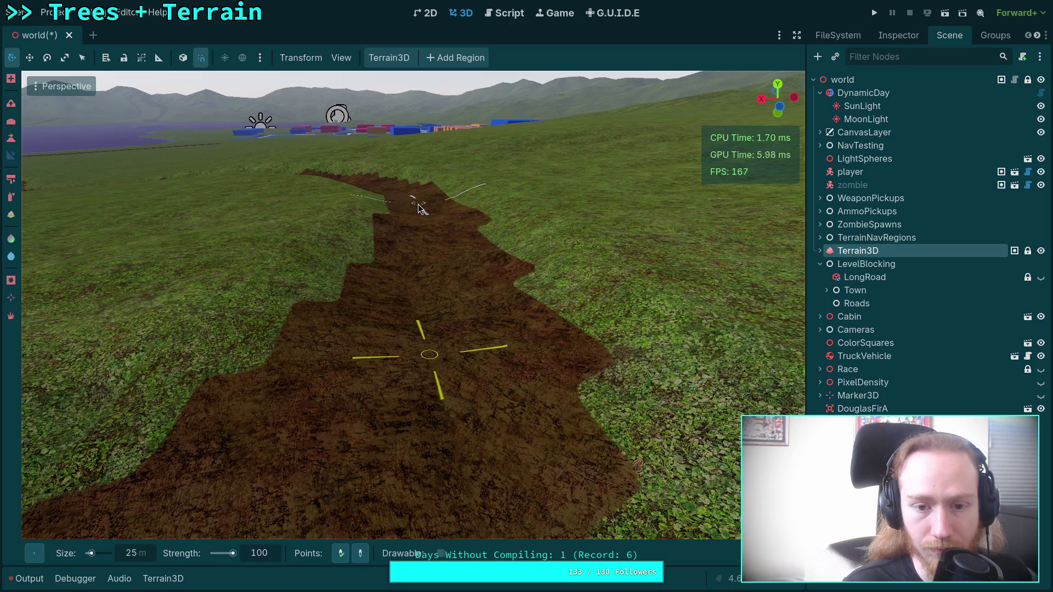
{"action": "left_click", "coordinate": [418, 204]}
{"action": "mouse_move", "coordinate": [446, 245]}
{"action": "left_mouse_down"}
{"action": "mouse_move", "coordinate": [396, 279]}
{"action": "mouse_move", "coordinate": [380, 557]}
{"action": "mouse_move", "coordinate": [366, 555]}
{"action": "mouse_move", "coordinate": [376, 532]}
{"action": "left_mouse_up"}
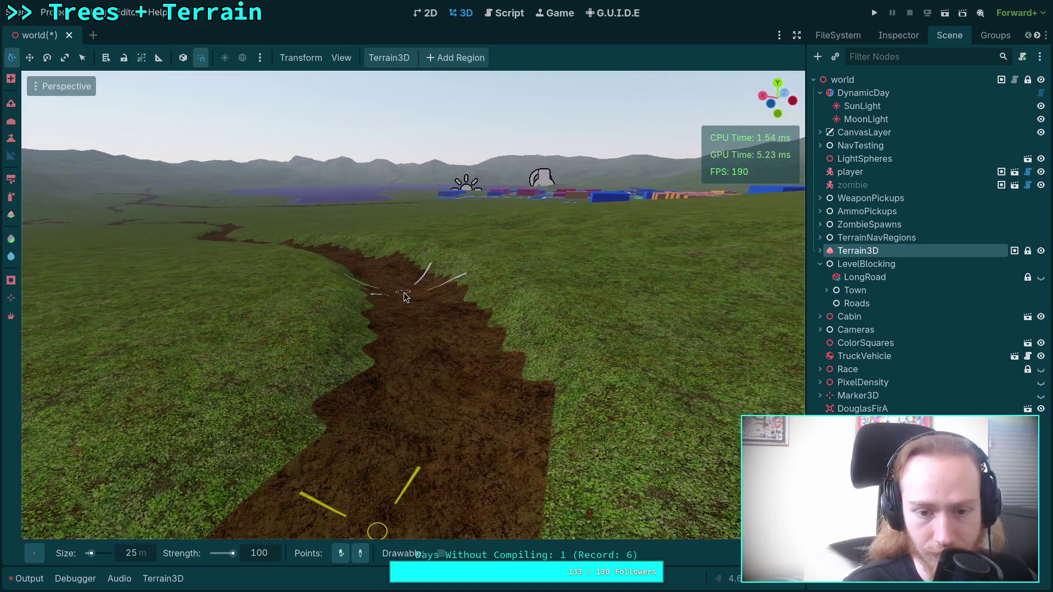
{"action": "mouse_move", "coordinate": [403, 296]}
{"action": "left_mouse_down"}
{"action": "mouse_move", "coordinate": [377, 557]}
{"action": "mouse_move", "coordinate": [383, 486]}
{"action": "mouse_move", "coordinate": [468, 396]}
{"action": "left_mouse_up"}
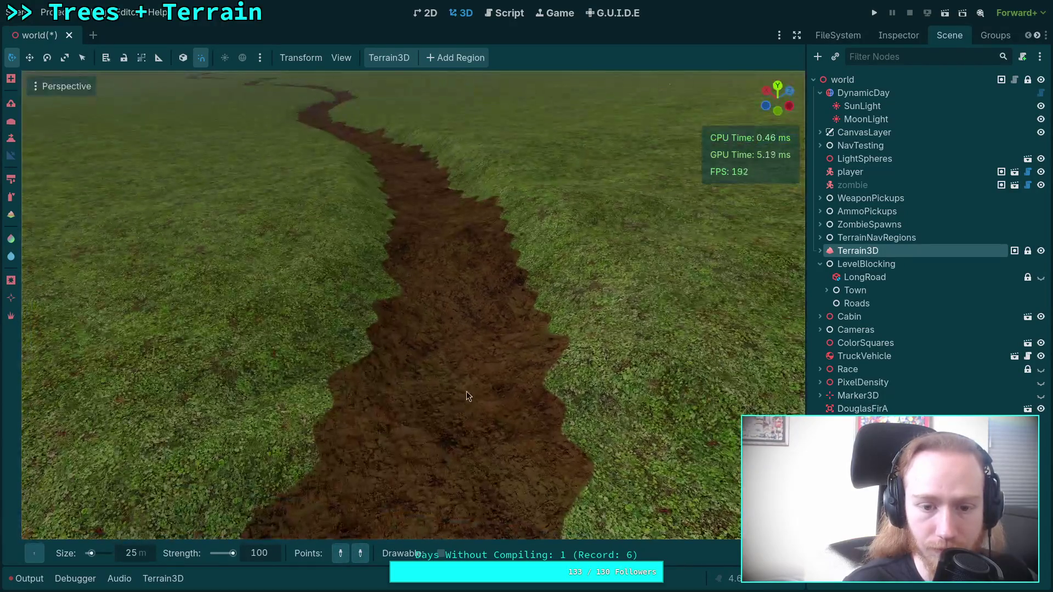
{"action": "mouse_move", "coordinate": [450, 357]}
{"action": "left_mouse_down"}
{"action": "mouse_move", "coordinate": [451, 307]}
{"action": "mouse_move", "coordinate": [548, 307]}
{"action": "mouse_move", "coordinate": [493, 328]}
{"action": "mouse_move", "coordinate": [527, 318]}
{"action": "mouse_move", "coordinate": [493, 351]}
{"action": "mouse_move", "coordinate": [496, 361]}
{"action": "mouse_move", "coordinate": [427, 338]}
{"action": "mouse_move", "coordinate": [413, 356]}
{"action": "mouse_move", "coordinate": [427, 403]}
{"action": "left_mouse_up"}
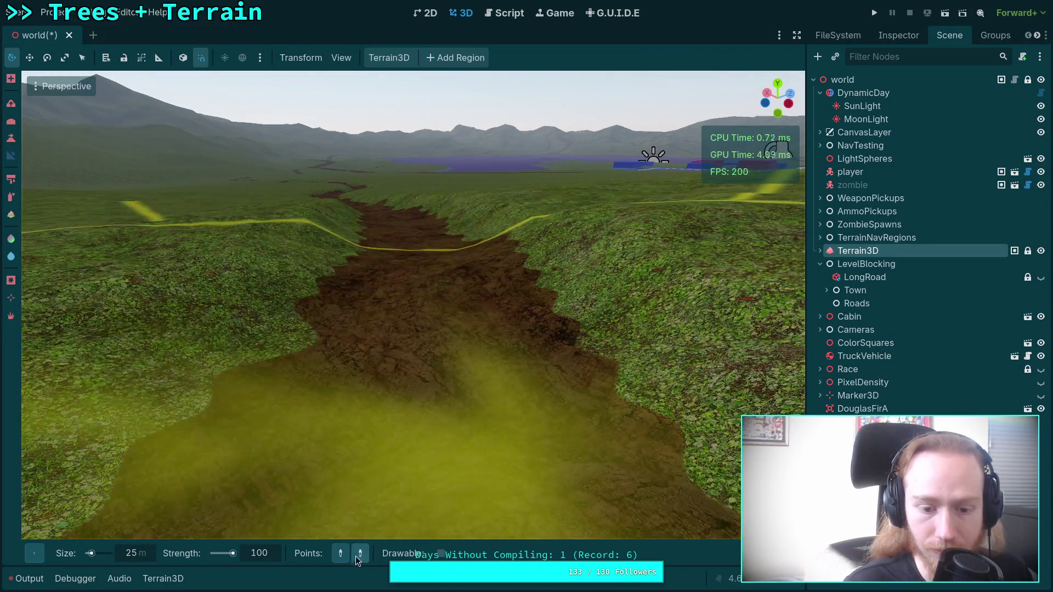
Fly forward to the next road stretch and raise the ground along its edges
{"action": "key", "text": "w"}
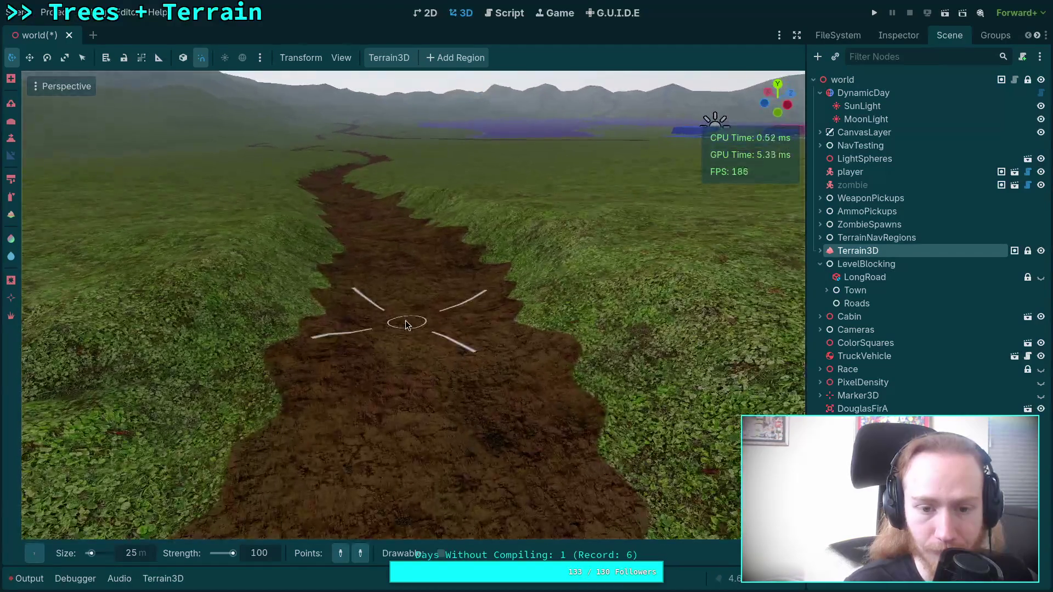
{"action": "key", "text": "w"}
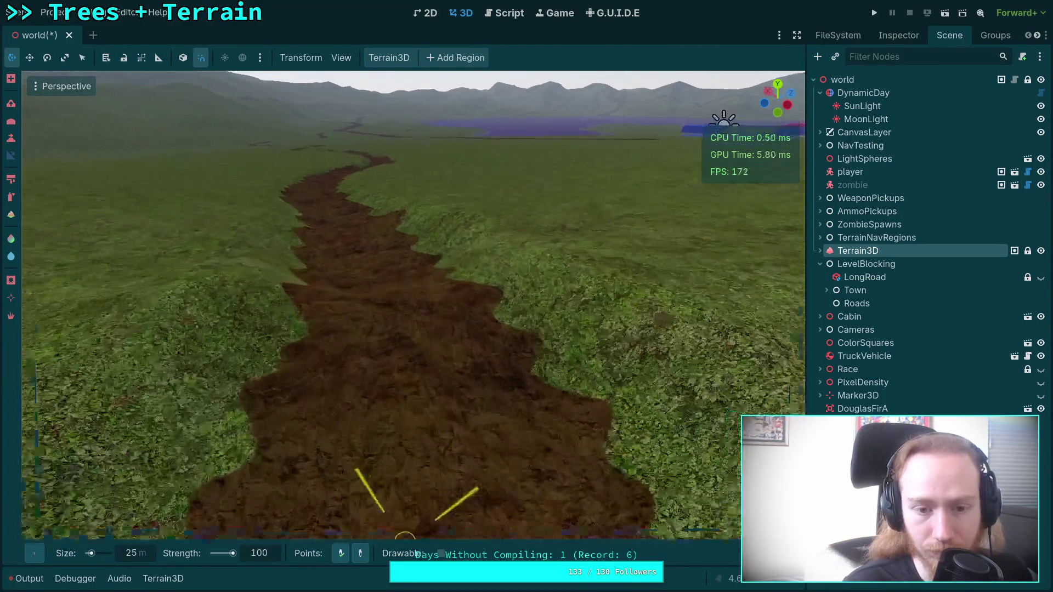
{"action": "key", "text": "a"}
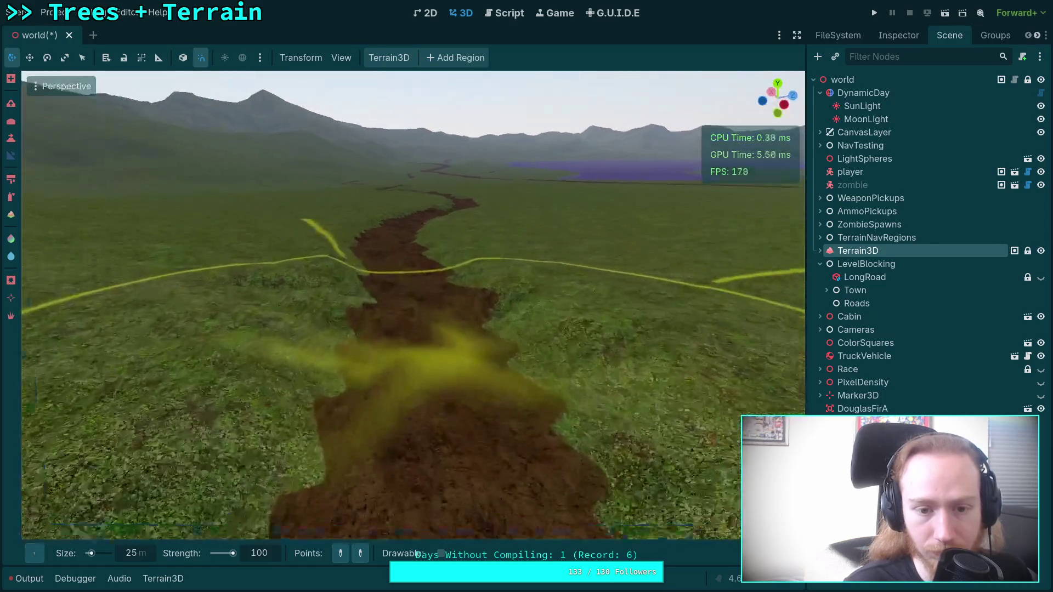
{"action": "left_click", "coordinate": [340, 554]}
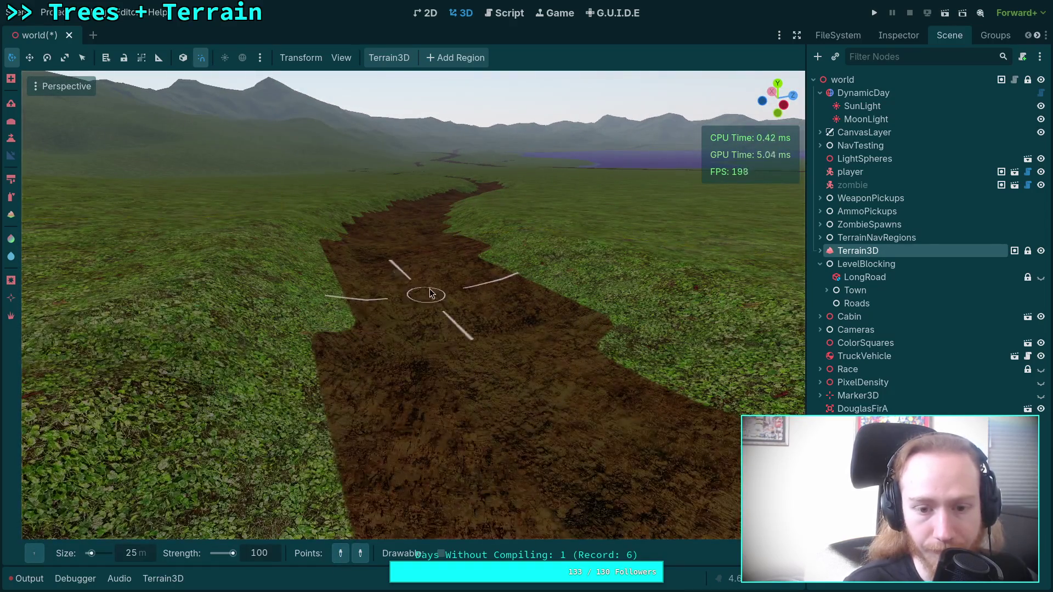
{"action": "key", "text": "s"}
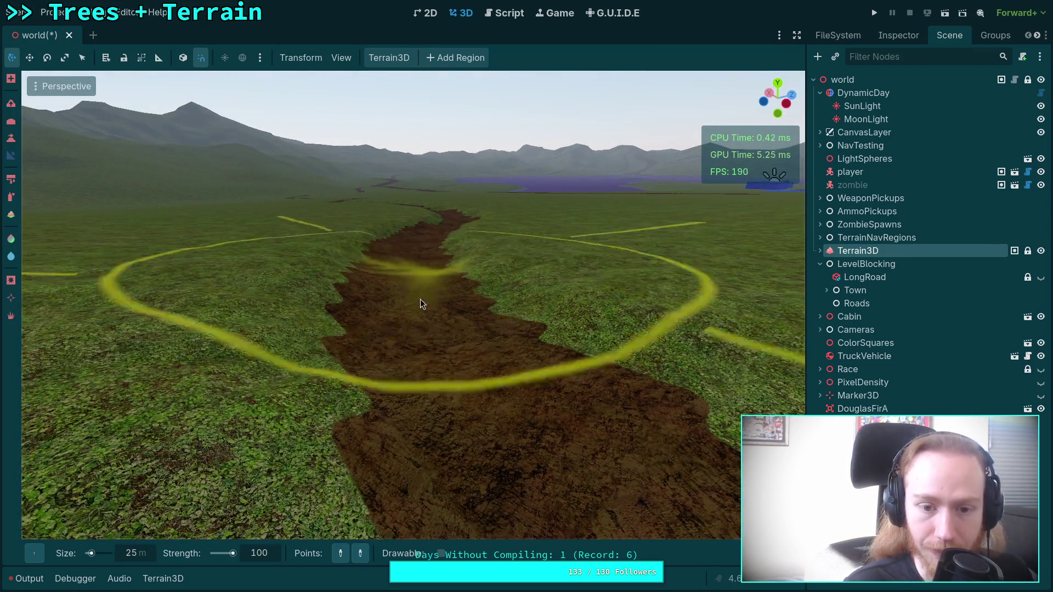
{"action": "key", "text": "w"}
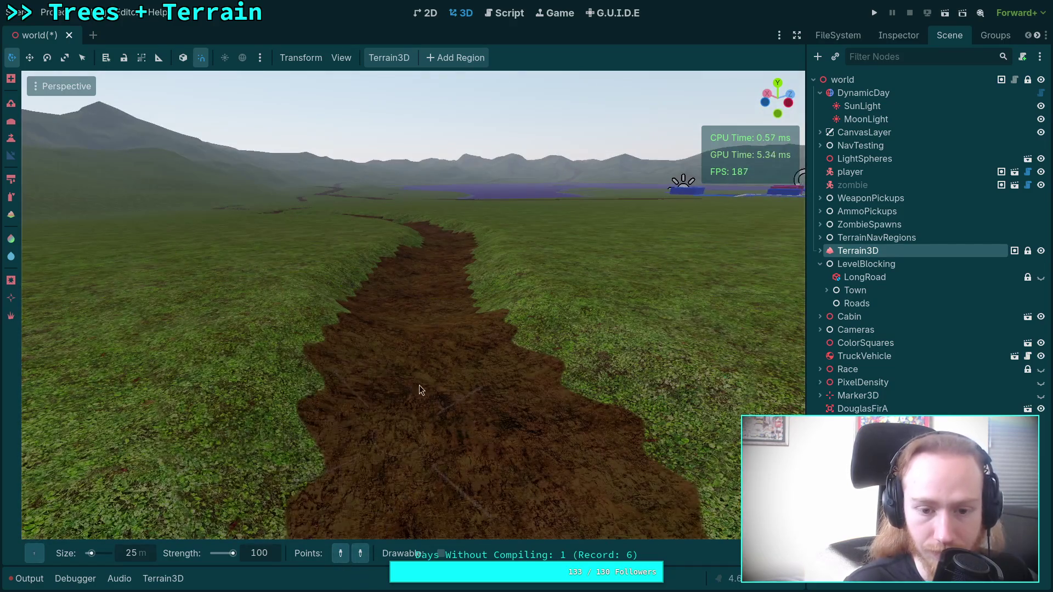
{"action": "left_click", "coordinate": [359, 551]}
{"action": "key", "text": "d"}
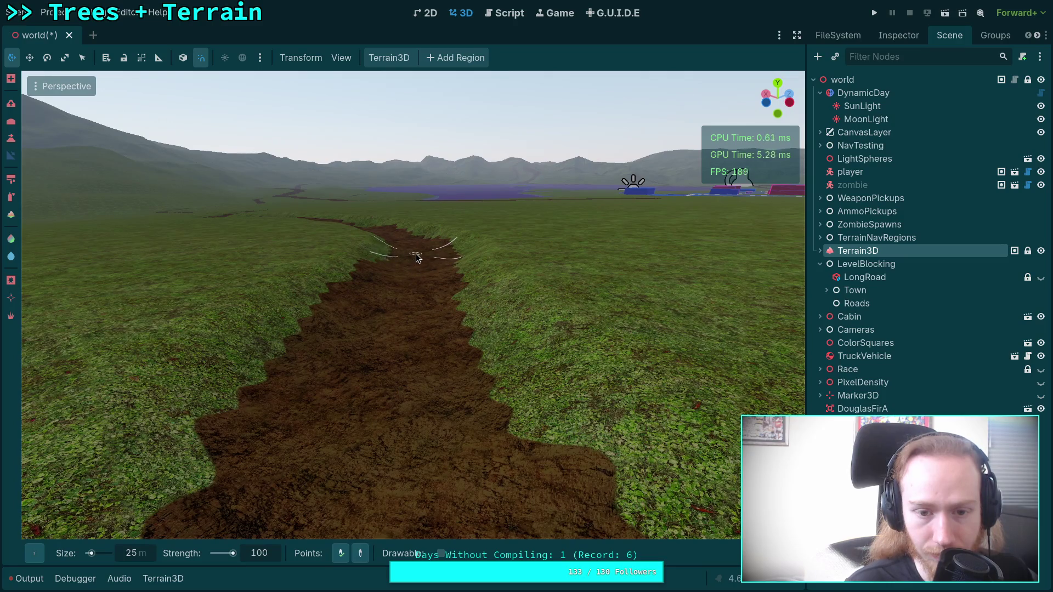
{"action": "key", "text": "w"}
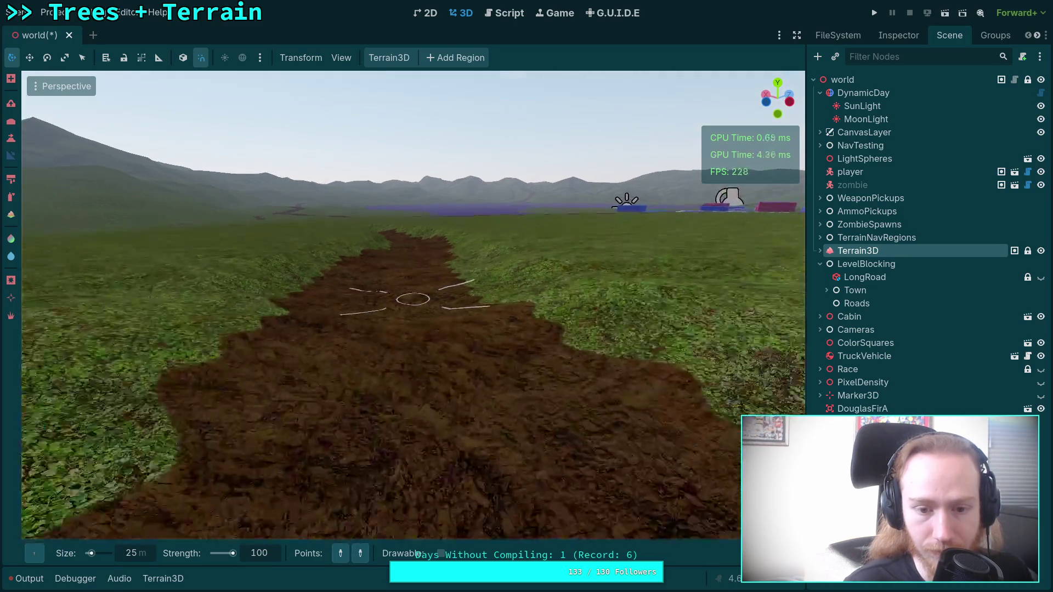
{"action": "scroll", "coordinate": [384, 304], "scroll_direction": "up", "scroll_amount": 2}
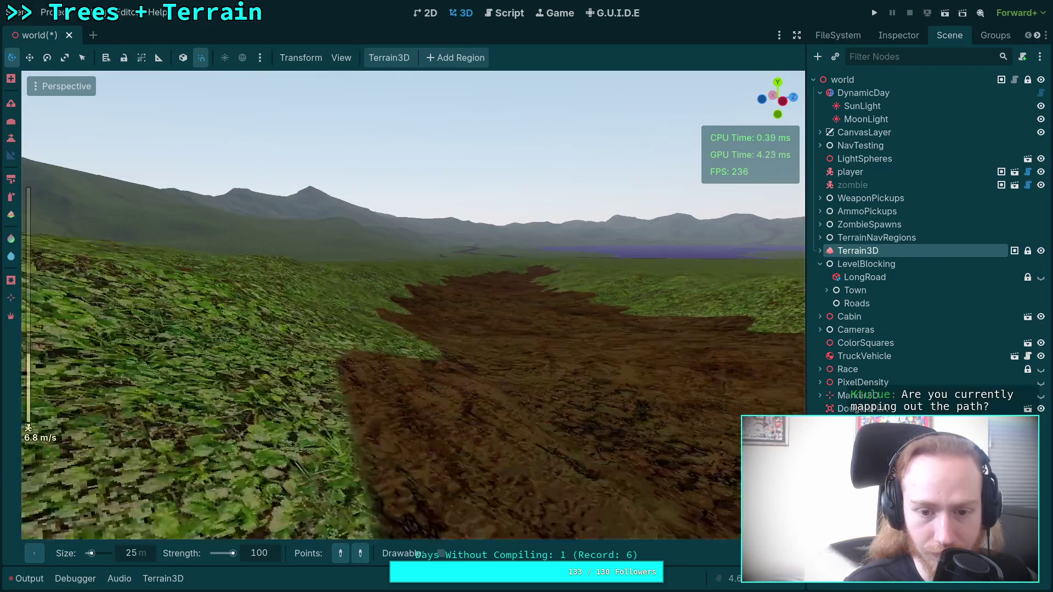
{"action": "key", "text": "w"}
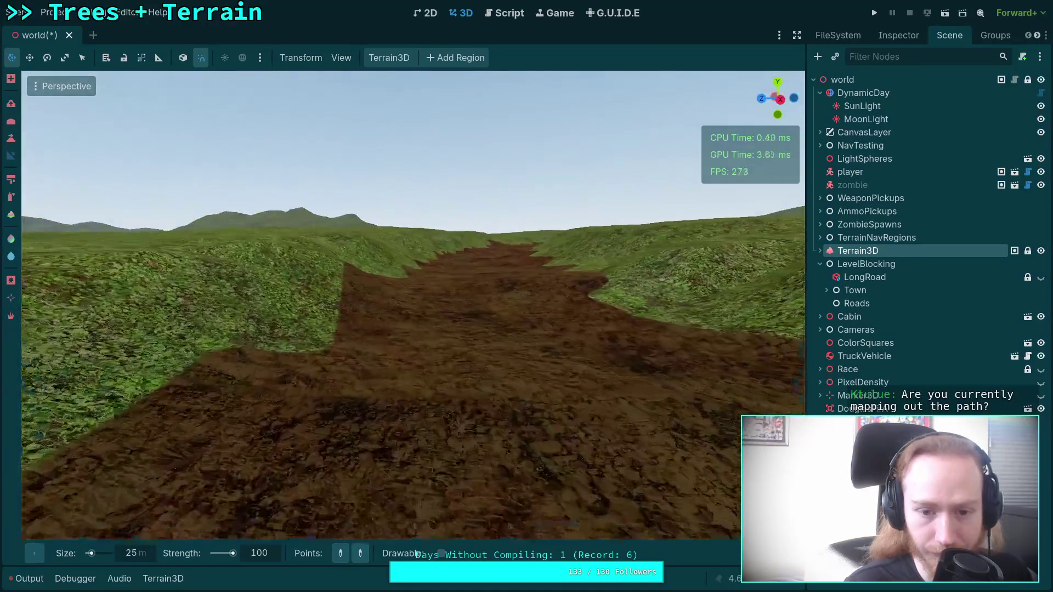
{"action": "key", "text": "w"}
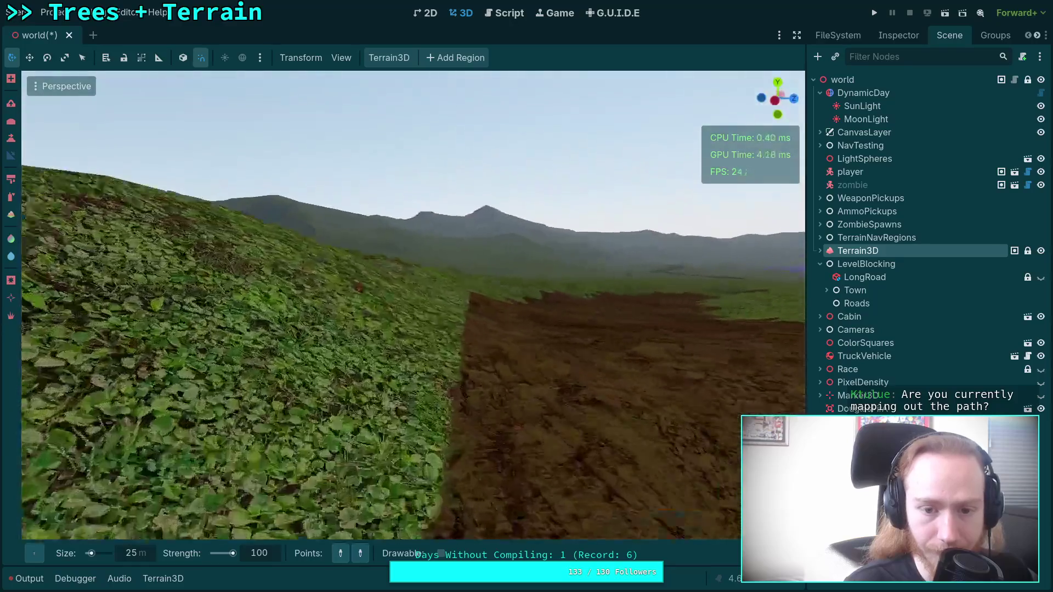
{"action": "key", "text": "w"}
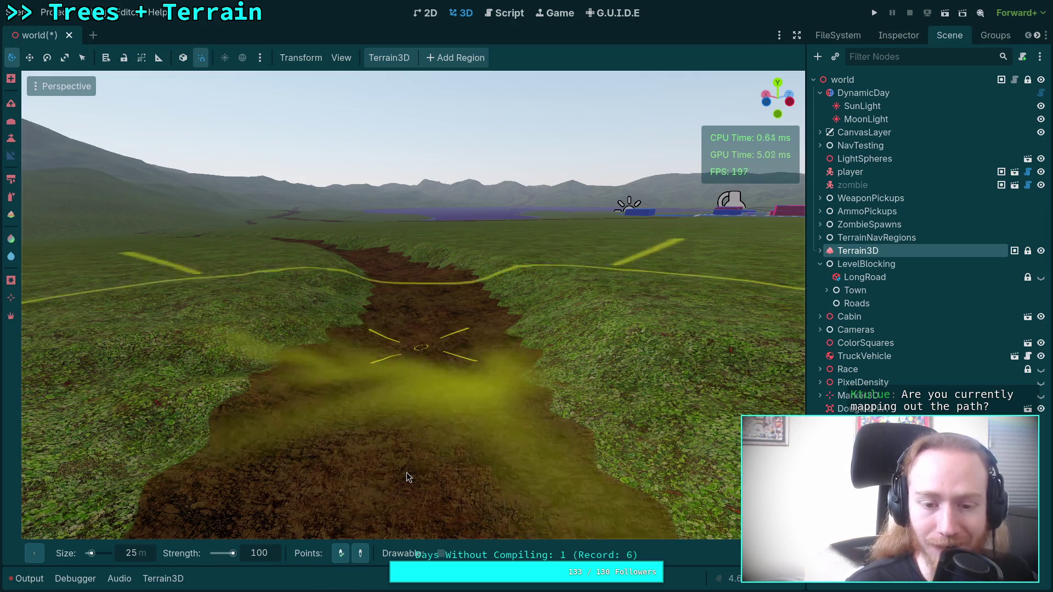
Raise a tall rounded bank beside the further flat stretch of road
{"action": "key", "text": "w"}
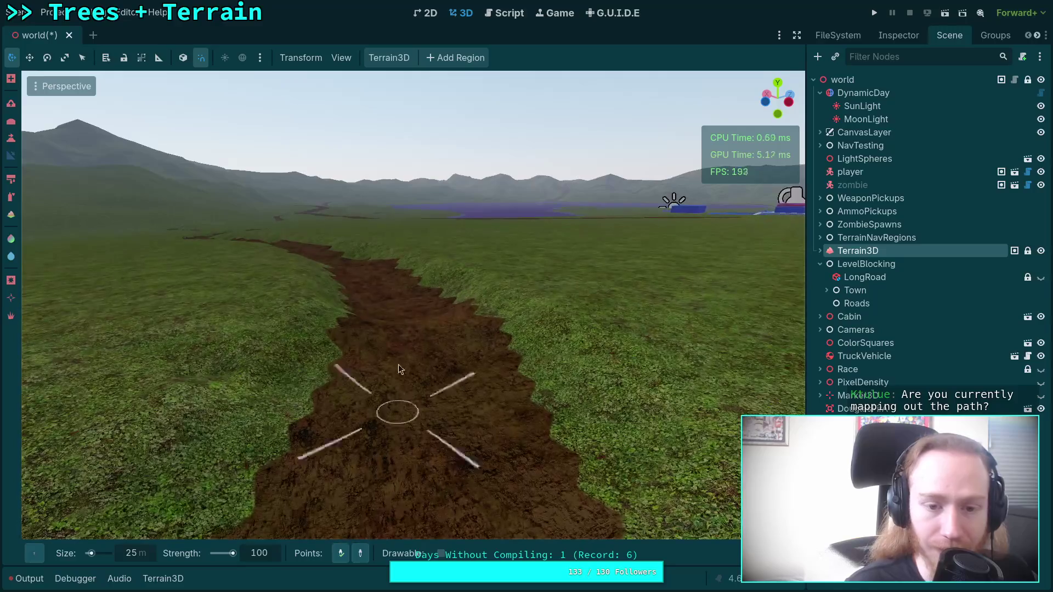
{"action": "key", "text": "s"}
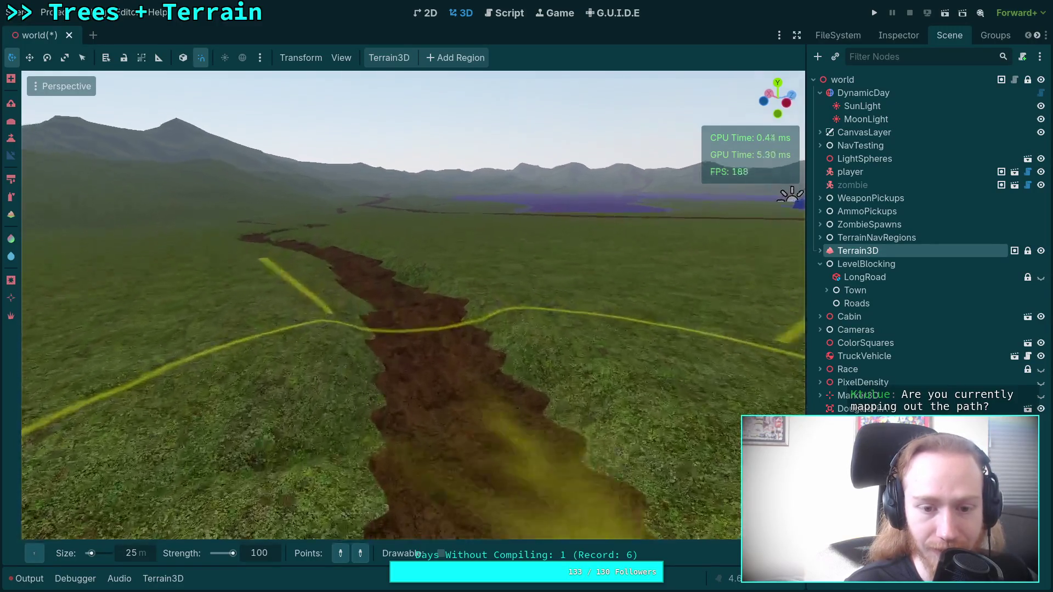
{"action": "left_click", "coordinate": [416, 373]}
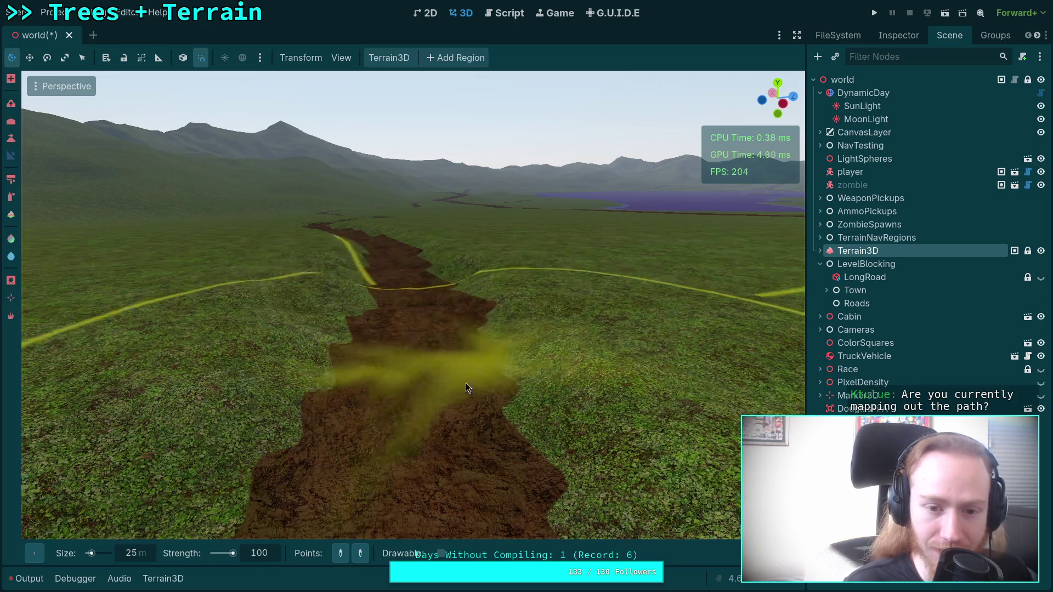
{"action": "key", "text": "w"}
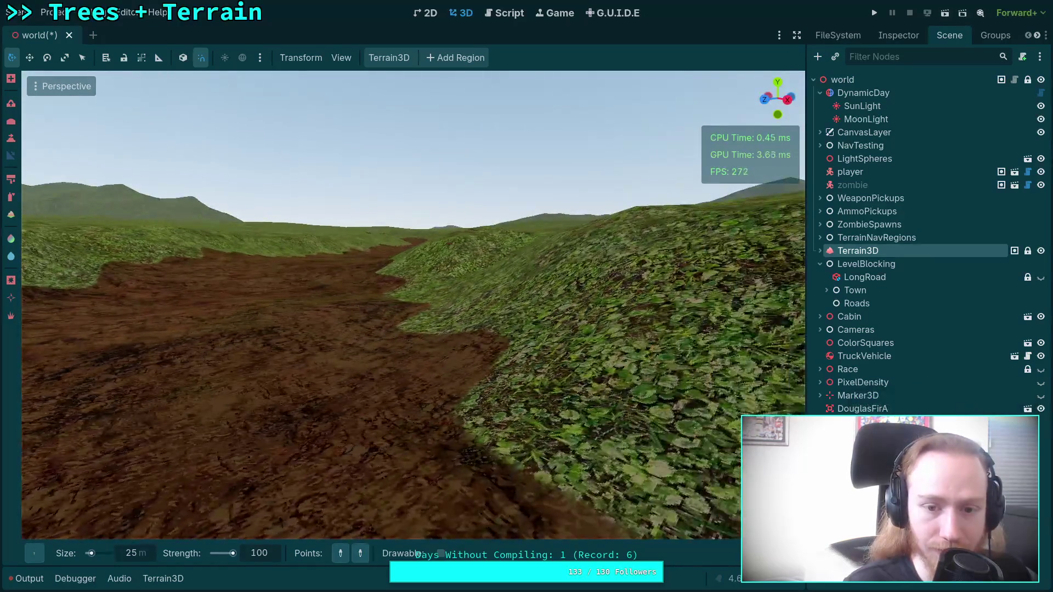
{"action": "key", "text": "d"}
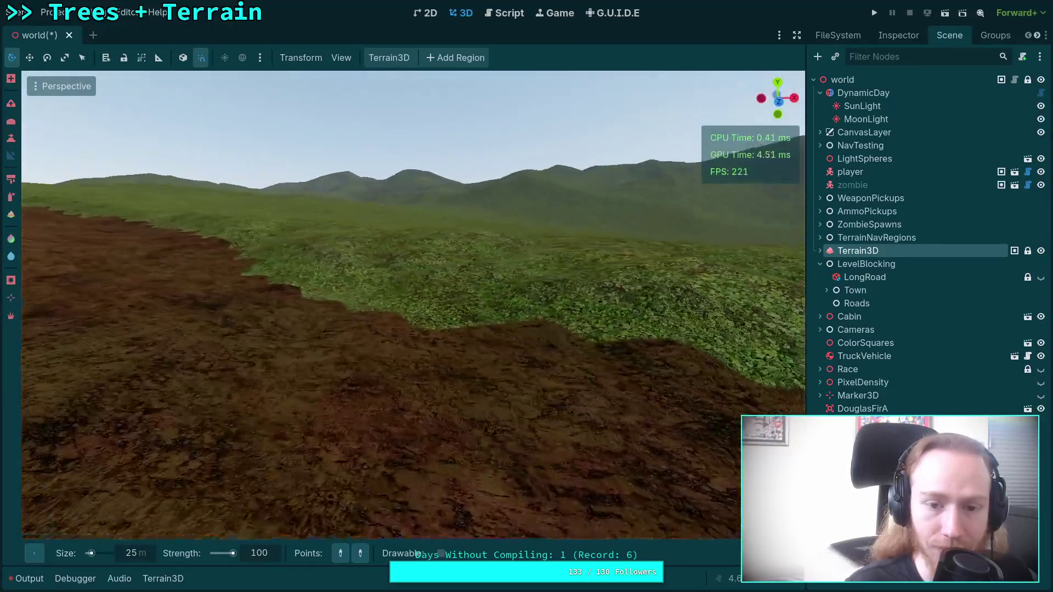
{"action": "key", "text": "a"}
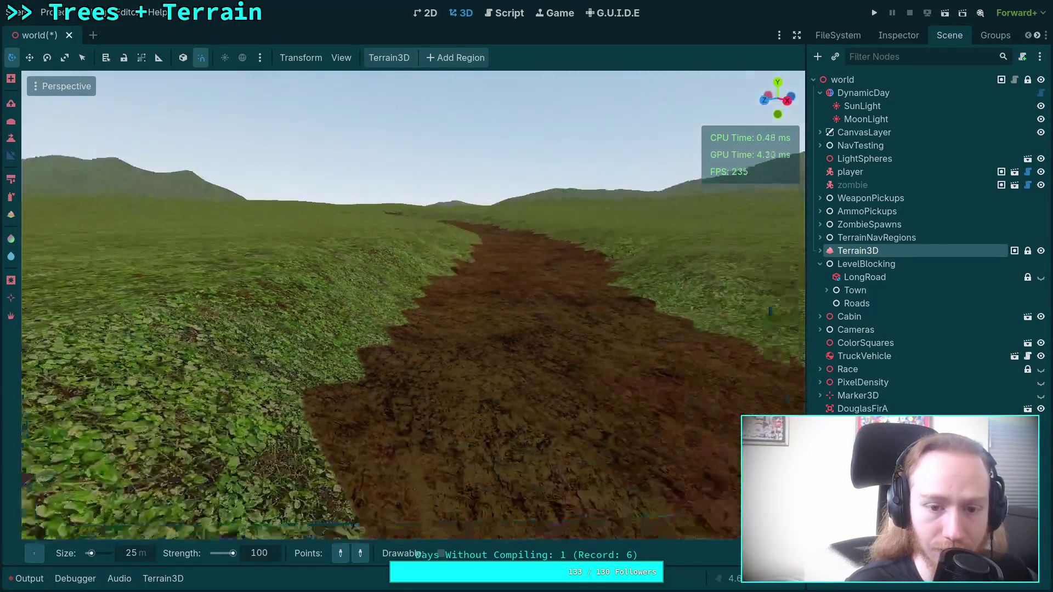
{"action": "key", "text": "e"}
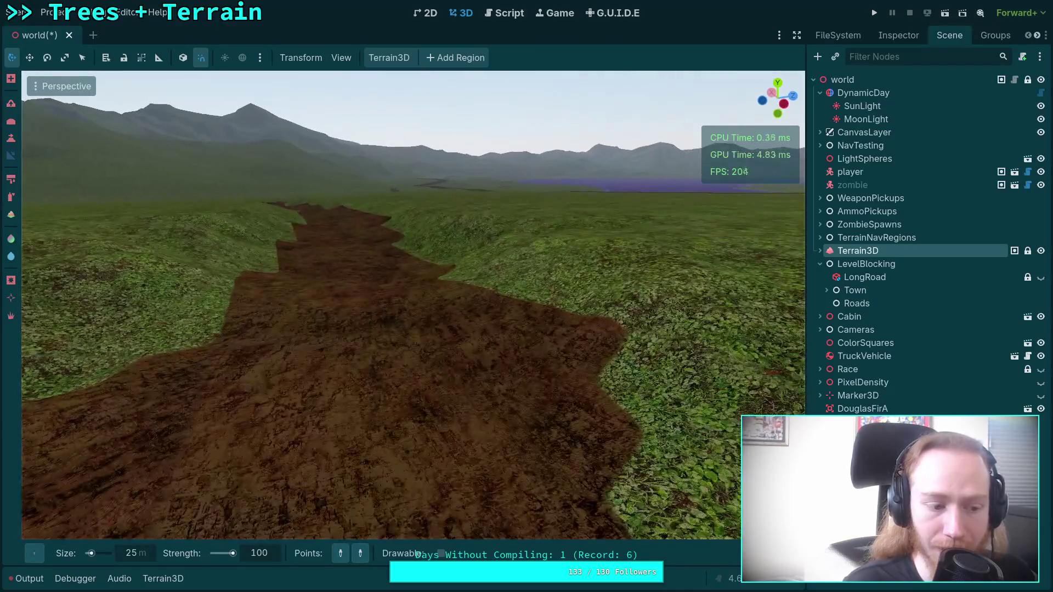
{"action": "key", "text": "s"}
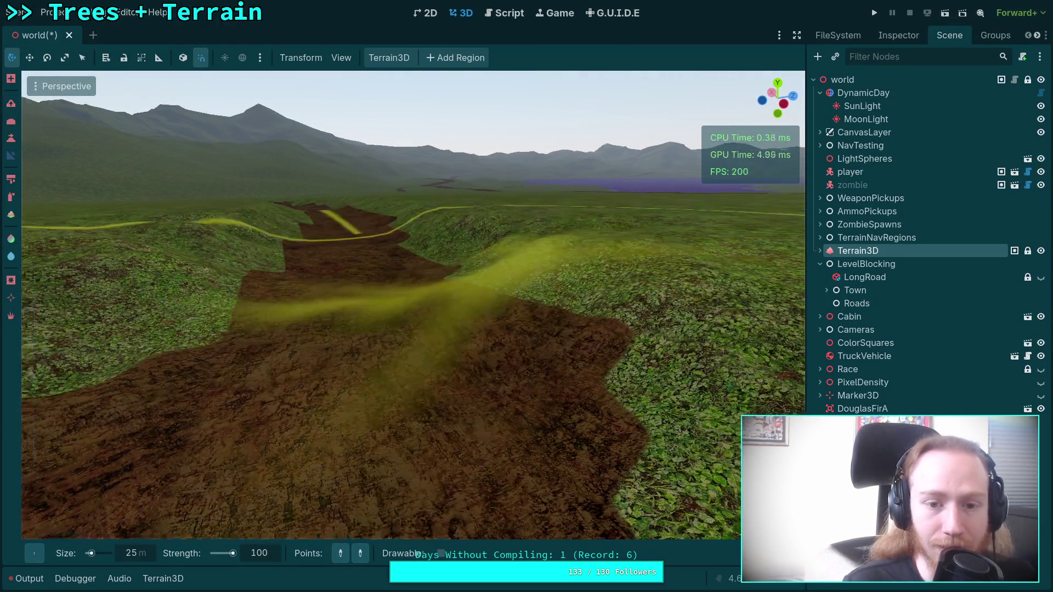
{"action": "scroll", "coordinate": [412, 304], "scroll_direction": "up", "scroll_amount": 5}
{"action": "key", "text": "s"}
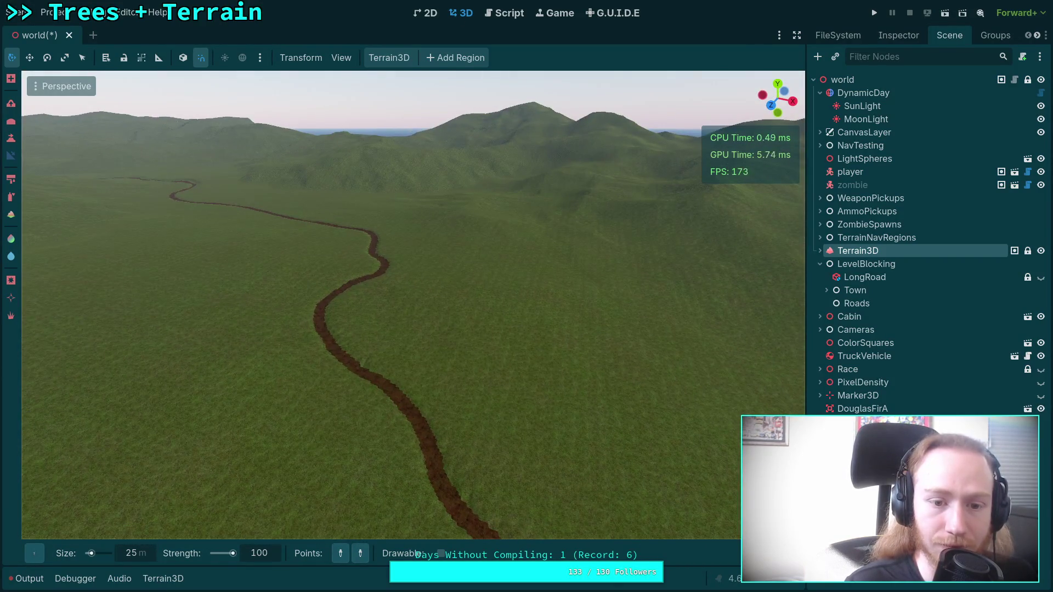
Fly down to just above the broad straight stretch of the road
{"action": "key", "text": "w"}
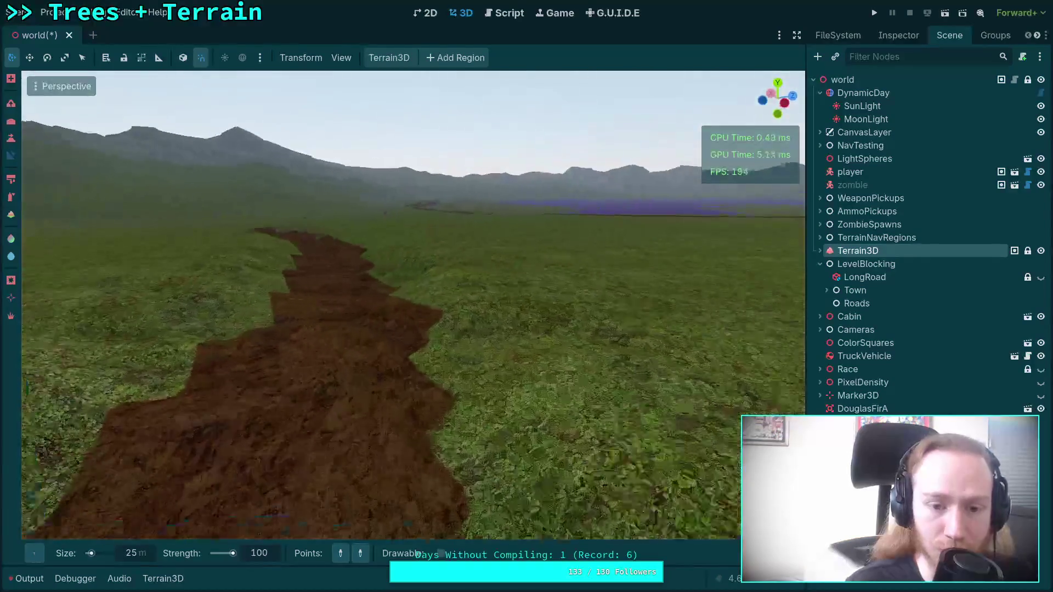
{"action": "key", "text": "w"}
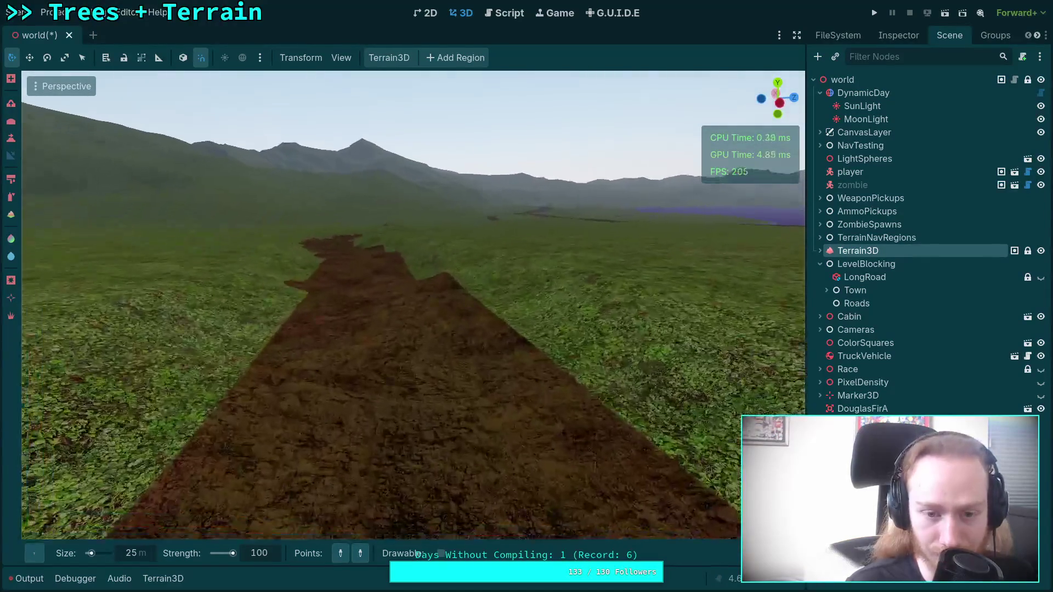
{"action": "key", "text": "s"}
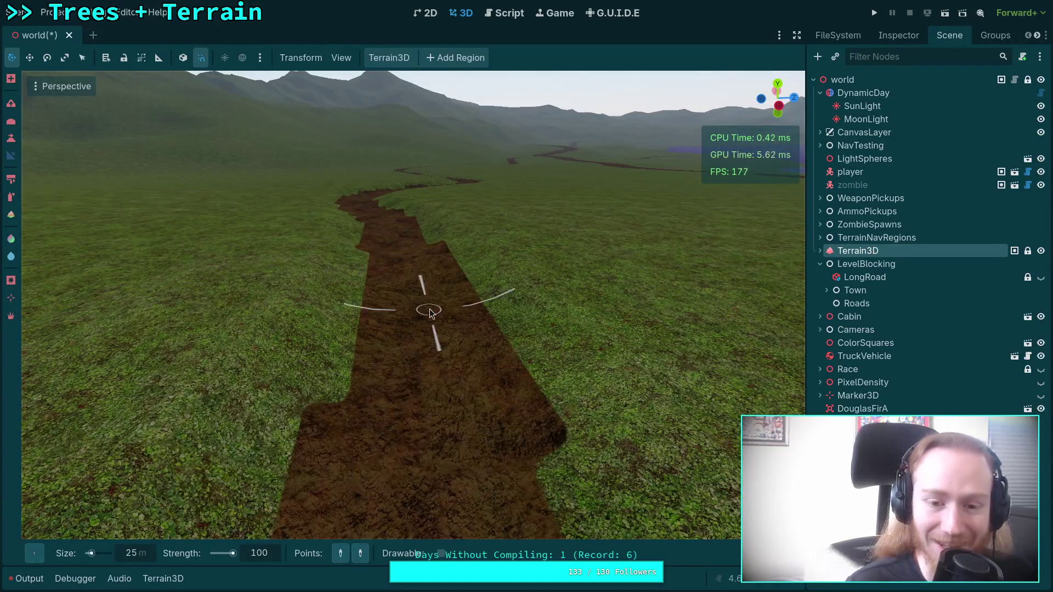
{"action": "key", "text": "q"}
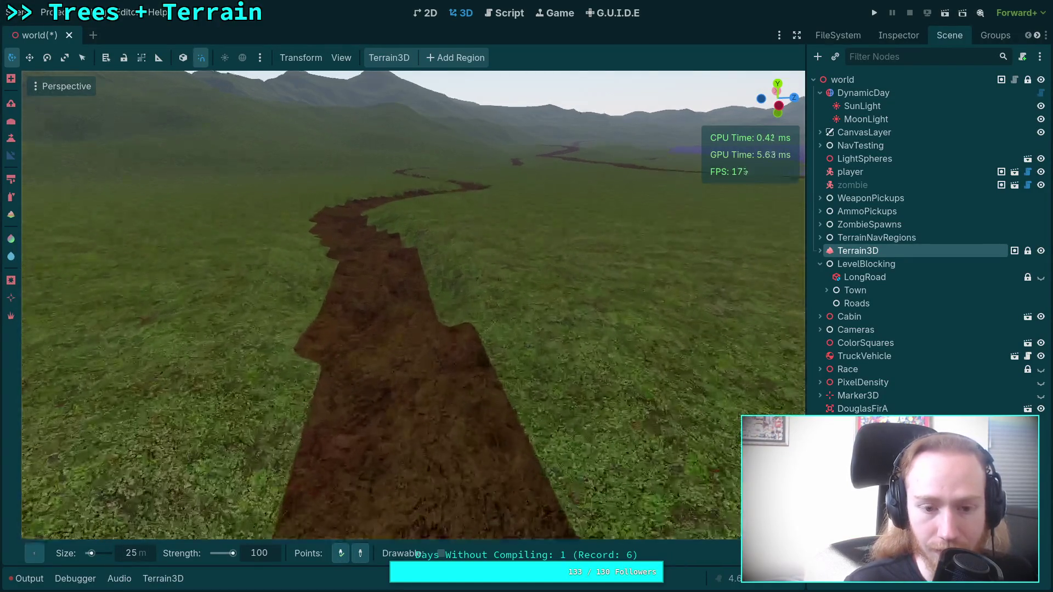
{"action": "scroll", "coordinate": [394, 307], "scroll_direction": "up", "scroll_amount": 3}
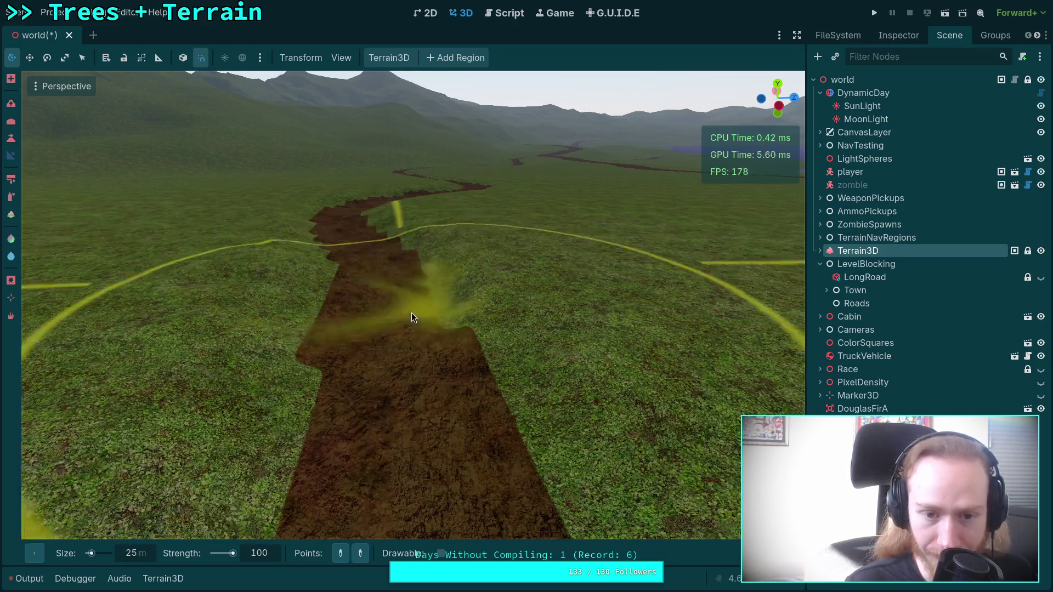
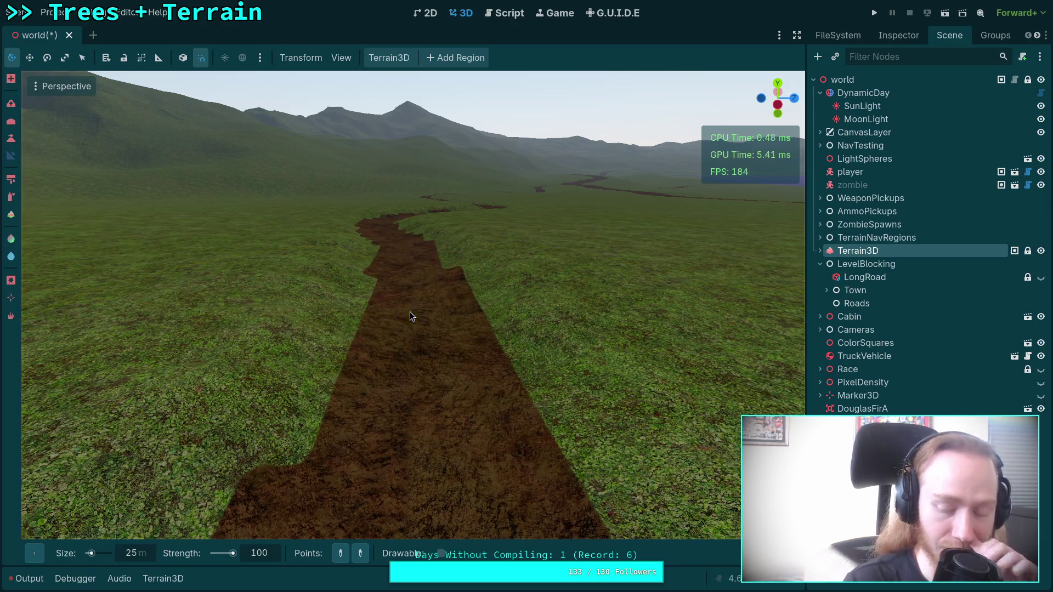
Swing the view around the terrain and drop to ground level looking down the dirt road
{"action": "scroll", "coordinate": [369, 435], "scroll_direction": "down", "scroll_amount": 3}
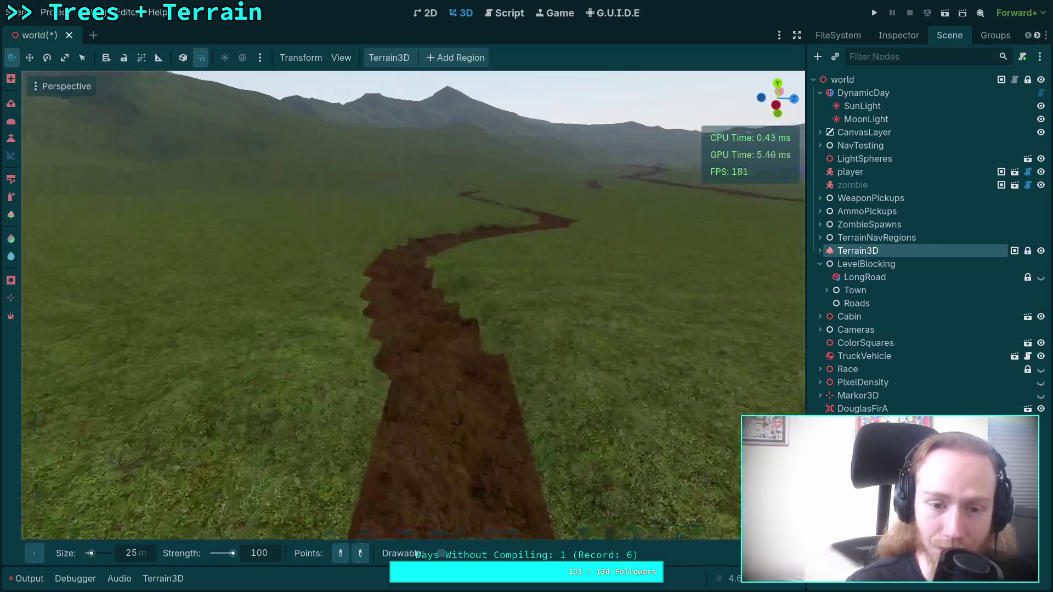
{"action": "scroll", "coordinate": [409, 393], "scroll_direction": "up", "scroll_amount": 2}
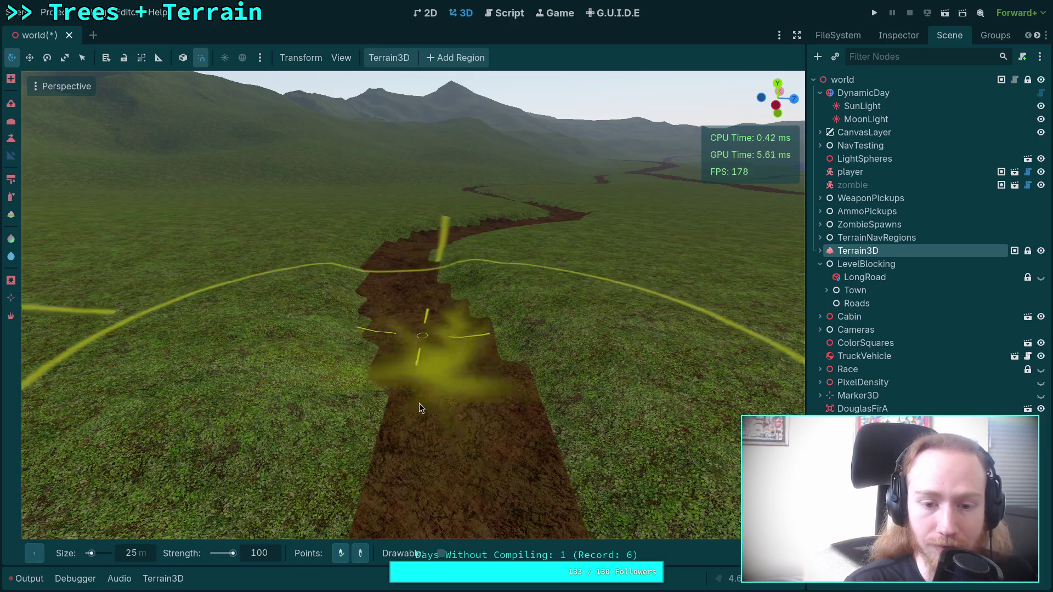
{"action": "scroll", "coordinate": [403, 258], "scroll_direction": "up", "scroll_amount": 5}
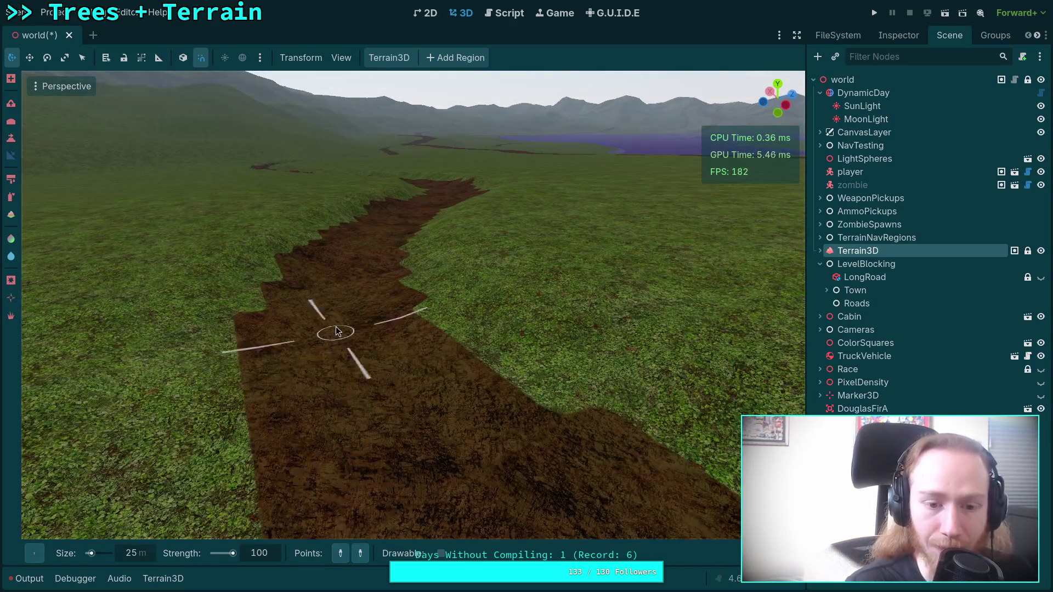
{"action": "scroll", "coordinate": [392, 247], "scroll_direction": "up", "scroll_amount": 5}
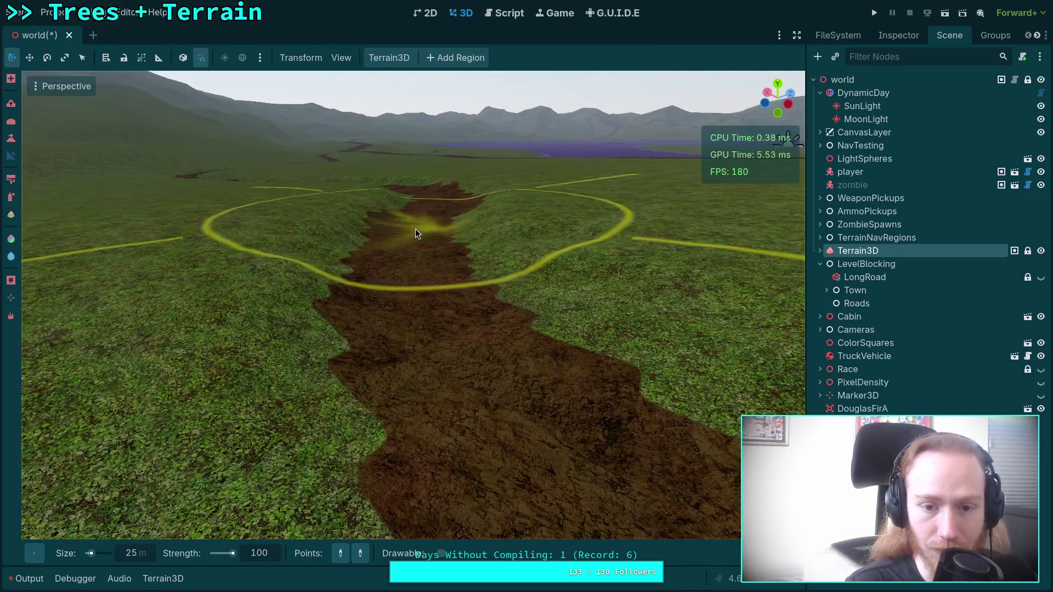
{"action": "scroll", "coordinate": [403, 358], "scroll_direction": "down", "scroll_amount": 5}
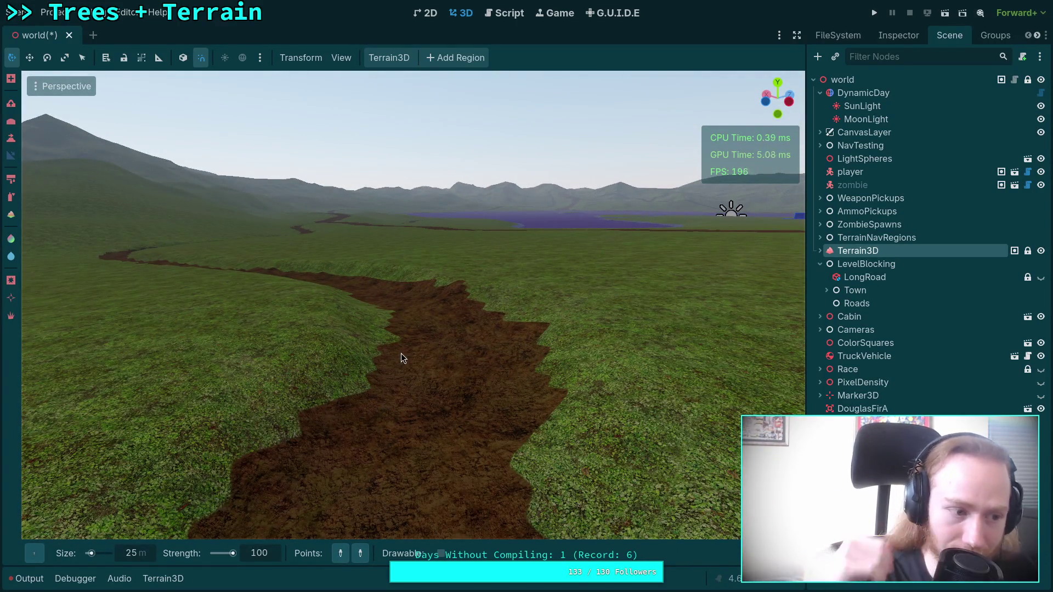
{"action": "scroll", "coordinate": [400, 358], "scroll_direction": "down", "scroll_amount": 3}
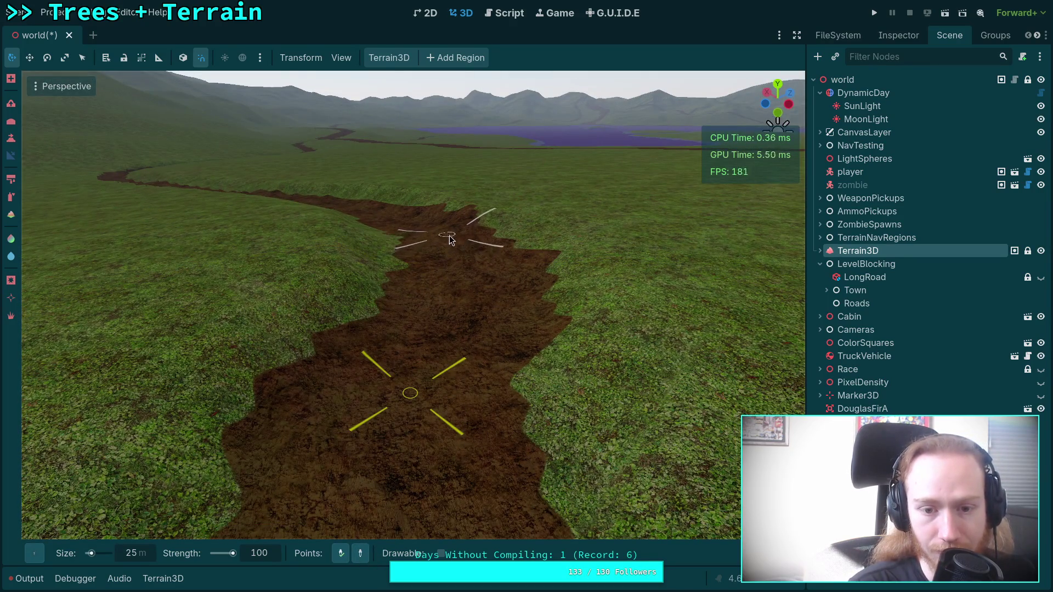
{"action": "mouse_move", "coordinate": [463, 263]}
{"action": "left_mouse_down"}
{"action": "mouse_move", "coordinate": [724, 159]}
{"action": "mouse_move", "coordinate": [713, 208]}
{"action": "mouse_move", "coordinate": [104, 235]}
{"action": "left_mouse_up"}
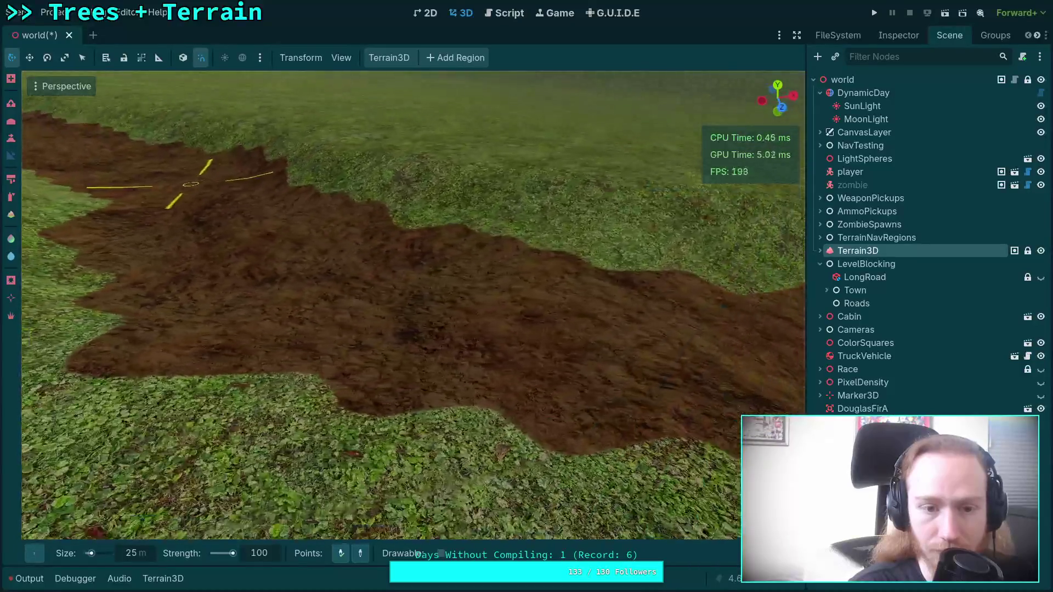
{"action": "mouse_move", "coordinate": [190, 185]}
{"action": "left_mouse_down"}
{"action": "mouse_move", "coordinate": [306, 164]}
{"action": "mouse_move", "coordinate": [600, 388]}
{"action": "left_mouse_up"}
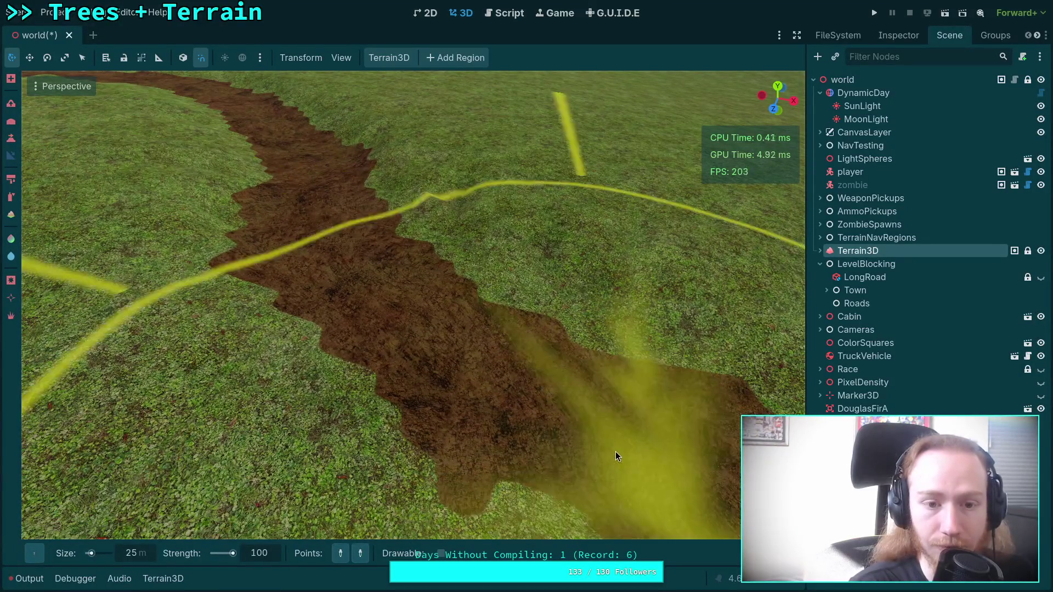
{"action": "mouse_move", "coordinate": [615, 452]}
{"action": "left_mouse_down"}
{"action": "mouse_move", "coordinate": [592, 362]}
{"action": "mouse_move", "coordinate": [448, 354]}
{"action": "left_mouse_up"}
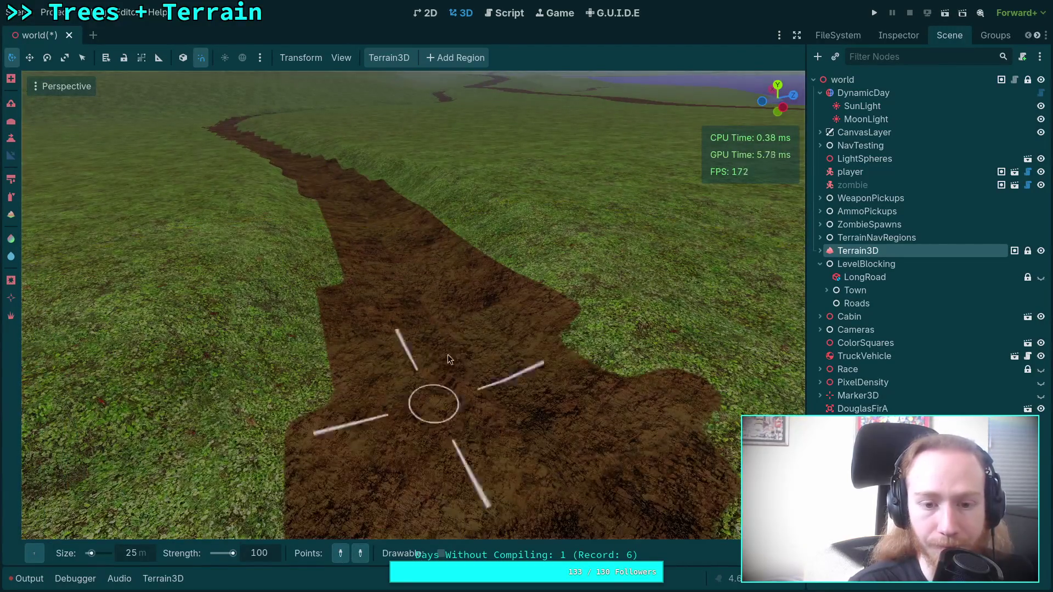
{"action": "mouse_move", "coordinate": [422, 285]}
{"action": "left_mouse_down"}
{"action": "mouse_move", "coordinate": [470, 446]}
{"action": "mouse_move", "coordinate": [454, 464]}
{"action": "mouse_move", "coordinate": [401, 239]}
{"action": "mouse_move", "coordinate": [408, 340]}
{"action": "mouse_move", "coordinate": [400, 439]}
{"action": "mouse_move", "coordinate": [437, 513]}
{"action": "mouse_move", "coordinate": [404, 305]}
{"action": "left_mouse_up"}
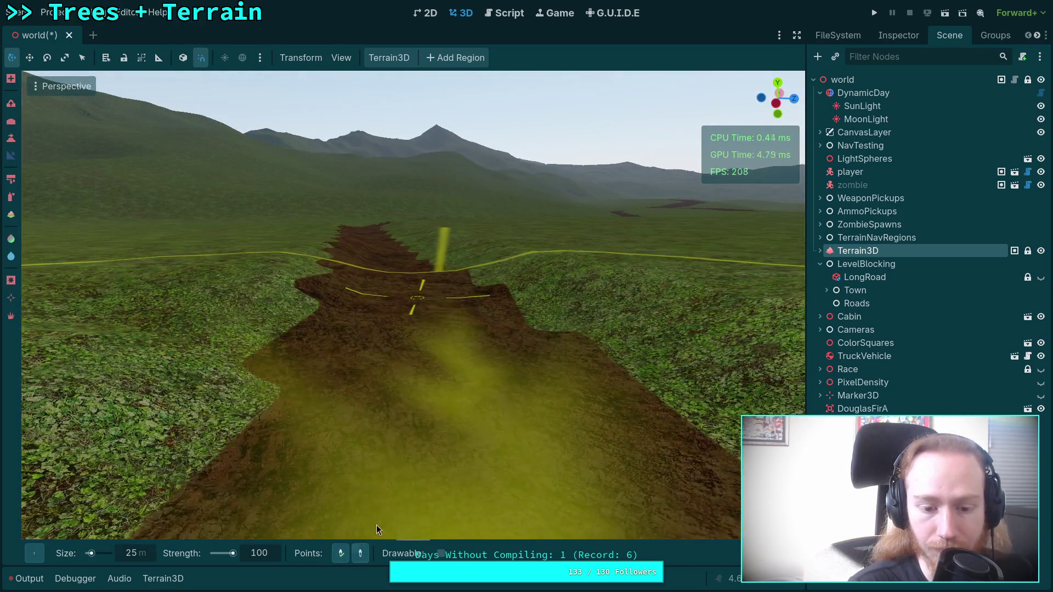
Fly along the winding dirt road trench, viewing its banks from low and high angles
{"action": "scroll", "coordinate": [376, 524], "scroll_direction": "down", "scroll_amount": 5}
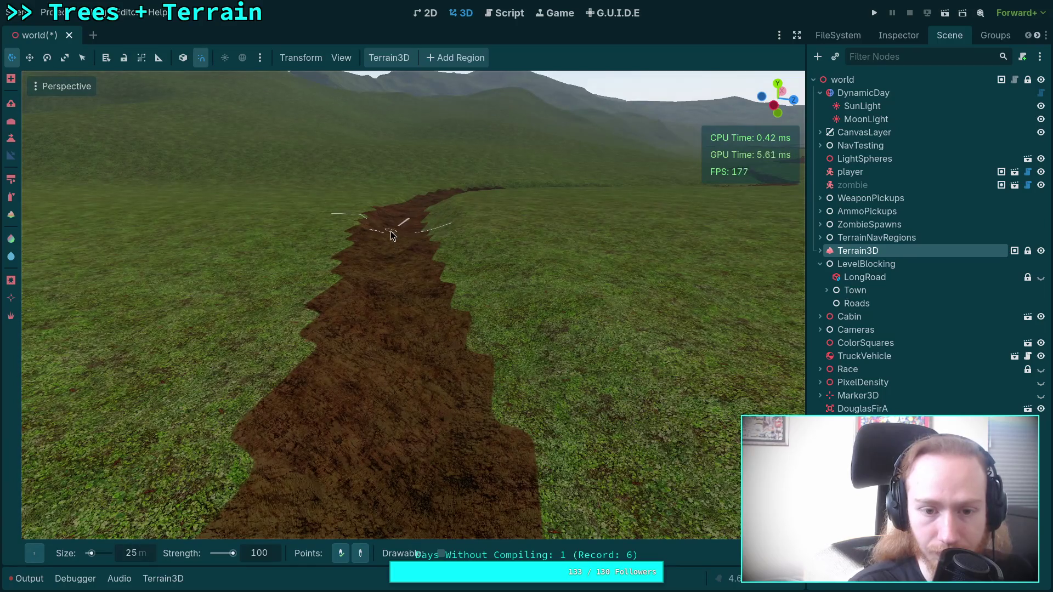
{"action": "left_click_drag", "start_coordinate": [394, 231], "coordinate": [393, 247]}
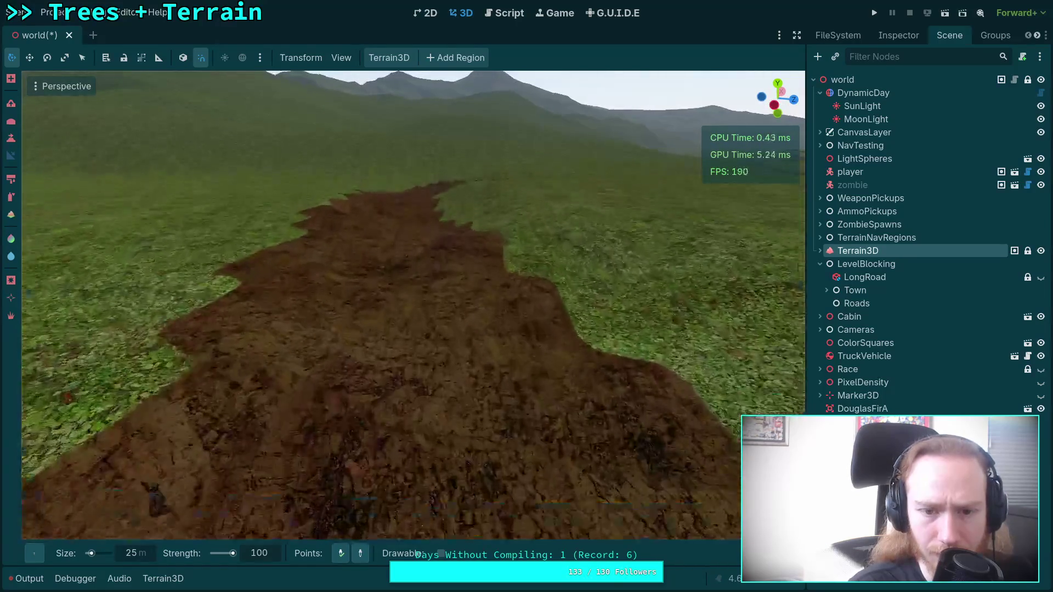
{"action": "left_click_drag", "start_coordinate": [484, 282], "coordinate": [484, 282]}
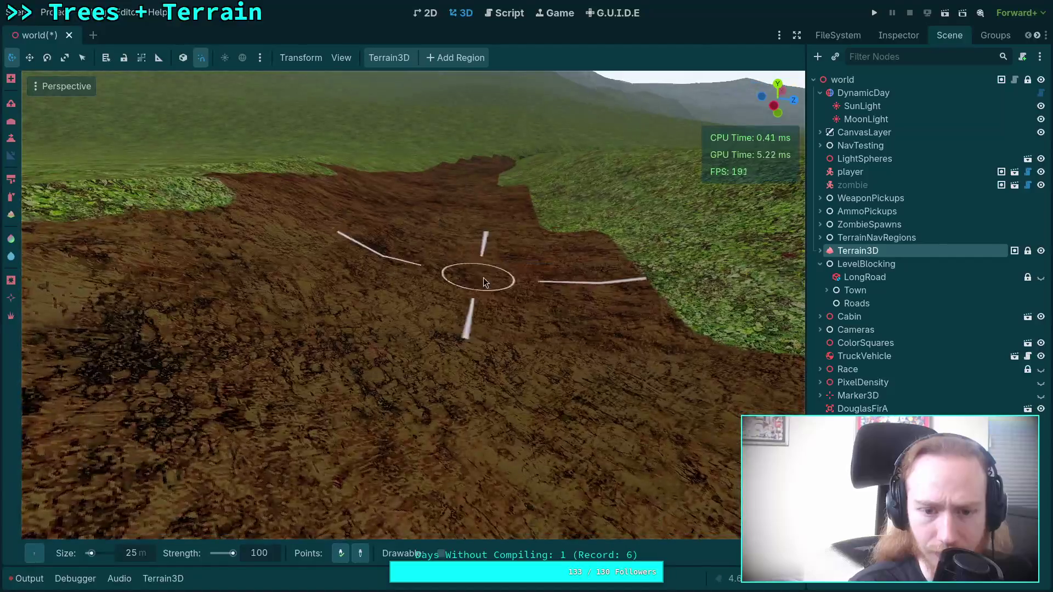
{"action": "left_click_drag", "start_coordinate": [479, 335], "coordinate": [377, 475]}
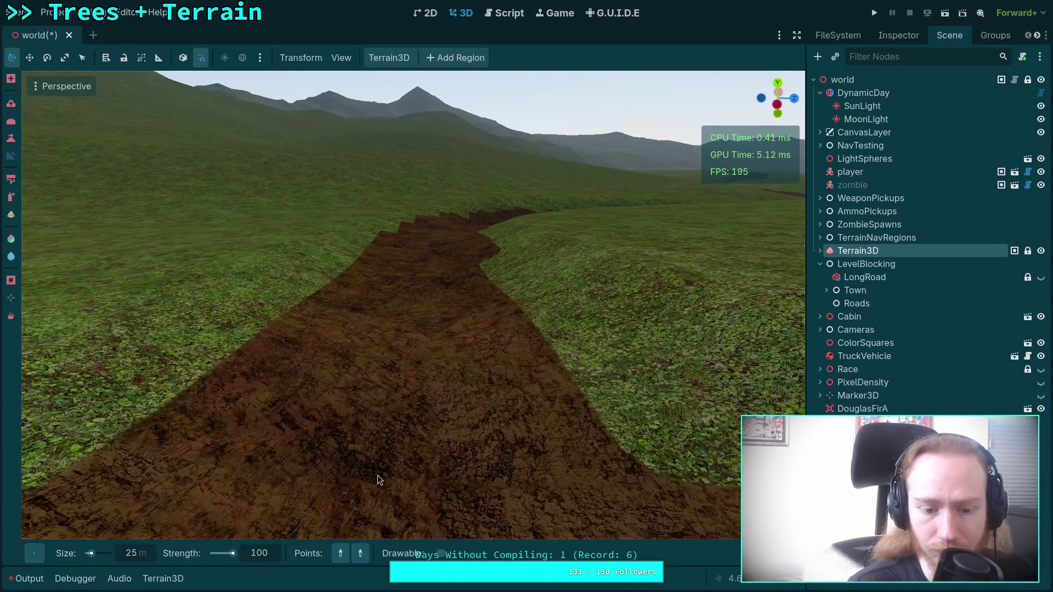
{"action": "mouse_move", "coordinate": [415, 279]}
{"action": "left_mouse_down"}
{"action": "mouse_move", "coordinate": [368, 494]}
{"action": "mouse_move", "coordinate": [413, 350]}
{"action": "left_mouse_up"}
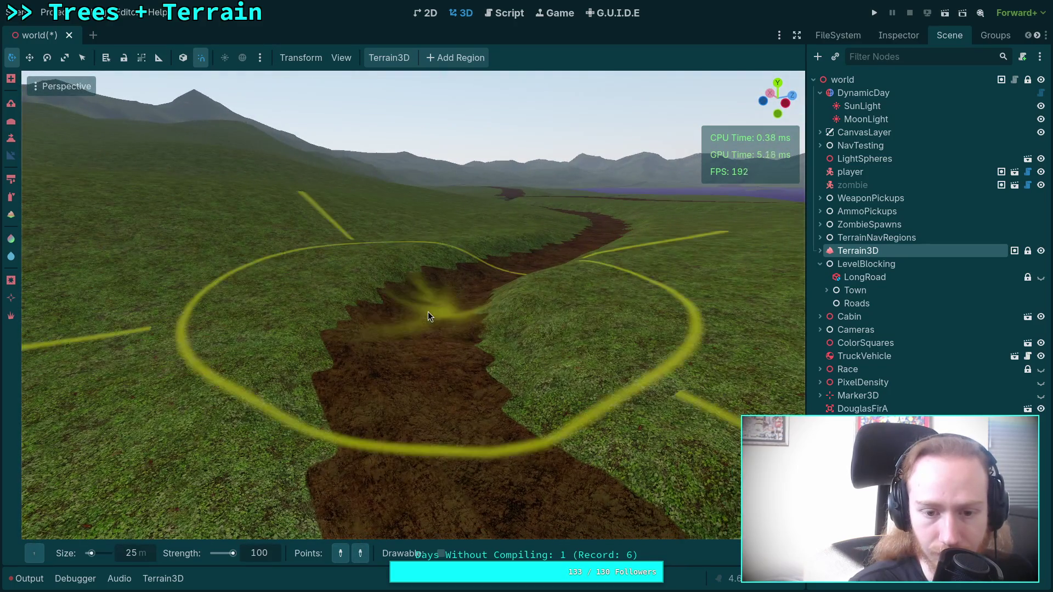
{"action": "mouse_move", "coordinate": [403, 456]}
{"action": "left_mouse_down"}
{"action": "mouse_move", "coordinate": [469, 460]}
{"action": "mouse_move", "coordinate": [461, 381]}
{"action": "mouse_move", "coordinate": [422, 377]}
{"action": "mouse_move", "coordinate": [469, 320]}
{"action": "mouse_move", "coordinate": [461, 294]}
{"action": "left_mouse_up"}
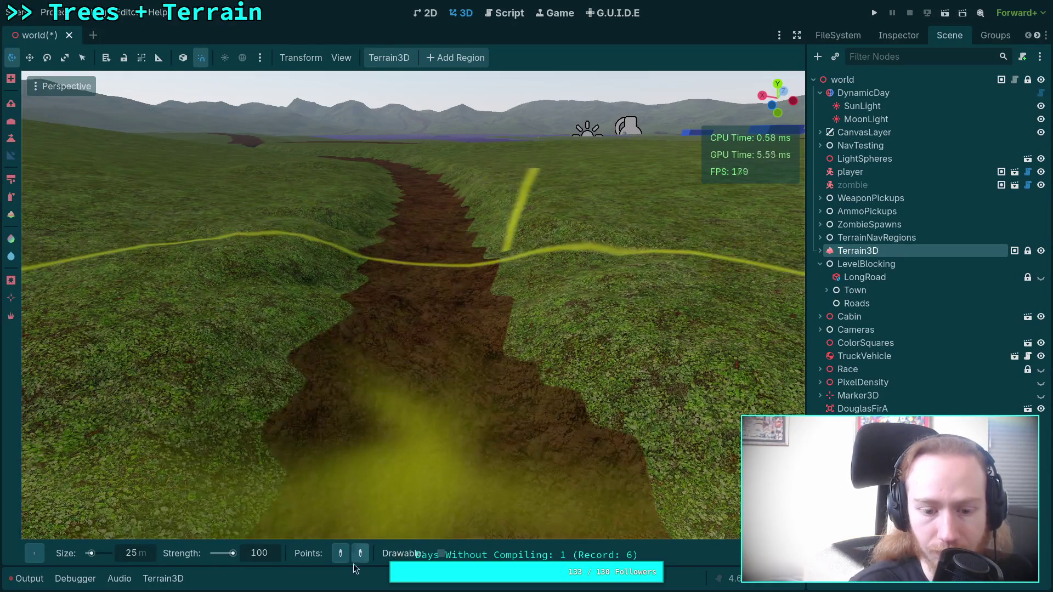
{"action": "left_click_drag", "start_coordinate": [409, 410], "coordinate": [435, 326]}
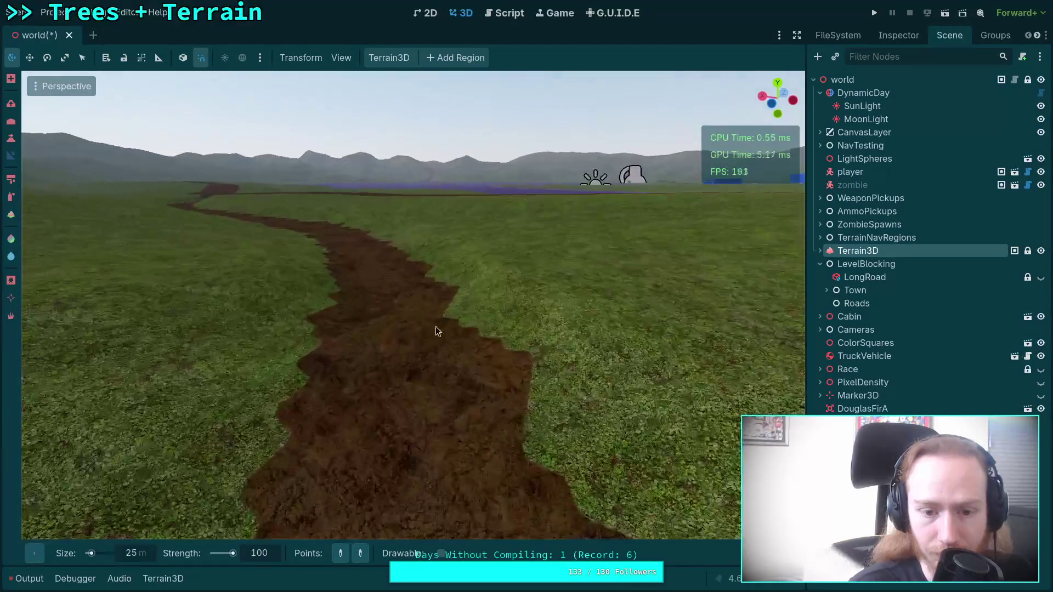
{"action": "mouse_move", "coordinate": [407, 402]}
{"action": "left_mouse_down"}
{"action": "mouse_move", "coordinate": [433, 384]}
{"action": "mouse_move", "coordinate": [413, 227]}
{"action": "left_mouse_up"}
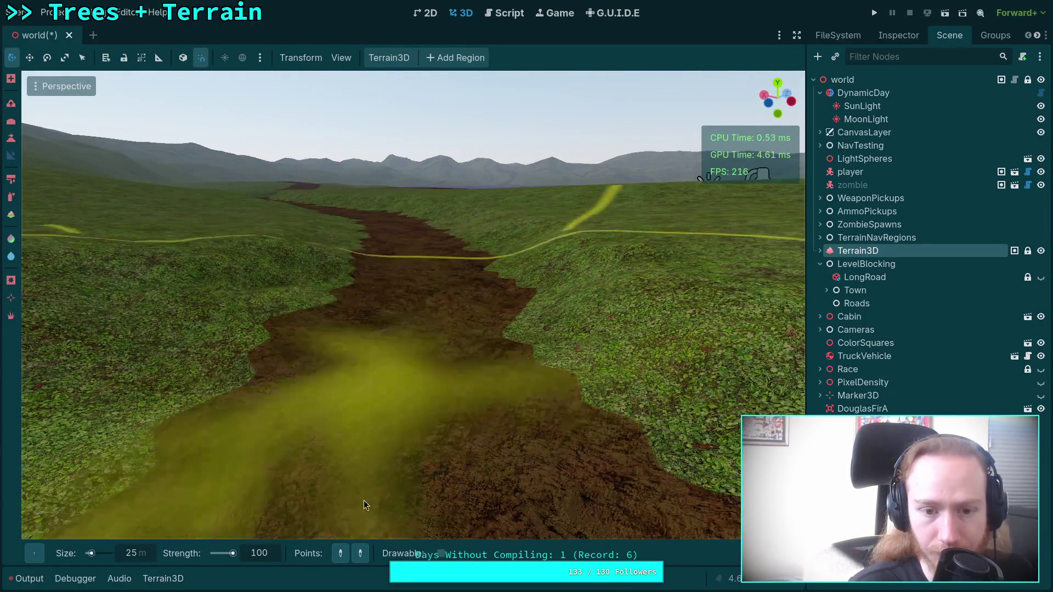
{"action": "mouse_move", "coordinate": [434, 465]}
{"action": "left_mouse_down"}
{"action": "mouse_move", "coordinate": [439, 455]}
{"action": "mouse_move", "coordinate": [417, 455]}
{"action": "mouse_move", "coordinate": [433, 455]}
{"action": "mouse_move", "coordinate": [388, 344]}
{"action": "mouse_move", "coordinate": [411, 446]}
{"action": "mouse_move", "coordinate": [402, 387]}
{"action": "left_mouse_up"}
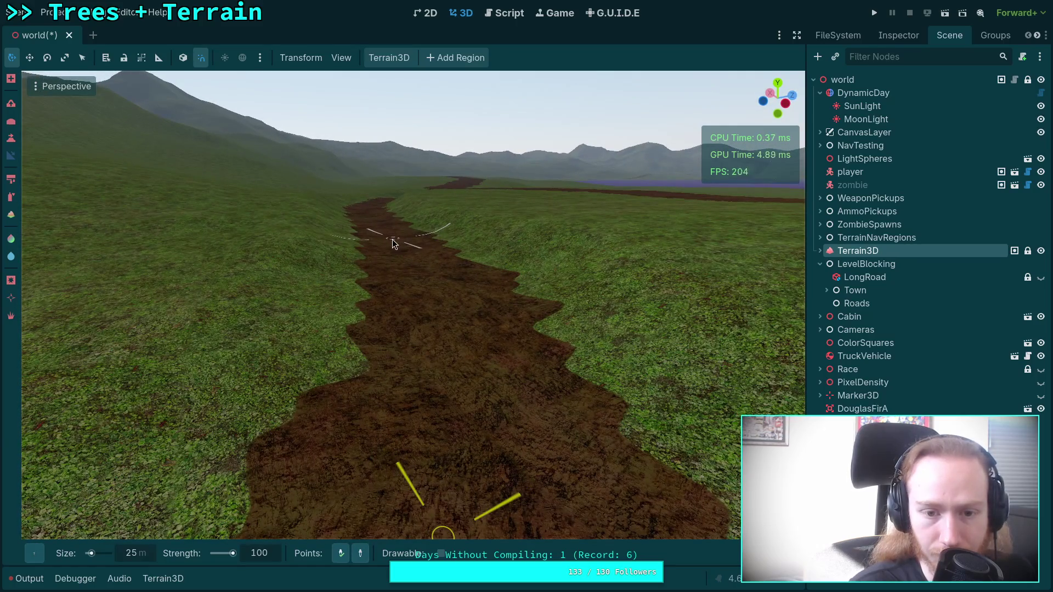
{"action": "left_click_drag", "start_coordinate": [427, 317], "coordinate": [426, 317]}
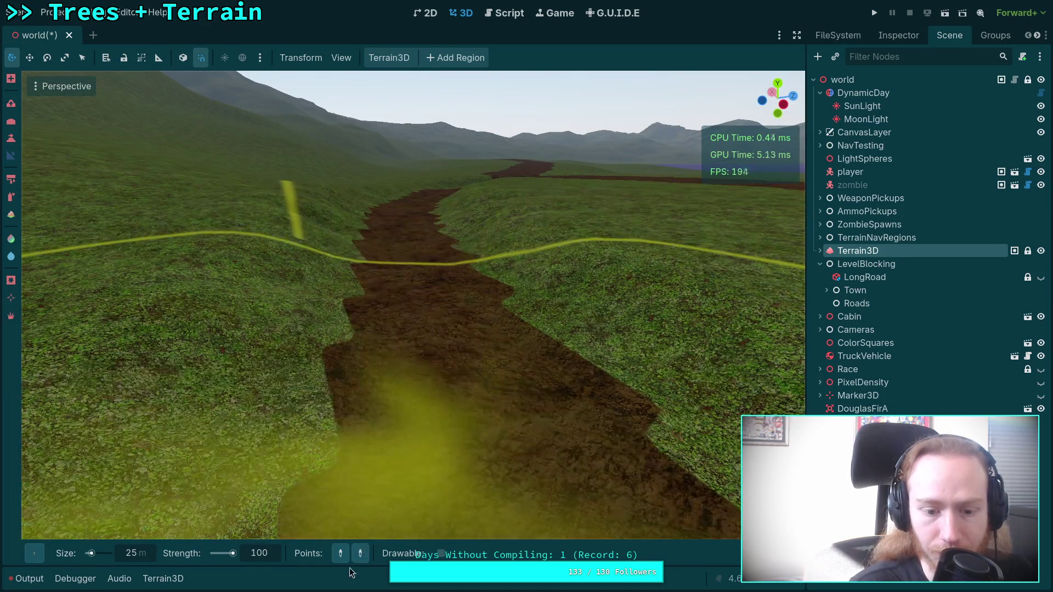
{"action": "scroll", "coordinate": [404, 271], "scroll_direction": "up", "scroll_amount": 5}
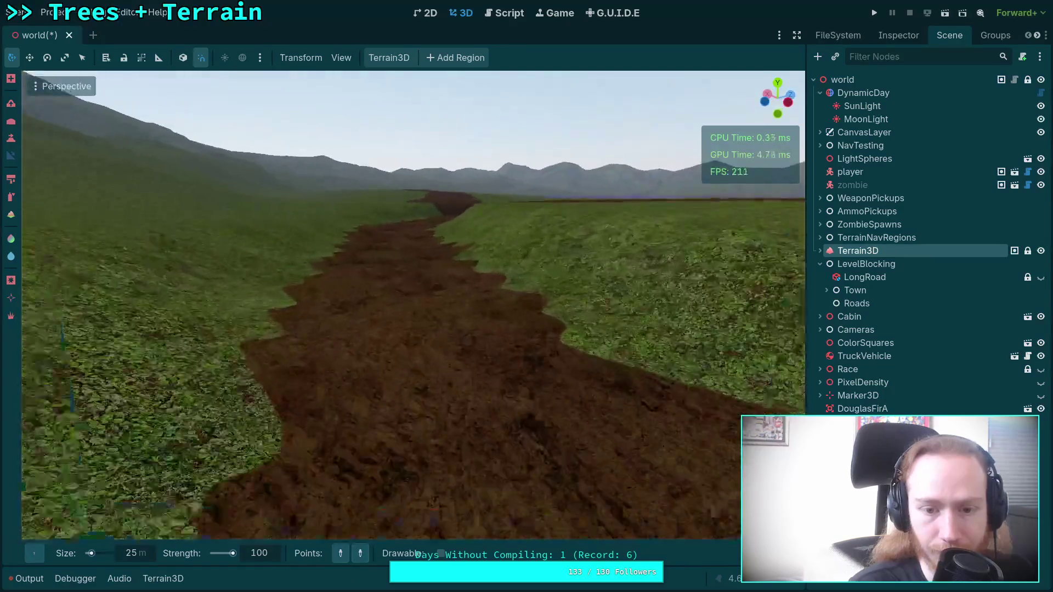
{"action": "scroll", "coordinate": [391, 270], "scroll_direction": "down", "scroll_amount": 5}
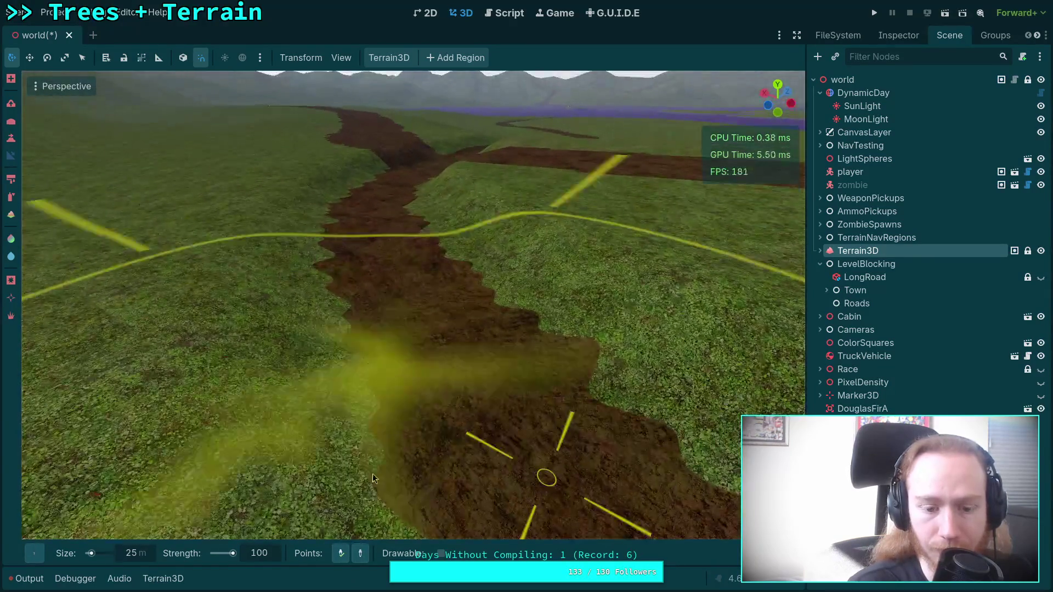
Pick brush reference points on the trench terrain
{"action": "left_click", "coordinate": [376, 204]}
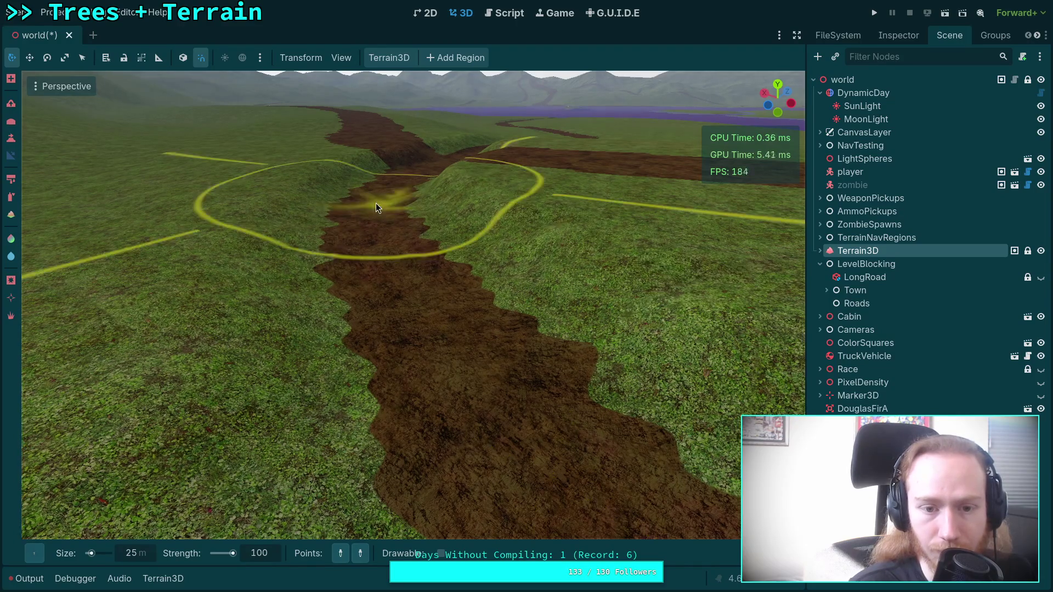
{"action": "scroll", "coordinate": [344, 371], "scroll_direction": "up", "scroll_amount": 5}
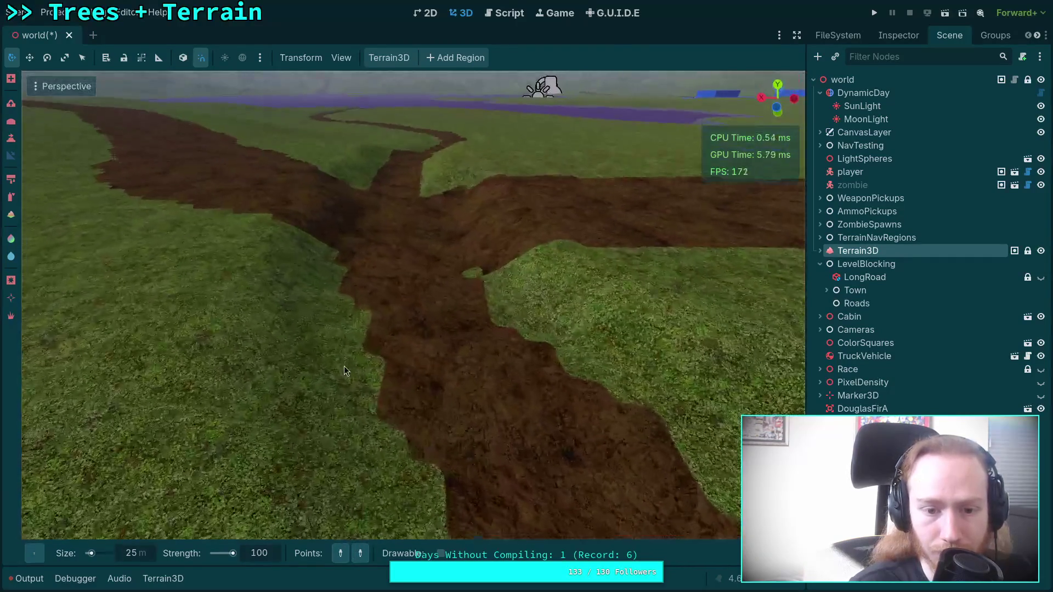
{"action": "left_click", "coordinate": [414, 311]}
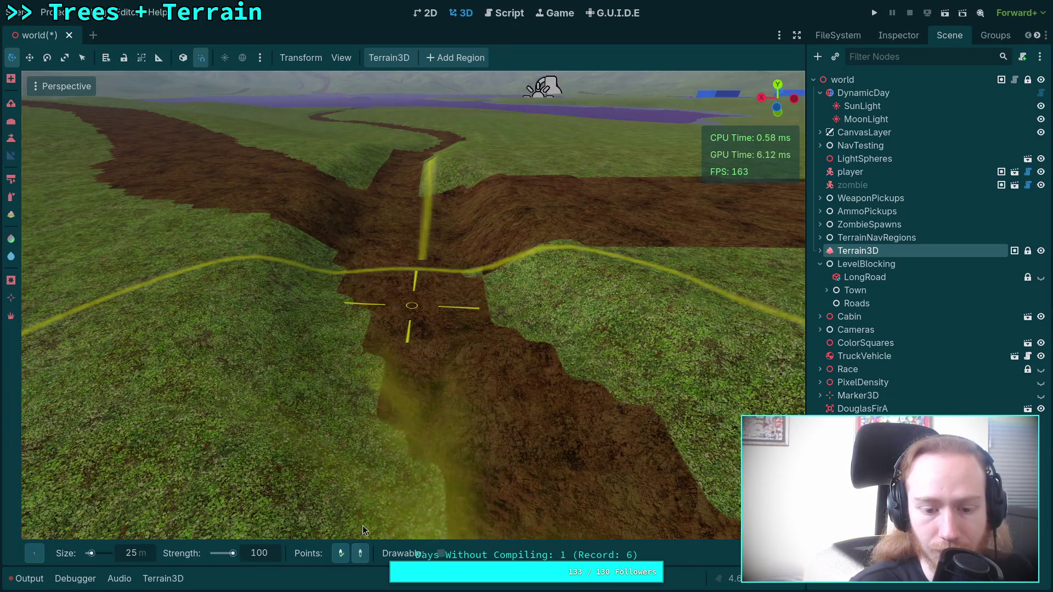
{"action": "scroll", "coordinate": [361, 219], "scroll_direction": "down", "scroll_amount": 3}
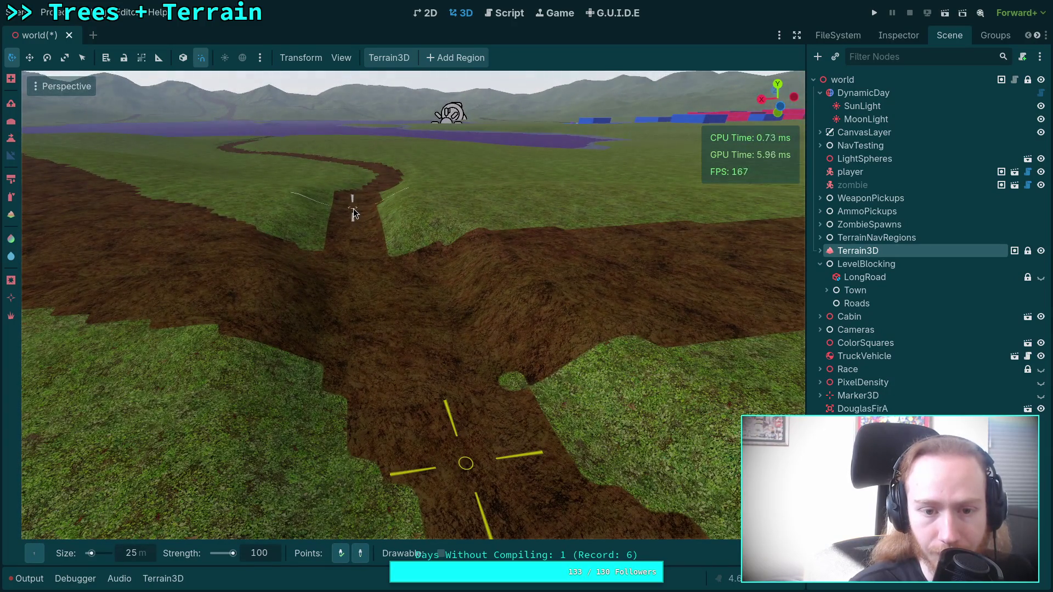
Fly low along the road trench, rising and pulling back to see it winding away
{"action": "right_click", "coordinate": [355, 213]}
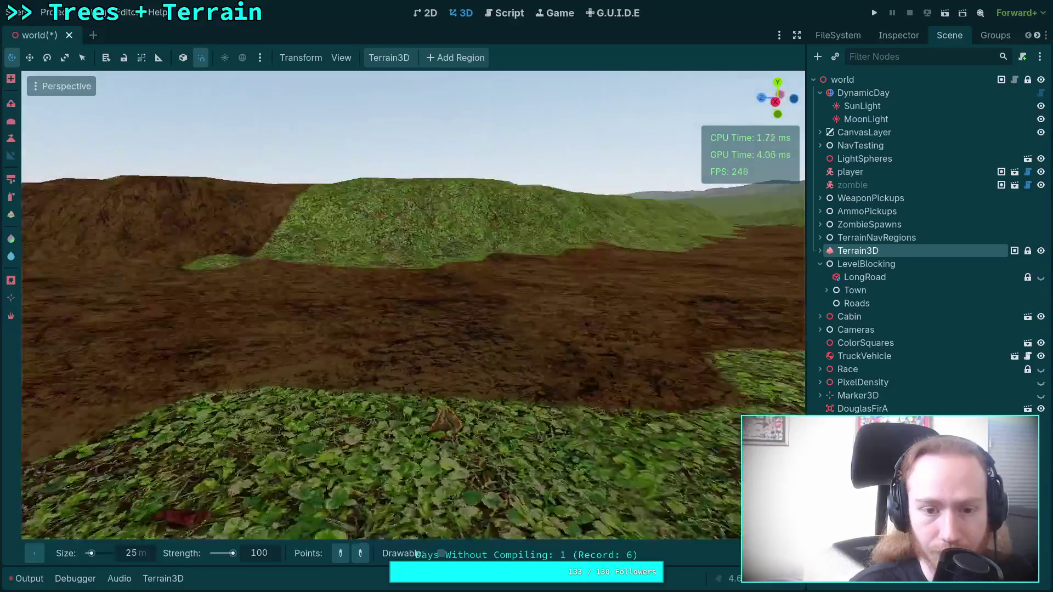
{"action": "key", "text": "w"}
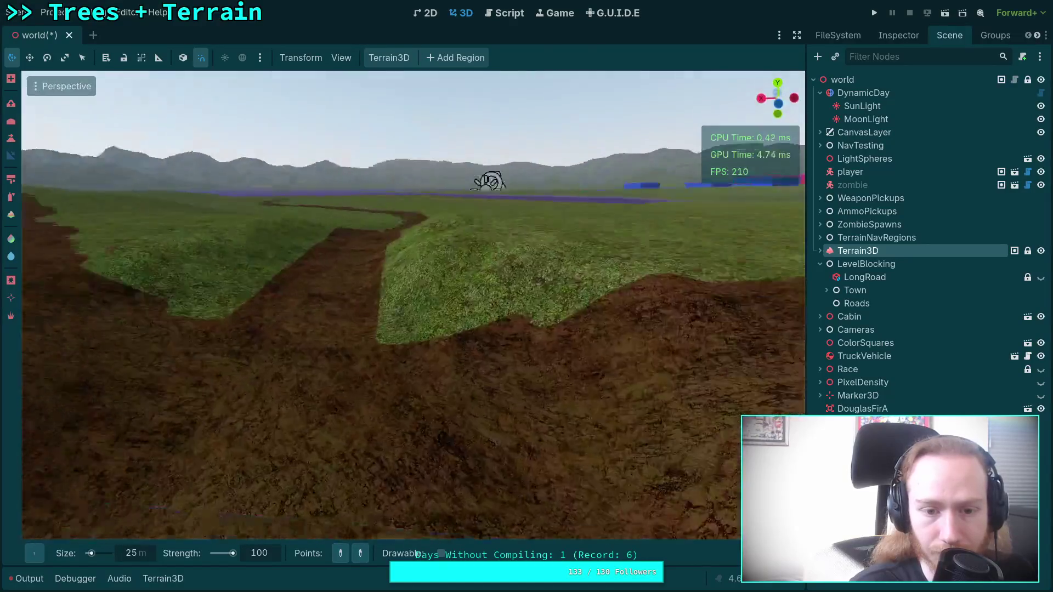
{"action": "key", "text": "w"}
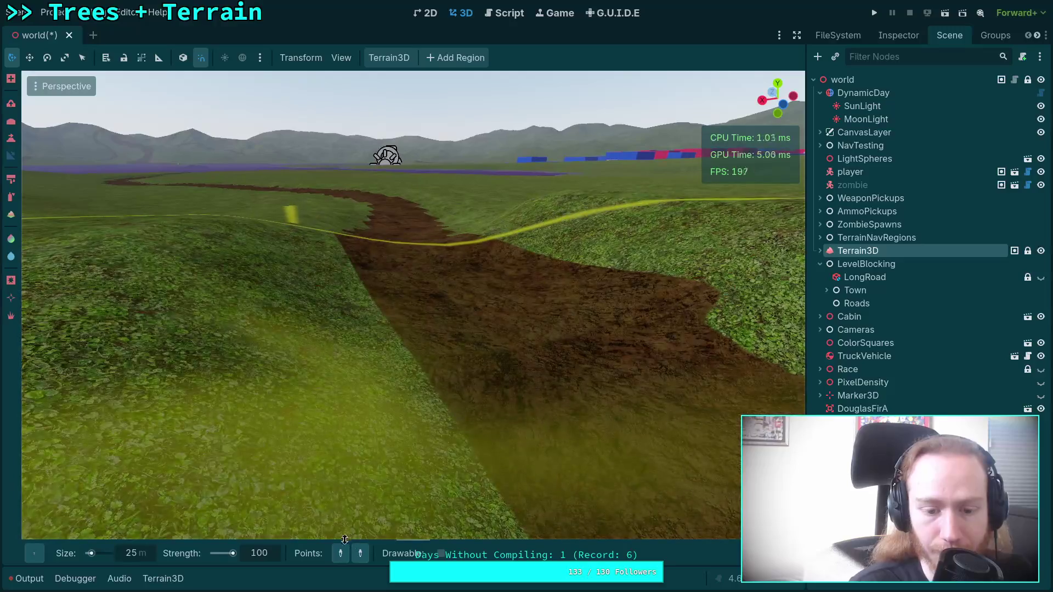
{"action": "key", "text": "w"}
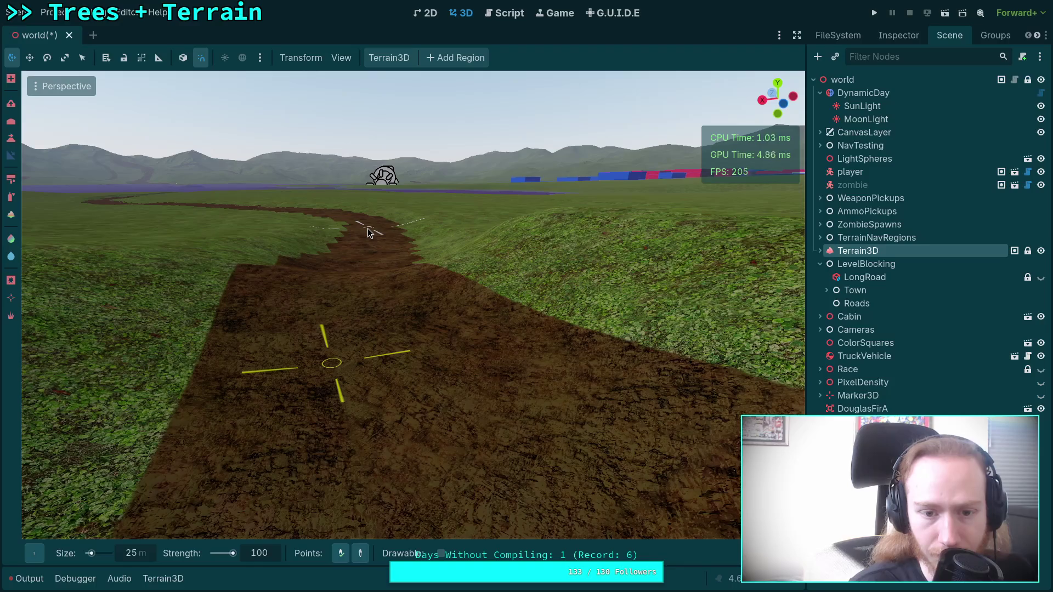
{"action": "key", "text": "s"}
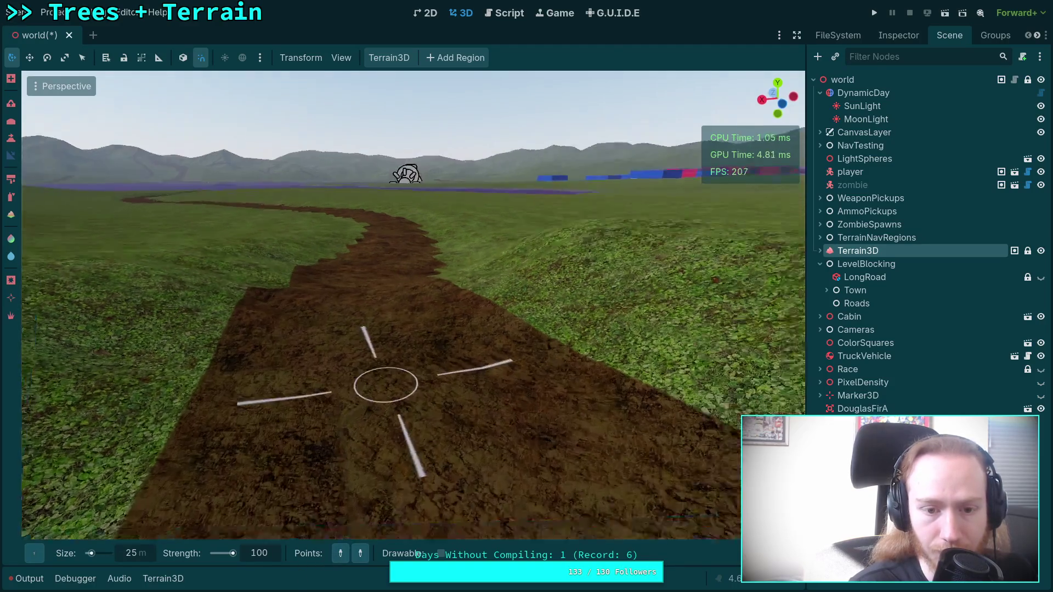
{"action": "key", "text": "w"}
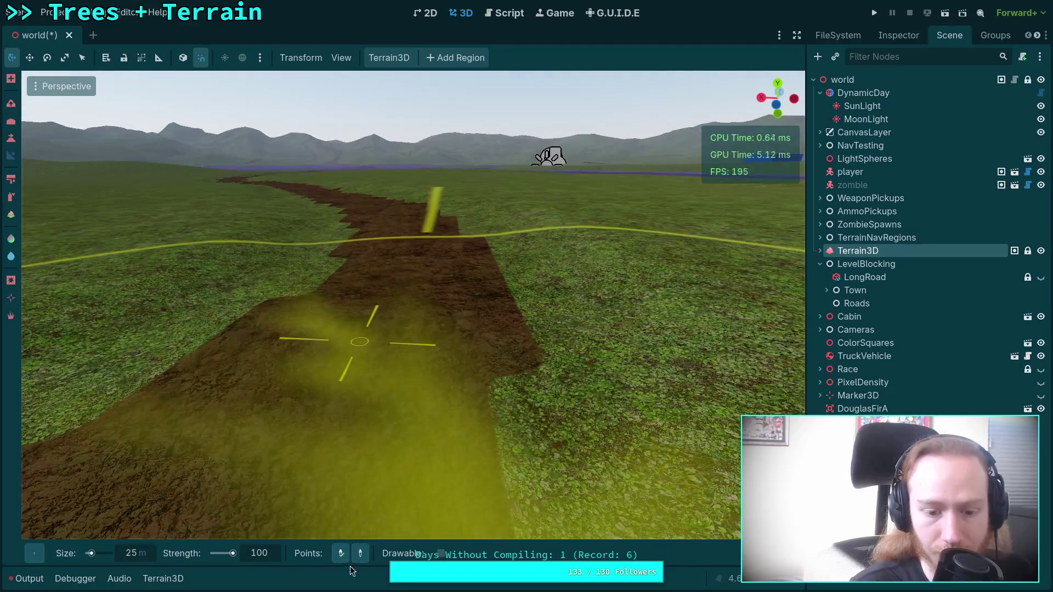
{"action": "key", "text": "w"}
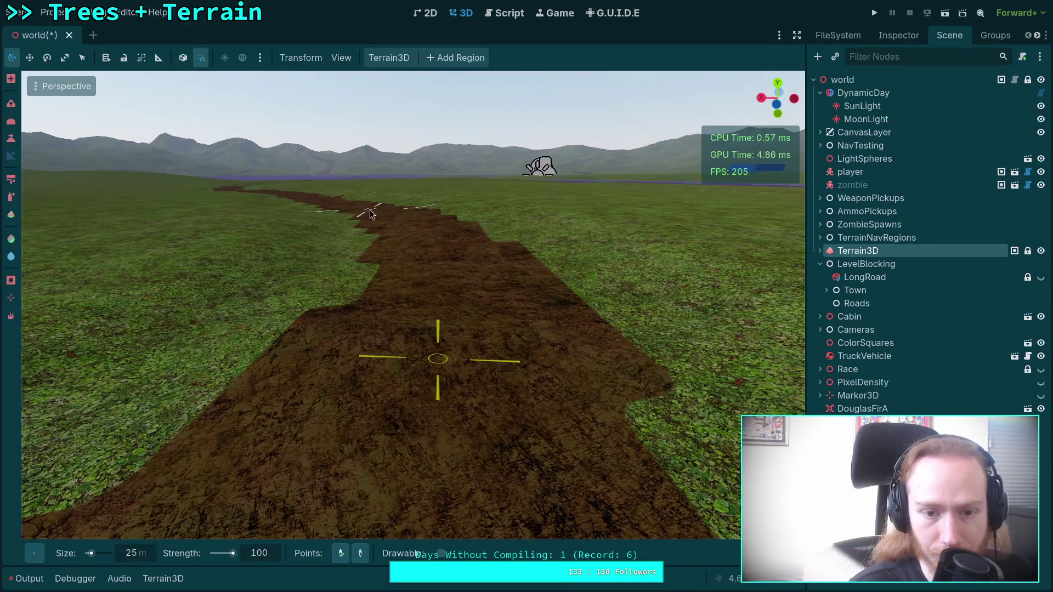
{"action": "key", "text": "s"}
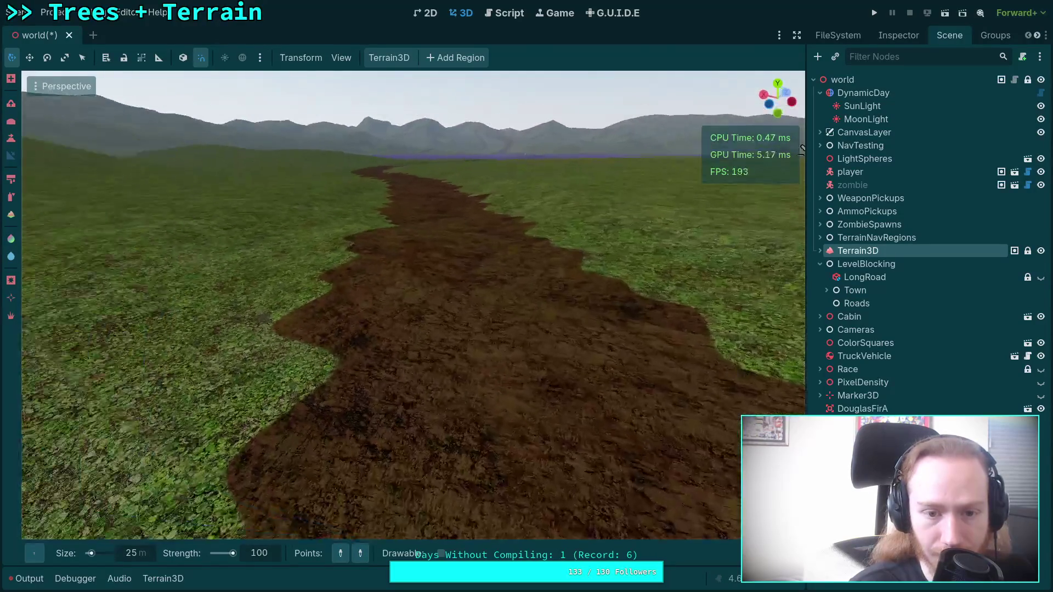
{"action": "key", "text": "s"}
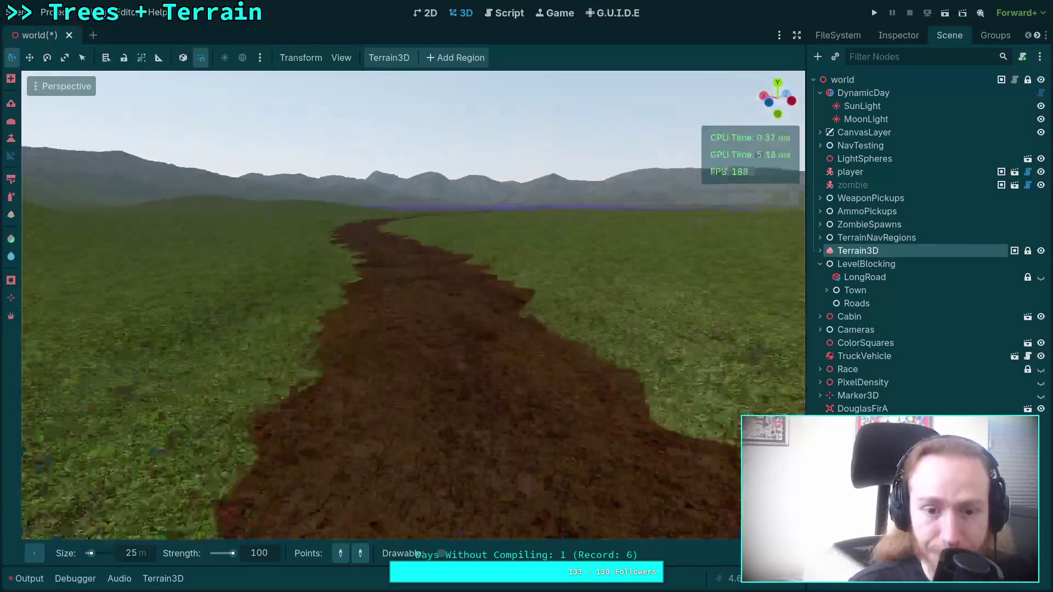
Fly along the curving path to its purple end, then rise to view the path and town
{"action": "key", "text": "w"}
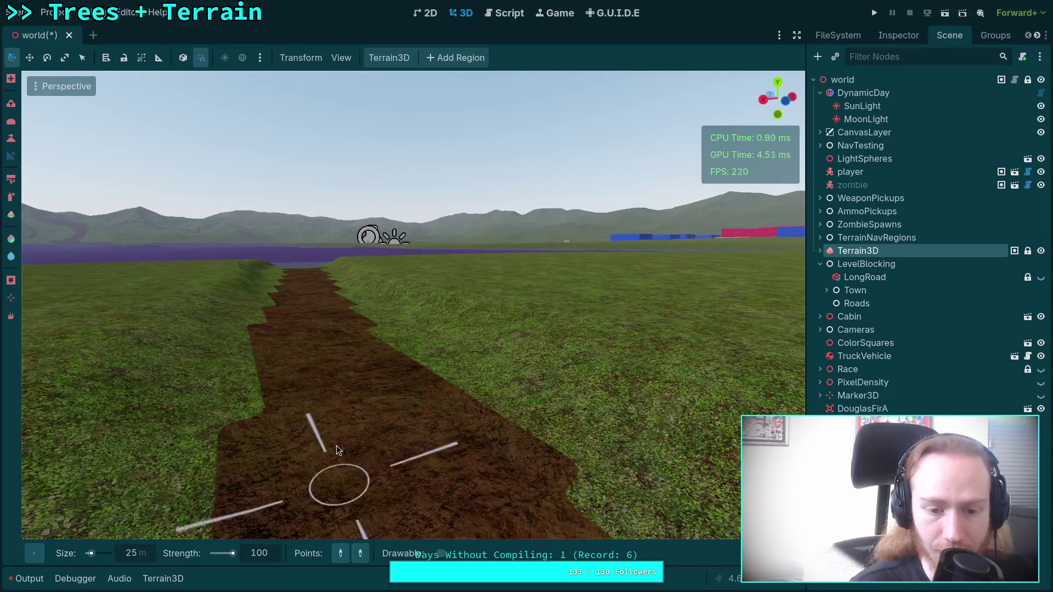
{"action": "key", "text": "s"}
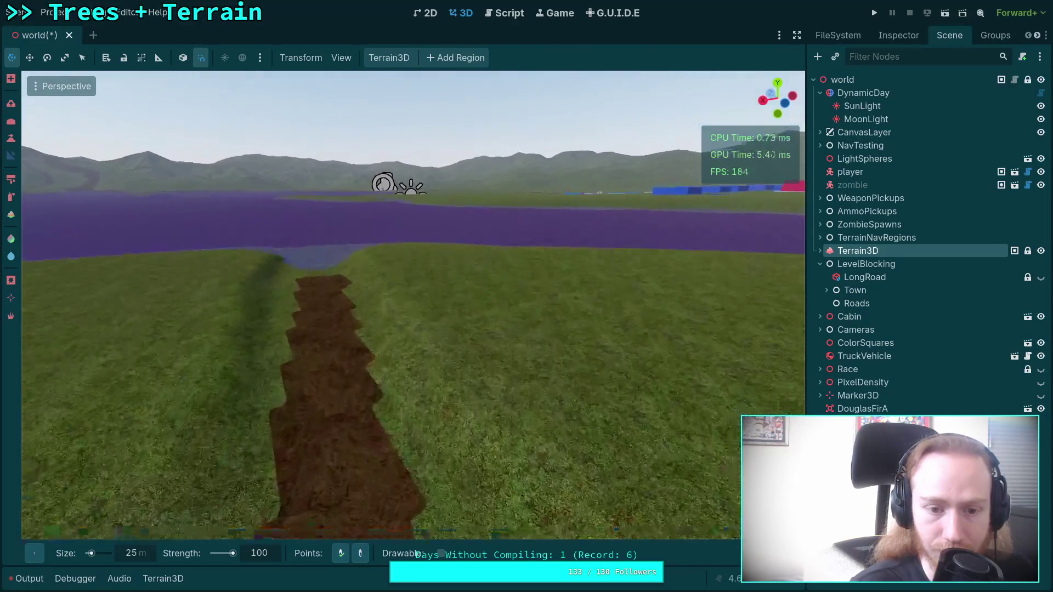
{"action": "key", "text": "w"}
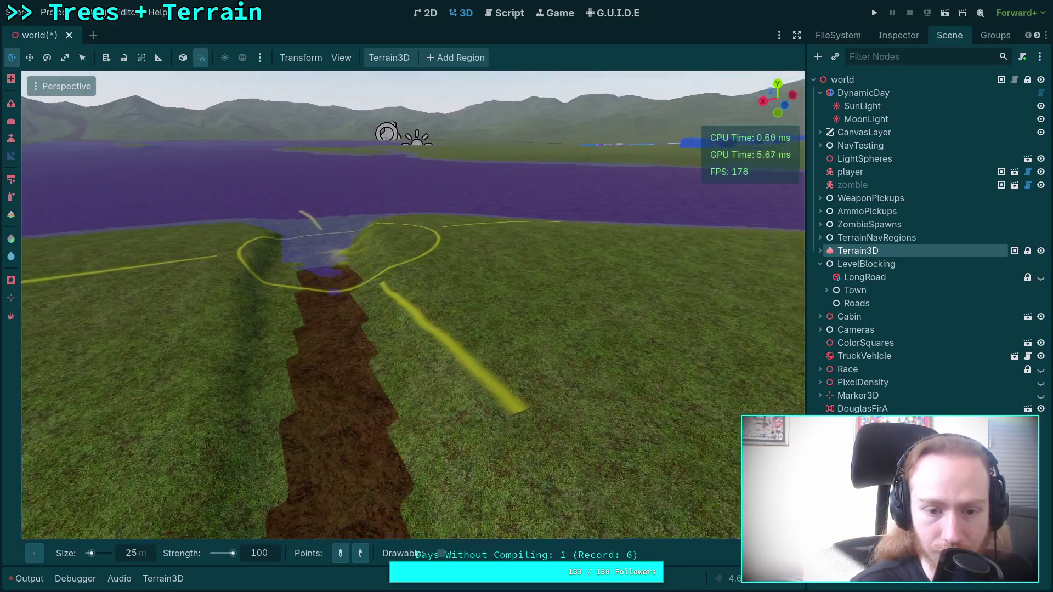
{"action": "scroll", "coordinate": [335, 270], "scroll_direction": "up", "scroll_amount": 3}
{"action": "key", "text": "s"}
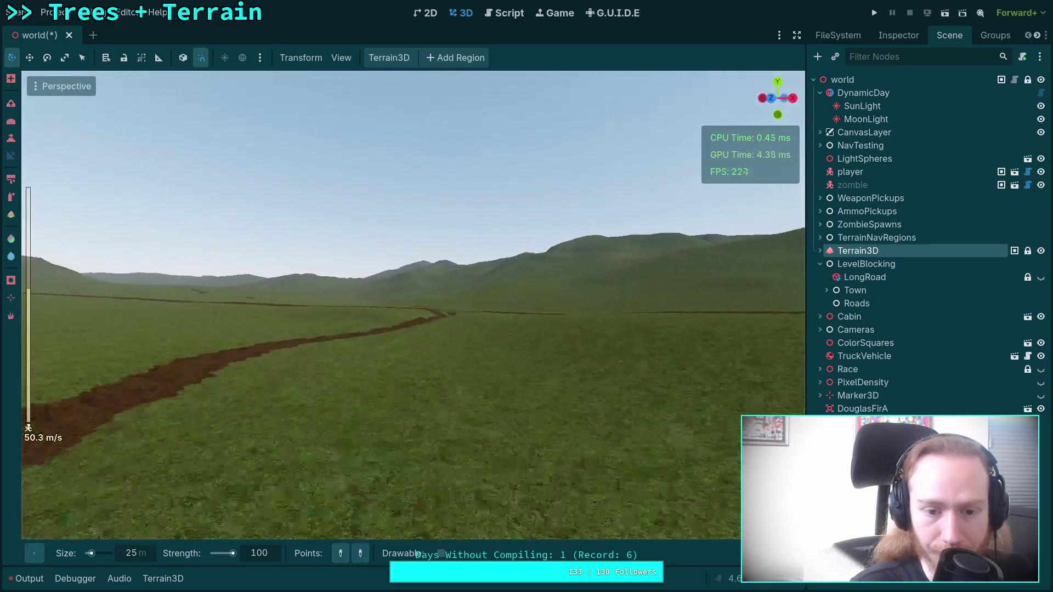
{"action": "left_click_drag", "start_coordinate": [413, 305], "coordinate": [384, 283]}
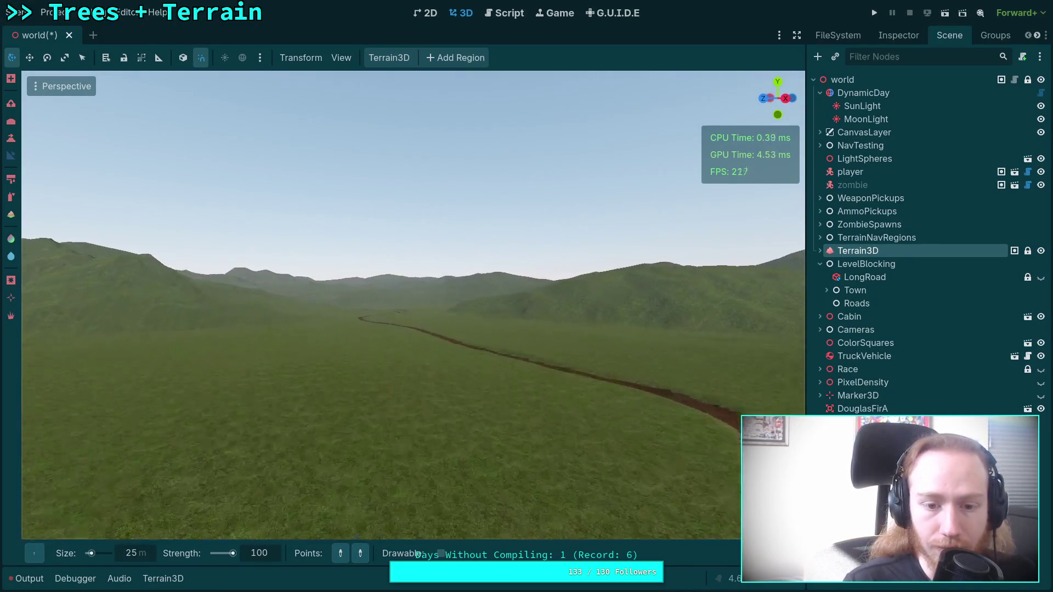
{"action": "key", "text": "w"}
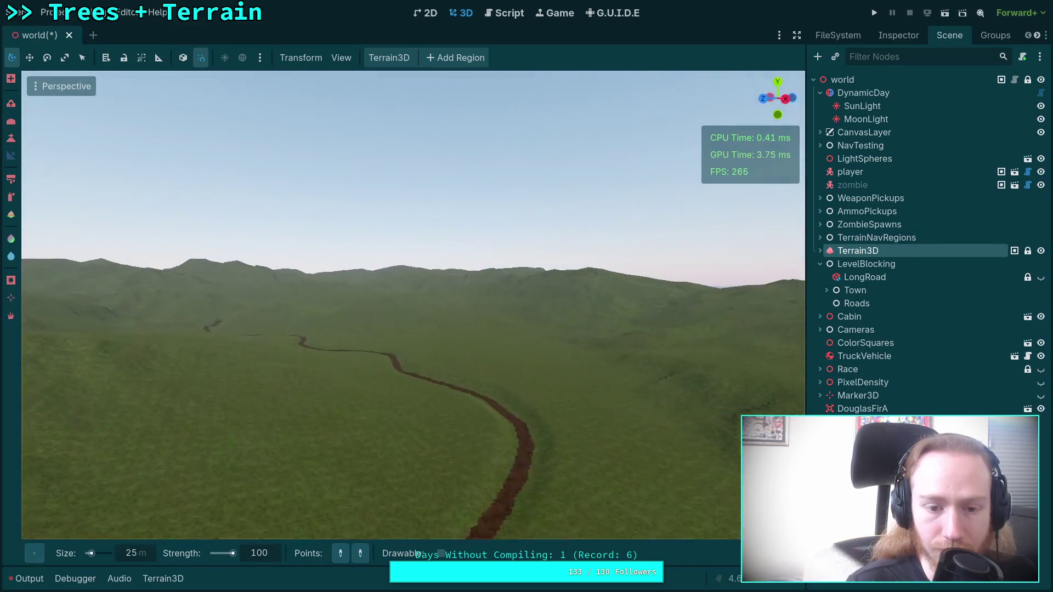
{"action": "left_click_drag", "start_coordinate": [413, 305], "coordinate": [351, 305]}
{"action": "key", "text": "w"}
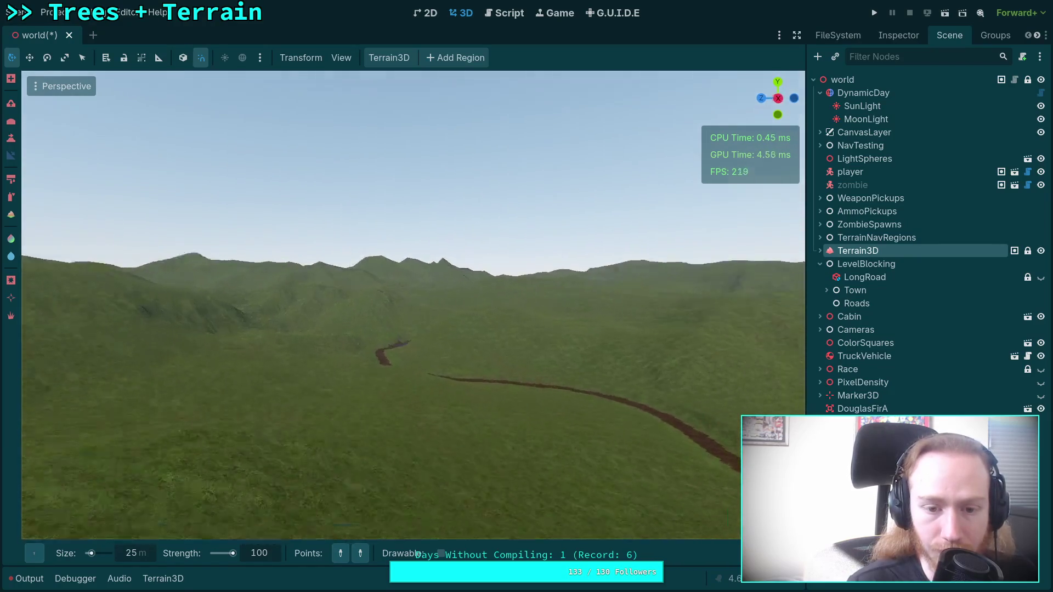
{"action": "key", "text": "s"}
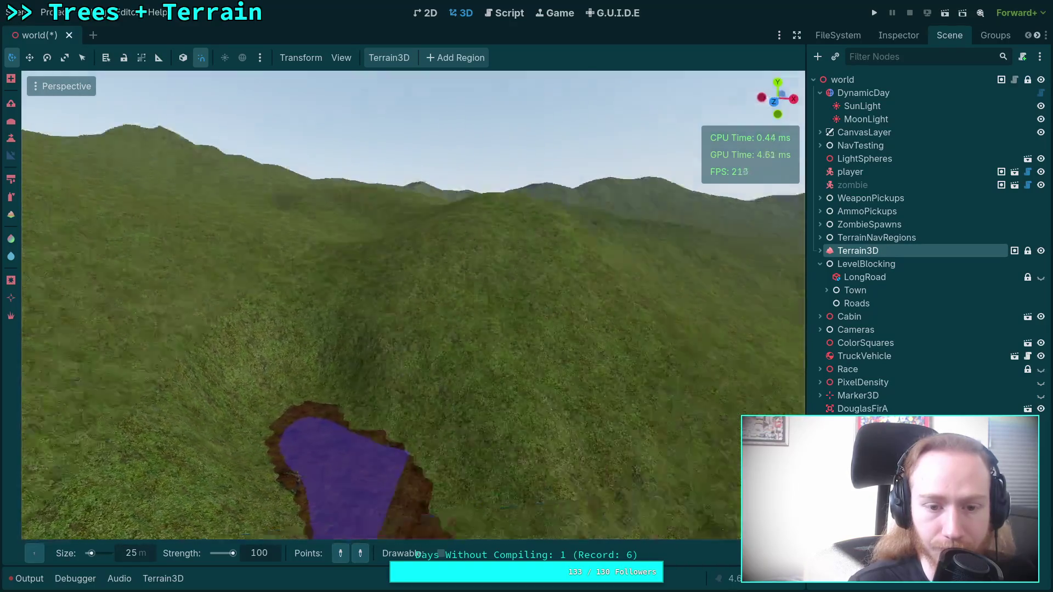
{"action": "key", "text": "s"}
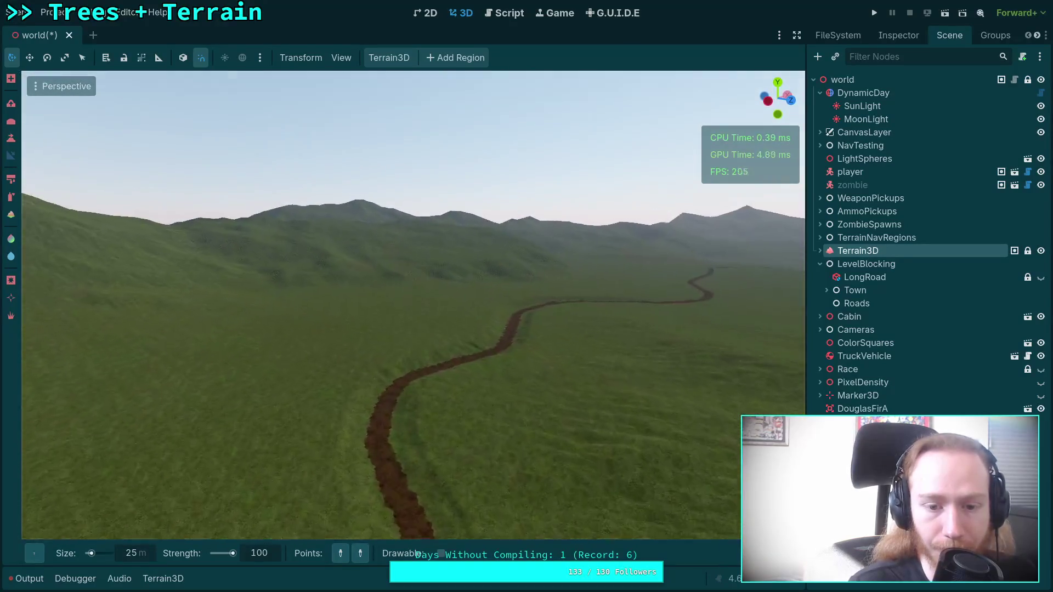
Frame the player and lower it about 7.6 units onto the sunken road's edge
{"action": "double_click", "coordinate": [849, 171]}
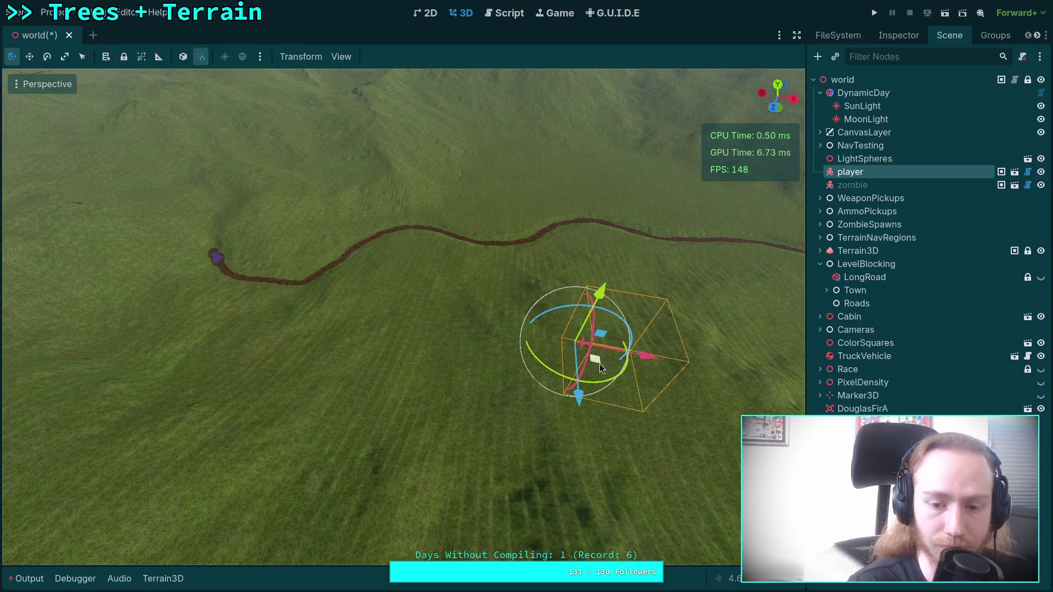
{"action": "scroll", "coordinate": [322, 301], "scroll_direction": "up", "scroll_amount": 5}
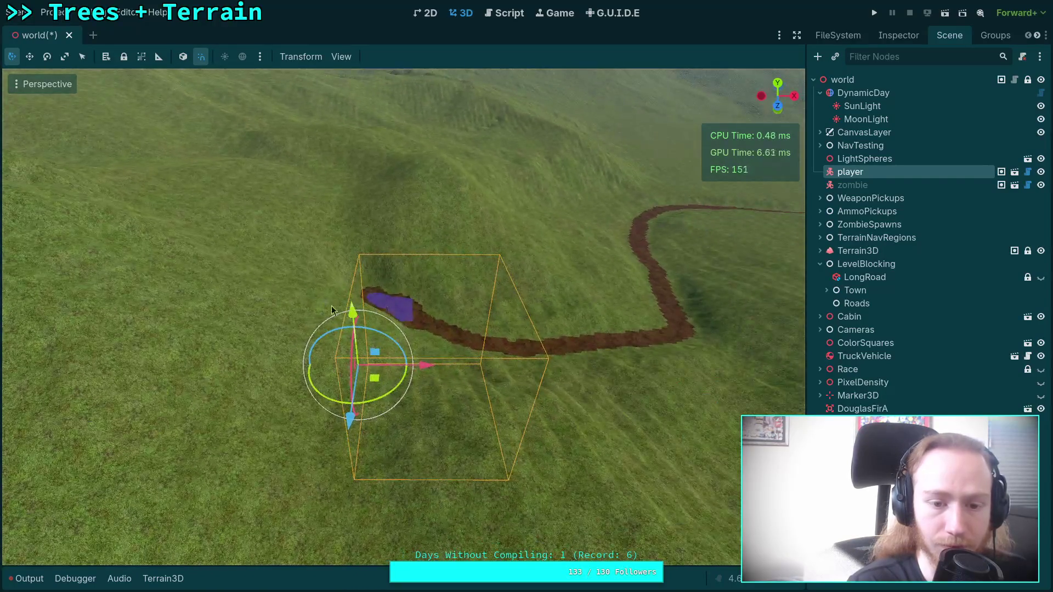
{"action": "scroll", "coordinate": [519, 256], "scroll_direction": "up", "scroll_amount": 5}
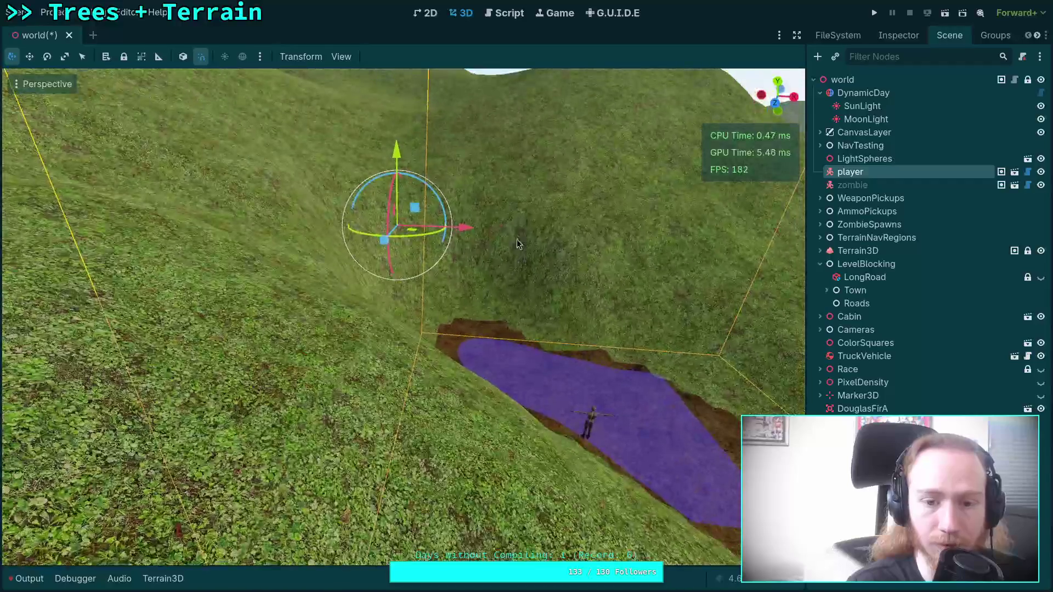
{"action": "left_click_drag", "start_coordinate": [390, 155], "coordinate": [410, 111]}
{"action": "mouse_move", "coordinate": [385, 192]}
{"action": "left_mouse_down"}
{"action": "mouse_move", "coordinate": [416, 230]}
{"action": "mouse_move", "coordinate": [570, 239]}
{"action": "left_mouse_up"}
{"action": "scroll", "coordinate": [515, 236], "scroll_direction": "down", "scroll_amount": 3}
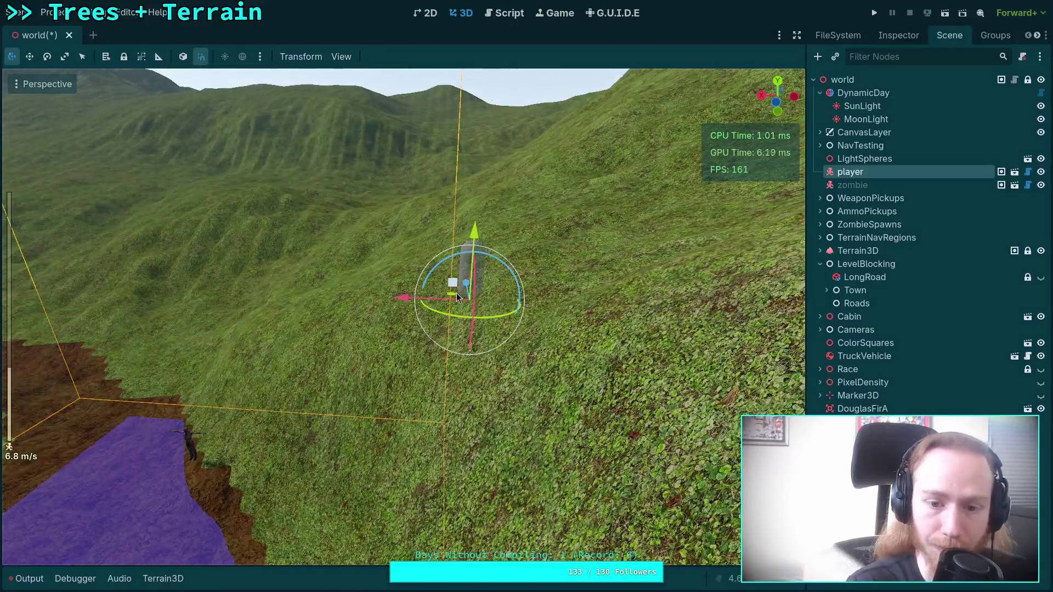
{"action": "mouse_move", "coordinate": [456, 296]}
{"action": "left_mouse_down"}
{"action": "mouse_move", "coordinate": [82, 236]}
{"action": "mouse_move", "coordinate": [98, 388]}
{"action": "mouse_move", "coordinate": [339, 350]}
{"action": "mouse_move", "coordinate": [383, 433]}
{"action": "mouse_move", "coordinate": [400, 422]}
{"action": "mouse_move", "coordinate": [411, 285]}
{"action": "left_mouse_up"}
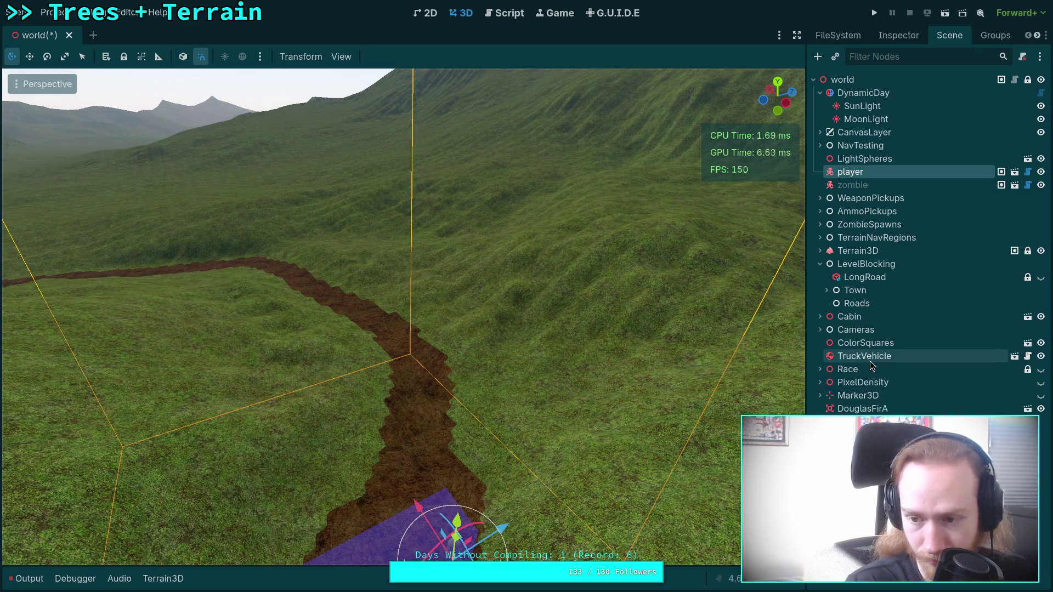
Move the TruckVehicle onto the dirt road by the purple water, save, and run the project
{"action": "left_click", "coordinate": [870, 357]}
{"action": "key", "text": "f"}
{"action": "mouse_move", "coordinate": [537, 185]}
{"action": "left_mouse_down"}
{"action": "mouse_move", "coordinate": [387, 202]}
{"action": "mouse_move", "coordinate": [286, 191]}
{"action": "mouse_move", "coordinate": [529, 268]}
{"action": "mouse_move", "coordinate": [699, 290]}
{"action": "mouse_move", "coordinate": [288, 379]}
{"action": "mouse_move", "coordinate": [329, 482]}
{"action": "mouse_move", "coordinate": [355, 511]}
{"action": "mouse_move", "coordinate": [314, 253]}
{"action": "mouse_move", "coordinate": [317, 299]}
{"action": "left_mouse_up"}
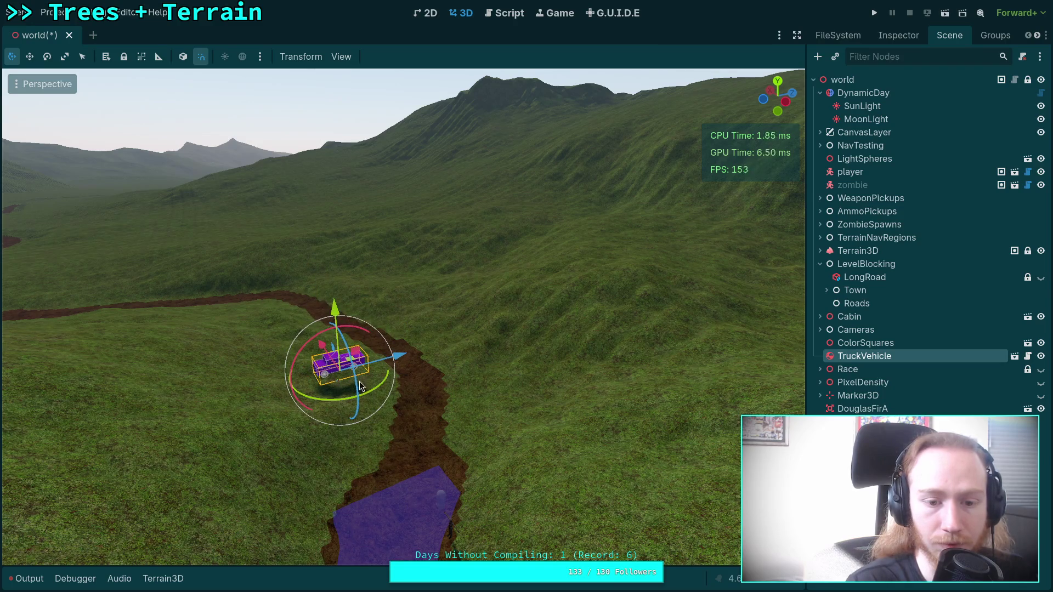
{"action": "mouse_move", "coordinate": [322, 348]}
{"action": "left_mouse_down"}
{"action": "mouse_move", "coordinate": [422, 494]}
{"action": "mouse_move", "coordinate": [410, 481]}
{"action": "mouse_move", "coordinate": [252, 459]}
{"action": "mouse_move", "coordinate": [241, 431]}
{"action": "left_mouse_up"}
{"action": "left_click_drag", "start_coordinate": [394, 430], "coordinate": [427, 422]}
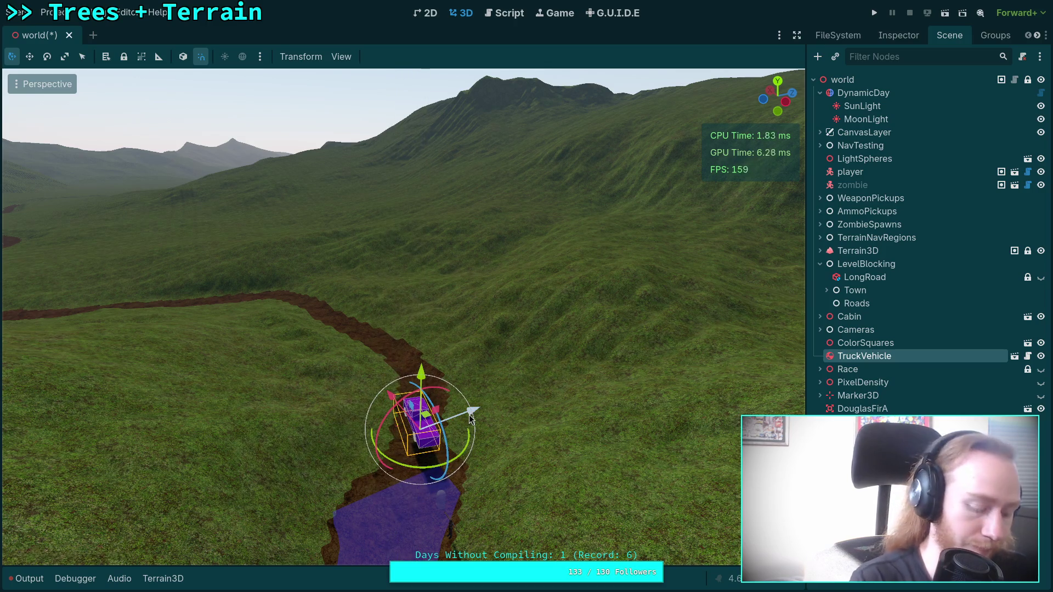
{"action": "key", "text": "ctrl+s"}
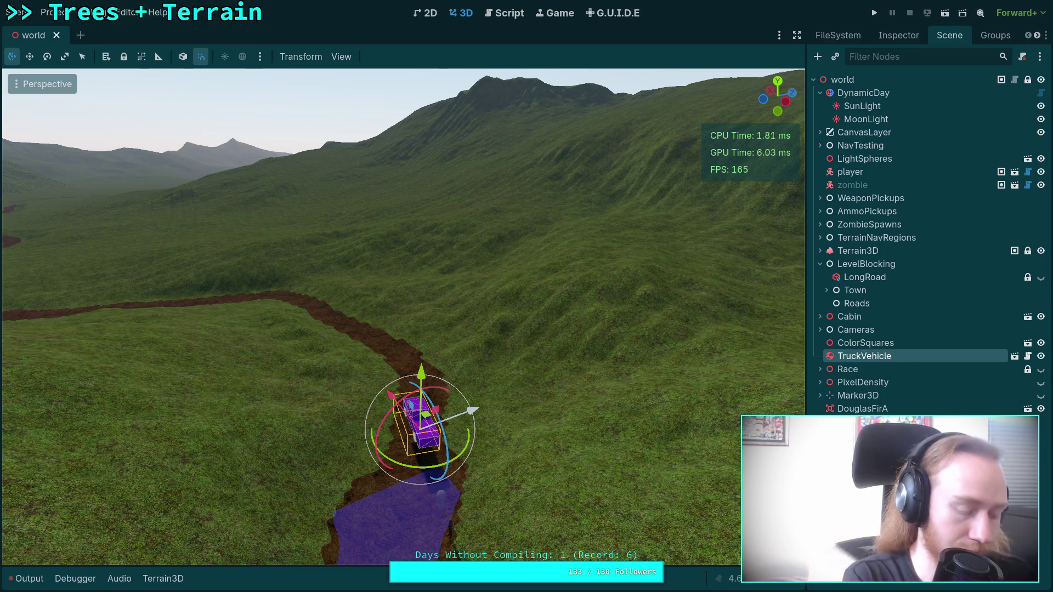
{"action": "key", "text": "F5"}
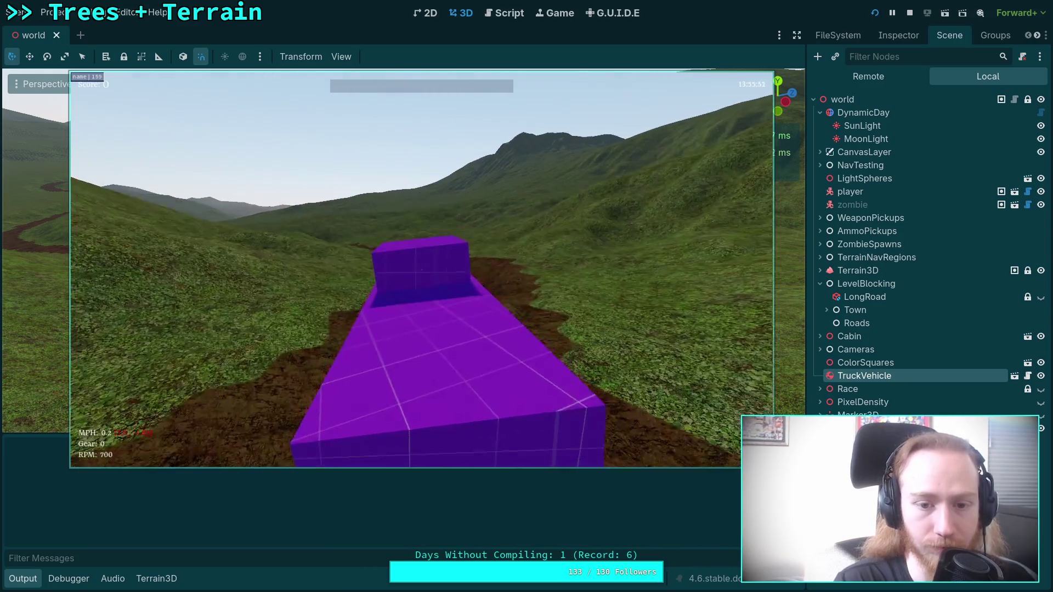
Drive the truck forward along the road in fullscreen, then exit the game to the editor
{"action": "key", "text": "w"}
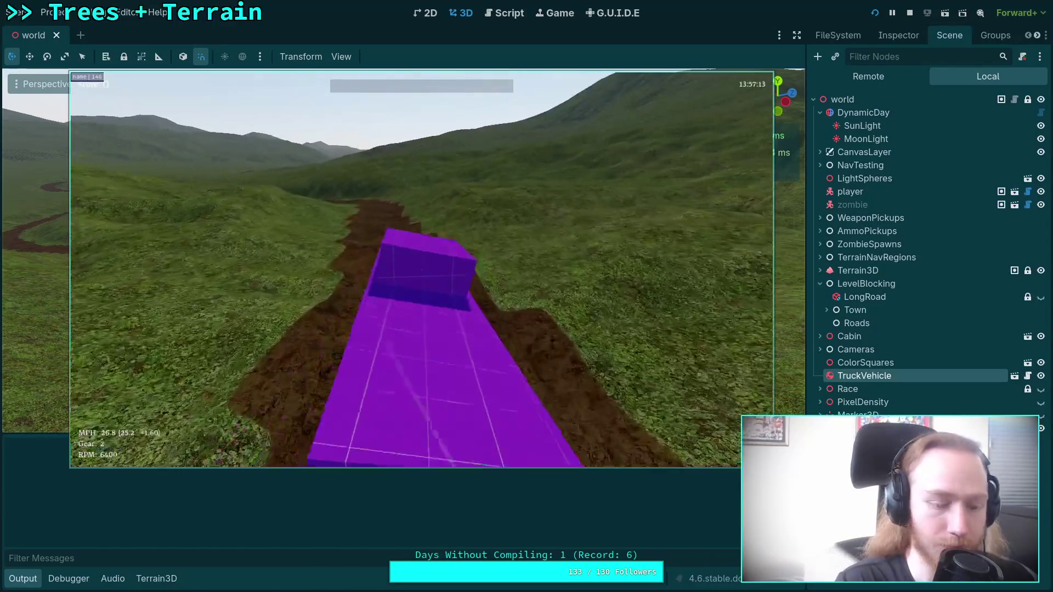
{"action": "key", "text": "F11"}
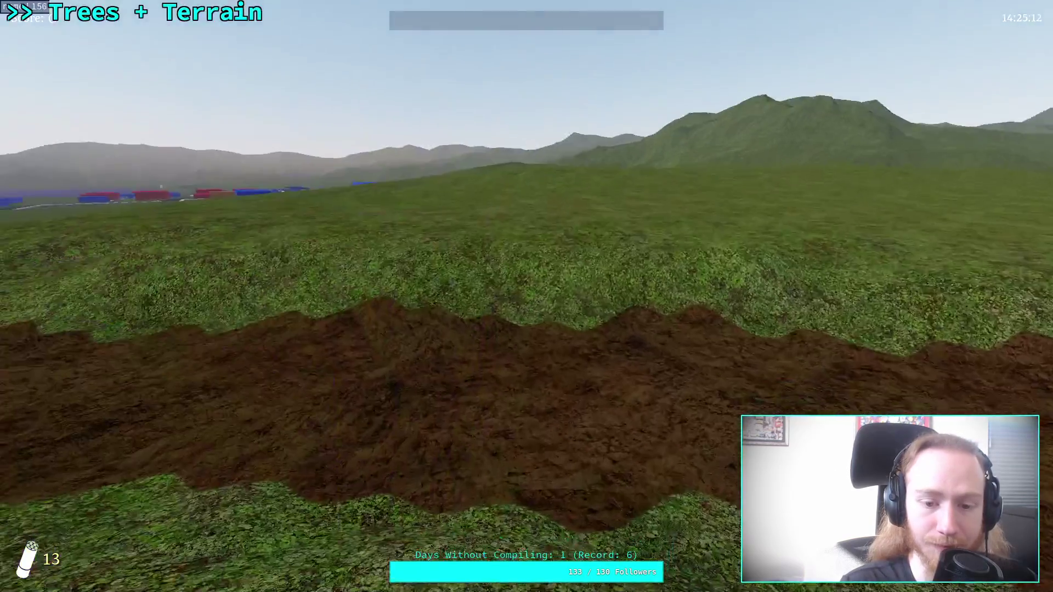
{"action": "key", "text": "Escape"}
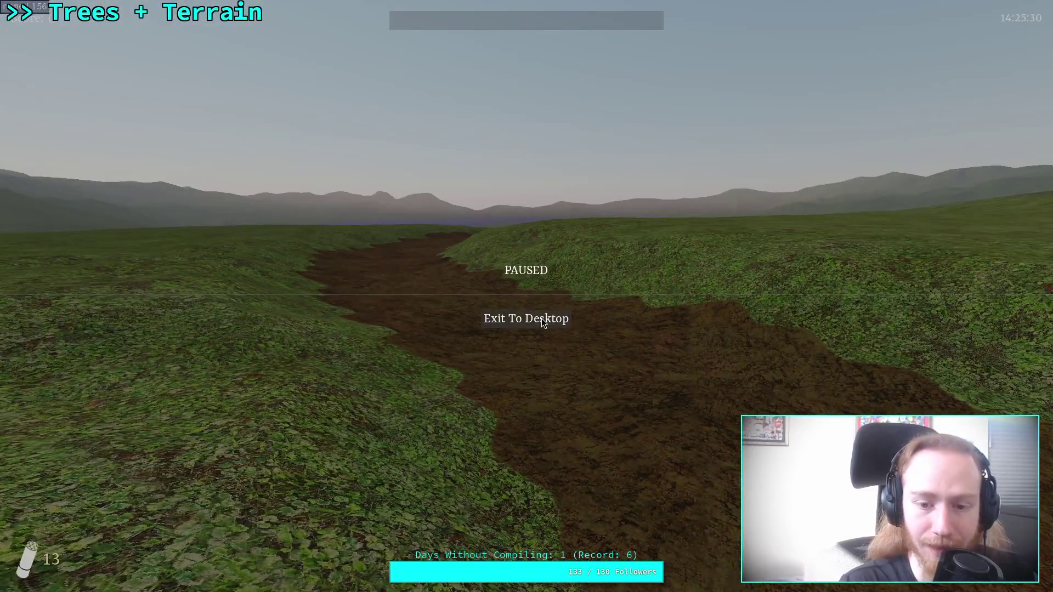
{"action": "left_click", "coordinate": [541, 318]}
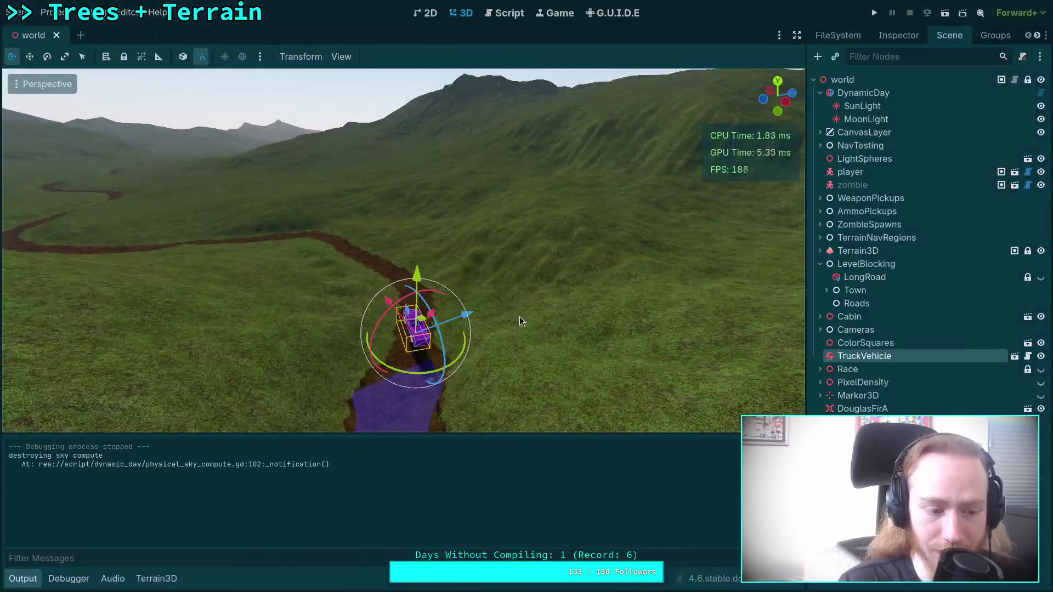
Adjust the freelook speed and collapse the Output panel to enlarge the viewport
{"action": "scroll", "coordinate": [380, 451], "scroll_direction": "up", "scroll_amount": 3}
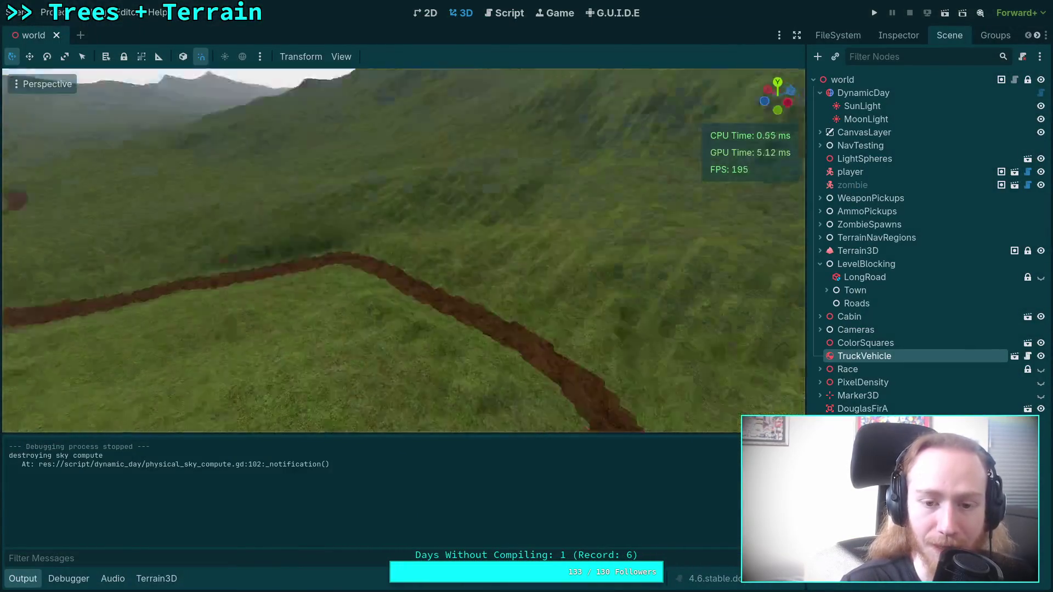
{"action": "left_click", "coordinate": [23, 579]}
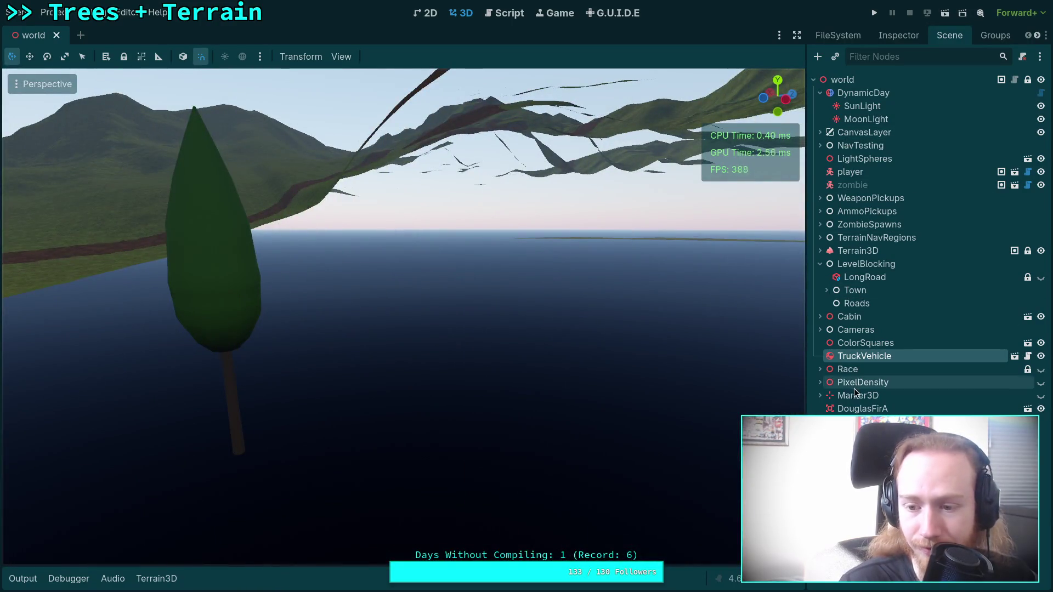
Move the DouglasFirA tree about 94 units along Z
{"action": "left_click", "coordinate": [844, 407]}
{"action": "mouse_move", "coordinate": [301, 445]}
{"action": "left_mouse_down"}
{"action": "mouse_move", "coordinate": [153, 439]}
{"action": "mouse_move", "coordinate": [650, 294]}
{"action": "mouse_move", "coordinate": [472, 339]}
{"action": "left_mouse_up"}
{"action": "left_click", "coordinate": [469, 342]}
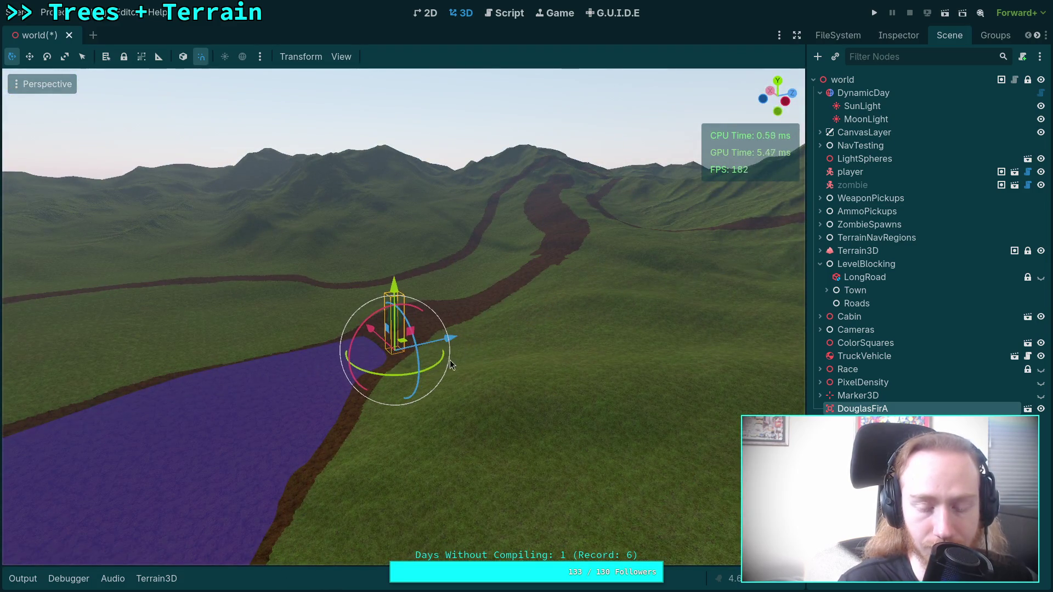
{"action": "scroll", "coordinate": [453, 356], "scroll_direction": "down", "scroll_amount": 5}
Survey the lake, tree and roads from the air, then select Terrain3D in the Scene tree
{"action": "mouse_move", "coordinate": [600, 319]}
{"action": "left_mouse_down"}
{"action": "mouse_move", "coordinate": [601, 263]}
{"action": "mouse_move", "coordinate": [600, 340]}
{"action": "left_mouse_up"}
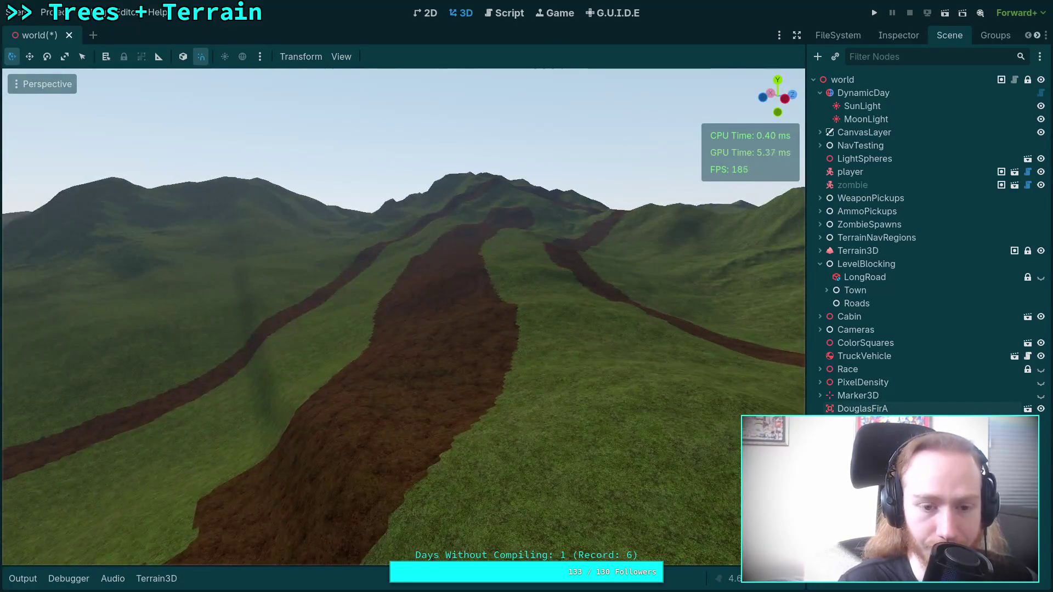
{"action": "mouse_move", "coordinate": [513, 318]}
{"action": "left_mouse_down"}
{"action": "mouse_move", "coordinate": [517, 368]}
{"action": "mouse_move", "coordinate": [428, 356]}
{"action": "mouse_move", "coordinate": [427, 400]}
{"action": "mouse_move", "coordinate": [428, 334]}
{"action": "left_mouse_up"}
{"action": "key", "text": "s"}
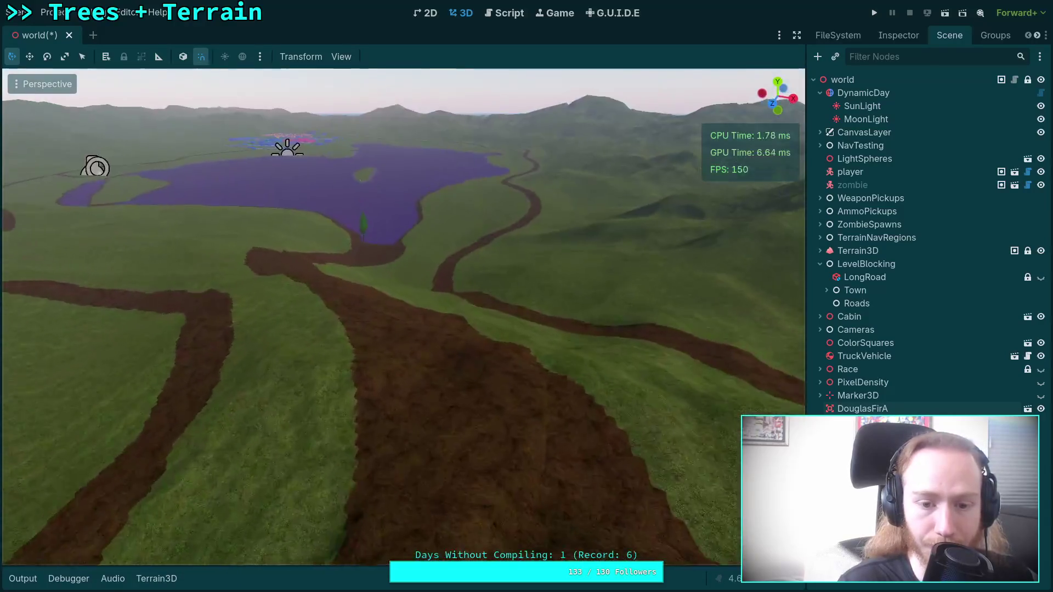
{"action": "key", "text": "w"}
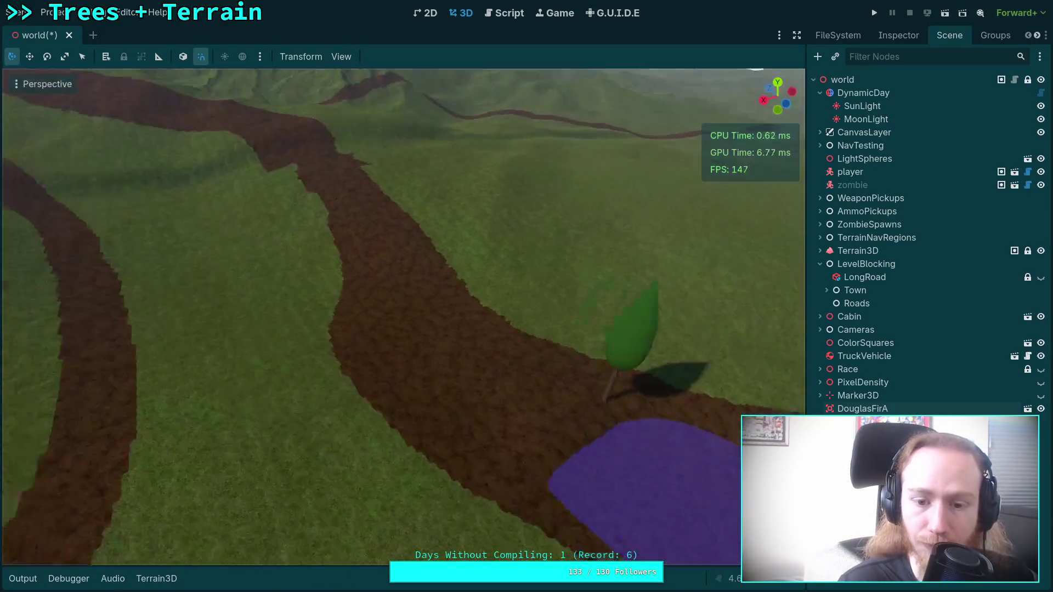
{"action": "key", "text": "d"}
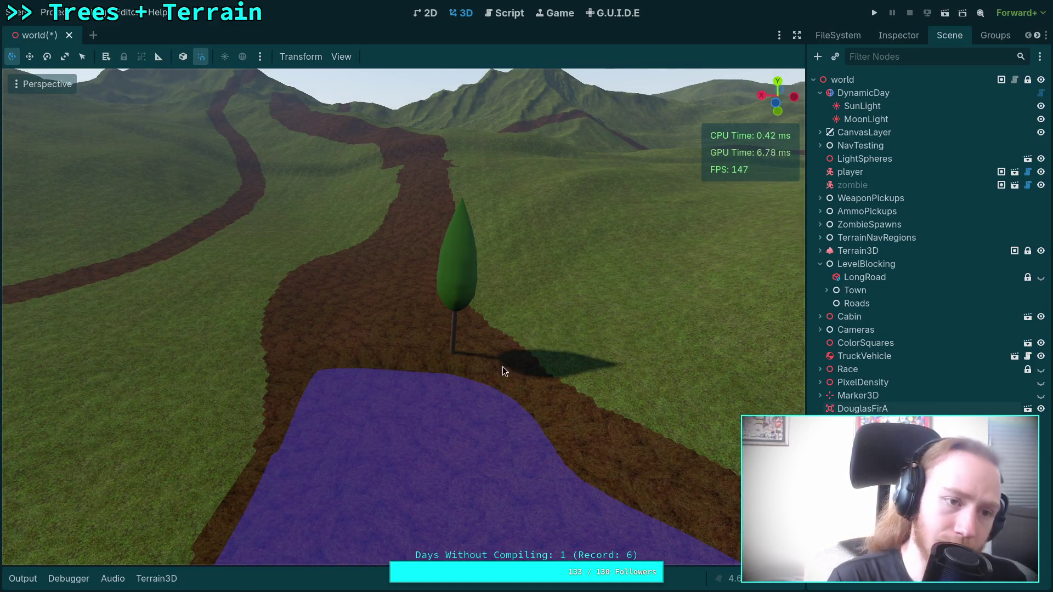
{"action": "key", "text": "w"}
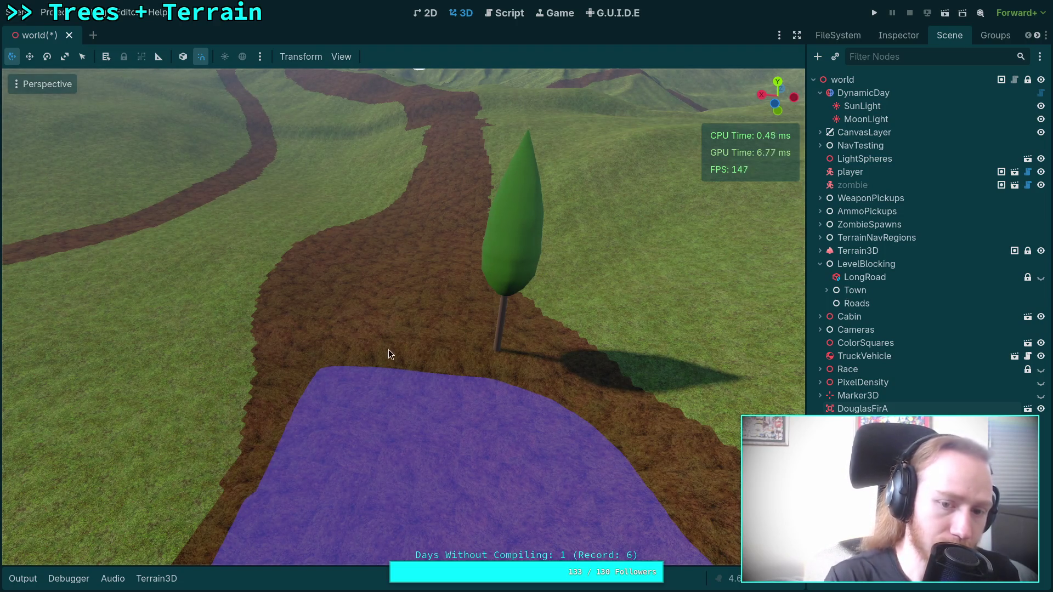
{"action": "key", "text": "s"}
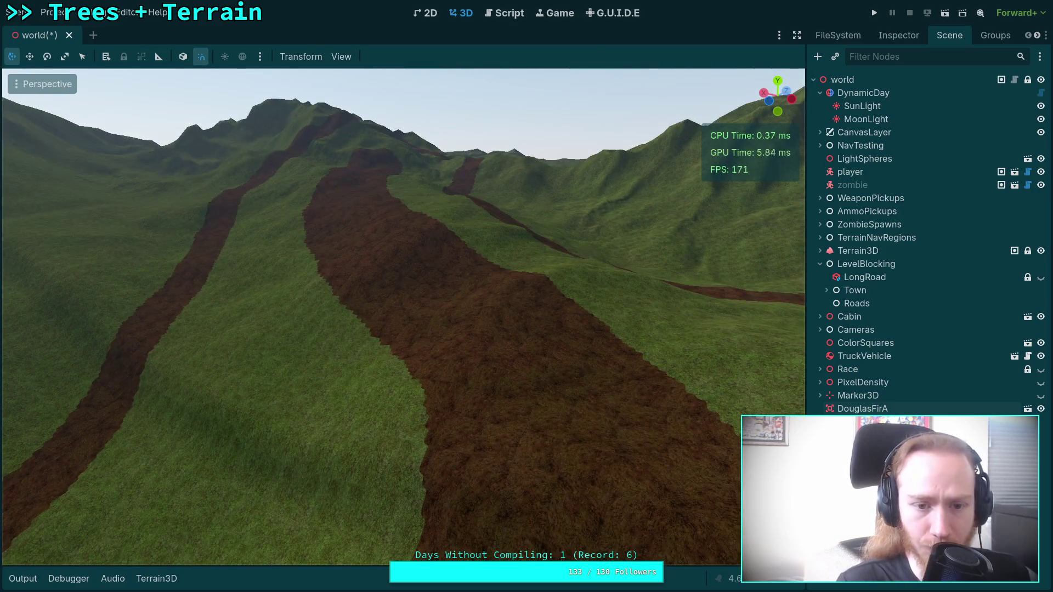
{"action": "key", "text": "s"}
{"action": "key", "text": "s"}
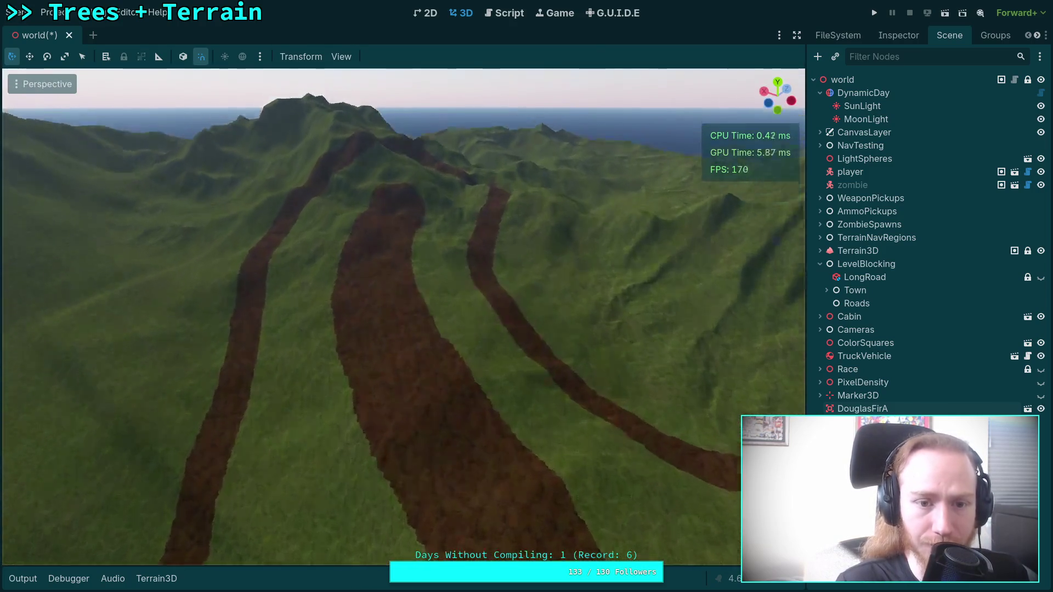
{"action": "key", "text": "a"}
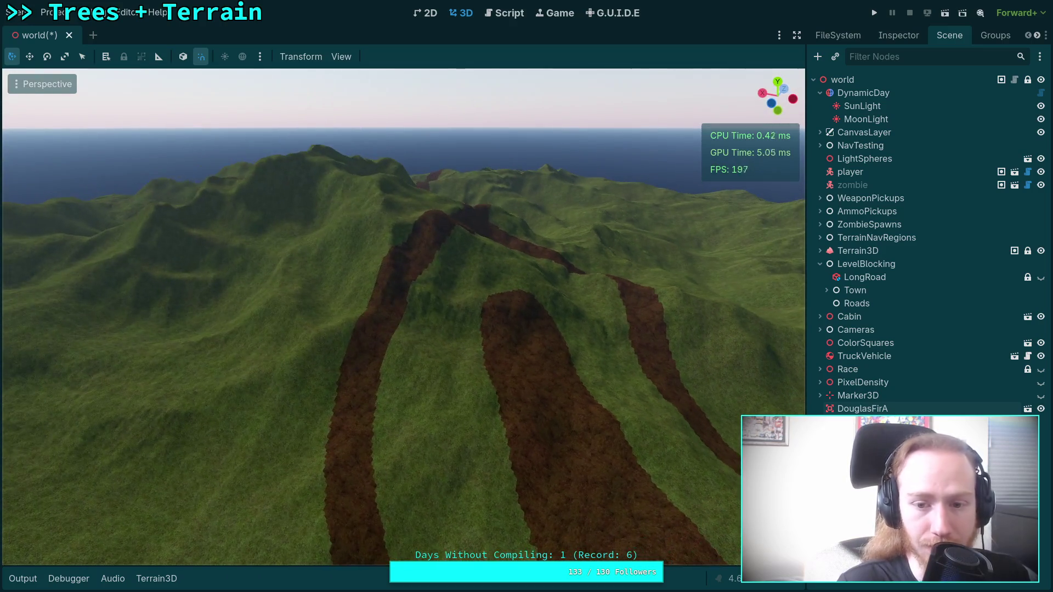
{"action": "key", "text": "w"}
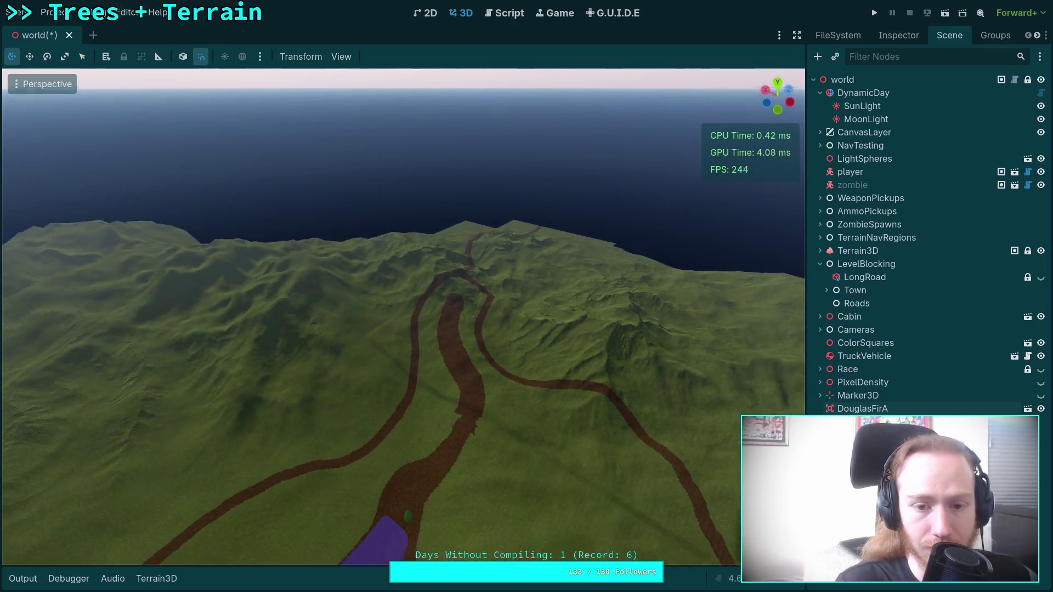
{"action": "key", "text": "s"}
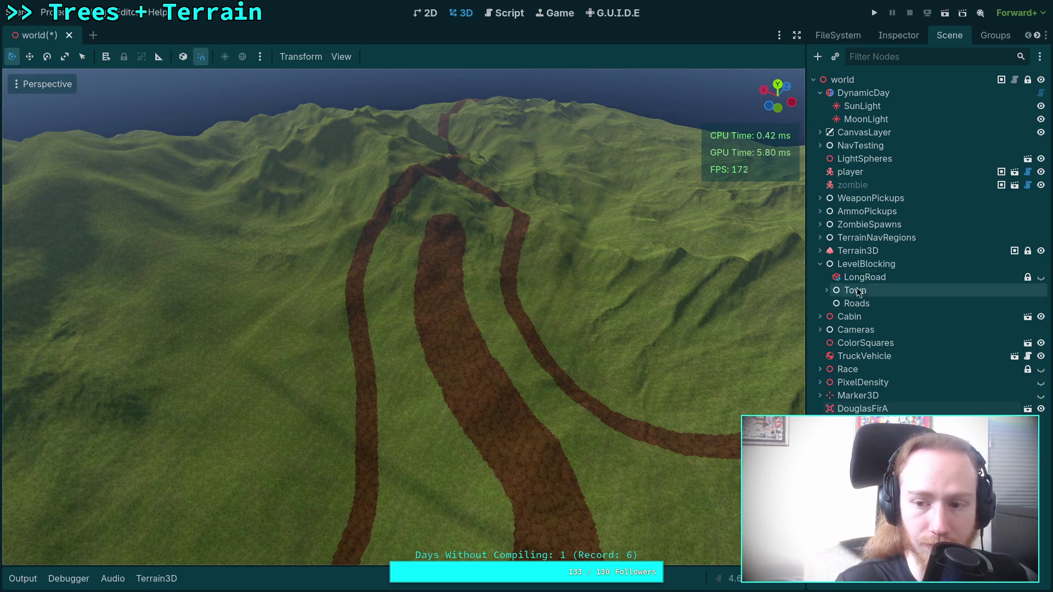
{"action": "left_click", "coordinate": [857, 252]}
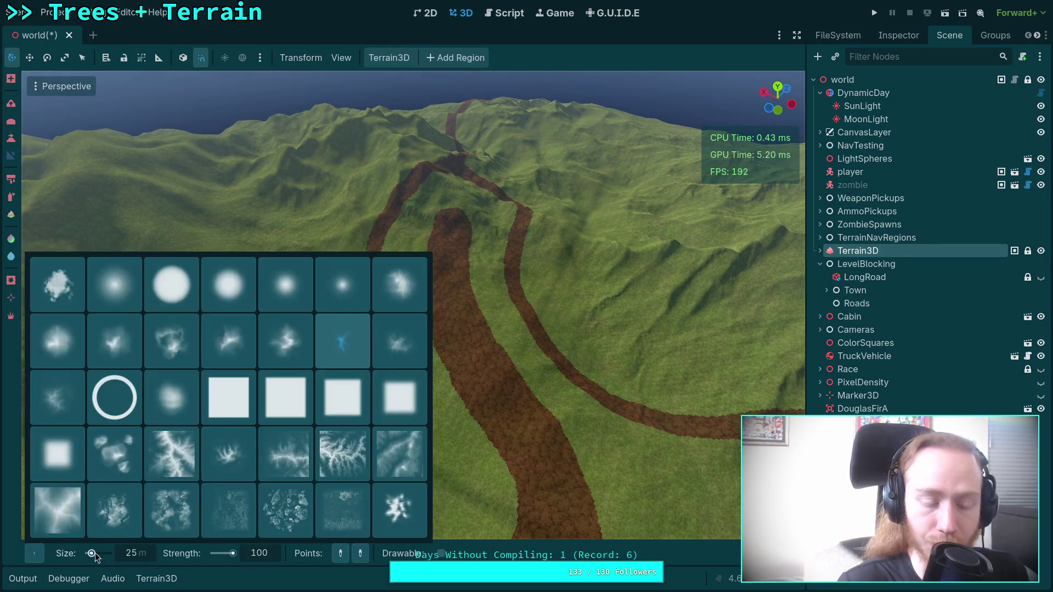
{"action": "type", "text": "500"}
Set the Terrain3D brush to 500 m with a soft round shape
{"action": "key", "text": "Return"}
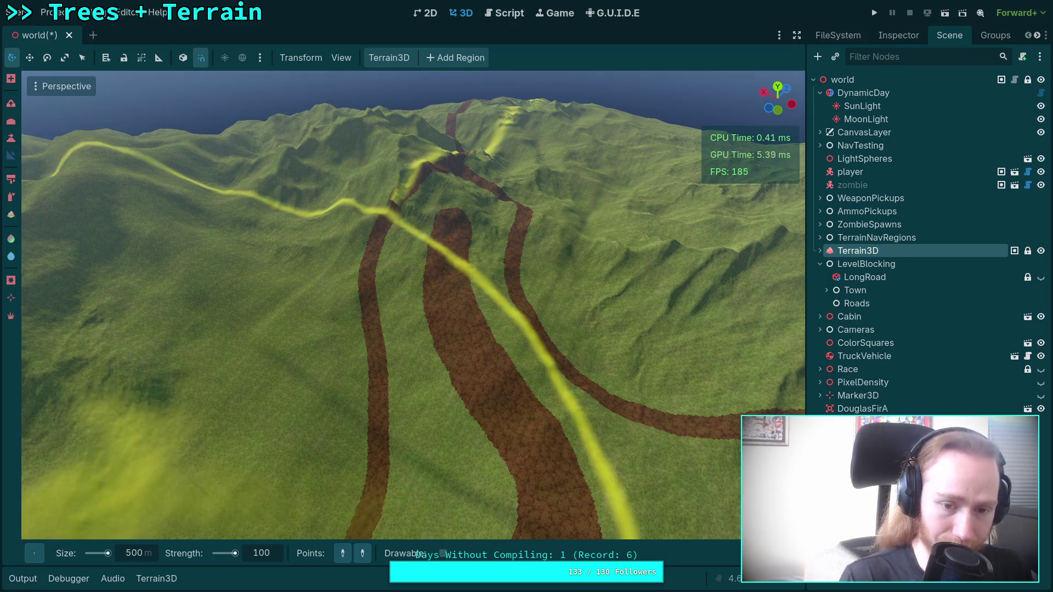
{"action": "left_click", "coordinate": [34, 553]}
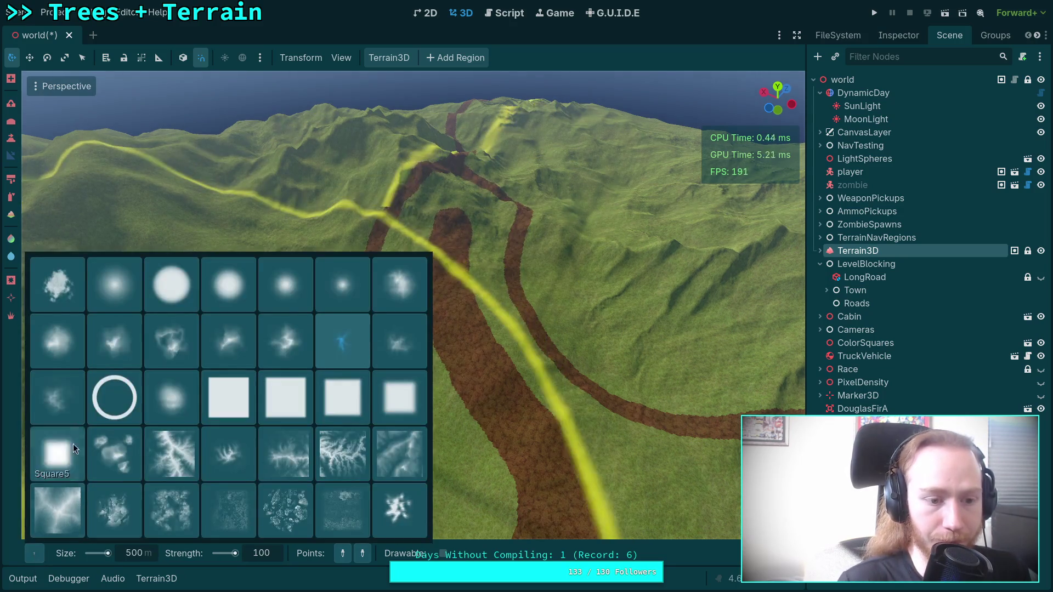
{"action": "left_click", "coordinate": [118, 297]}
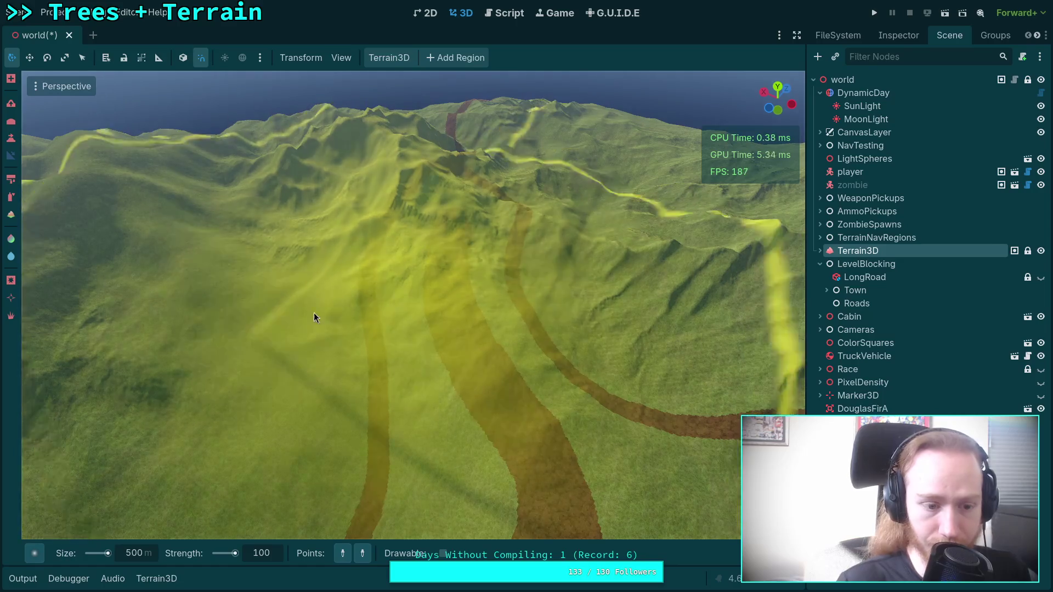
{"action": "mouse_move", "coordinate": [38, 555]}
{"action": "left_click", "coordinate": [68, 346]}
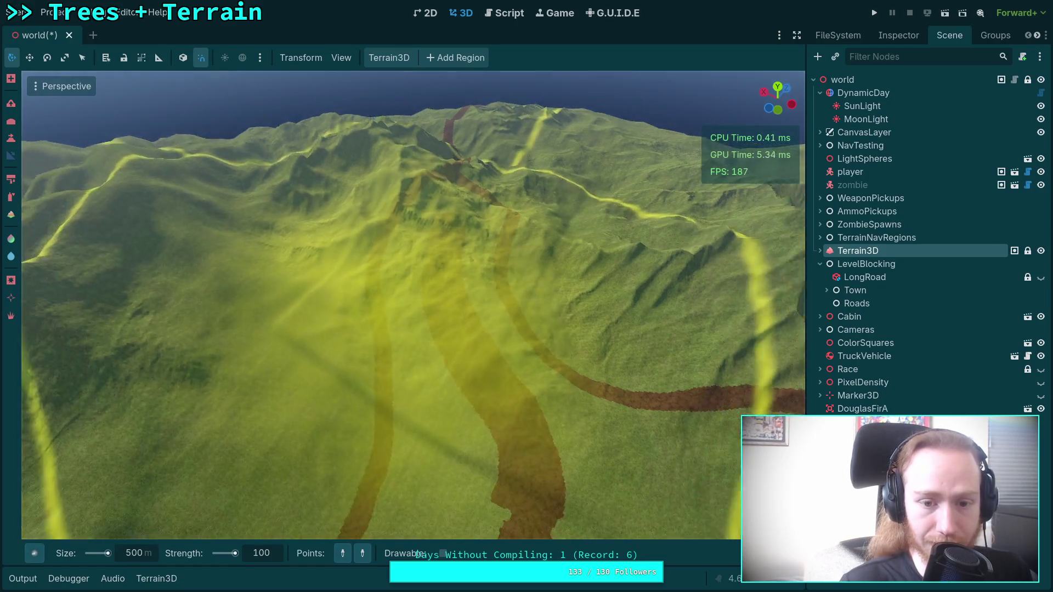
Switch to the flatten tool, pick the target height from the terrain, and set strength 10
{"action": "left_click_drag", "start_coordinate": [422, 320], "coordinate": [422, 320]}
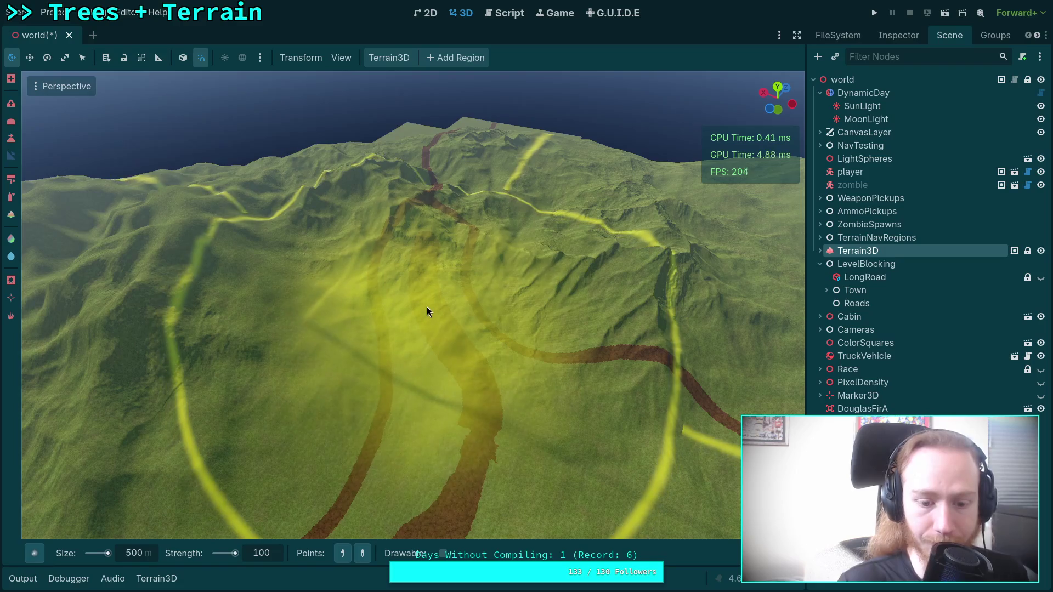
{"action": "left_click", "coordinate": [11, 138]}
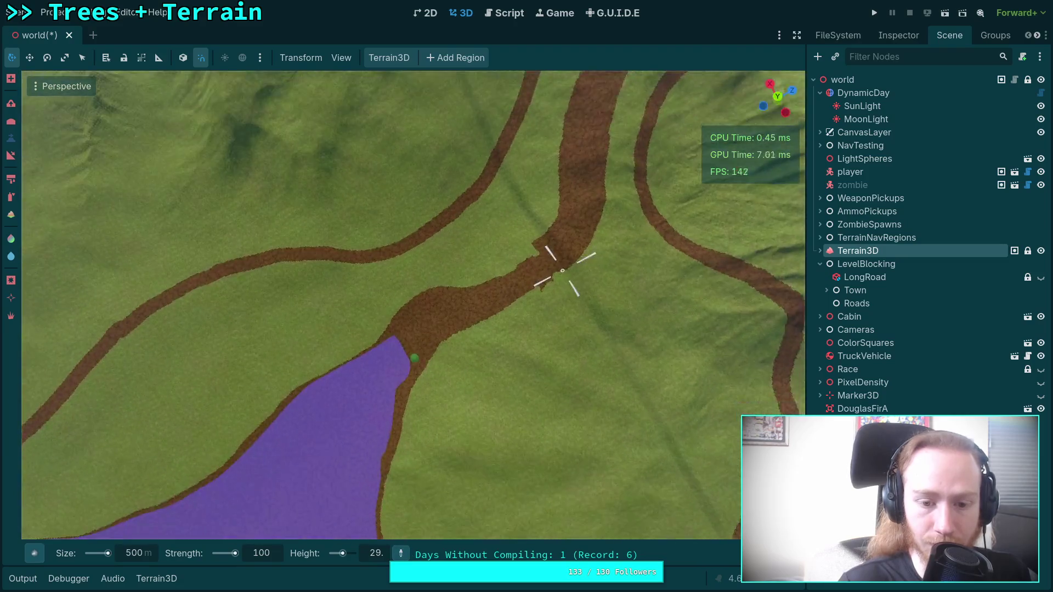
{"action": "left_click_drag", "start_coordinate": [562, 271], "coordinate": [406, 469]}
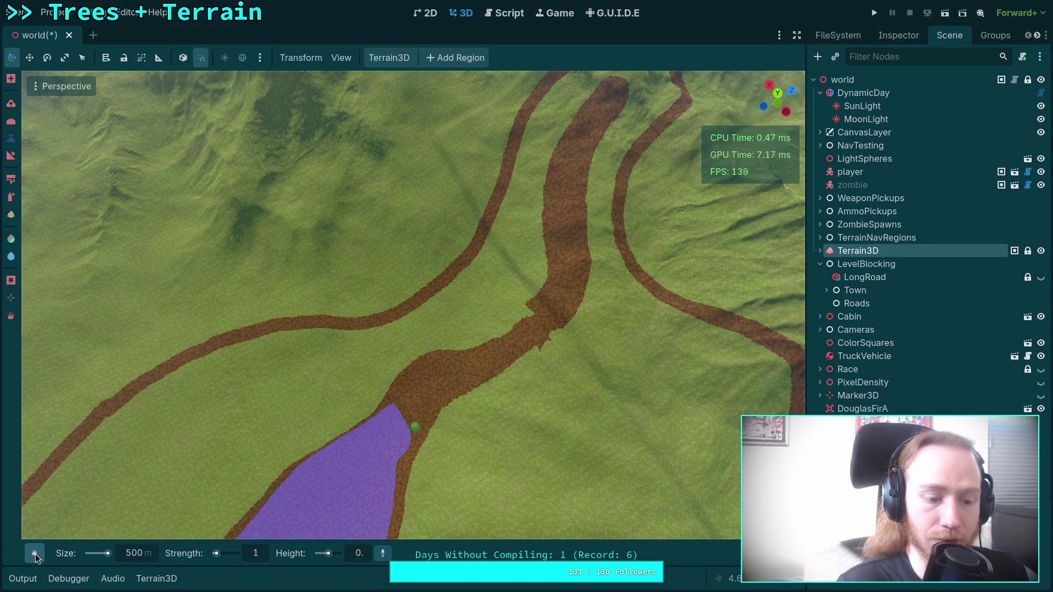
{"action": "left_click", "coordinate": [414, 435]}
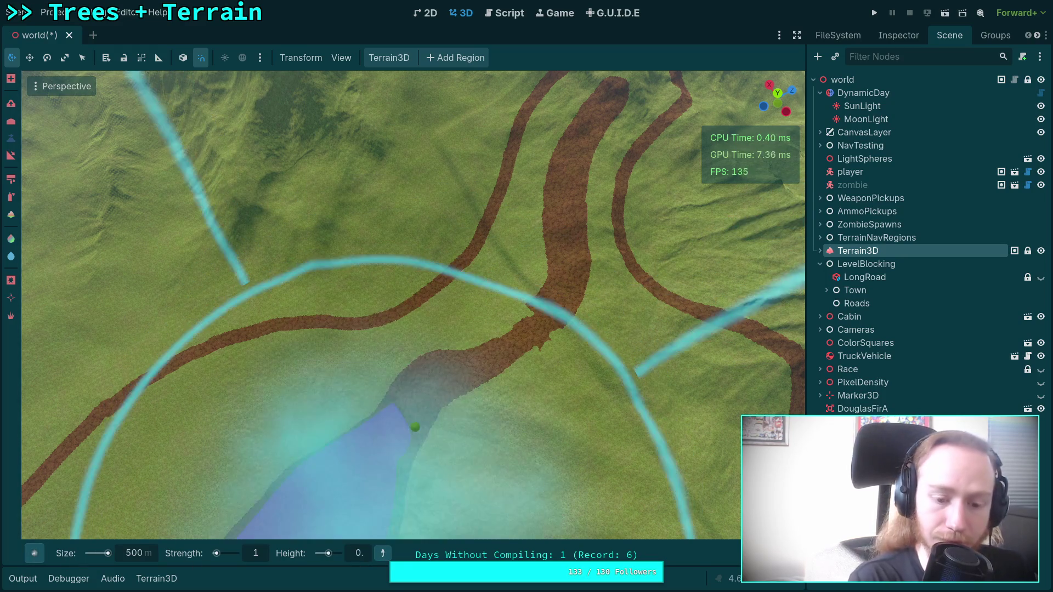
{"action": "mouse_move", "coordinate": [525, 218]}
{"action": "left_mouse_down"}
{"action": "mouse_move", "coordinate": [489, 302]}
{"action": "mouse_move", "coordinate": [411, 299]}
{"action": "left_mouse_up"}
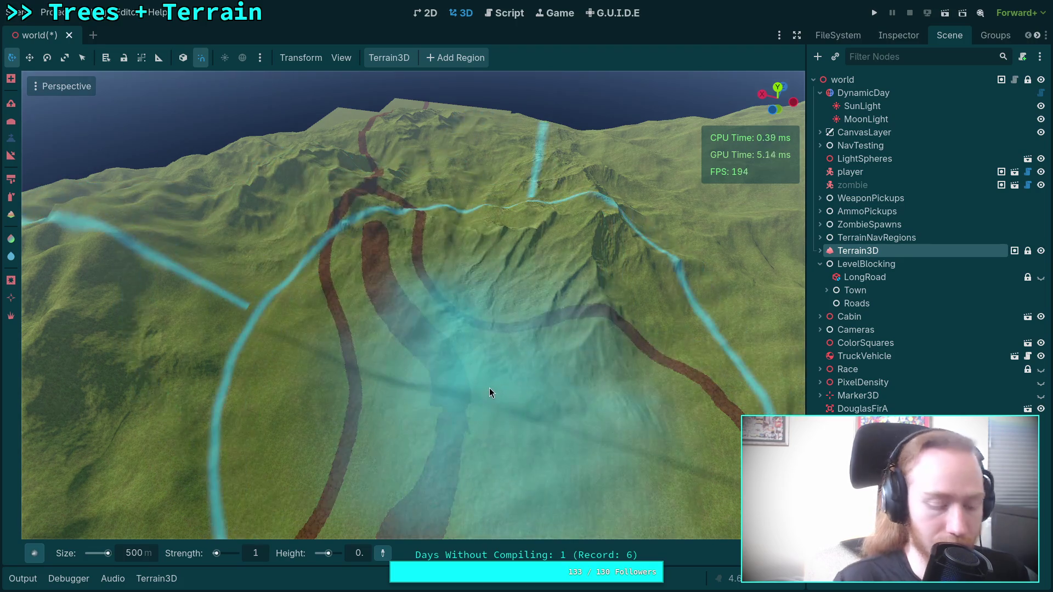
{"action": "key", "text": "ctrl"}
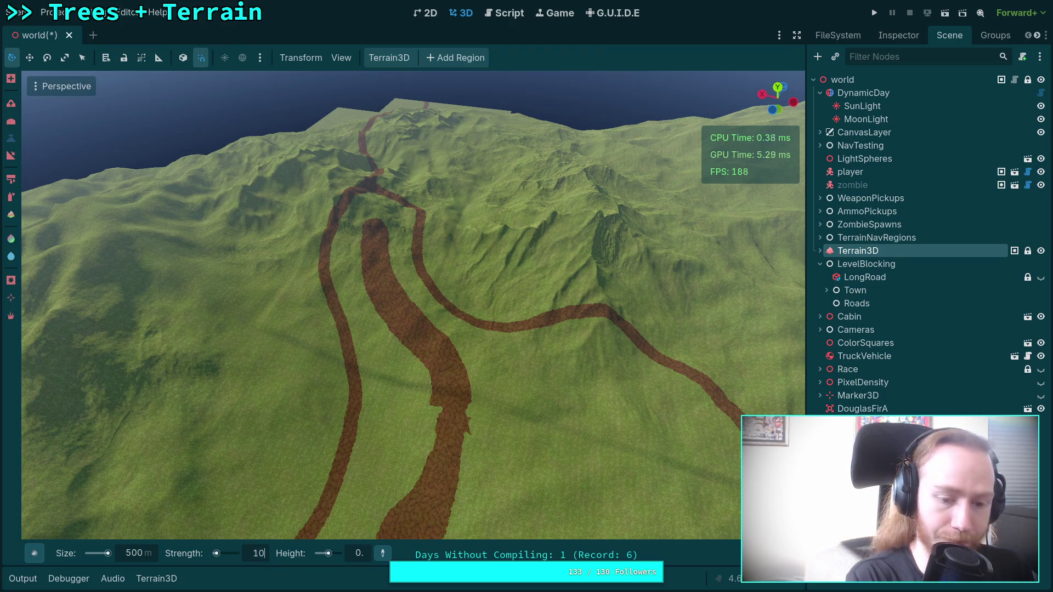
{"action": "key", "text": "Return"}
Flatten the terrain around the mountain peak toward height 0, carving a groove into the slope
{"action": "mouse_move", "coordinate": [410, 329]}
{"action": "left_mouse_down"}
{"action": "mouse_move", "coordinate": [373, 244]}
{"action": "mouse_move", "coordinate": [370, 187]}
{"action": "left_mouse_up"}
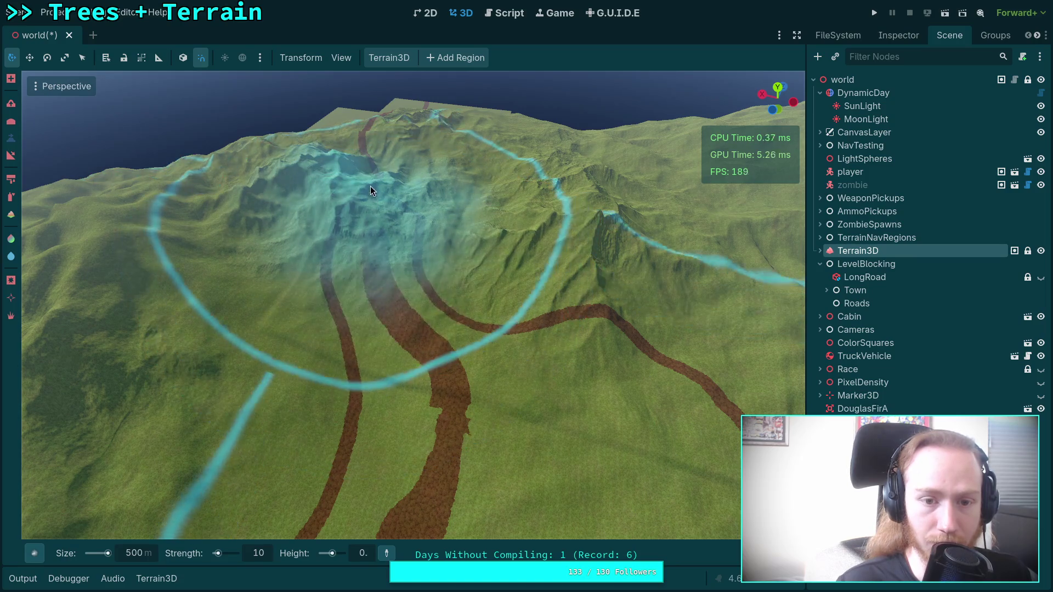
{"action": "scroll", "coordinate": [370, 189], "scroll_direction": "up", "scroll_amount": 5}
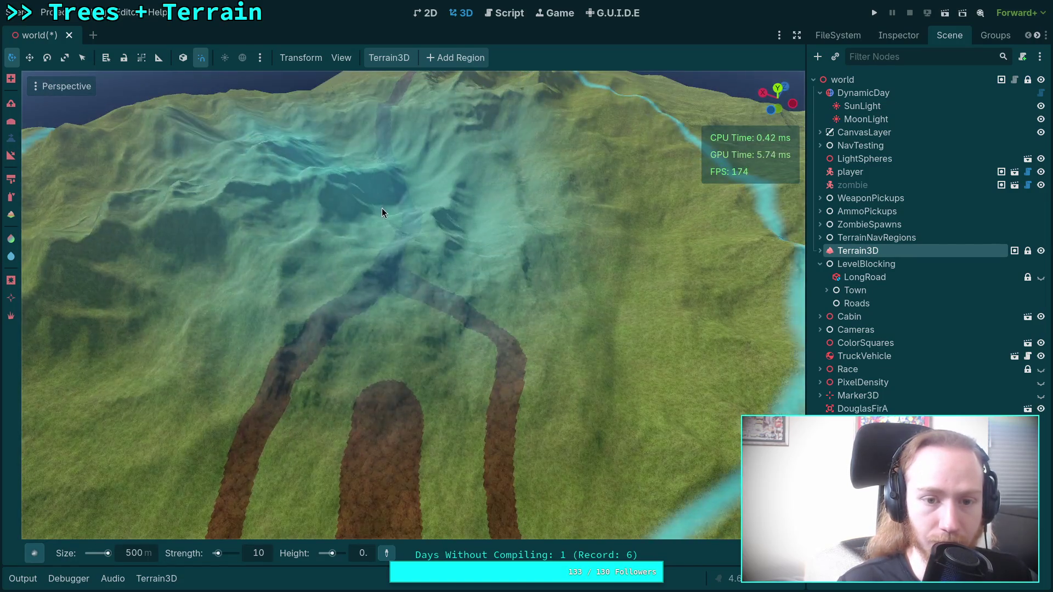
{"action": "scroll", "coordinate": [382, 207], "scroll_direction": "down", "scroll_amount": 5}
{"action": "scroll", "coordinate": [365, 208], "scroll_direction": "up", "scroll_amount": 2}
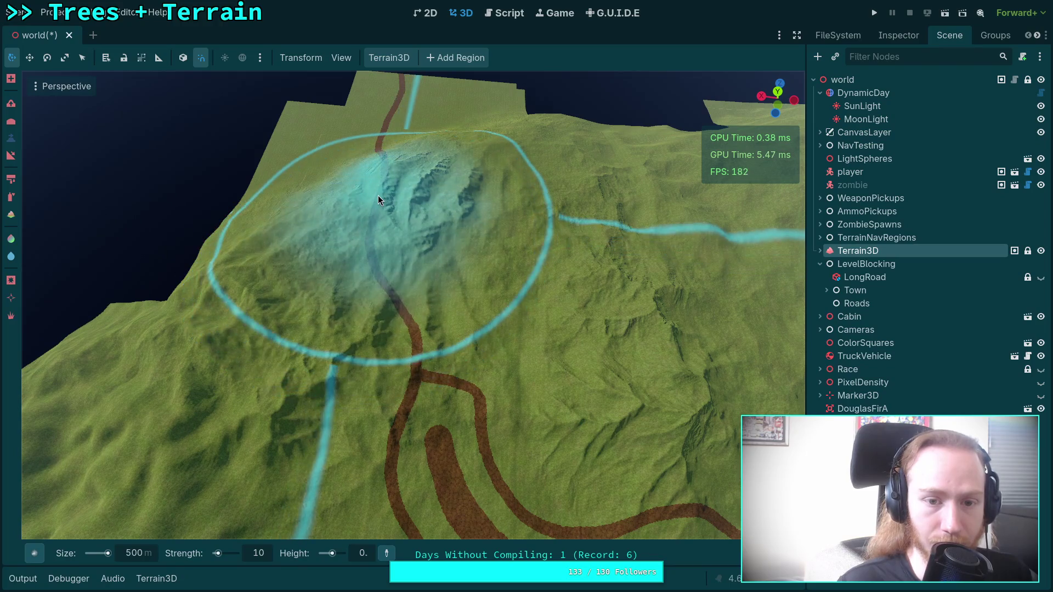
{"action": "mouse_move", "coordinate": [377, 195]}
{"action": "left_mouse_down"}
{"action": "mouse_move", "coordinate": [390, 186]}
{"action": "mouse_move", "coordinate": [389, 318]}
{"action": "mouse_move", "coordinate": [436, 447]}
{"action": "left_mouse_up"}
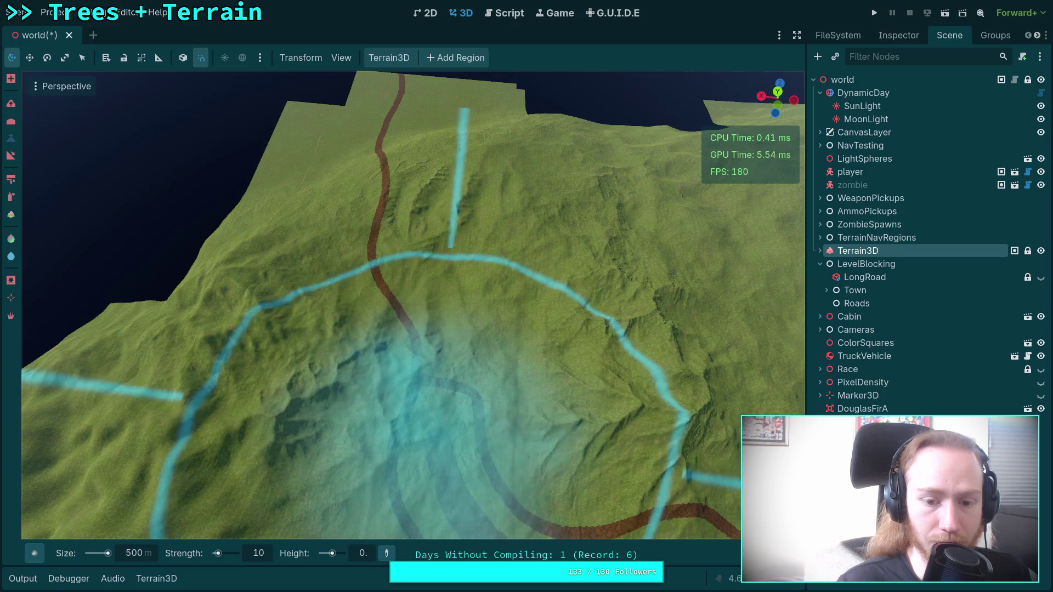
{"action": "mouse_move", "coordinate": [422, 403]}
{"action": "left_mouse_down"}
{"action": "mouse_move", "coordinate": [511, 347]}
{"action": "mouse_move", "coordinate": [510, 230]}
{"action": "left_mouse_up"}
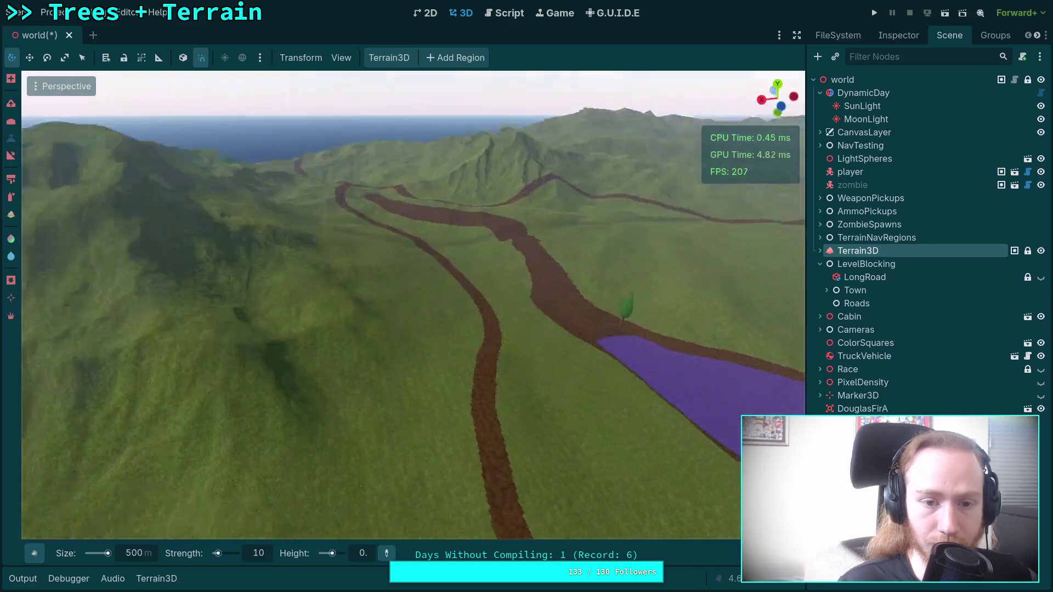
Fly over the three roads, dropping to ground level past the tree and purple patch
{"action": "key", "text": "w"}
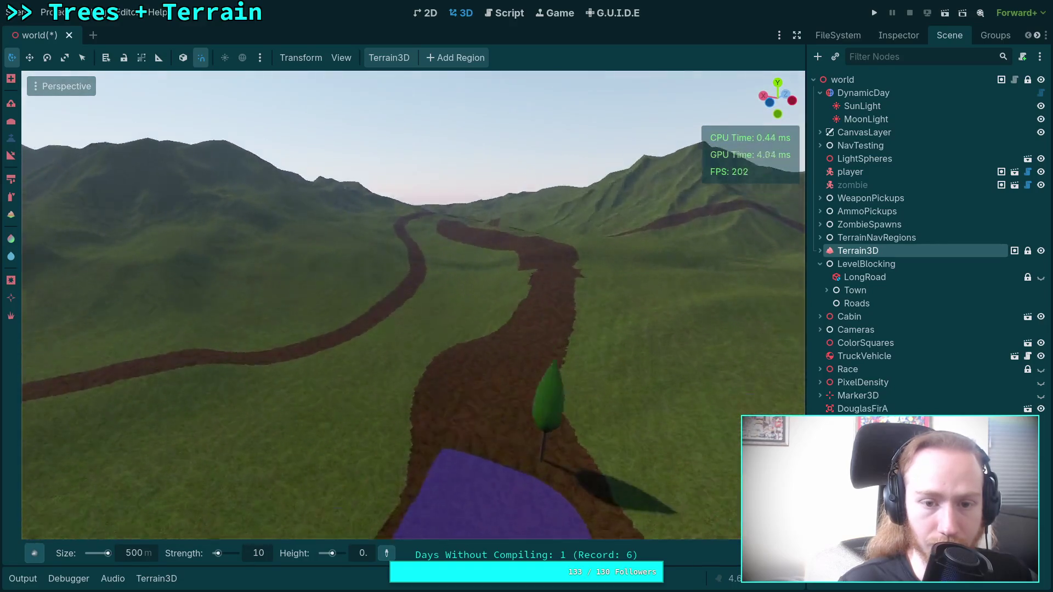
{"action": "key", "text": "s"}
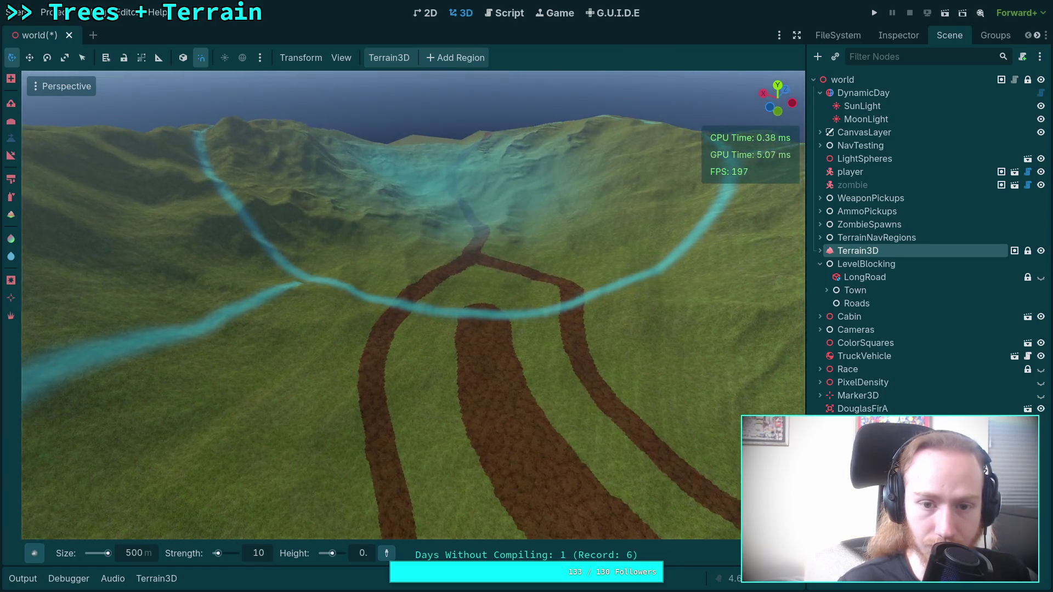
{"action": "key", "text": "w"}
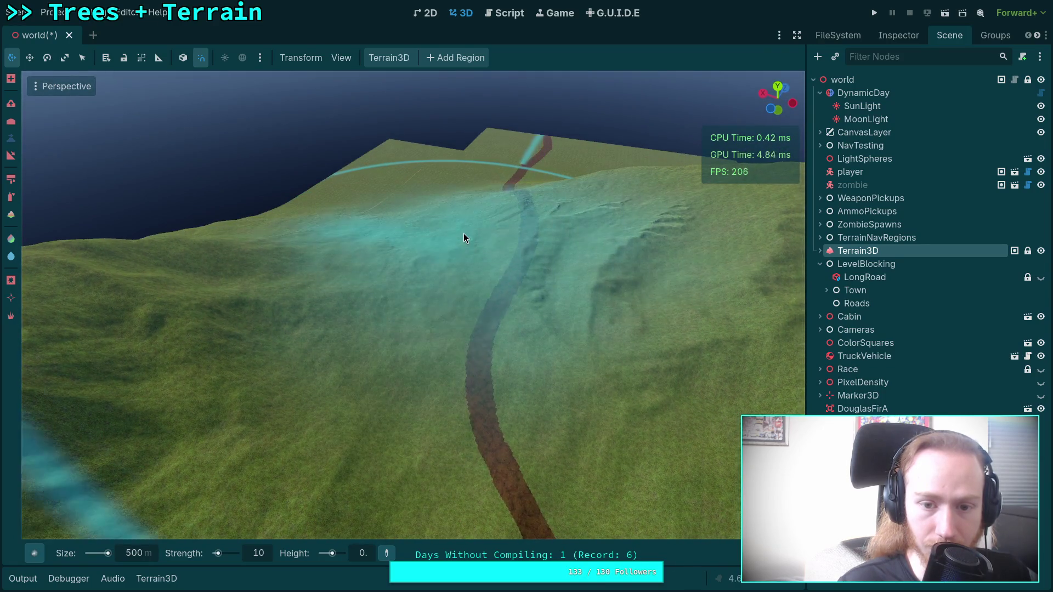
{"action": "key", "text": "w"}
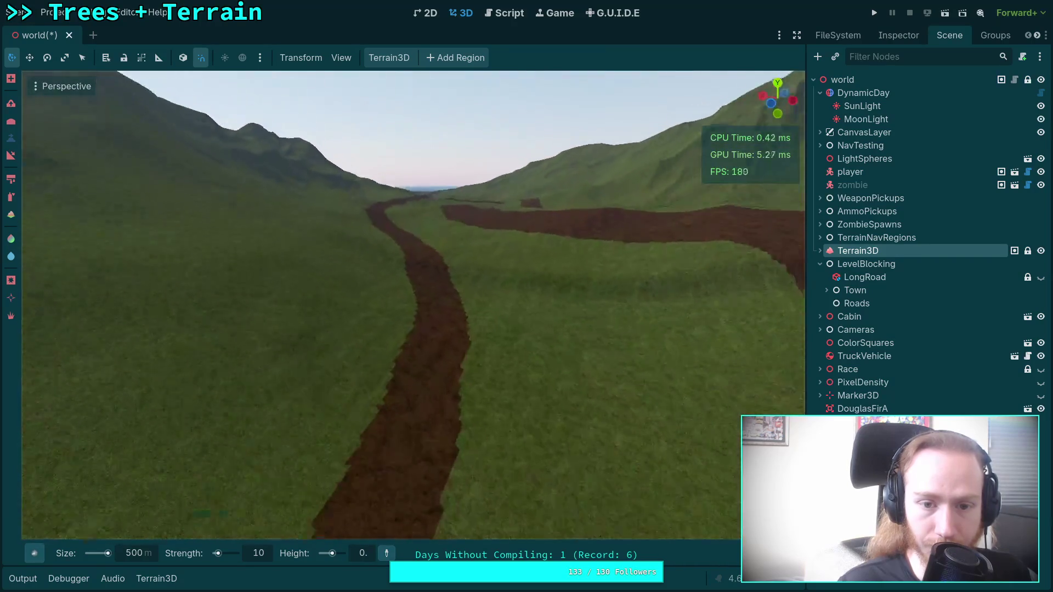
{"action": "key", "text": "s"}
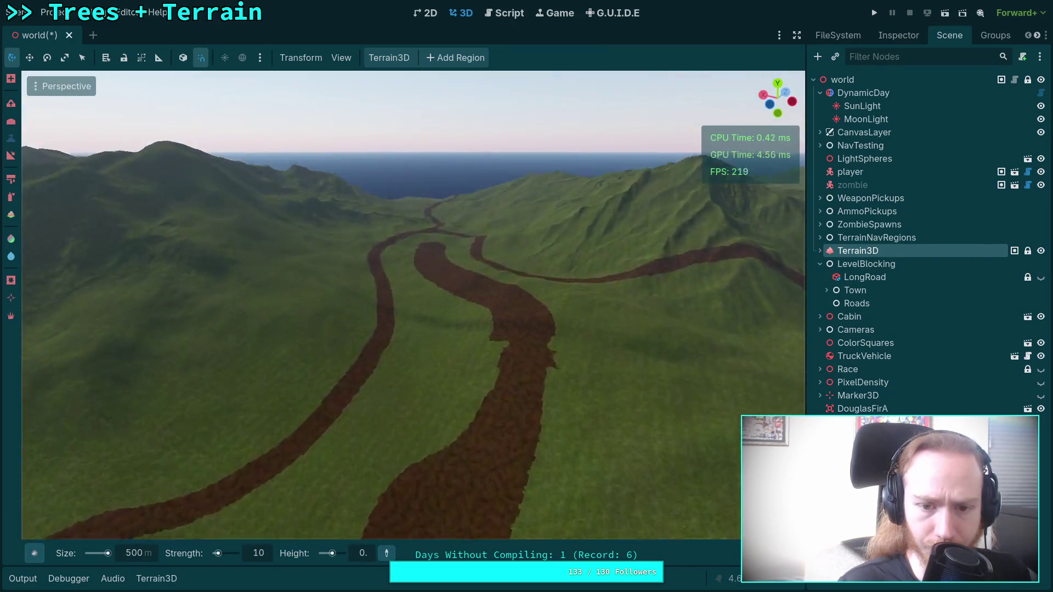
{"action": "key", "text": "s"}
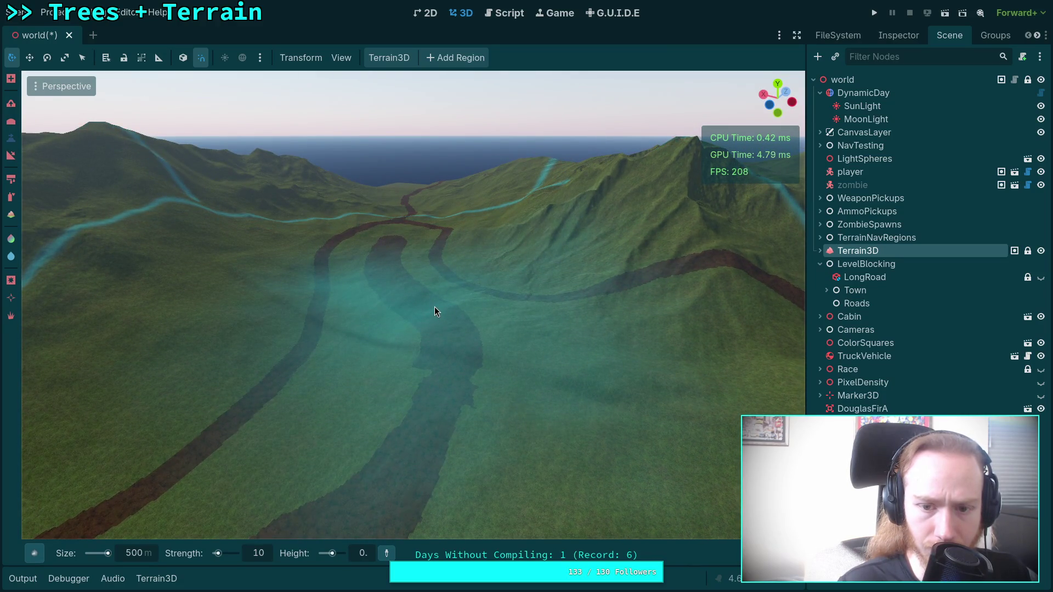
{"action": "key", "text": "w"}
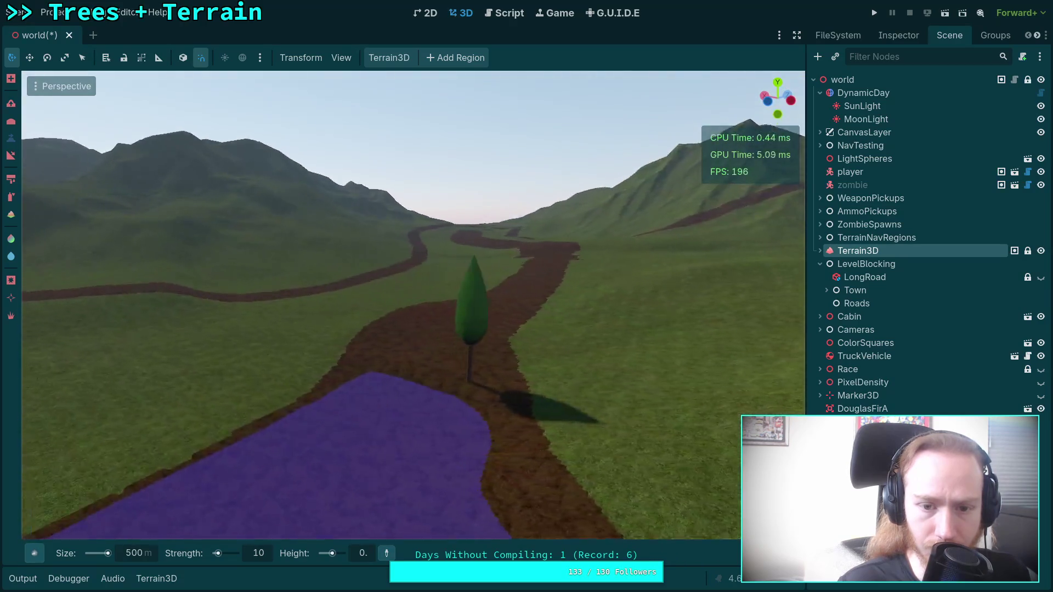
{"action": "key", "text": "w"}
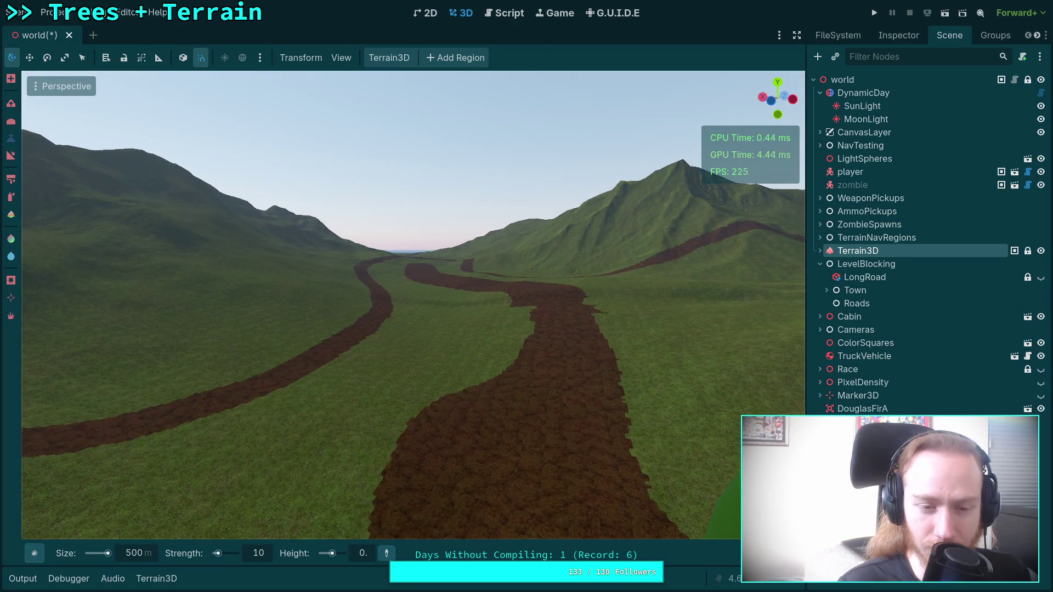
Paint over the terrain with the inverted 500 m brush
{"action": "key", "text": "ctrl"}
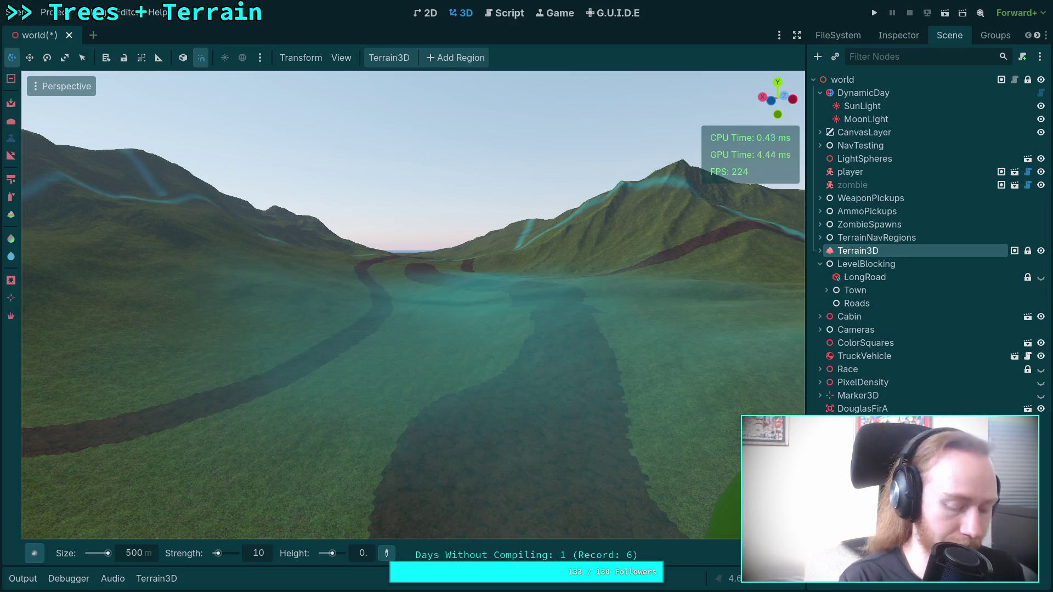
{"action": "left_click", "coordinate": [494, 411]}
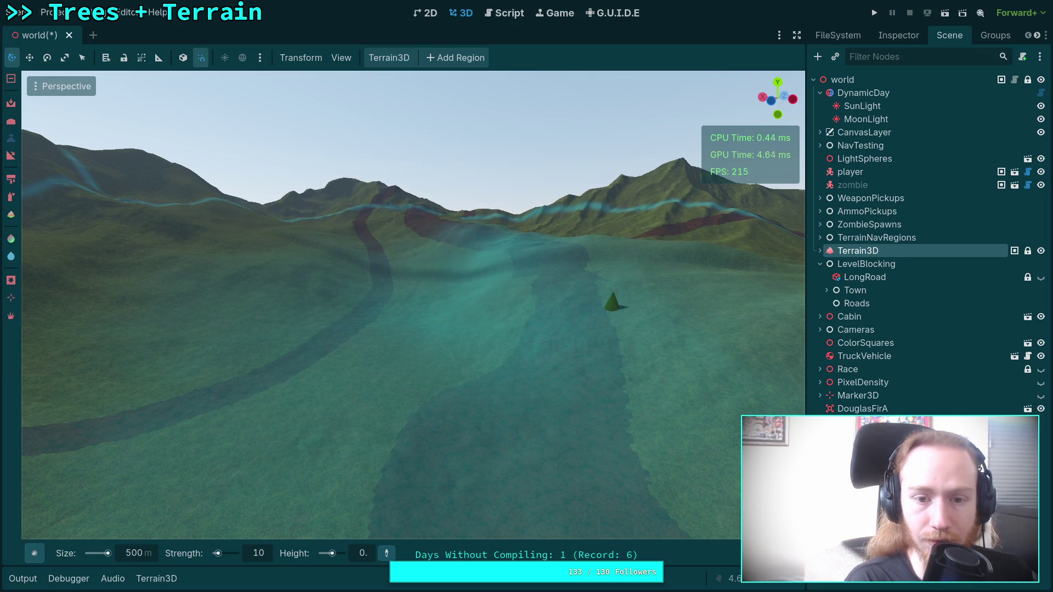
{"action": "scroll", "coordinate": [337, 274], "scroll_direction": "up", "scroll_amount": 5}
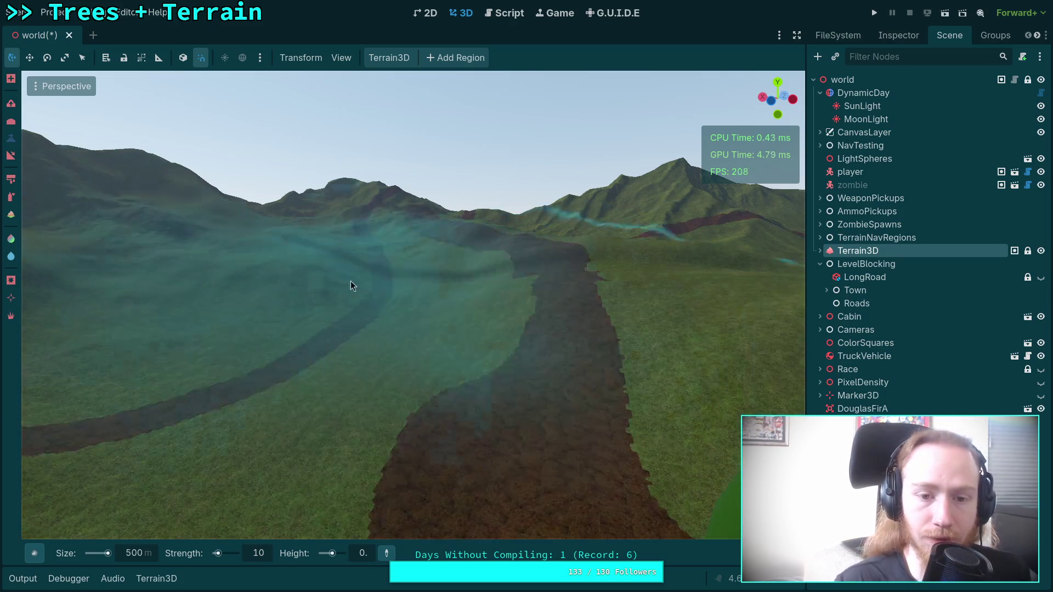
{"action": "key", "text": "Return"}
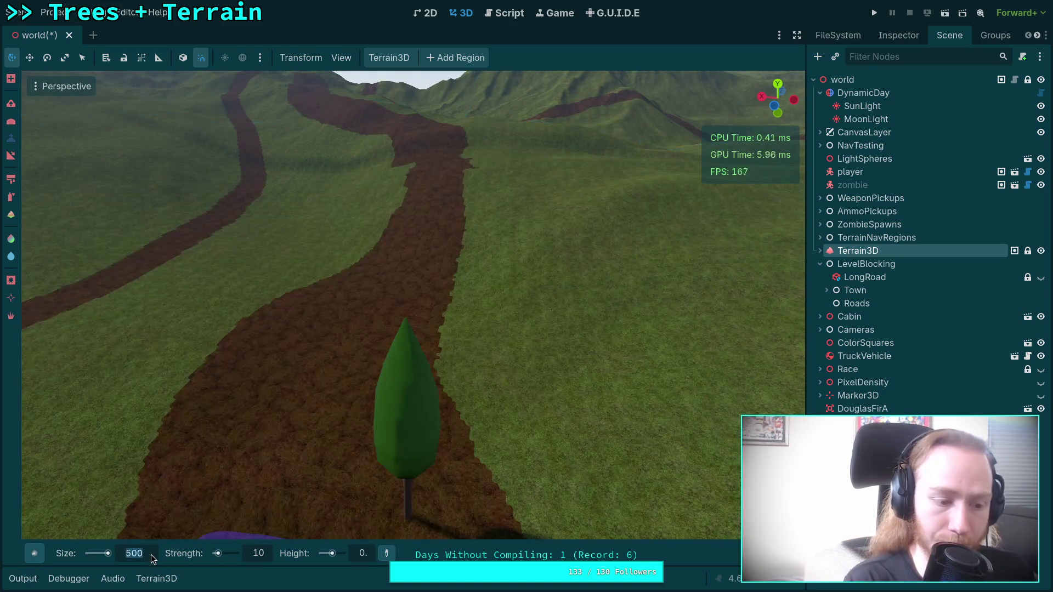
Change the brush size to 100 m, then to 300 m
{"action": "type", "text": "10"}
{"action": "key", "text": "Return"}
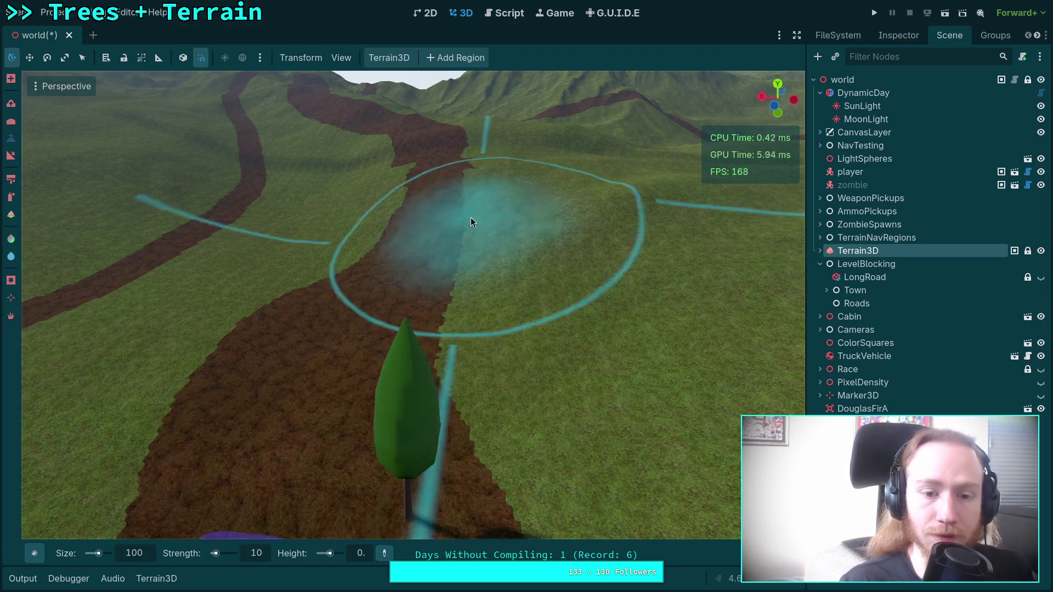
{"action": "double_click", "coordinate": [139, 554]}
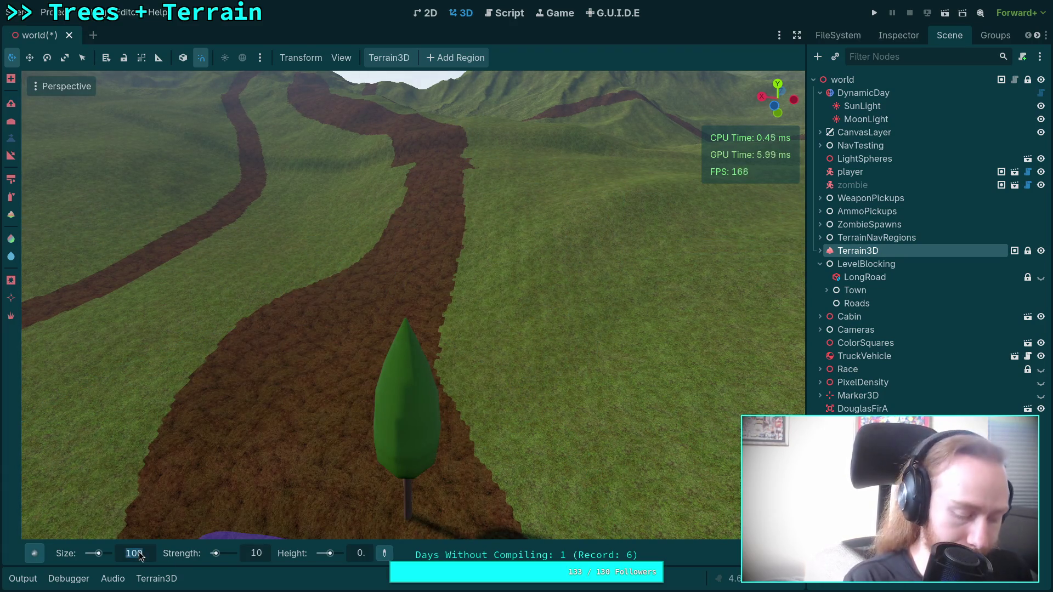
{"action": "type", "text": "300"}
{"action": "key", "text": "Return"}
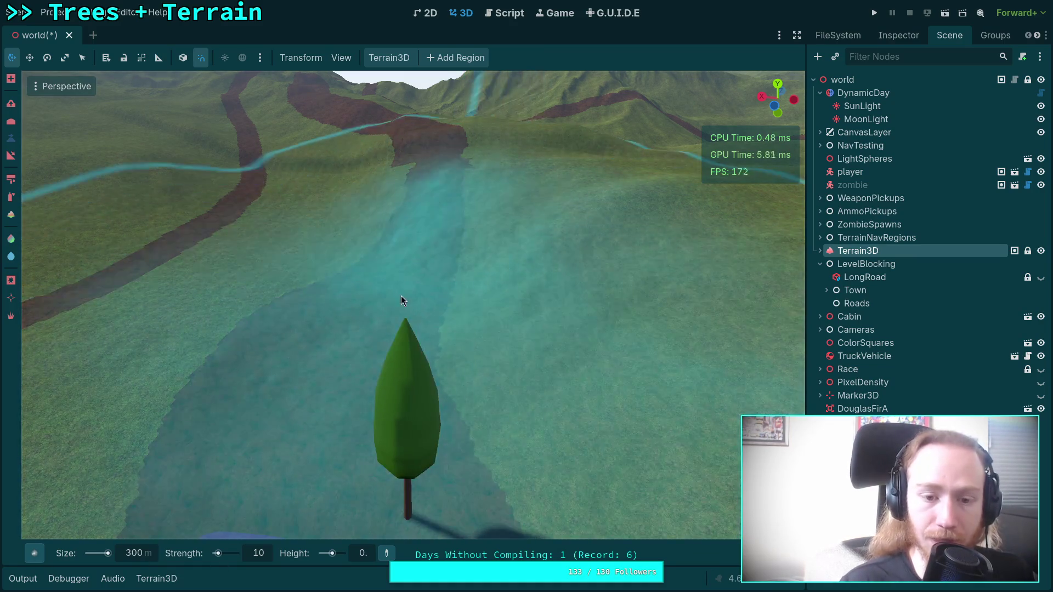
Sculpt the terrain along the winding road, then set the brush size to 299 m
{"action": "scroll", "coordinate": [408, 329], "scroll_direction": "down", "scroll_amount": 5}
{"action": "scroll", "coordinate": [398, 261], "scroll_direction": "down", "scroll_amount": 4}
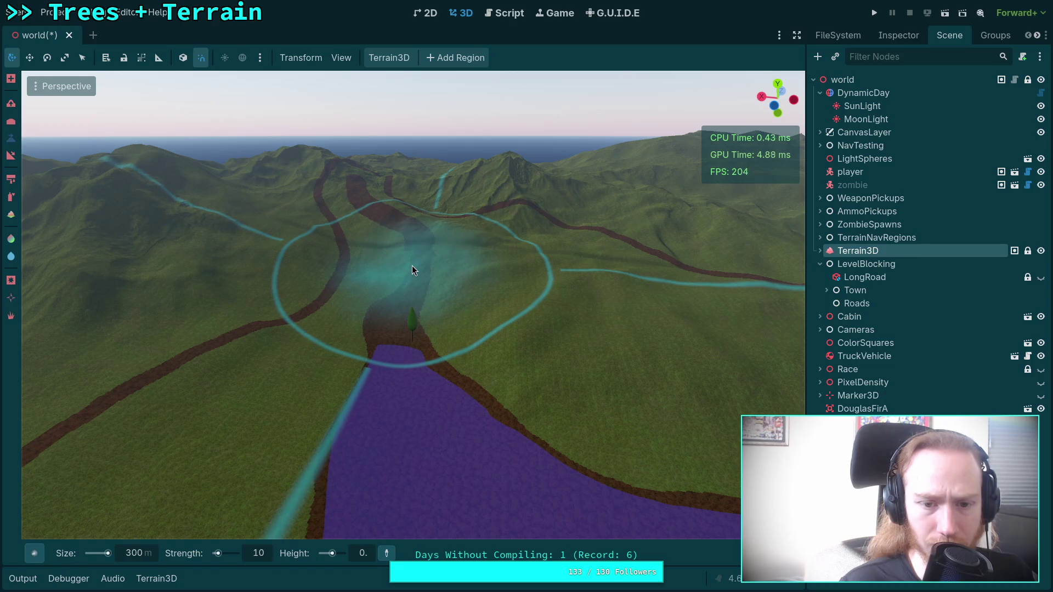
{"action": "scroll", "coordinate": [409, 296], "scroll_direction": "up", "scroll_amount": 5}
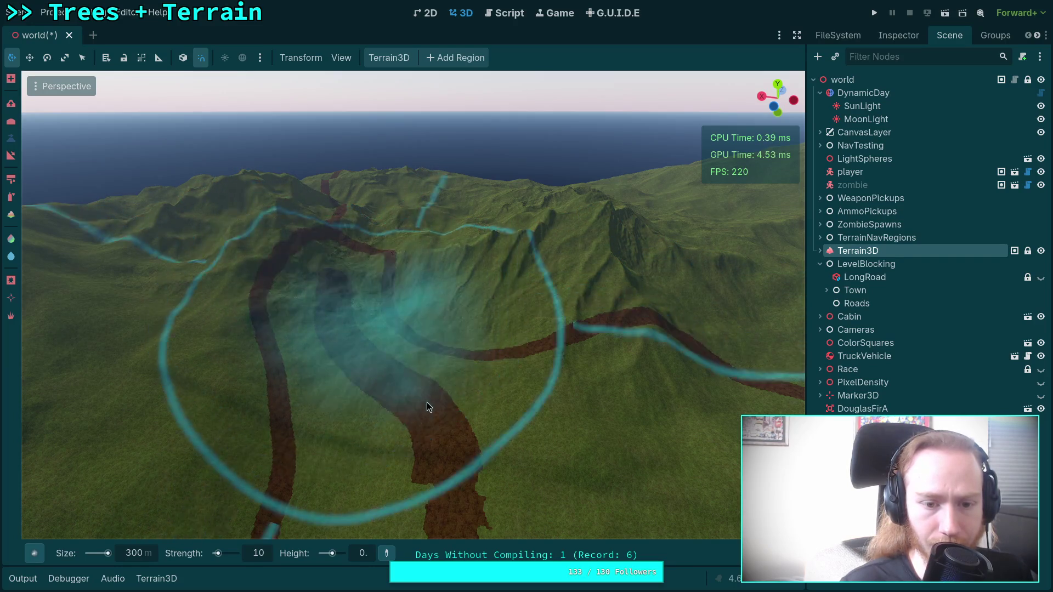
{"action": "mouse_move", "coordinate": [360, 284]}
{"action": "left_mouse_down"}
{"action": "mouse_move", "coordinate": [367, 256]}
{"action": "mouse_move", "coordinate": [384, 248]}
{"action": "mouse_move", "coordinate": [341, 218]}
{"action": "left_mouse_up"}
{"action": "mouse_move", "coordinate": [353, 275]}
{"action": "left_mouse_down"}
{"action": "mouse_move", "coordinate": [369, 373]}
{"action": "mouse_move", "coordinate": [358, 394]}
{"action": "mouse_move", "coordinate": [389, 380]}
{"action": "left_mouse_up"}
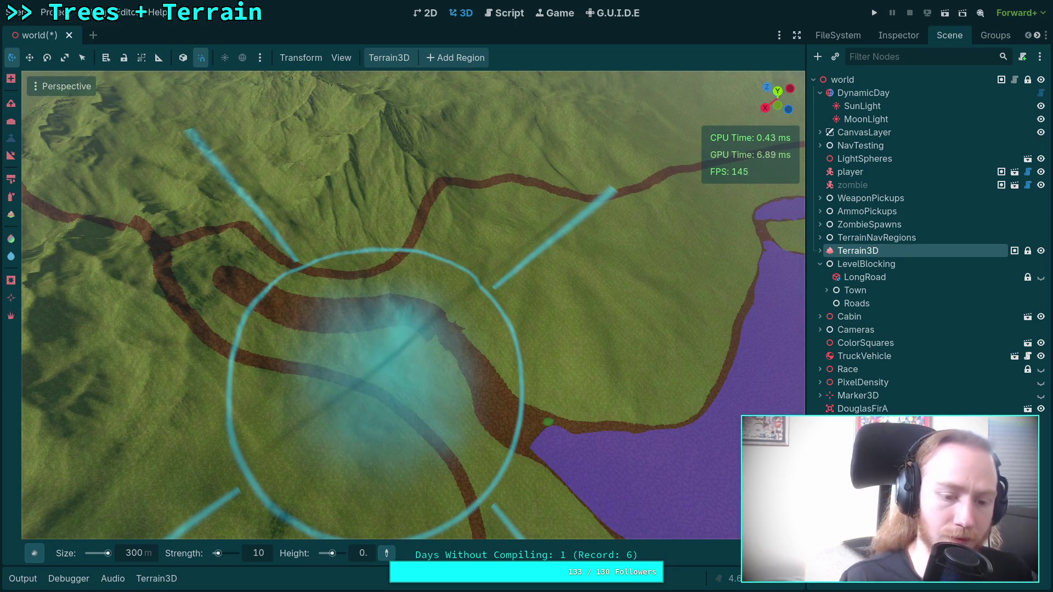
{"action": "type", "text": "299"}
{"action": "key", "text": "Return"}
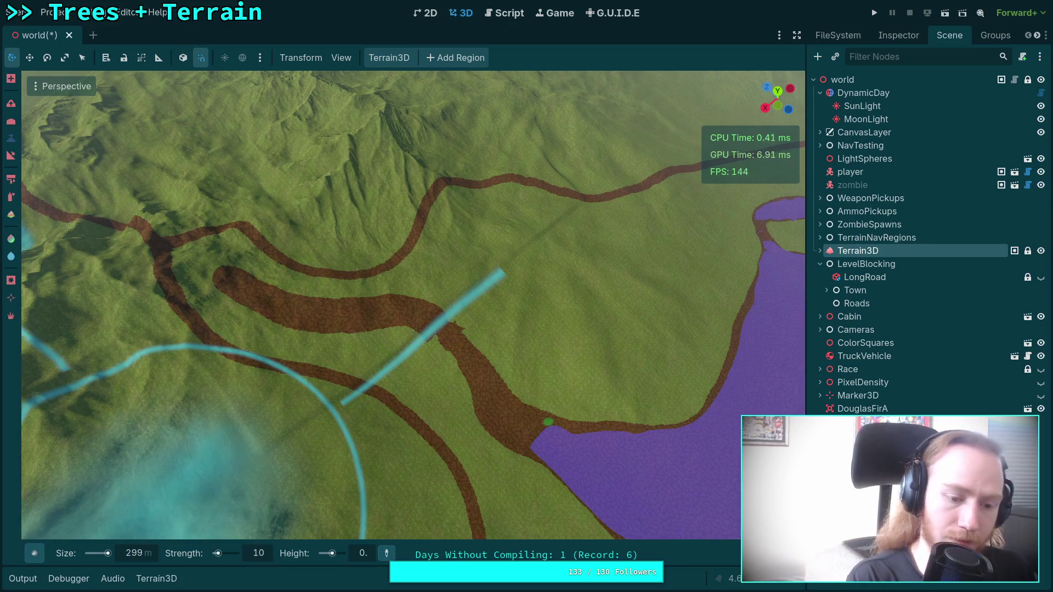
Set the brush size to 200 and sculpt the ground near the dirt roads
{"action": "left_click", "coordinate": [134, 552]}
{"action": "type", "text": "00"}
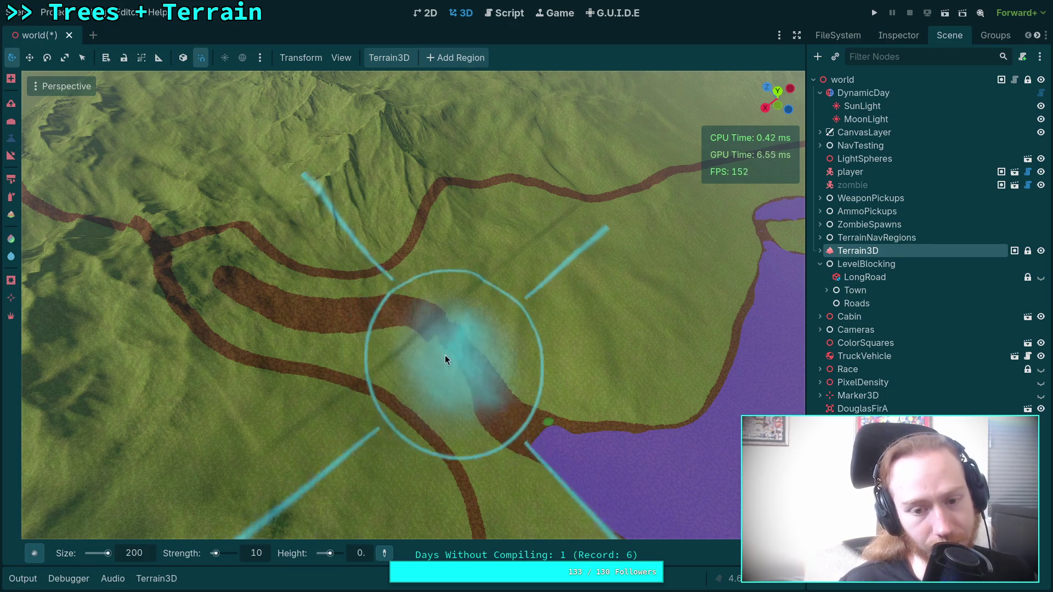
{"action": "left_click_drag", "start_coordinate": [212, 288], "coordinate": [216, 142]}
{"action": "mouse_move", "coordinate": [432, 374]}
{"action": "left_mouse_down"}
{"action": "mouse_move", "coordinate": [393, 271]}
{"action": "mouse_move", "coordinate": [406, 244]}
{"action": "mouse_move", "coordinate": [397, 296]}
{"action": "mouse_move", "coordinate": [412, 412]}
{"action": "mouse_move", "coordinate": [399, 242]}
{"action": "mouse_move", "coordinate": [433, 307]}
{"action": "mouse_move", "coordinate": [435, 384]}
{"action": "mouse_move", "coordinate": [364, 251]}
{"action": "mouse_move", "coordinate": [475, 352]}
{"action": "mouse_move", "coordinate": [442, 237]}
{"action": "mouse_move", "coordinate": [483, 307]}
{"action": "mouse_move", "coordinate": [493, 269]}
{"action": "mouse_move", "coordinate": [477, 301]}
{"action": "mouse_move", "coordinate": [476, 245]}
{"action": "mouse_move", "coordinate": [483, 274]}
{"action": "mouse_move", "coordinate": [463, 219]}
{"action": "mouse_move", "coordinate": [414, 273]}
{"action": "mouse_move", "coordinate": [400, 189]}
{"action": "mouse_move", "coordinate": [428, 175]}
{"action": "mouse_move", "coordinate": [416, 208]}
{"action": "mouse_move", "coordinate": [335, 236]}
{"action": "left_mouse_up"}
Fly the camera over the sculpted area and the road junction to inspect it
{"action": "key", "text": "w"}
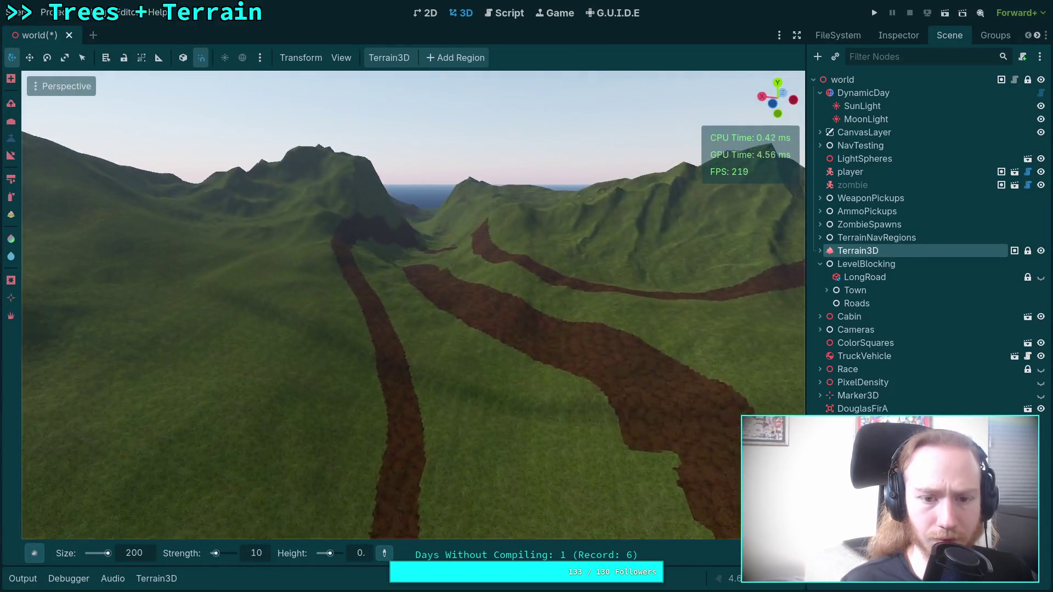
{"action": "key", "text": "w"}
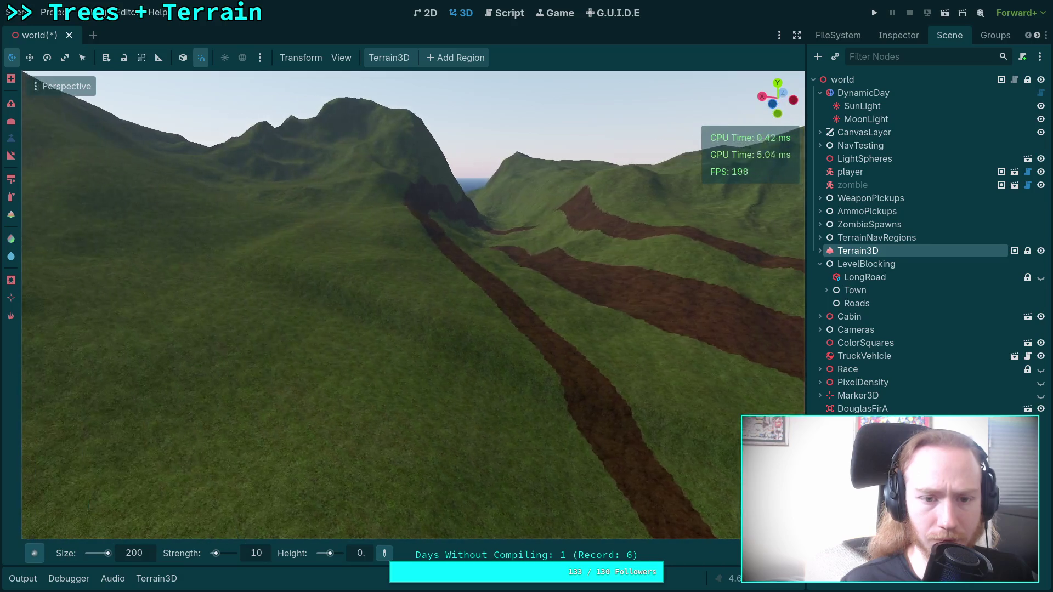
{"action": "key", "text": "w"}
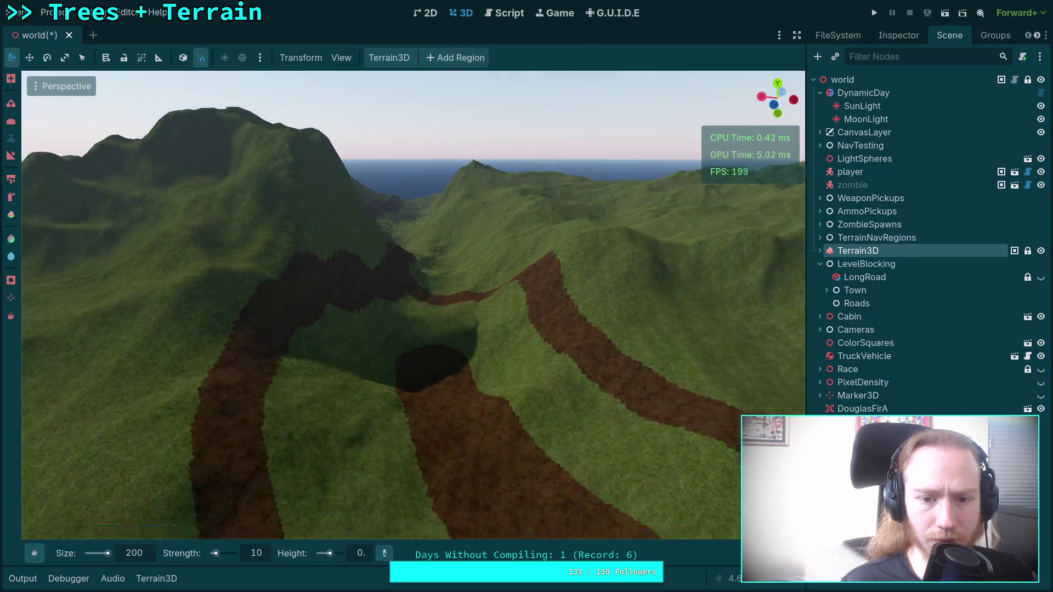
{"action": "key", "text": "w"}
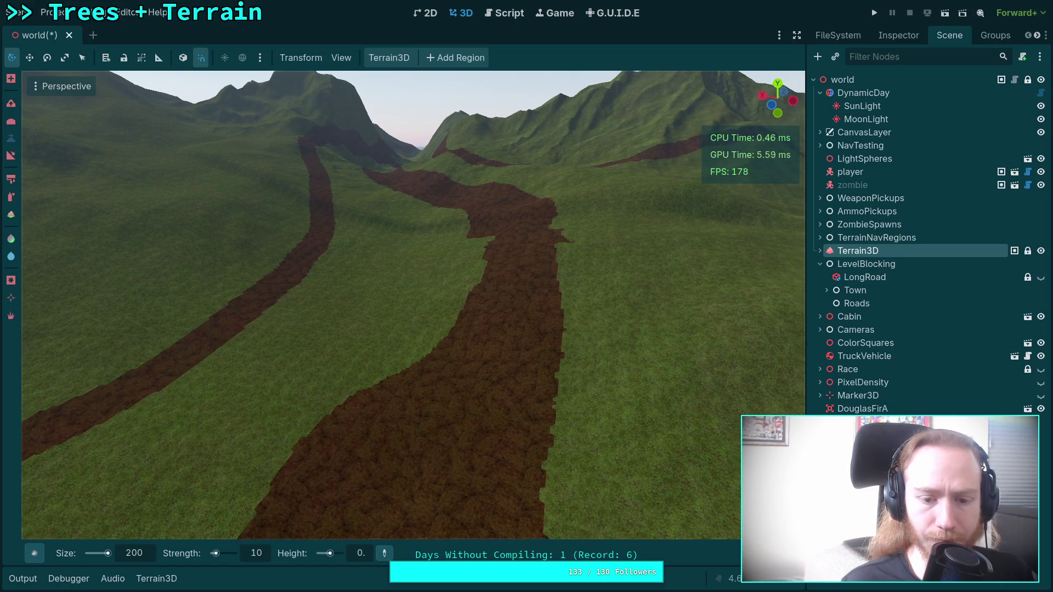
{"action": "key", "text": "s"}
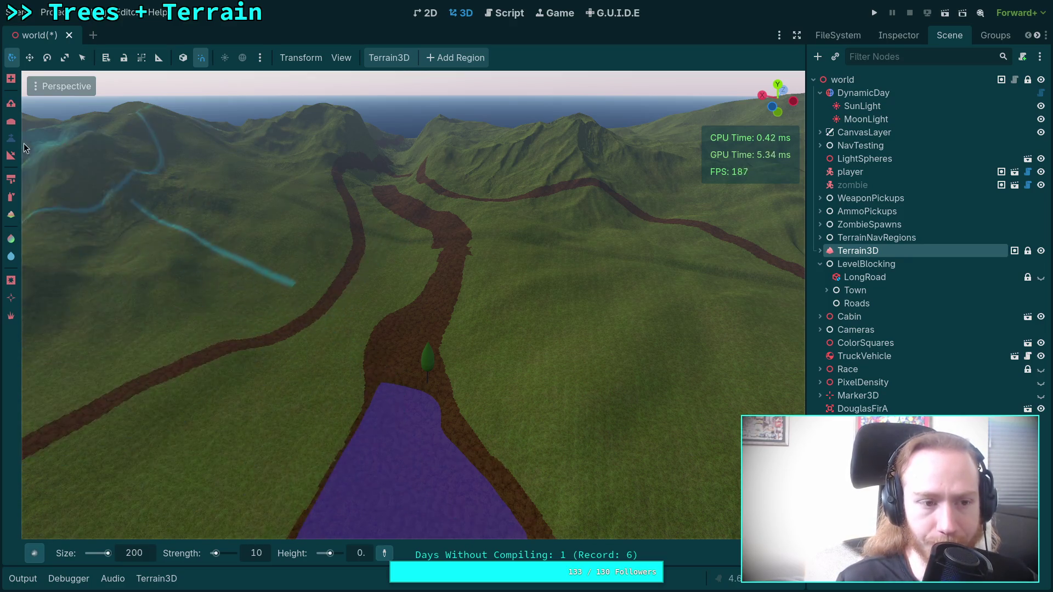
Set the brush size to 100 and sample the -3.6 height from the purple ground
{"action": "double_click", "coordinate": [147, 553]}
{"action": "type", "text": "100"}
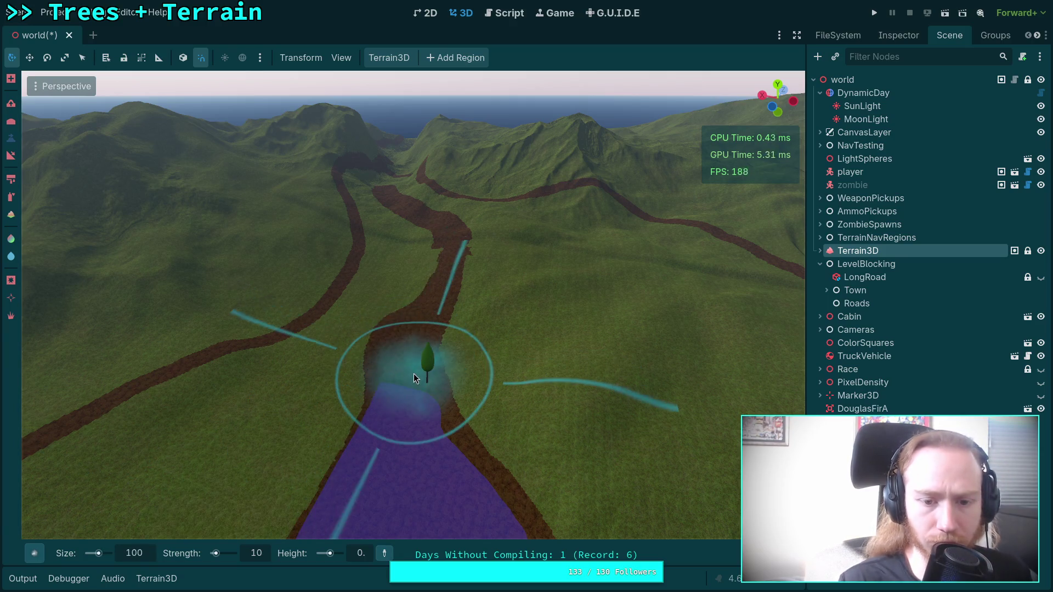
{"action": "scroll", "coordinate": [414, 376], "scroll_direction": "up", "scroll_amount": 5}
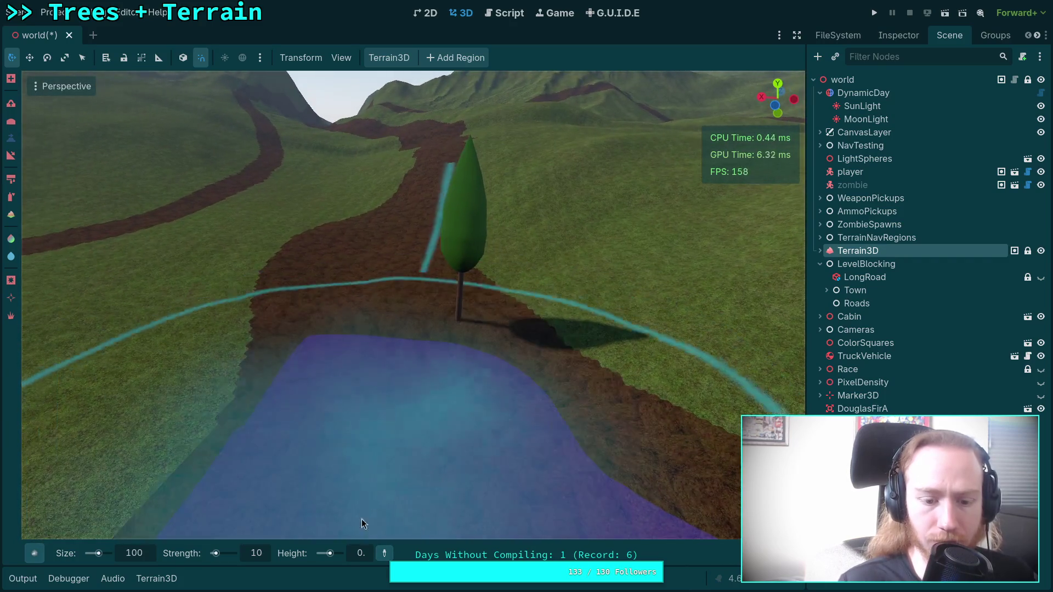
{"action": "left_click", "coordinate": [383, 554]}
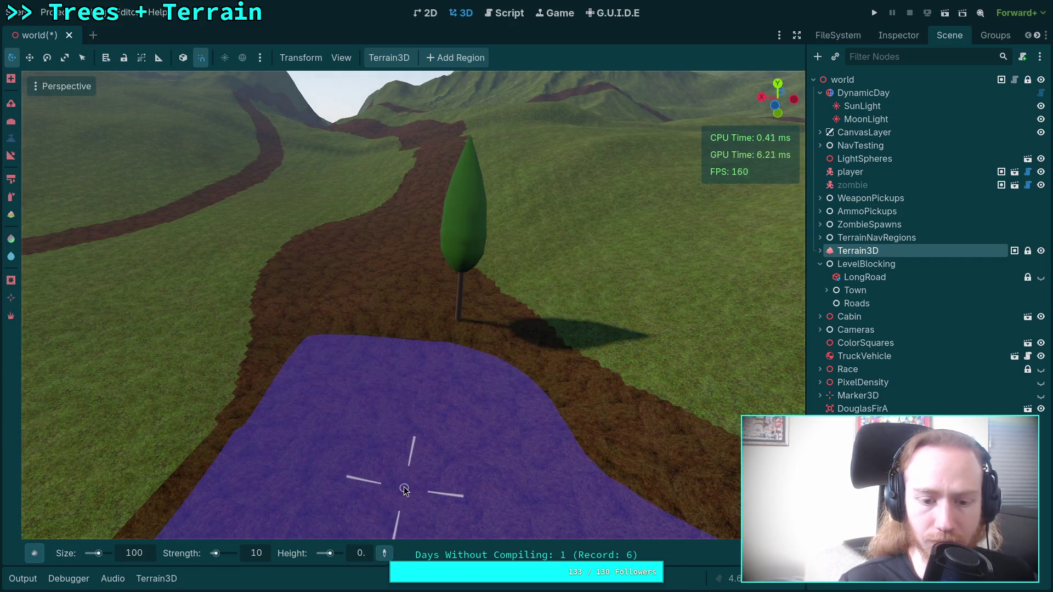
{"action": "left_click", "coordinate": [393, 526]}
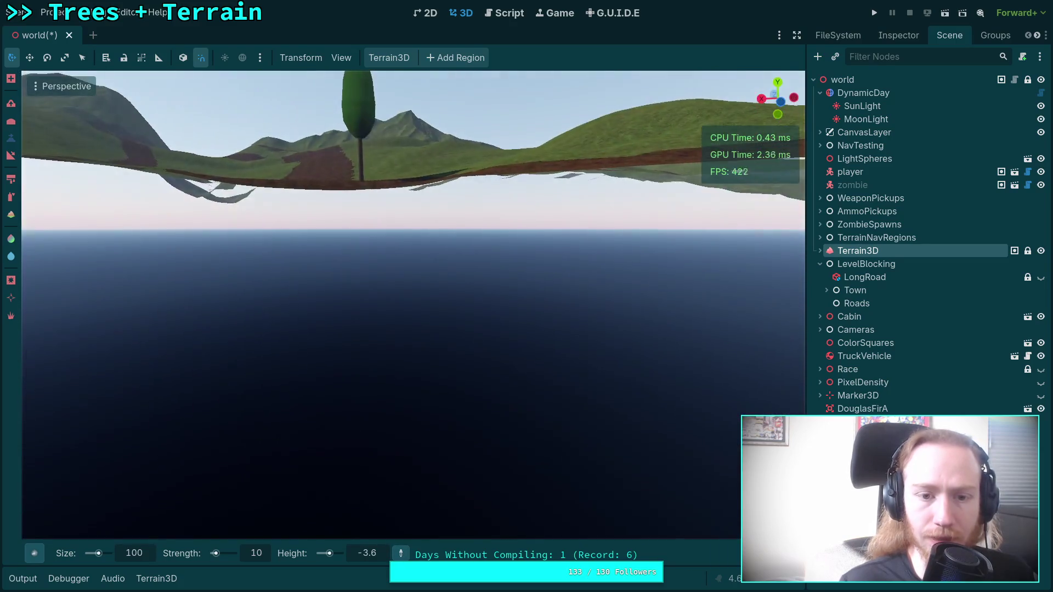
Fly the camera around the hills to bring the tree into view
{"action": "scroll", "coordinate": [400, 517], "scroll_direction": "up", "scroll_amount": 5}
{"action": "key", "text": "e"}
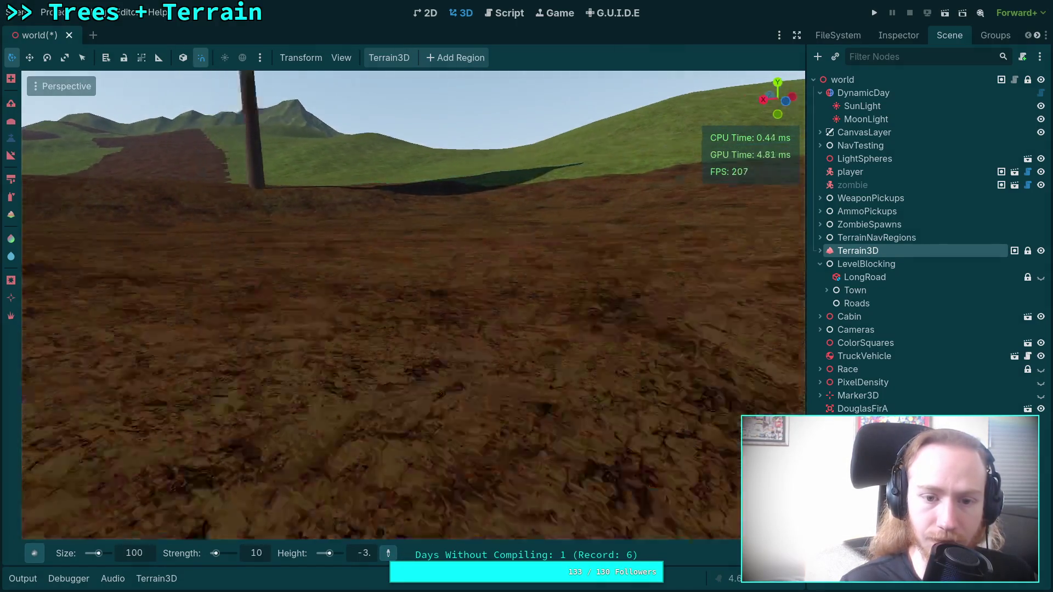
{"action": "scroll", "coordinate": [373, 234], "scroll_direction": "down", "scroll_amount": 5}
{"action": "scroll", "coordinate": [413, 305], "scroll_direction": "down", "scroll_amount": 4}
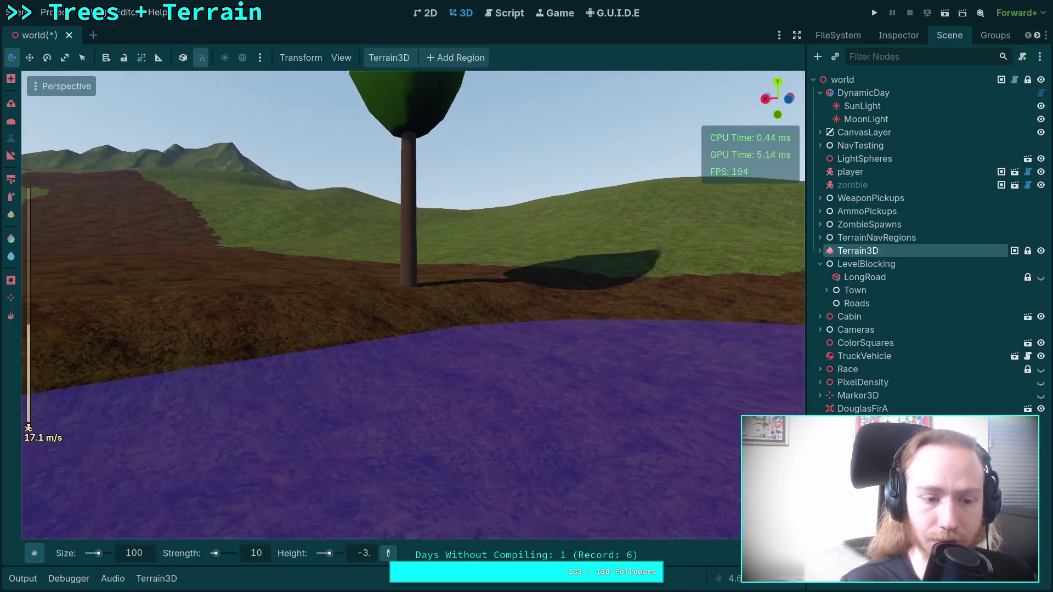
{"action": "key", "text": "a"}
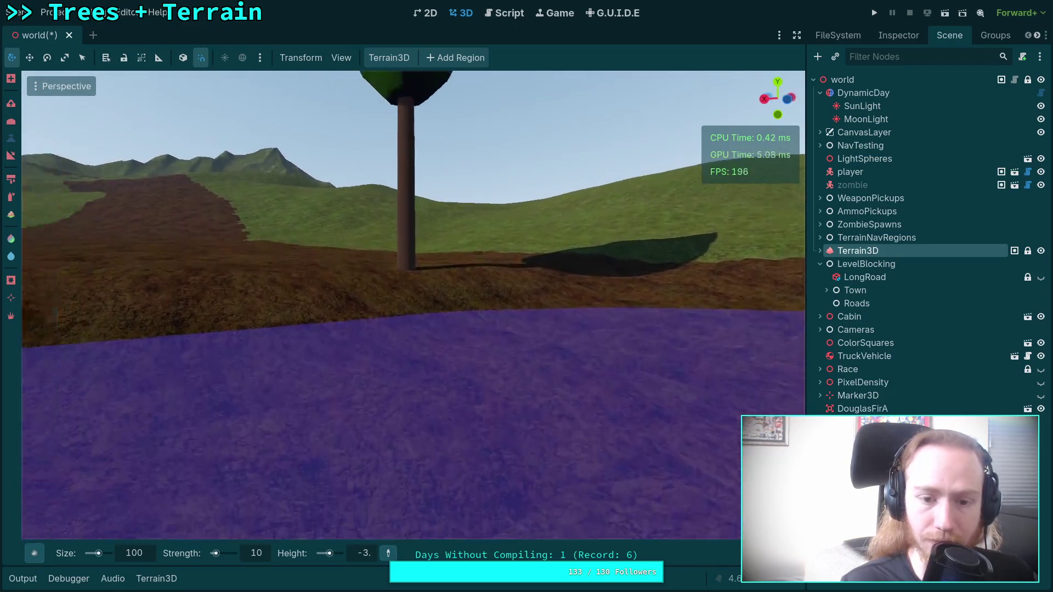
{"action": "key", "text": "s"}
{"action": "scroll", "coordinate": [512, 371], "scroll_direction": "up", "scroll_amount": 6}
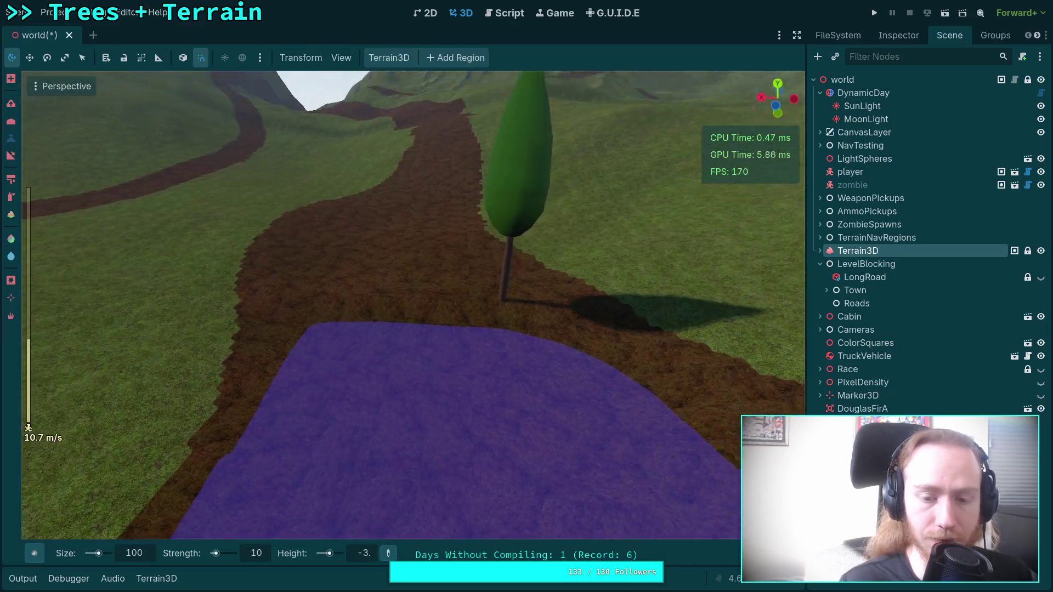
Select the zombie and move it to the near lakeshore
{"action": "left_click", "coordinate": [853, 185]}
{"action": "key", "text": "w"}
{"action": "key", "text": "s"}
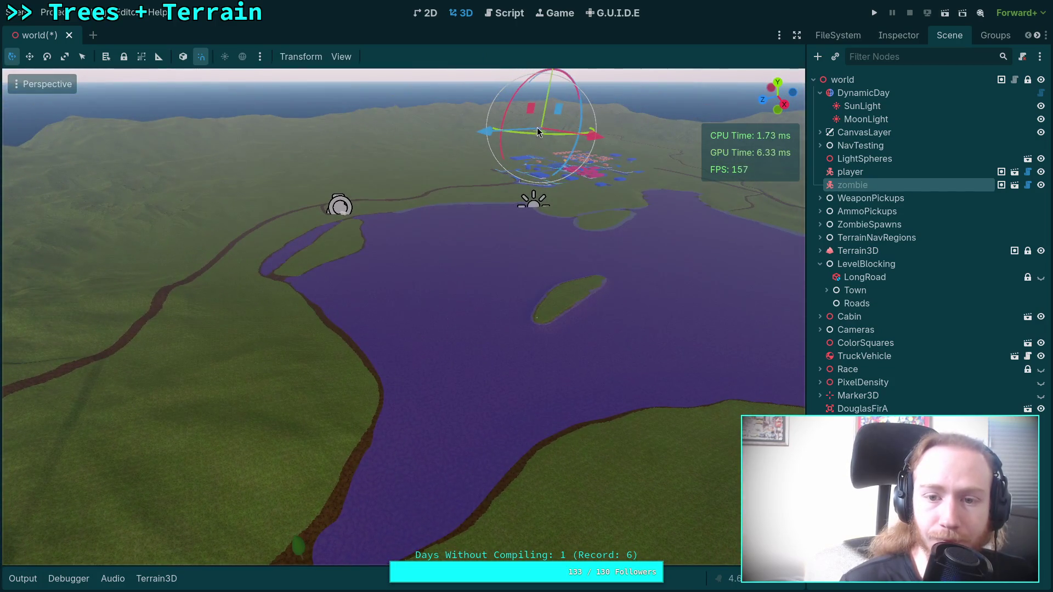
{"action": "mouse_move", "coordinate": [539, 131]}
{"action": "left_mouse_down"}
{"action": "mouse_move", "coordinate": [367, 468]}
{"action": "mouse_move", "coordinate": [337, 492]}
{"action": "left_mouse_up"}
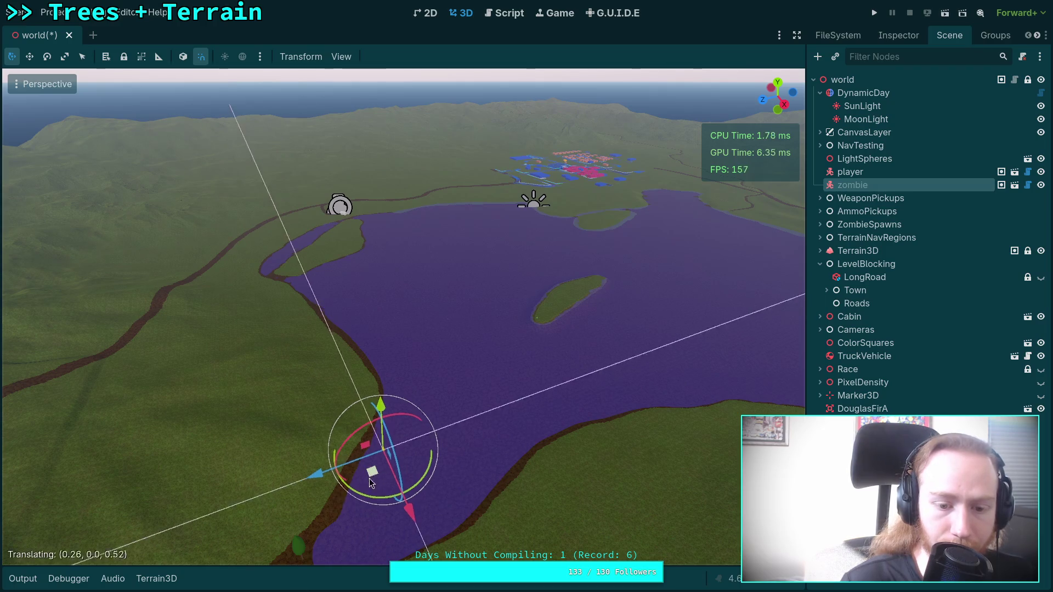
Frame the zombie up close and slide it sideways toward the tree trunk
{"action": "key", "text": "f"}
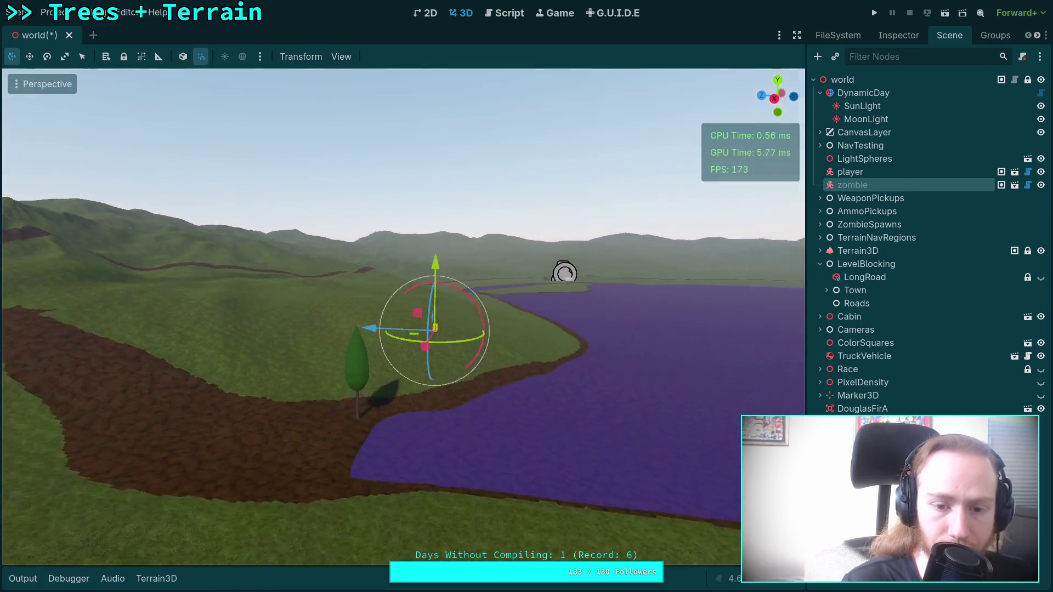
{"action": "left_click_drag", "start_coordinate": [414, 339], "coordinate": [414, 363]}
{"action": "left_click_drag", "start_coordinate": [426, 257], "coordinate": [423, 332]}
{"action": "left_click_drag", "start_coordinate": [237, 303], "coordinate": [433, 432]}
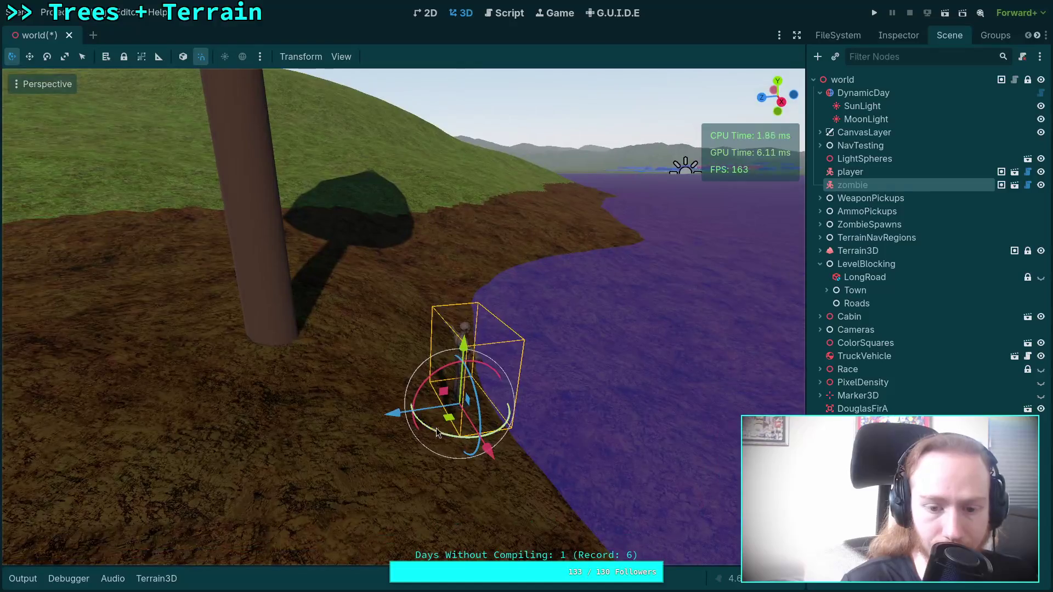
{"action": "left_click_drag", "start_coordinate": [294, 353], "coordinate": [351, 384]}
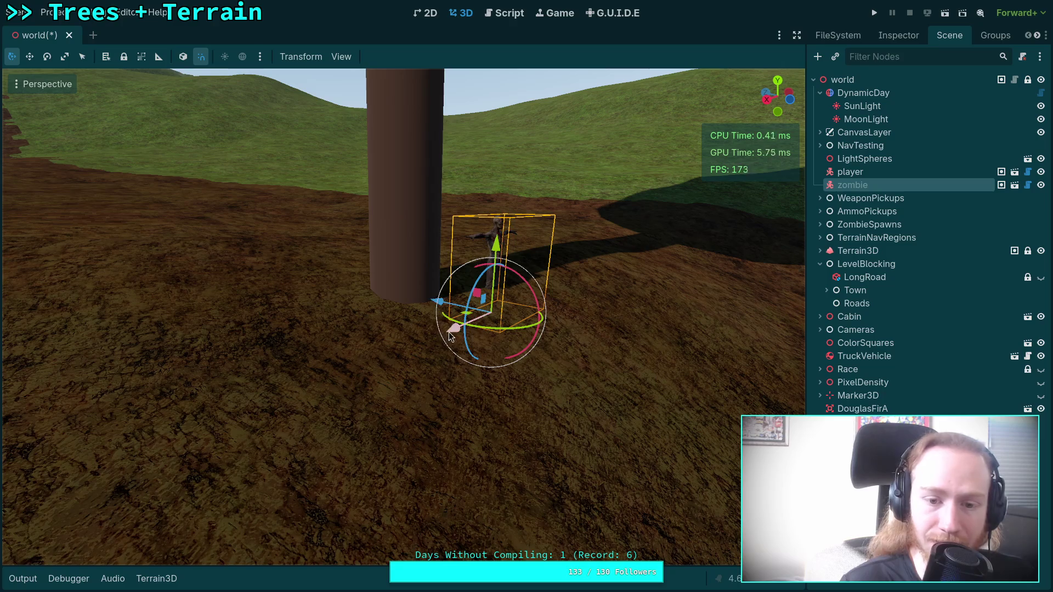
{"action": "left_click_drag", "start_coordinate": [448, 335], "coordinate": [331, 379]}
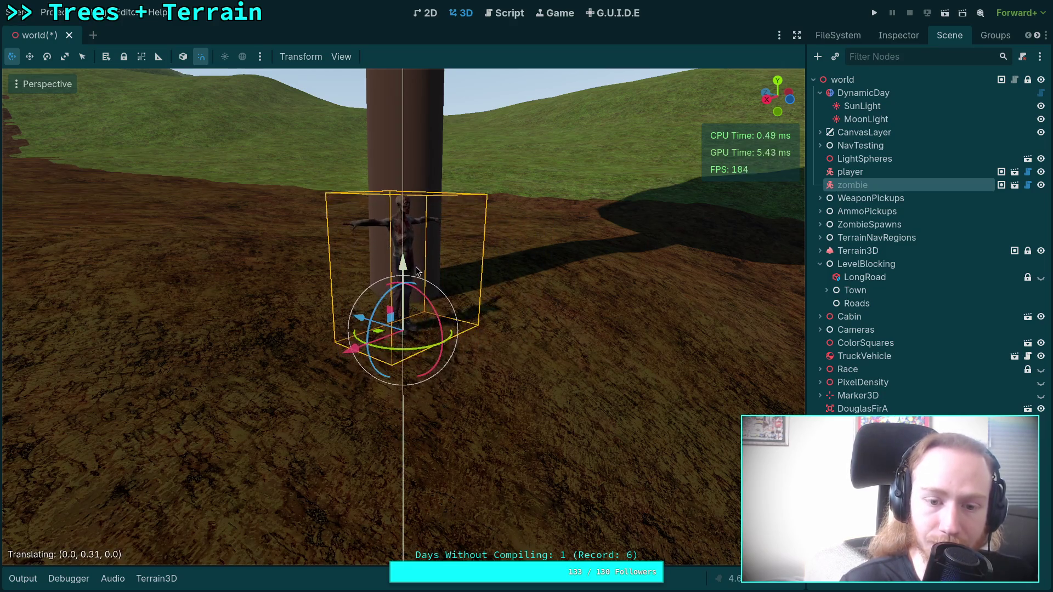
{"action": "scroll", "coordinate": [402, 316], "scroll_direction": "down", "scroll_amount": 5}
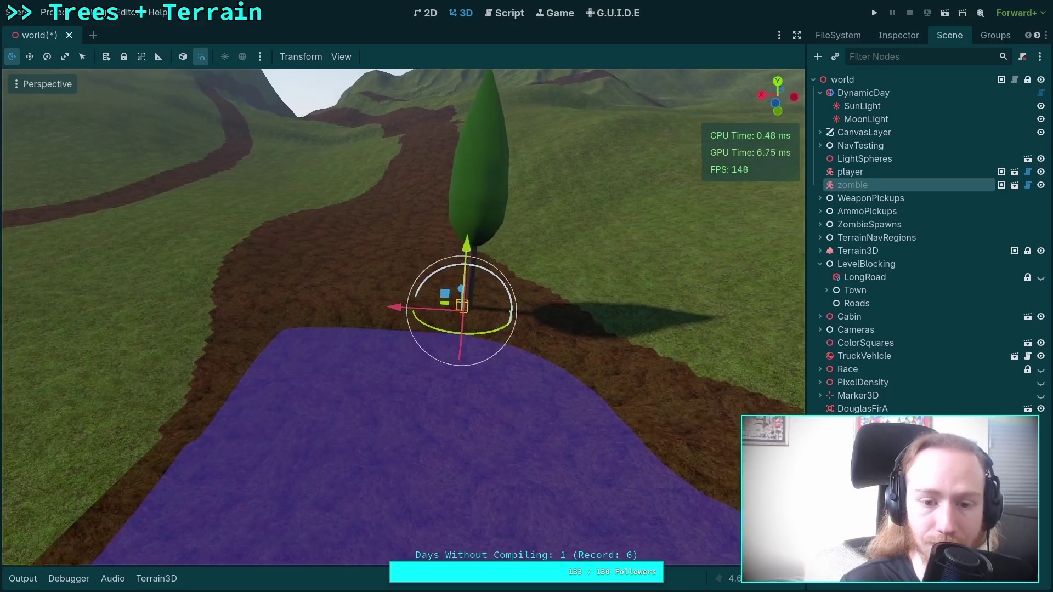
{"action": "scroll", "coordinate": [463, 295], "scroll_direction": "up", "scroll_amount": 3}
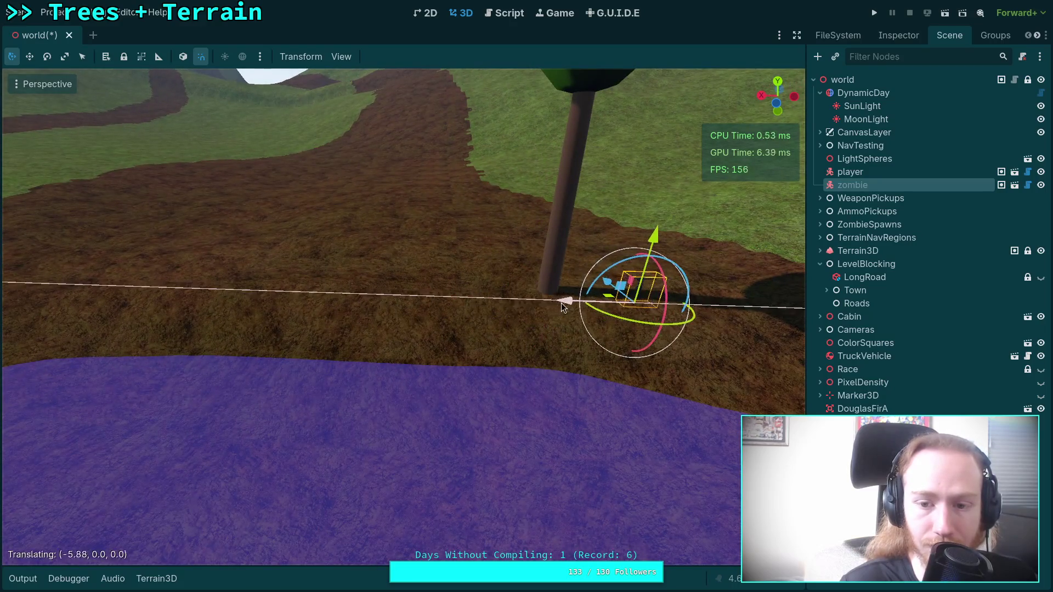
Nudge the zombie along the X axis, then select the Terrain3D node
{"action": "left_click_drag", "start_coordinate": [561, 303], "coordinate": [561, 303]}
{"action": "scroll", "coordinate": [560, 303], "scroll_direction": "down", "scroll_amount": 4}
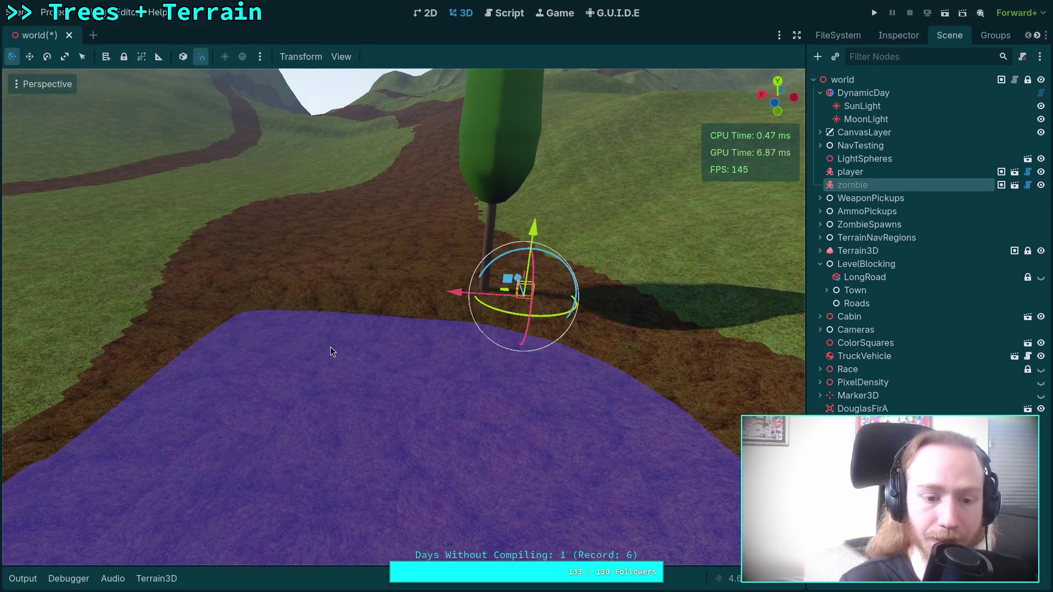
{"action": "left_click", "coordinate": [877, 253]}
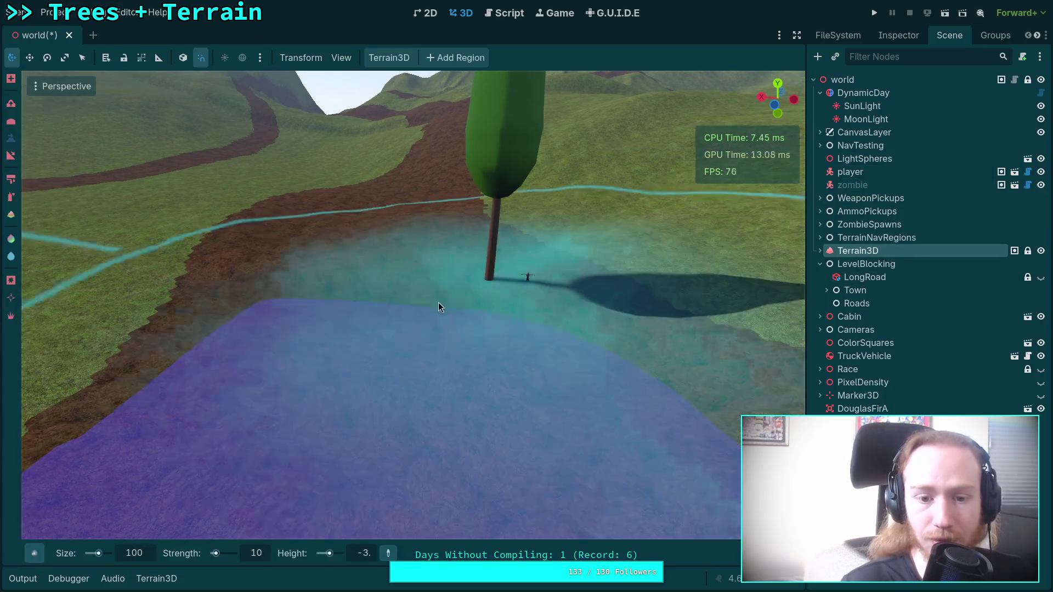
Set the brush to size 80 and height -5, then sink the dirt road into a pit
{"action": "scroll", "coordinate": [417, 307], "scroll_direction": "down", "scroll_amount": 3}
{"action": "scroll", "coordinate": [403, 315], "scroll_direction": "up", "scroll_amount": 2}
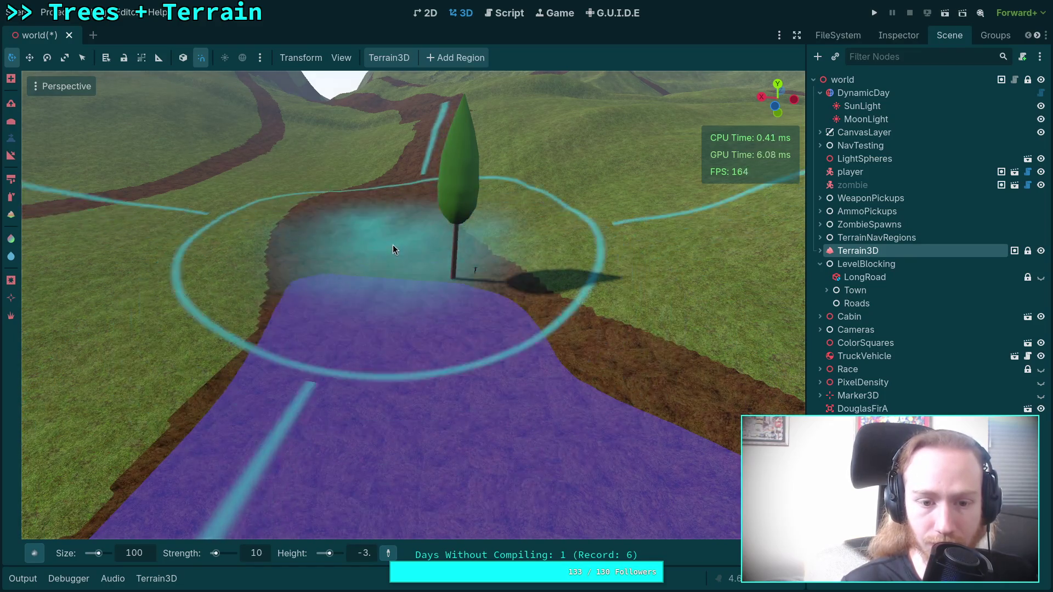
{"action": "scroll", "coordinate": [394, 278], "scroll_direction": "up", "scroll_amount": 2}
{"action": "scroll", "coordinate": [419, 297], "scroll_direction": "up", "scroll_amount": 3}
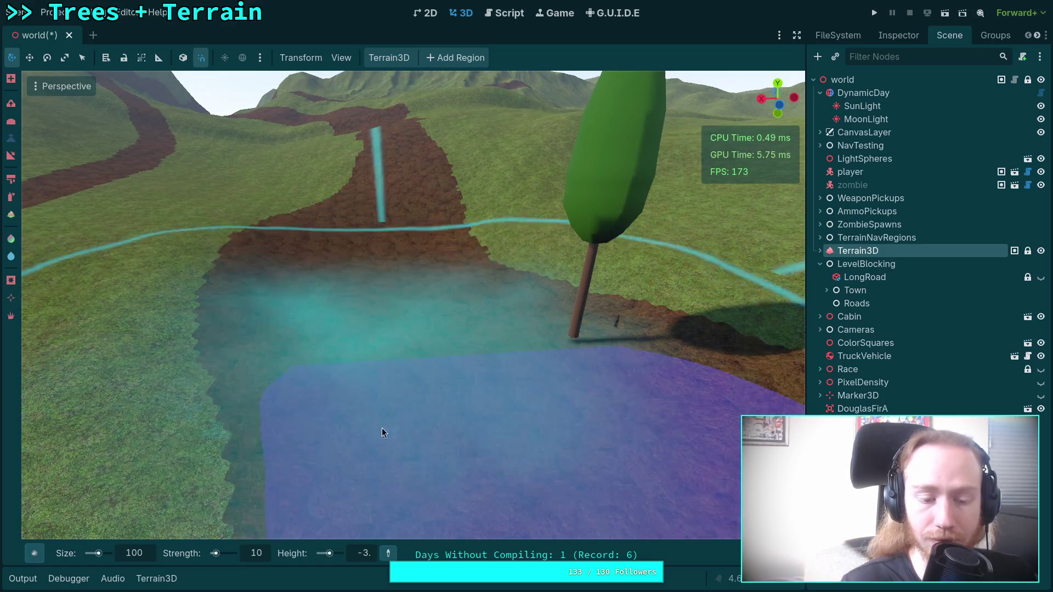
{"action": "left_click", "coordinate": [136, 553]}
{"action": "type", "text": "80"}
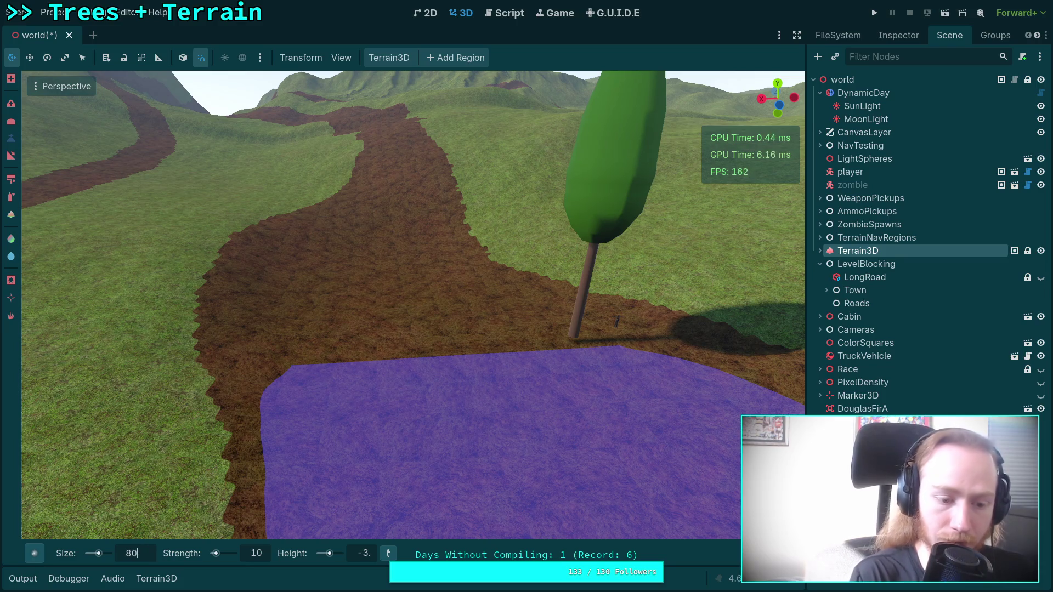
{"action": "key", "text": "Return"}
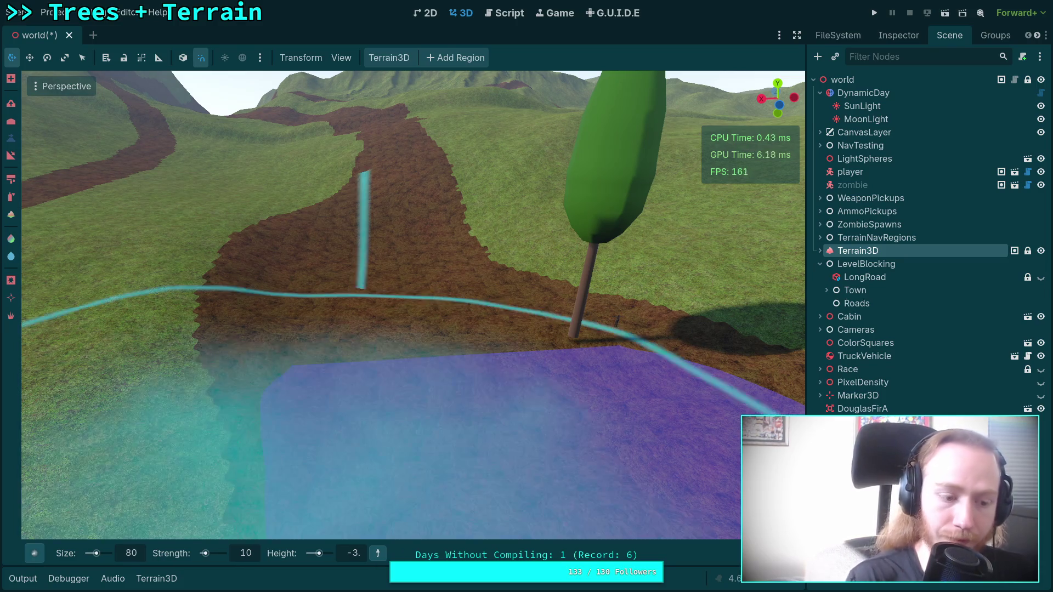
{"action": "left_click", "coordinate": [355, 554]}
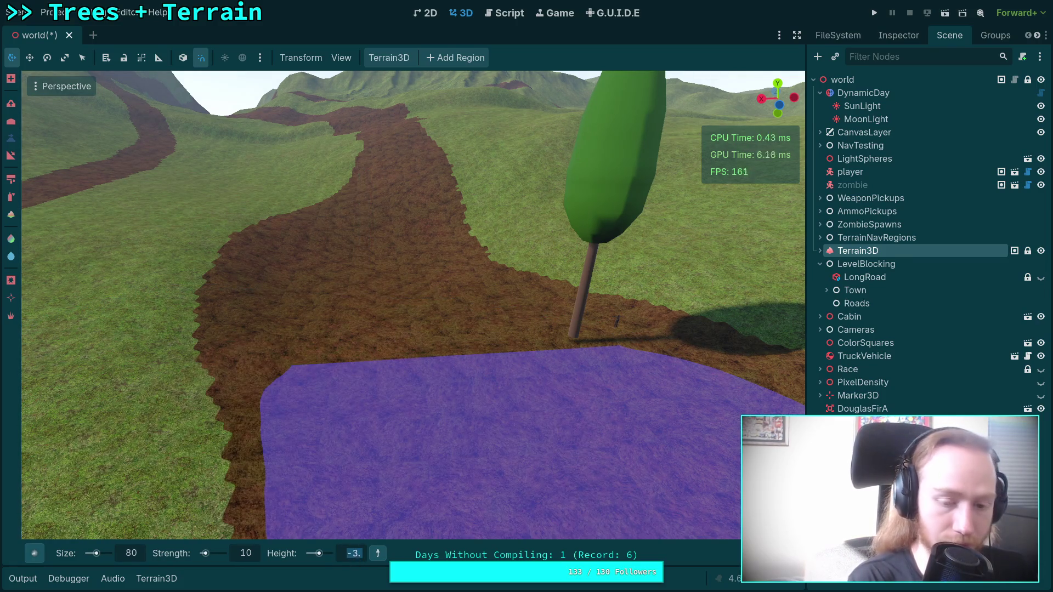
{"action": "type", "text": "-5"}
{"action": "key", "text": "Return"}
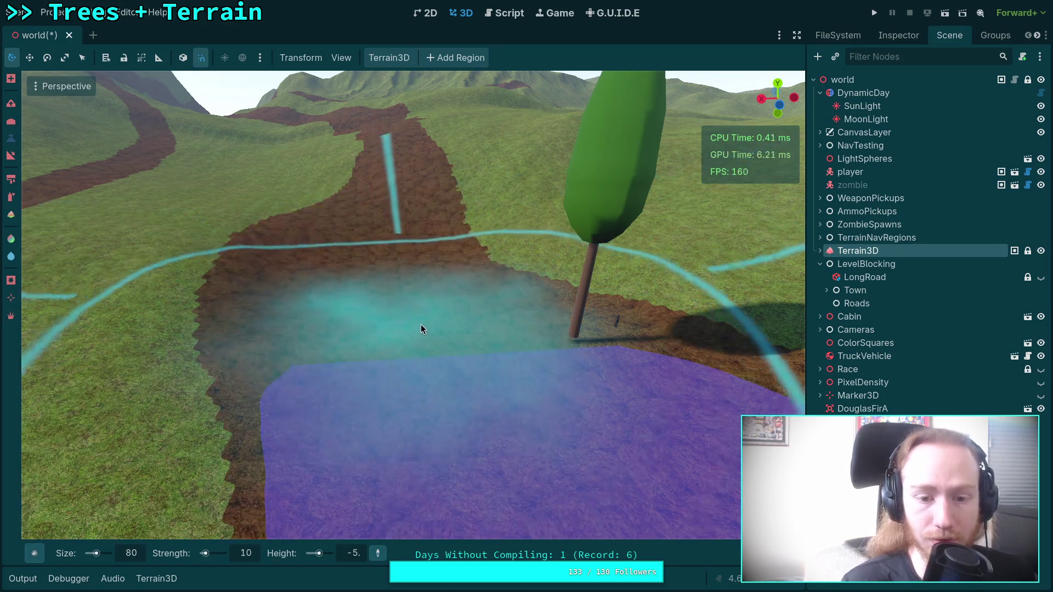
{"action": "scroll", "coordinate": [390, 289], "scroll_direction": "up", "scroll_amount": 3}
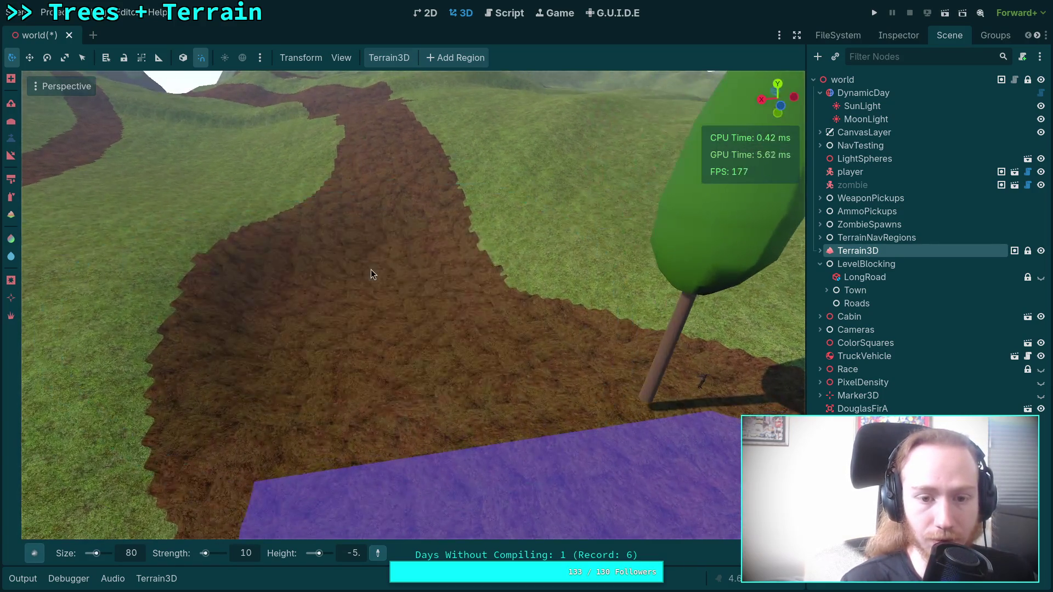
{"action": "scroll", "coordinate": [374, 247], "scroll_direction": "up", "scroll_amount": 5}
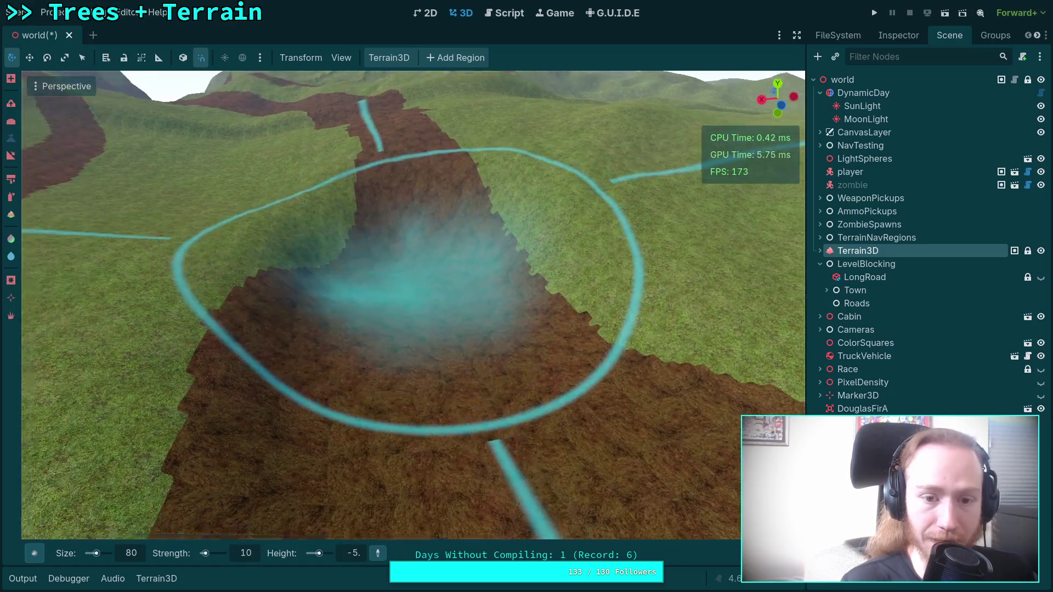
{"action": "mouse_move", "coordinate": [406, 307]}
{"action": "left_mouse_down"}
{"action": "mouse_move", "coordinate": [415, 298]}
{"action": "mouse_move", "coordinate": [398, 282]}
{"action": "mouse_move", "coordinate": [399, 472]}
{"action": "left_mouse_up"}
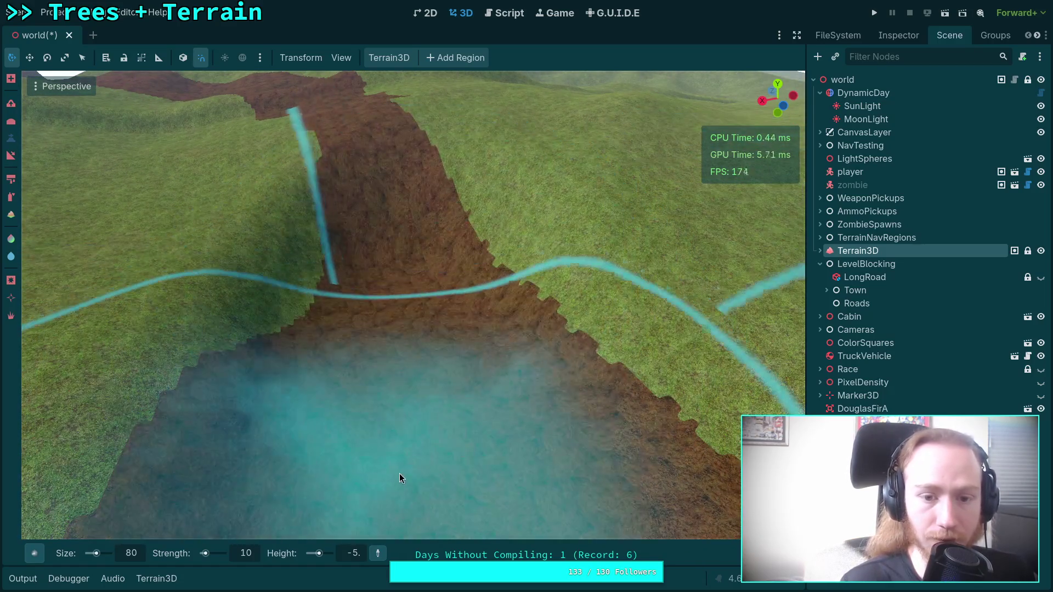
Change the brush to size 50 and height -6 and dig the pit deeper
{"action": "left_click", "coordinate": [143, 557]}
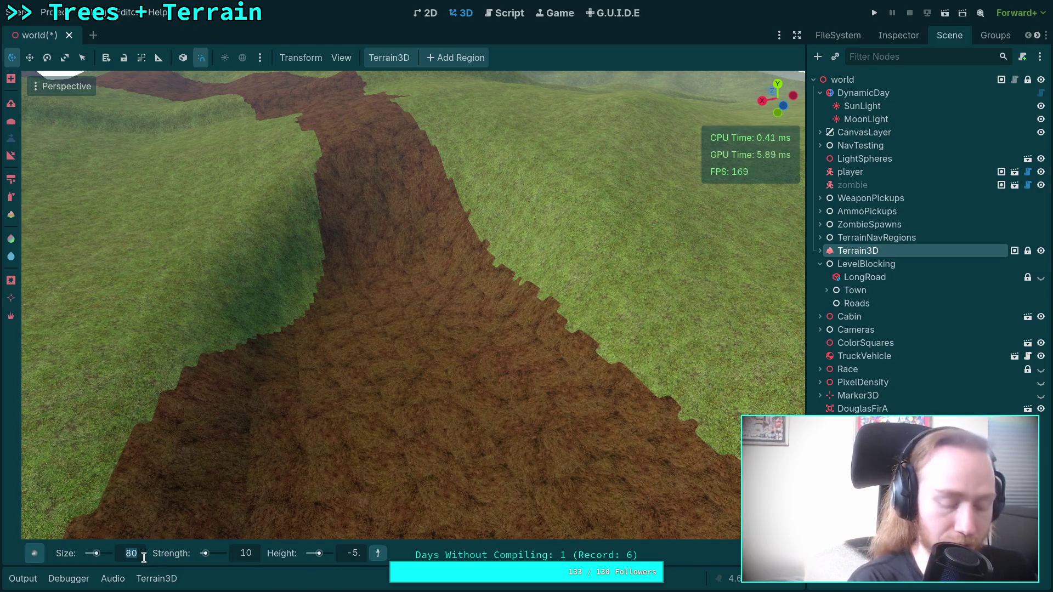
{"action": "type", "text": "50"}
{"action": "key", "text": "Return"}
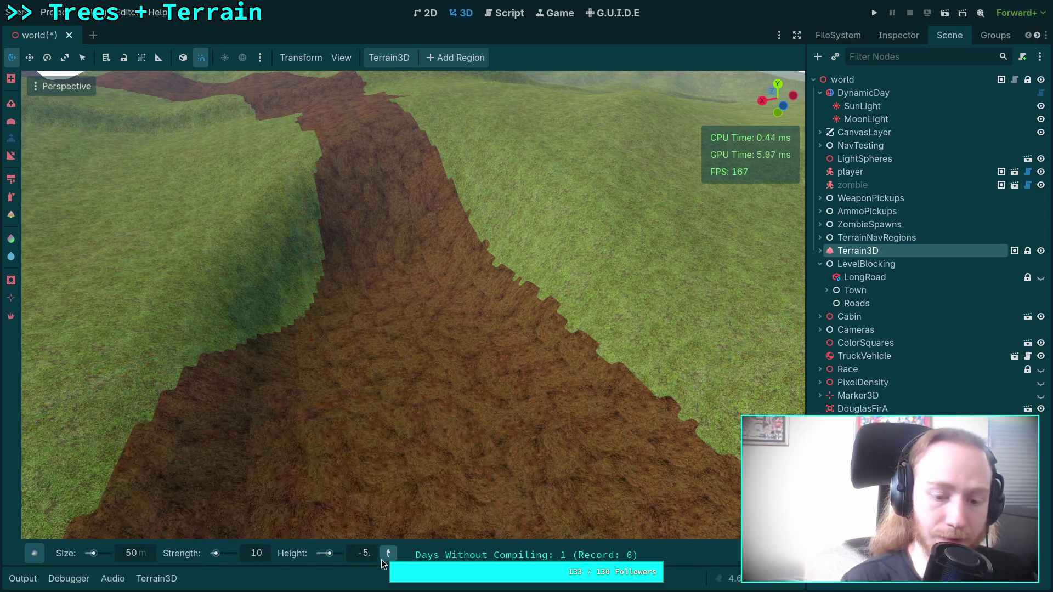
{"action": "type", "text": "-6"}
{"action": "key", "text": "Return"}
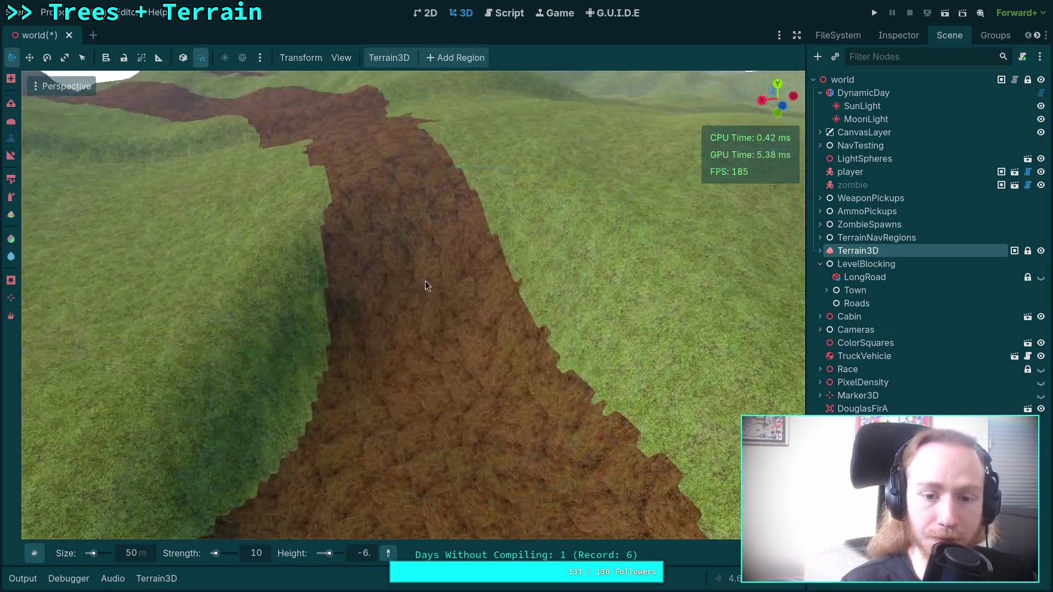
{"action": "mouse_move", "coordinate": [426, 281]}
{"action": "left_mouse_down"}
{"action": "mouse_move", "coordinate": [414, 353]}
{"action": "mouse_move", "coordinate": [400, 308]}
{"action": "mouse_move", "coordinate": [409, 346]}
{"action": "left_mouse_up"}
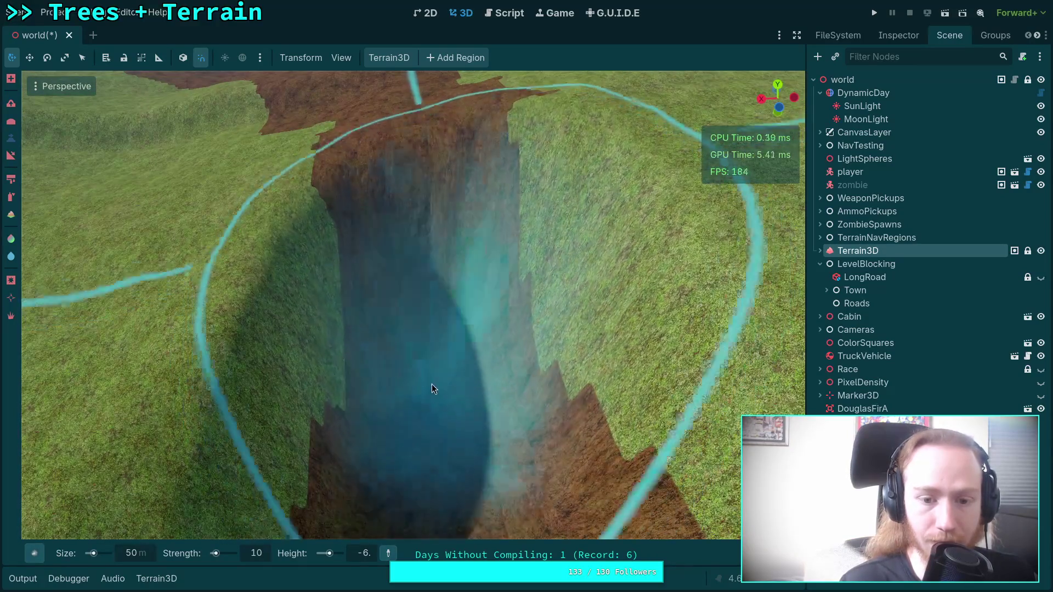
Undo and redo the pit twice to compare the road before and after
{"action": "key", "text": "ctrl+z"}
{"action": "key", "text": "ctrl+shift+z"}
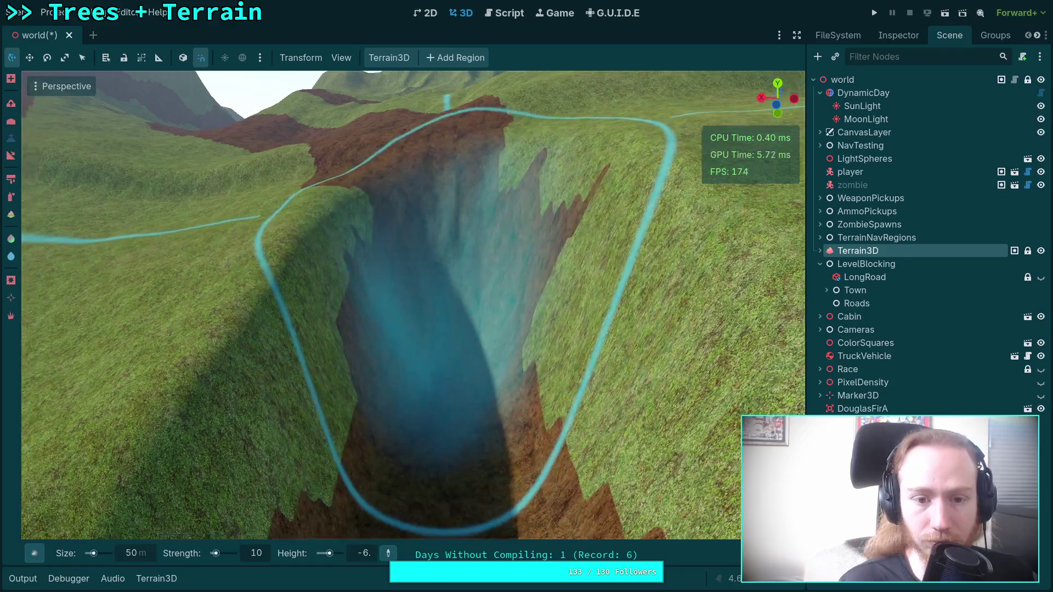
{"action": "key", "text": "ctrl+z"}
{"action": "key", "text": "ctrl+shift+z"}
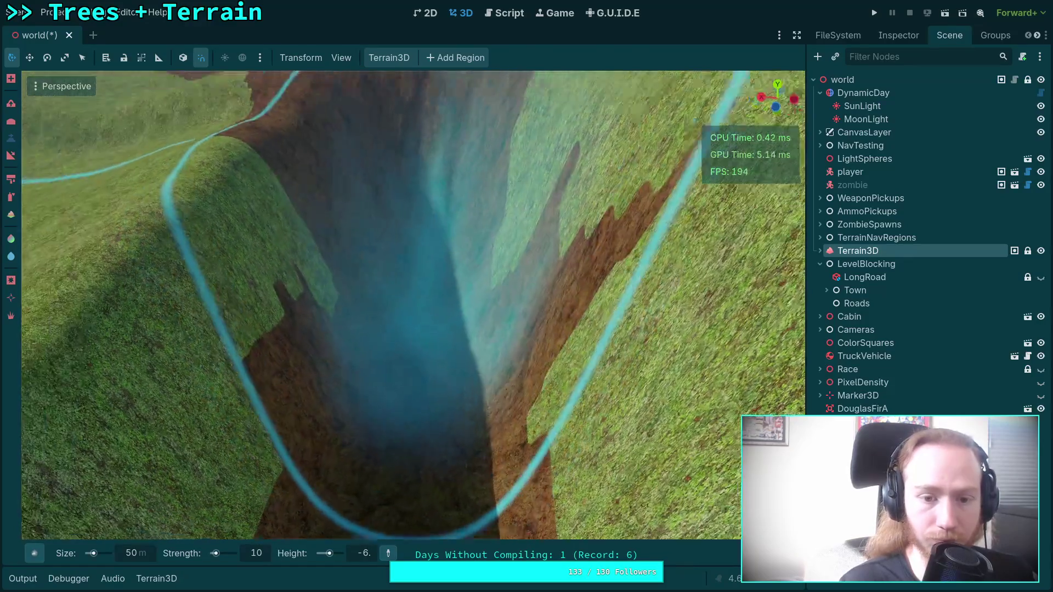
{"action": "scroll", "coordinate": [406, 321], "scroll_direction": "up", "scroll_amount": 5}
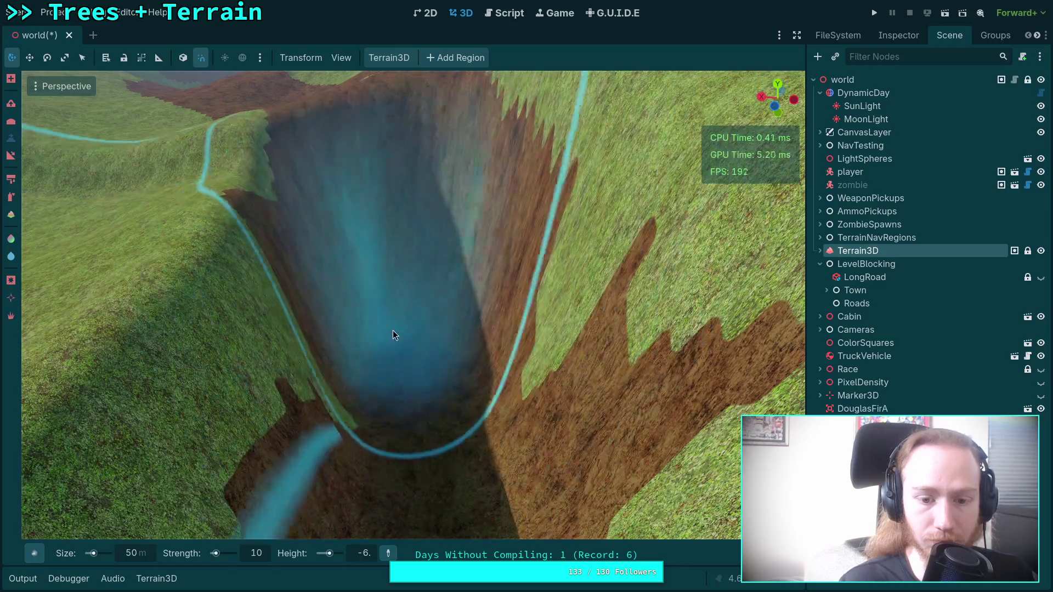
{"action": "scroll", "coordinate": [407, 392], "scroll_direction": "up", "scroll_amount": 6}
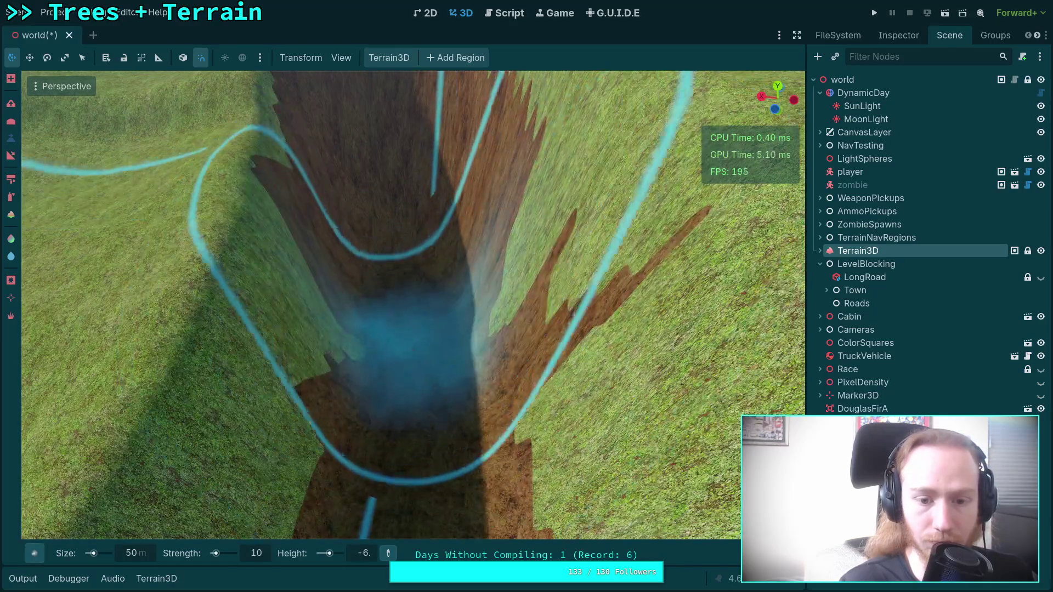
{"action": "scroll", "coordinate": [408, 366], "scroll_direction": "down", "scroll_amount": 3}
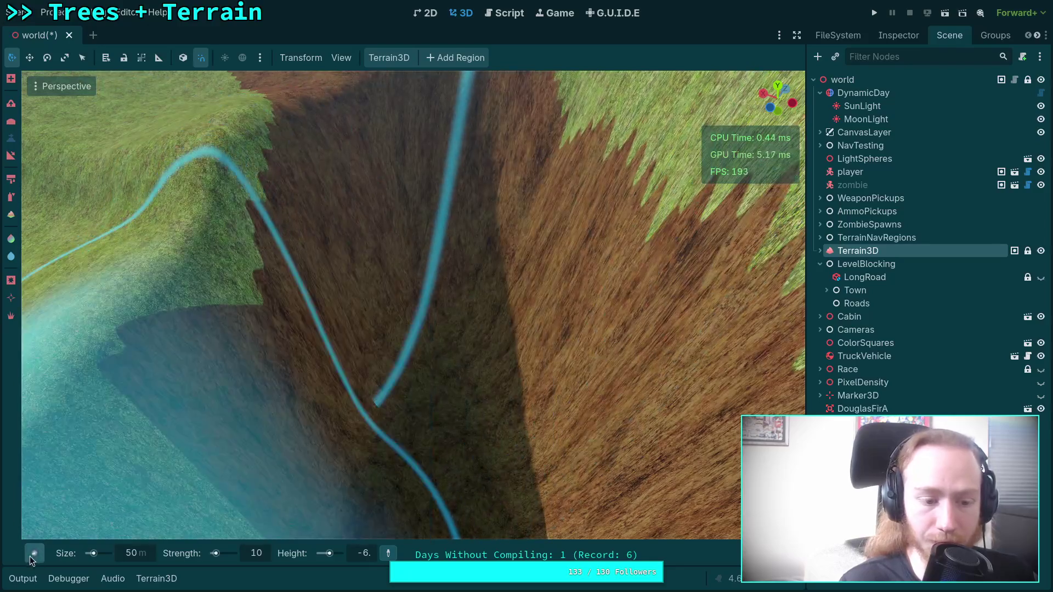
Switch the brush shape to Mountain1 and work the pit deeper with the height brush
{"action": "left_click", "coordinate": [34, 554]}
{"action": "left_click", "coordinate": [133, 347]}
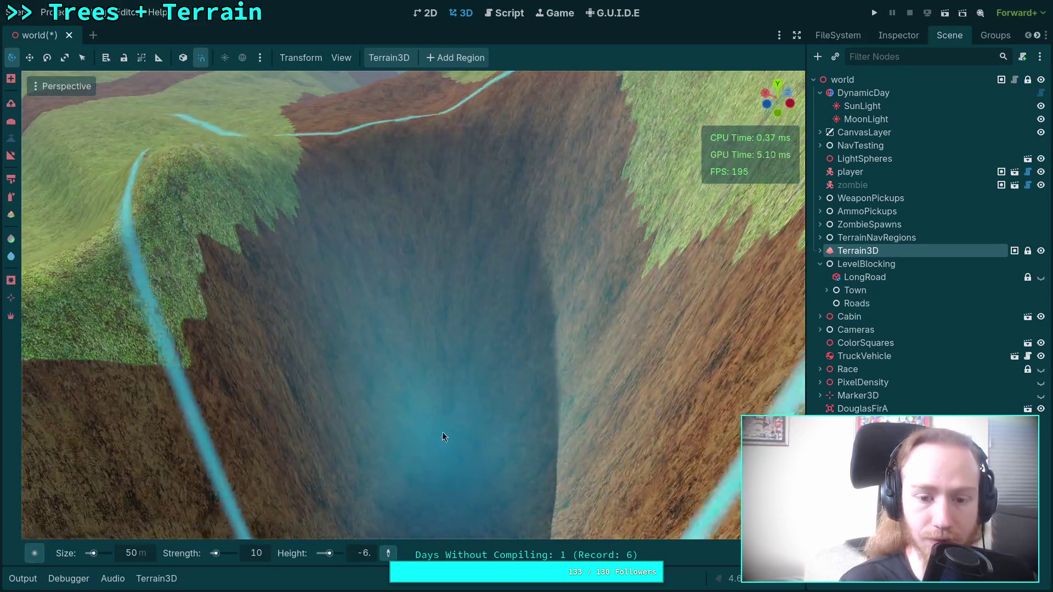
{"action": "scroll", "coordinate": [433, 370], "scroll_direction": "down", "scroll_amount": 5}
{"action": "scroll", "coordinate": [430, 340], "scroll_direction": "up", "scroll_amount": 5}
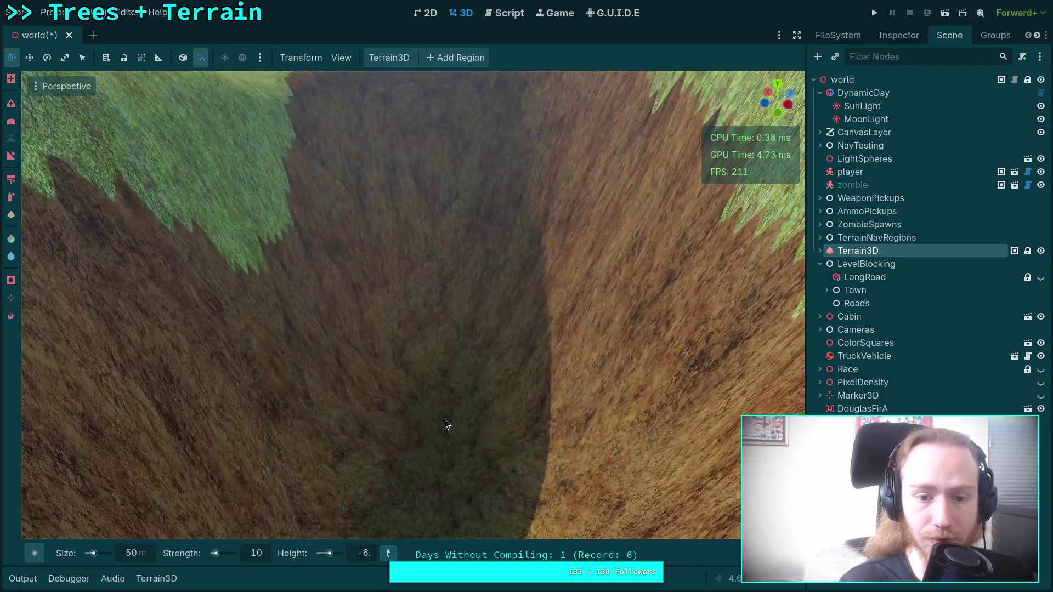
{"action": "scroll", "coordinate": [435, 321], "scroll_direction": "down", "scroll_amount": 6}
{"action": "scroll", "coordinate": [475, 355], "scroll_direction": "up", "scroll_amount": 8}
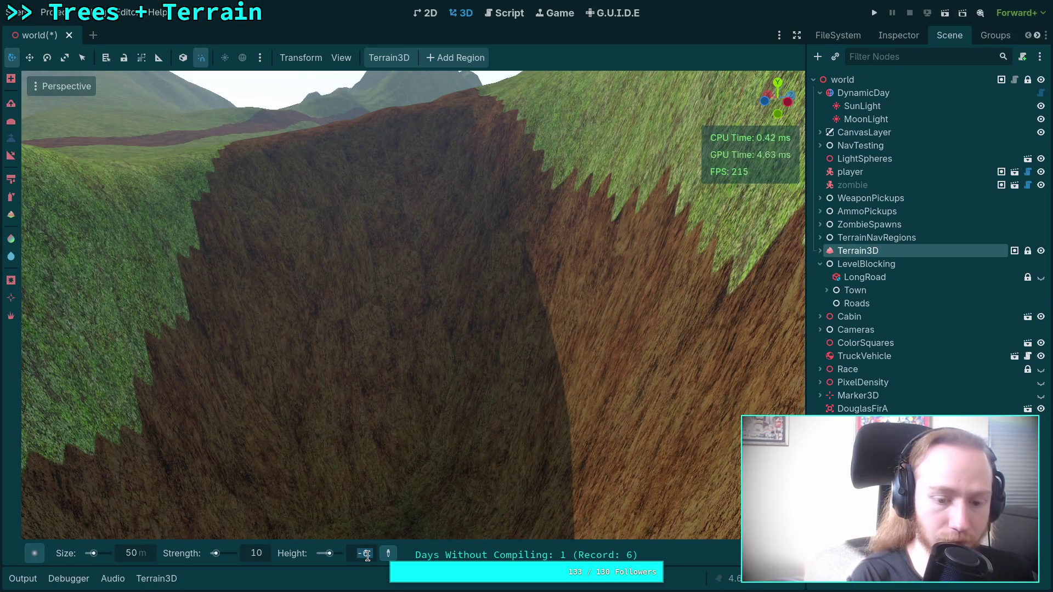
{"action": "scroll", "coordinate": [466, 449], "scroll_direction": "down", "scroll_amount": 6}
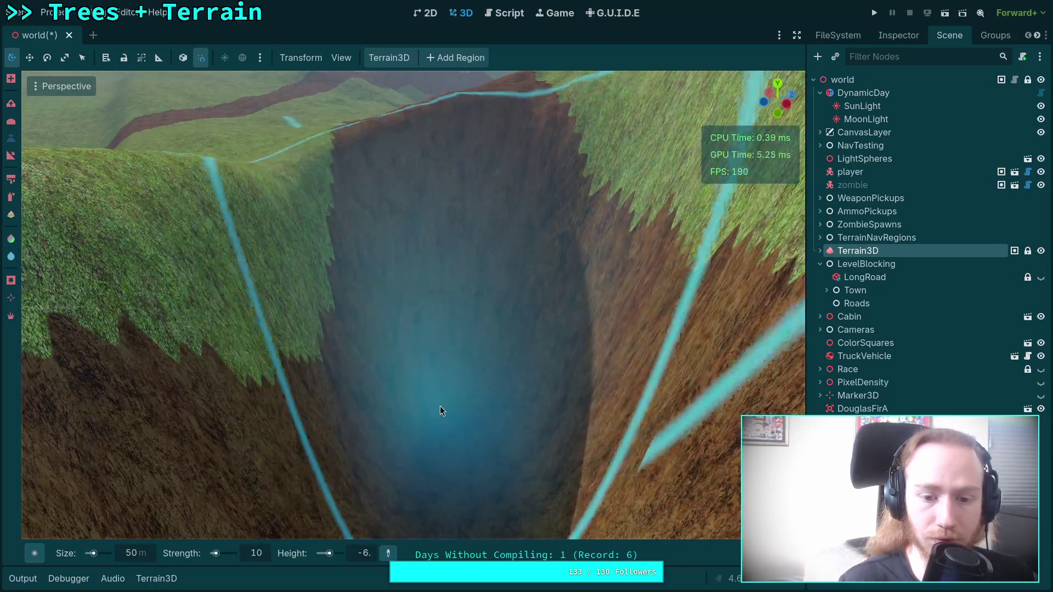
{"action": "scroll", "coordinate": [432, 373], "scroll_direction": "up", "scroll_amount": 5}
{"action": "scroll", "coordinate": [444, 439], "scroll_direction": "down", "scroll_amount": 3}
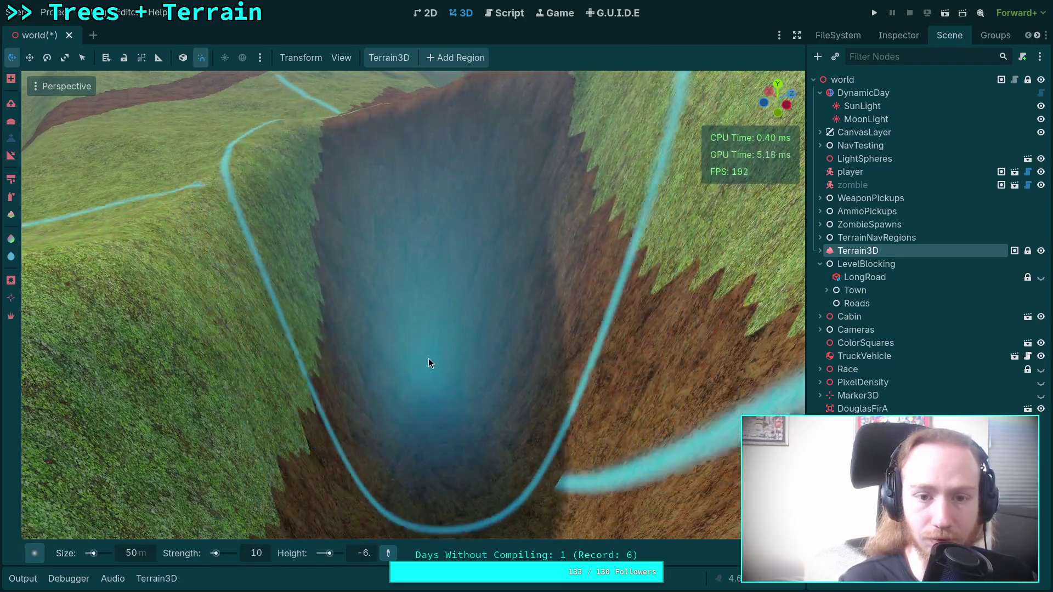
{"action": "scroll", "coordinate": [427, 361], "scroll_direction": "up", "scroll_amount": 5}
{"action": "scroll", "coordinate": [424, 319], "scroll_direction": "down", "scroll_amount": 4}
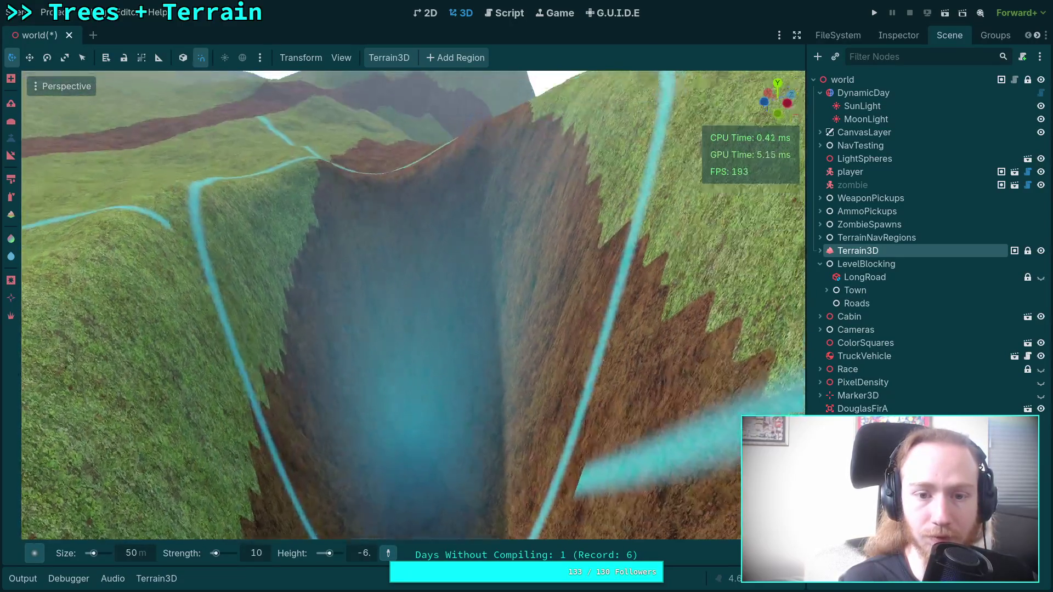
{"action": "scroll", "coordinate": [450, 422], "scroll_direction": "down", "scroll_amount": 4}
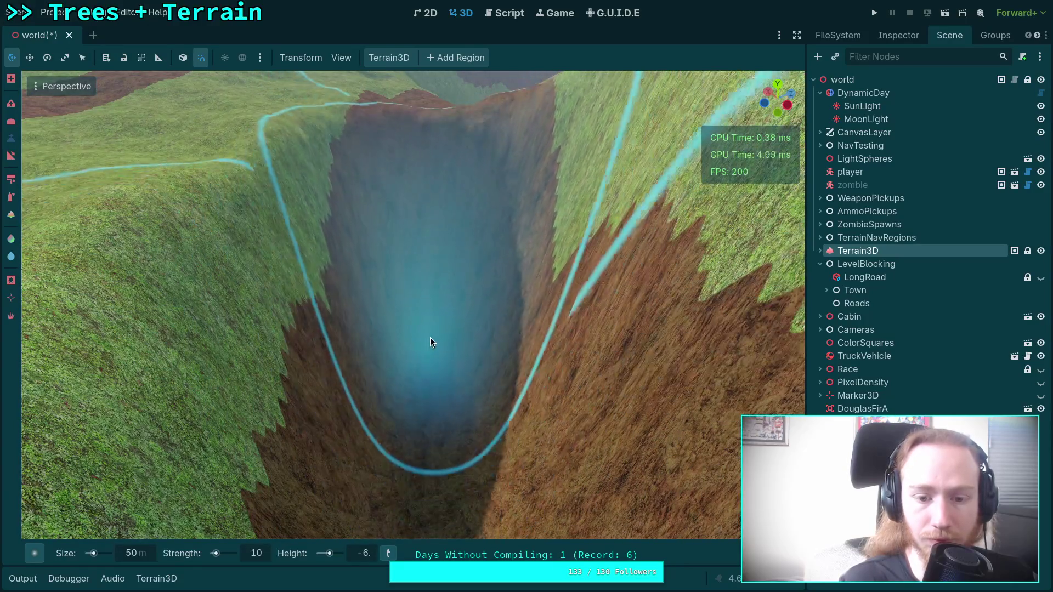
{"action": "scroll", "coordinate": [445, 396], "scroll_direction": "up", "scroll_amount": 4}
{"action": "scroll", "coordinate": [433, 476], "scroll_direction": "down", "scroll_amount": 5}
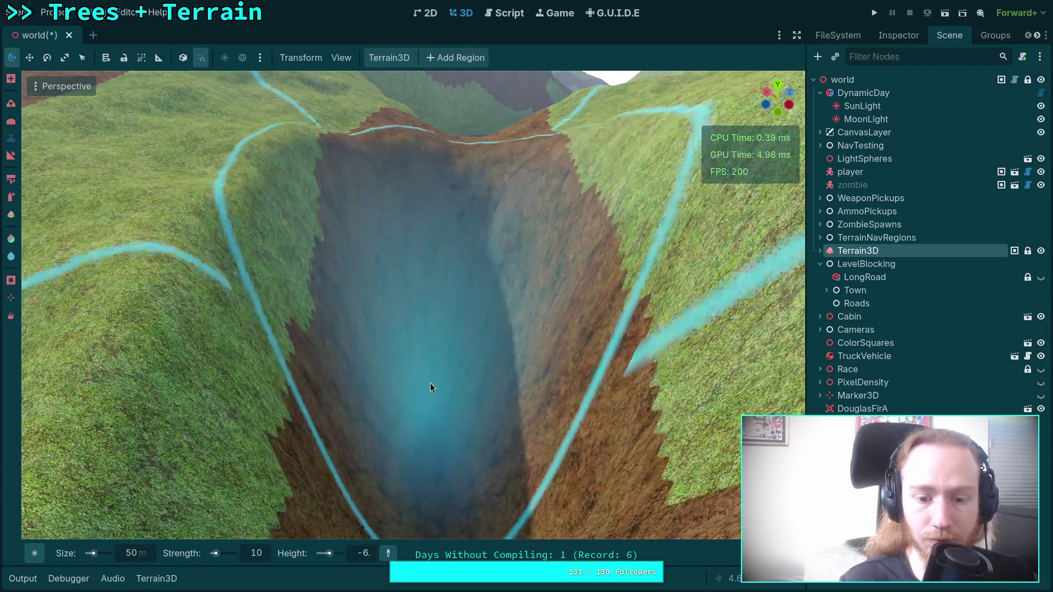
{"action": "scroll", "coordinate": [431, 384], "scroll_direction": "down", "scroll_amount": 3}
{"action": "scroll", "coordinate": [440, 461], "scroll_direction": "up", "scroll_amount": 3}
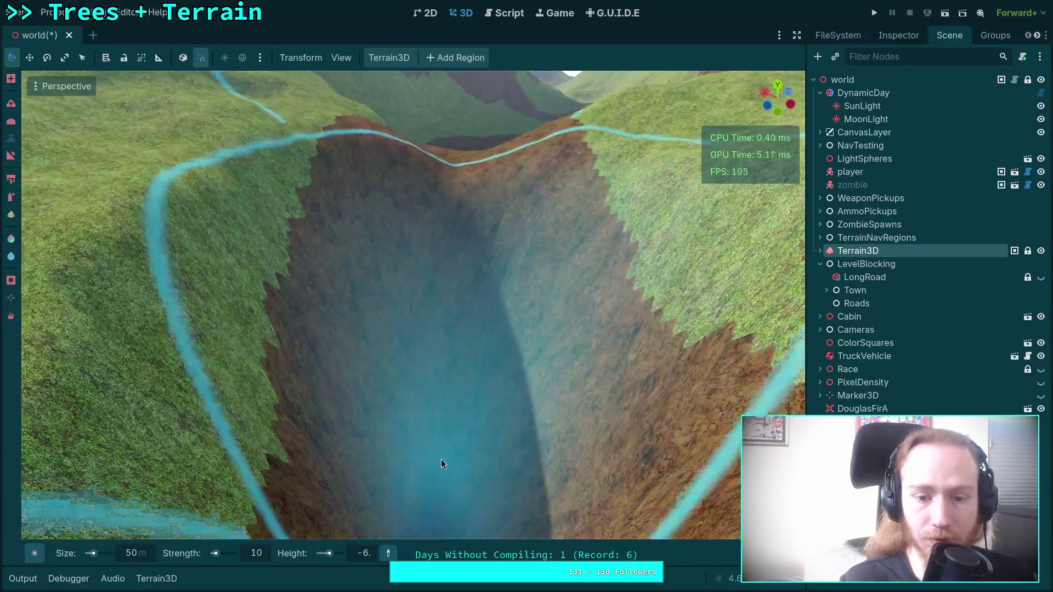
{"action": "scroll", "coordinate": [433, 395], "scroll_direction": "down", "scroll_amount": 3}
{"action": "scroll", "coordinate": [435, 362], "scroll_direction": "up", "scroll_amount": 4}
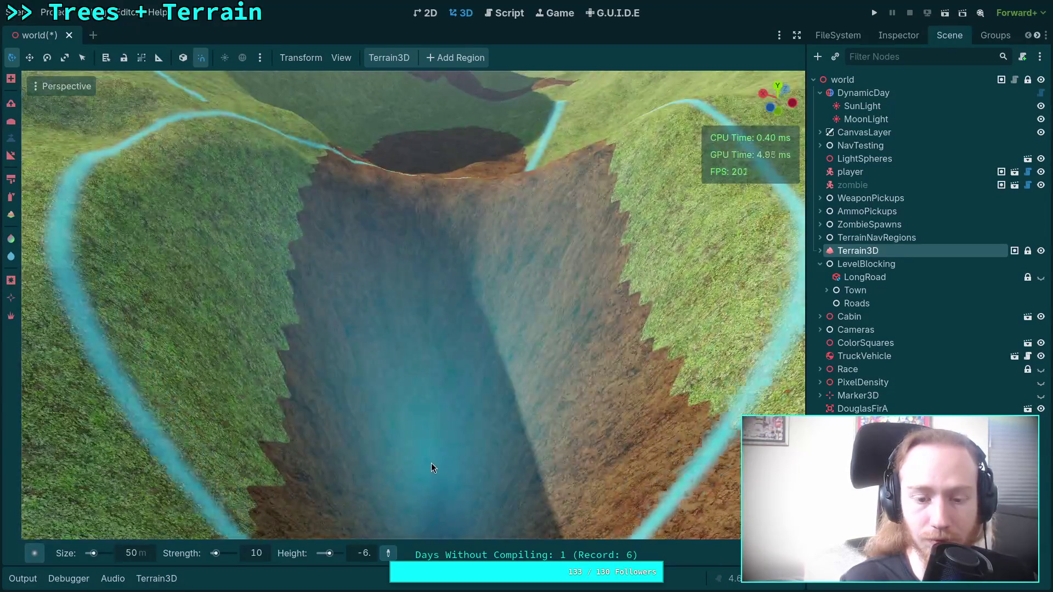
{"action": "scroll", "coordinate": [423, 387], "scroll_direction": "down", "scroll_amount": 3}
{"action": "scroll", "coordinate": [430, 328], "scroll_direction": "up", "scroll_amount": 3}
{"action": "scroll", "coordinate": [421, 453], "scroll_direction": "down", "scroll_amount": 2}
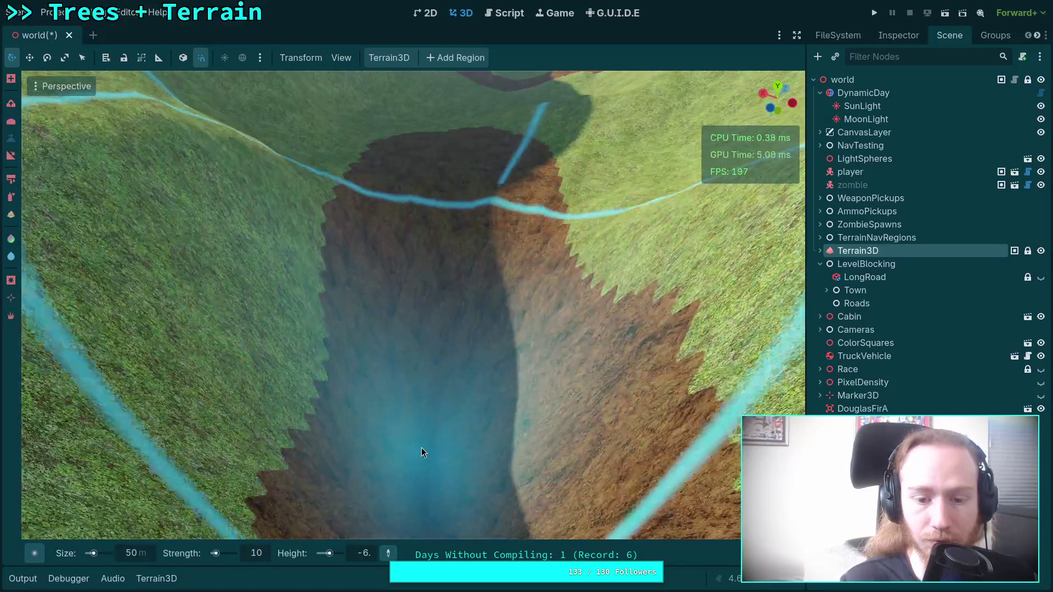
{"action": "scroll", "coordinate": [429, 371], "scroll_direction": "down", "scroll_amount": 2}
{"action": "scroll", "coordinate": [451, 294], "scroll_direction": "up", "scroll_amount": 3}
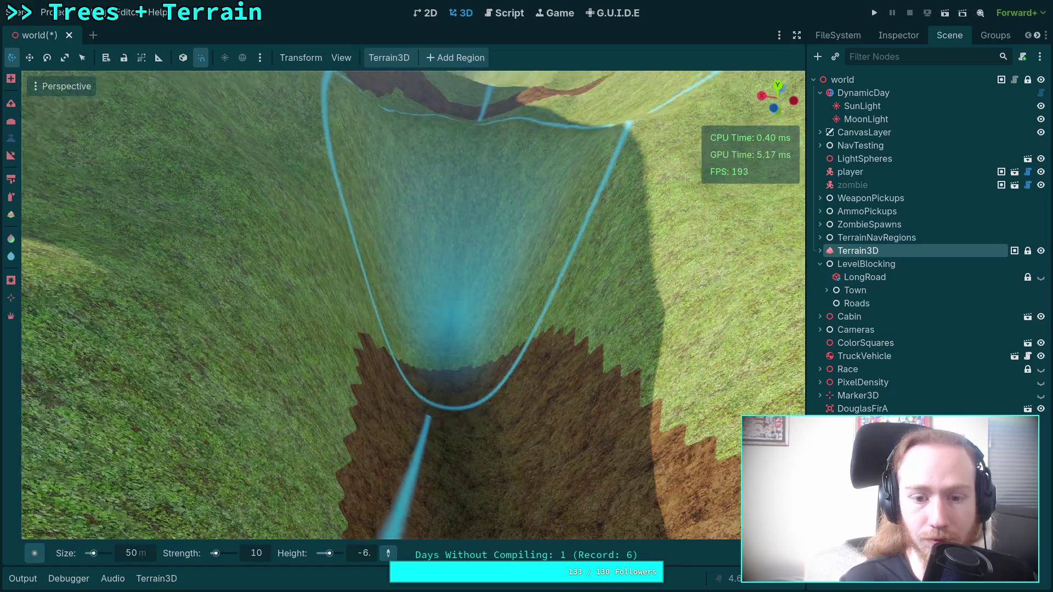
Zoom and orbit to examine the pit from the side while deepening it
{"action": "scroll", "coordinate": [431, 459], "scroll_direction": "down", "scroll_amount": 3}
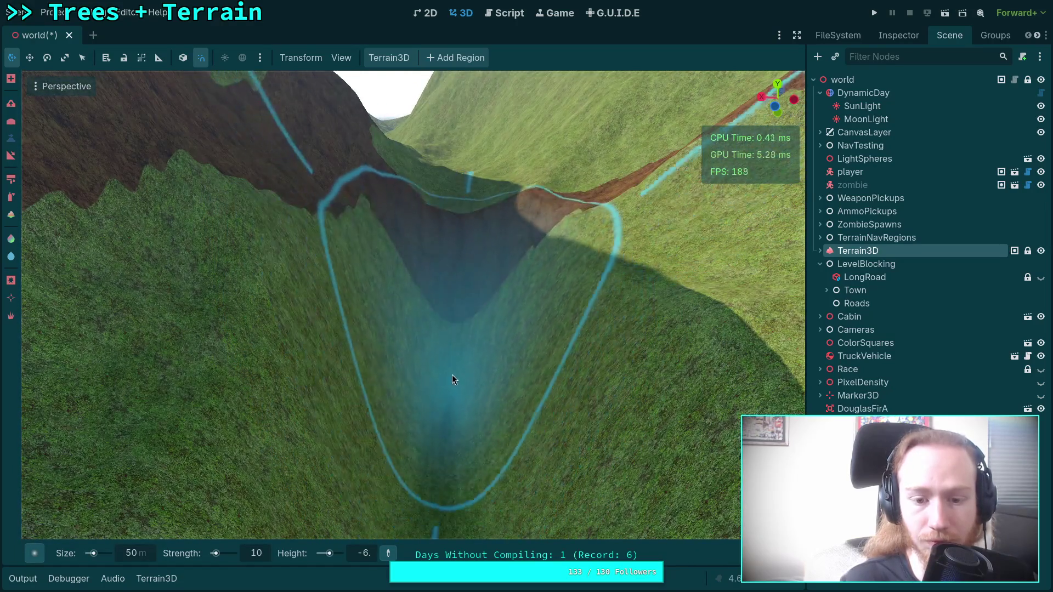
{"action": "scroll", "coordinate": [437, 387], "scroll_direction": "up", "scroll_amount": 2}
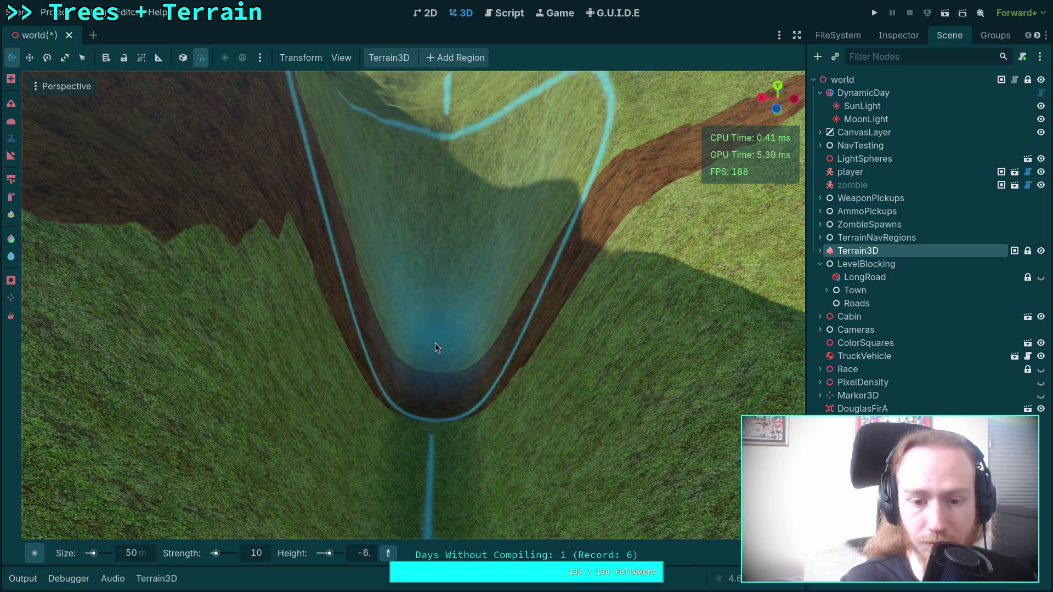
{"action": "scroll", "coordinate": [435, 341], "scroll_direction": "up", "scroll_amount": 3}
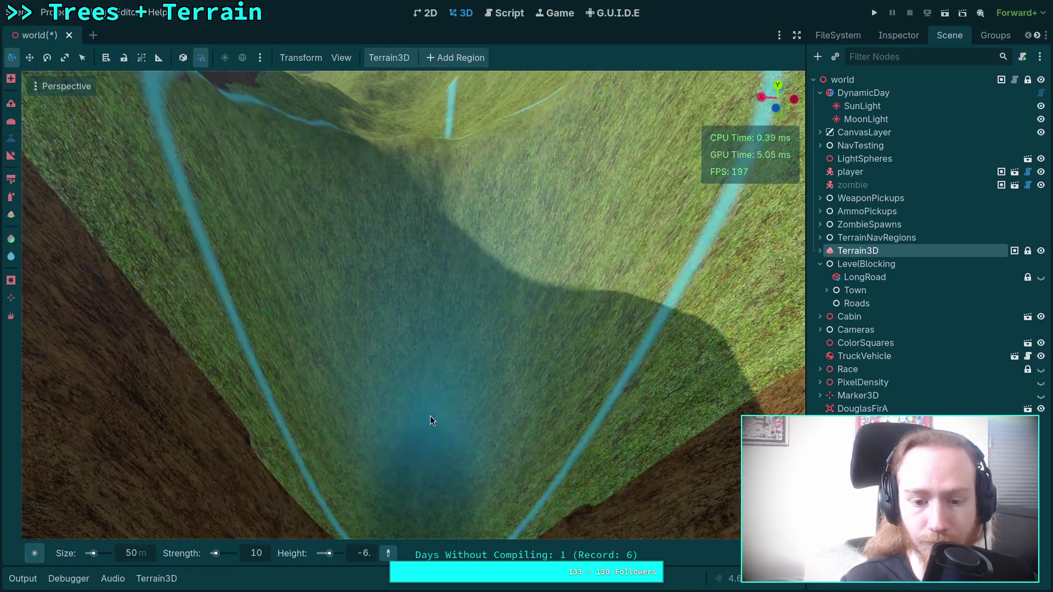
{"action": "scroll", "coordinate": [442, 381], "scroll_direction": "up", "scroll_amount": 3}
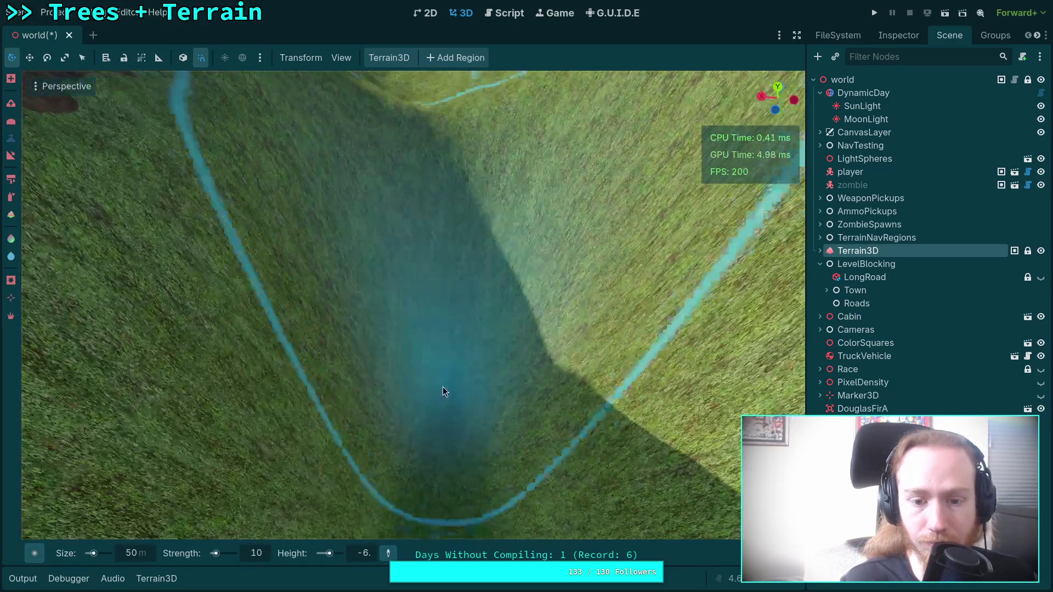
{"action": "scroll", "coordinate": [438, 284], "scroll_direction": "up", "scroll_amount": 3}
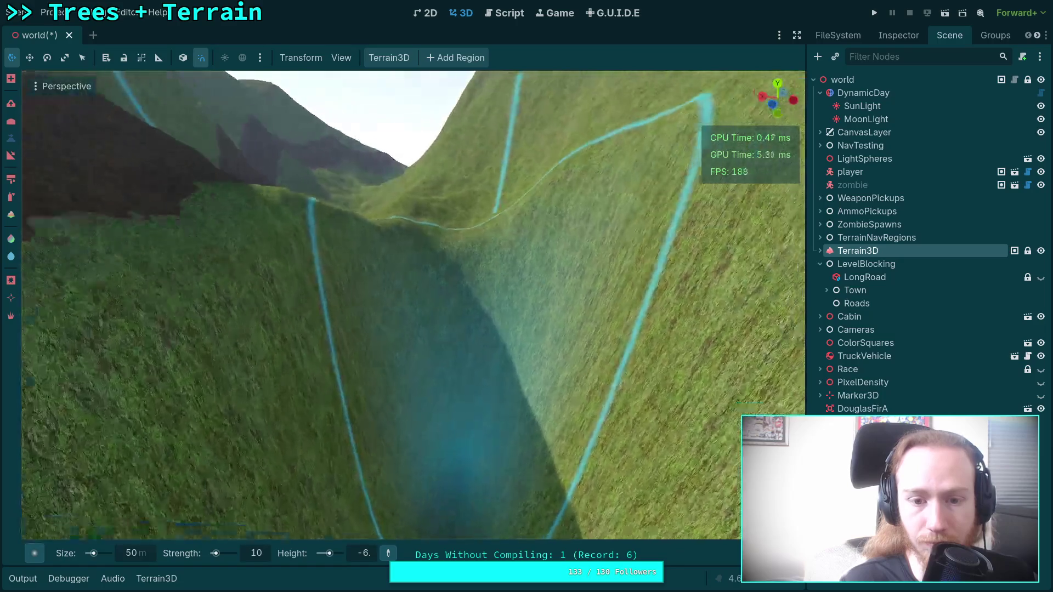
{"action": "left_click_drag", "start_coordinate": [424, 250], "coordinate": [426, 455]}
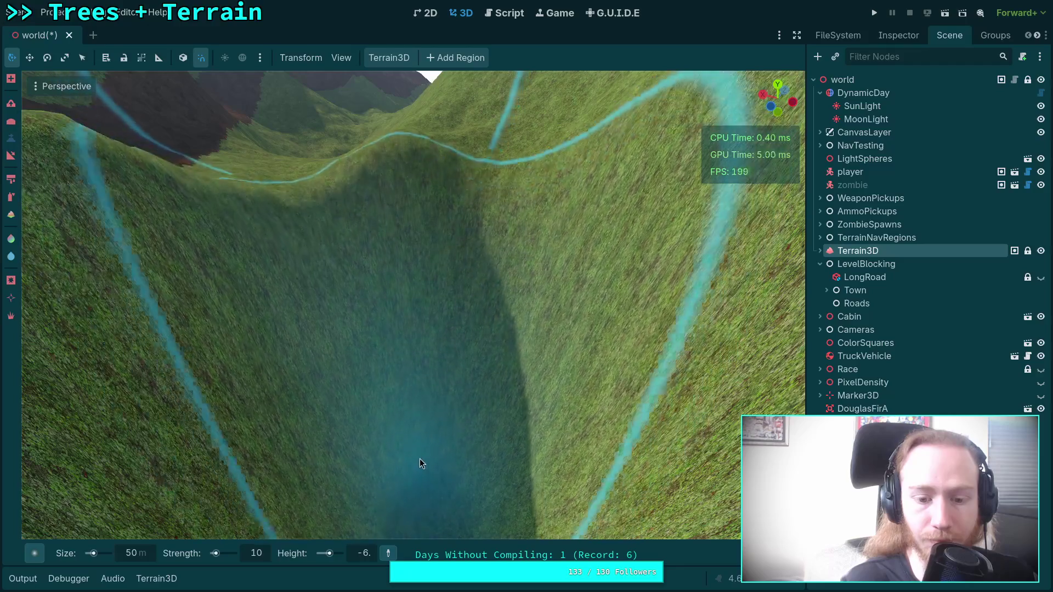
{"action": "scroll", "coordinate": [412, 384], "scroll_direction": "up", "scroll_amount": 3}
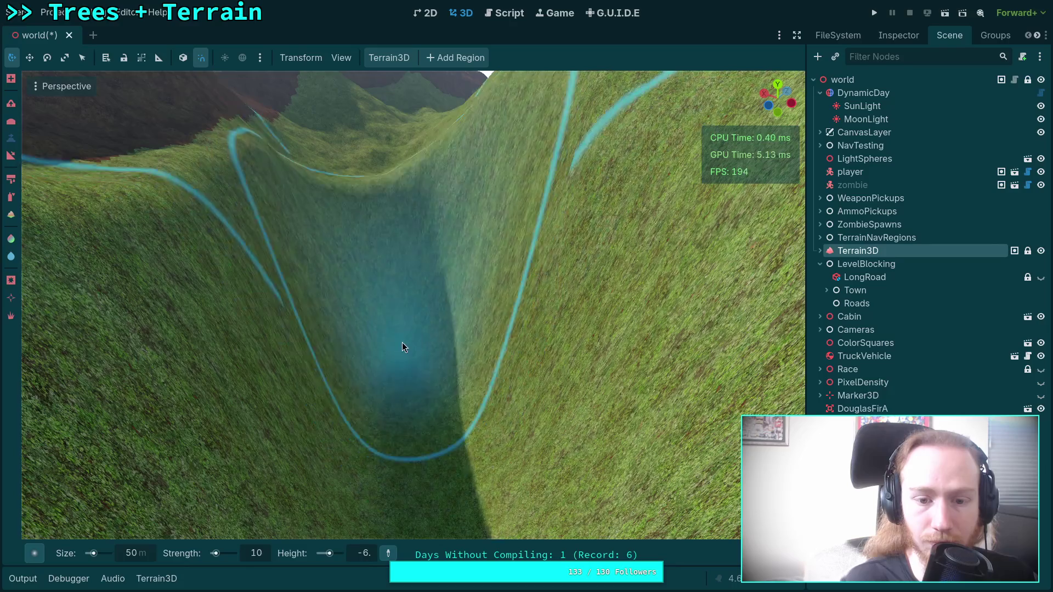
{"action": "scroll", "coordinate": [402, 347], "scroll_direction": "up", "scroll_amount": 3}
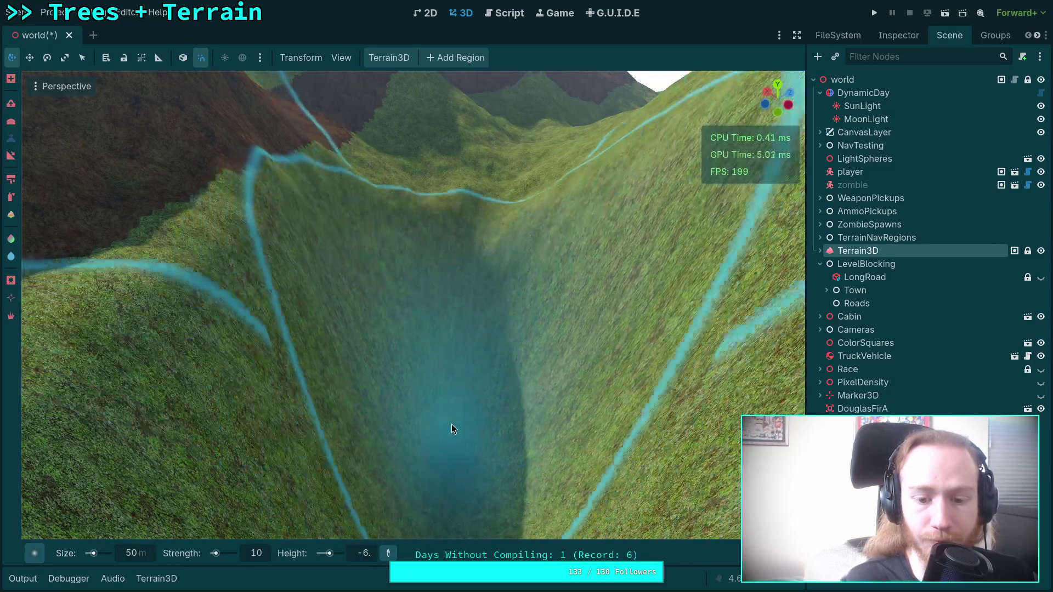
{"action": "scroll", "coordinate": [452, 430], "scroll_direction": "down", "scroll_amount": 2}
{"action": "scroll", "coordinate": [448, 377], "scroll_direction": "up", "scroll_amount": 3}
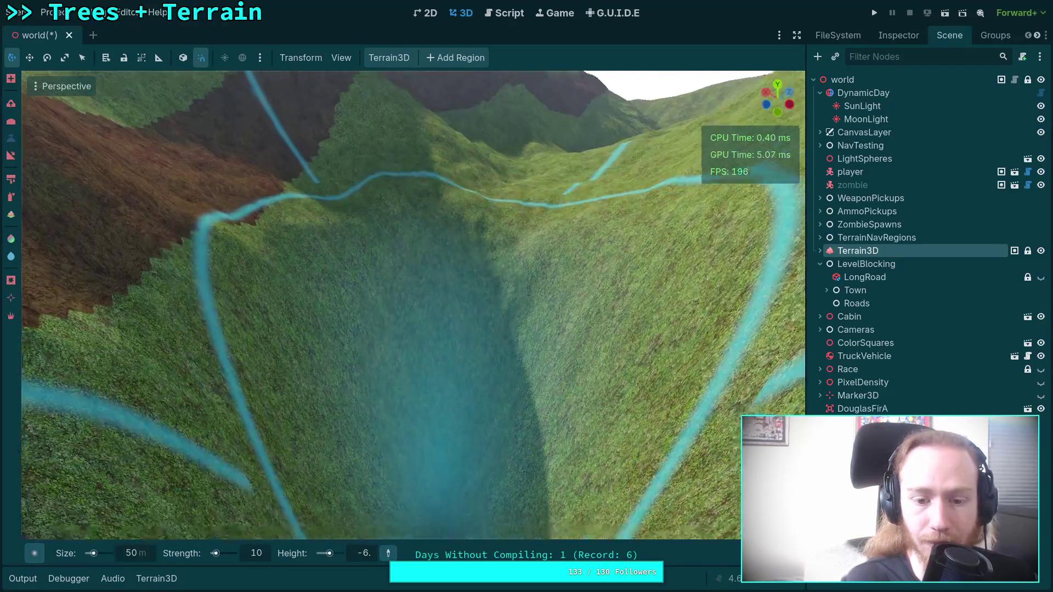
{"action": "scroll", "coordinate": [431, 359], "scroll_direction": "up", "scroll_amount": 3}
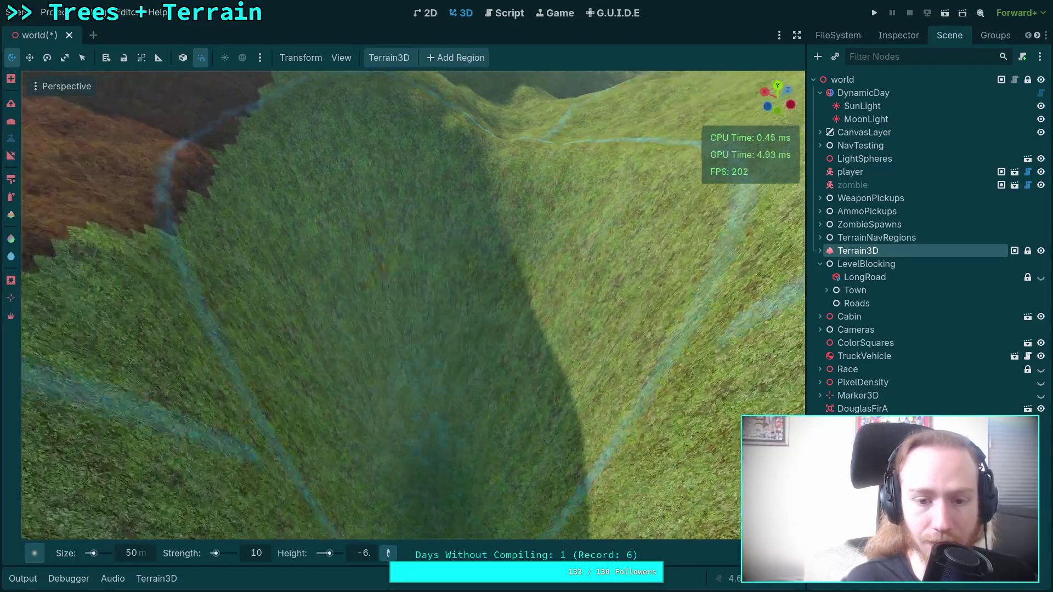
{"action": "scroll", "coordinate": [426, 379], "scroll_direction": "up", "scroll_amount": 3}
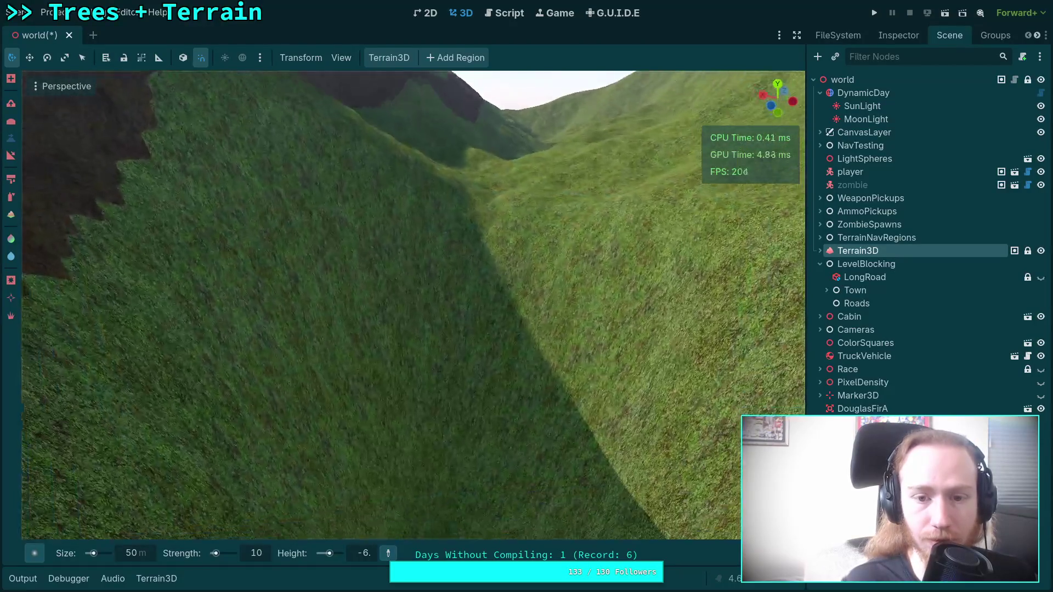
{"action": "scroll", "coordinate": [428, 463], "scroll_direction": "up", "scroll_amount": 3}
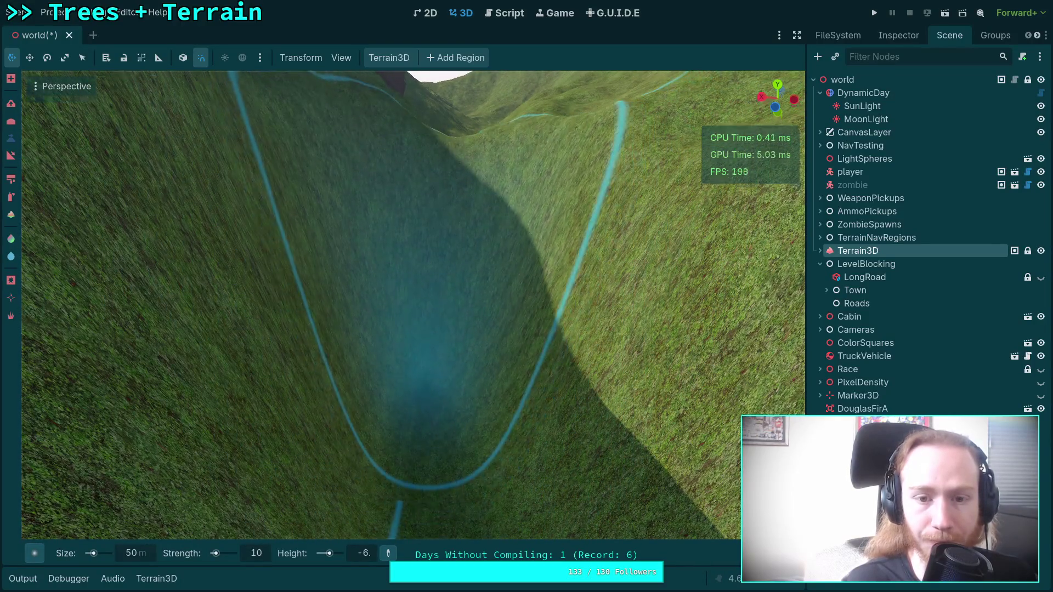
{"action": "scroll", "coordinate": [426, 408], "scroll_direction": "up", "scroll_amount": 3}
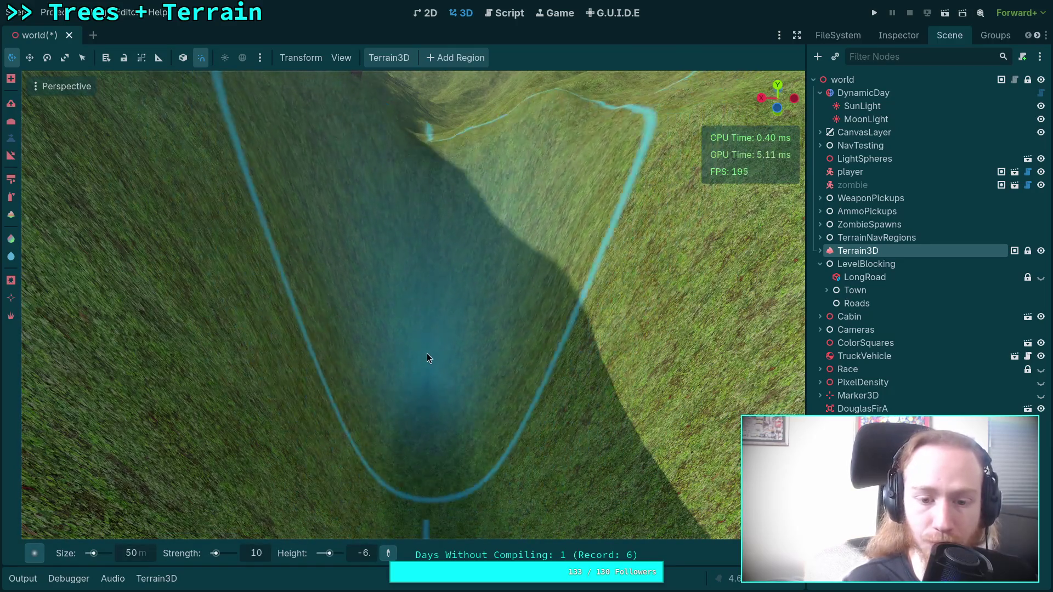
{"action": "scroll", "coordinate": [428, 331], "scroll_direction": "up", "scroll_amount": 3}
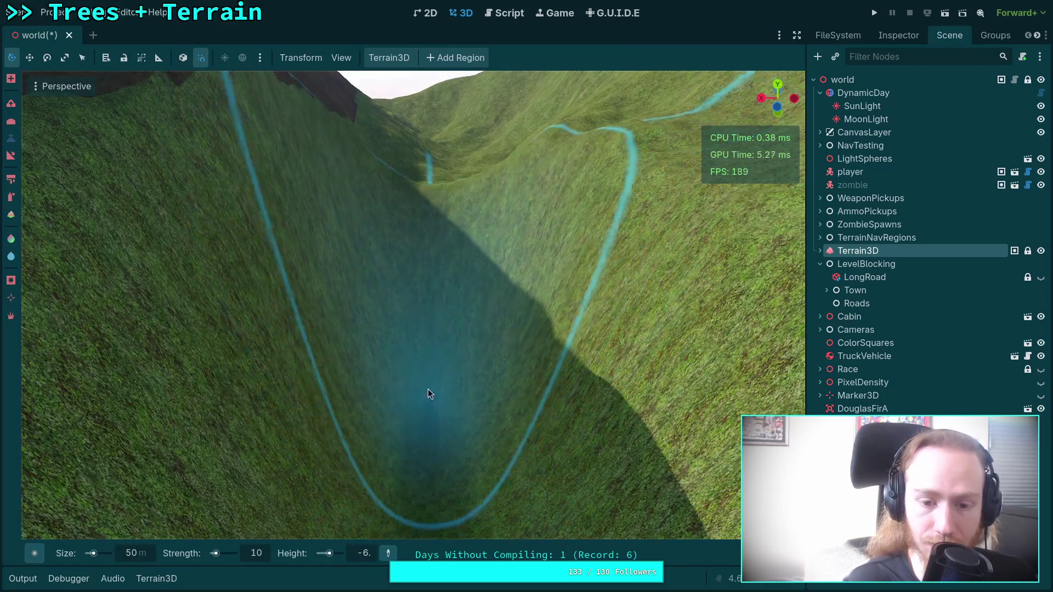
{"action": "scroll", "coordinate": [429, 465], "scroll_direction": "up", "scroll_amount": 3}
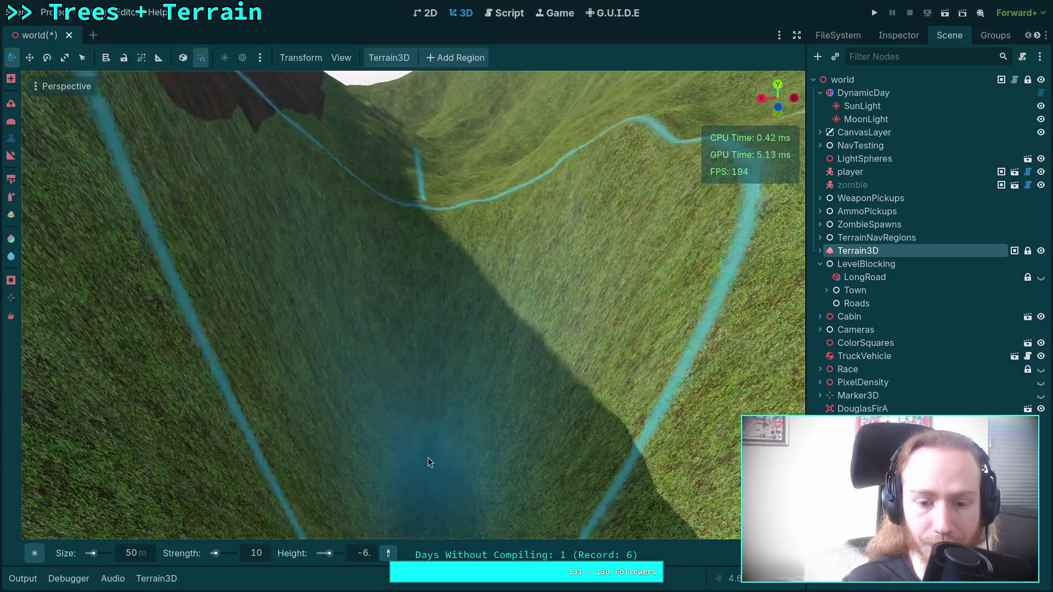
{"action": "scroll", "coordinate": [440, 363], "scroll_direction": "up", "scroll_amount": 3}
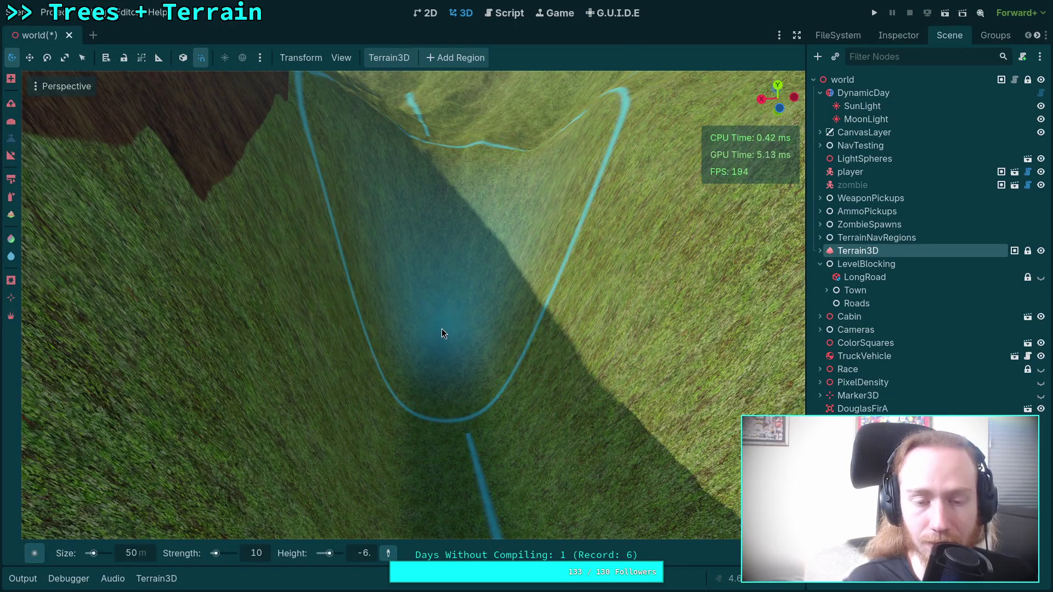
{"action": "scroll", "coordinate": [442, 328], "scroll_direction": "up", "scroll_amount": 3}
{"action": "scroll", "coordinate": [384, 304], "scroll_direction": "up", "scroll_amount": 3}
{"action": "scroll", "coordinate": [411, 304], "scroll_direction": "down", "scroll_amount": 3}
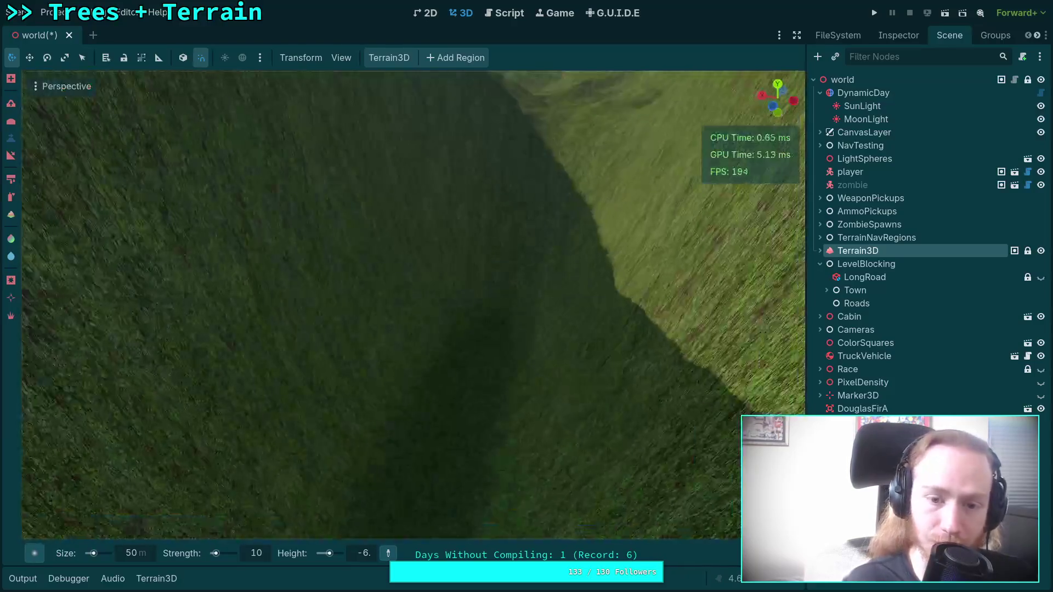
Tilt the view up along the valley and zoom to check the canyon depth
{"action": "left_click_drag", "start_coordinate": [411, 304], "coordinate": [411, 247]}
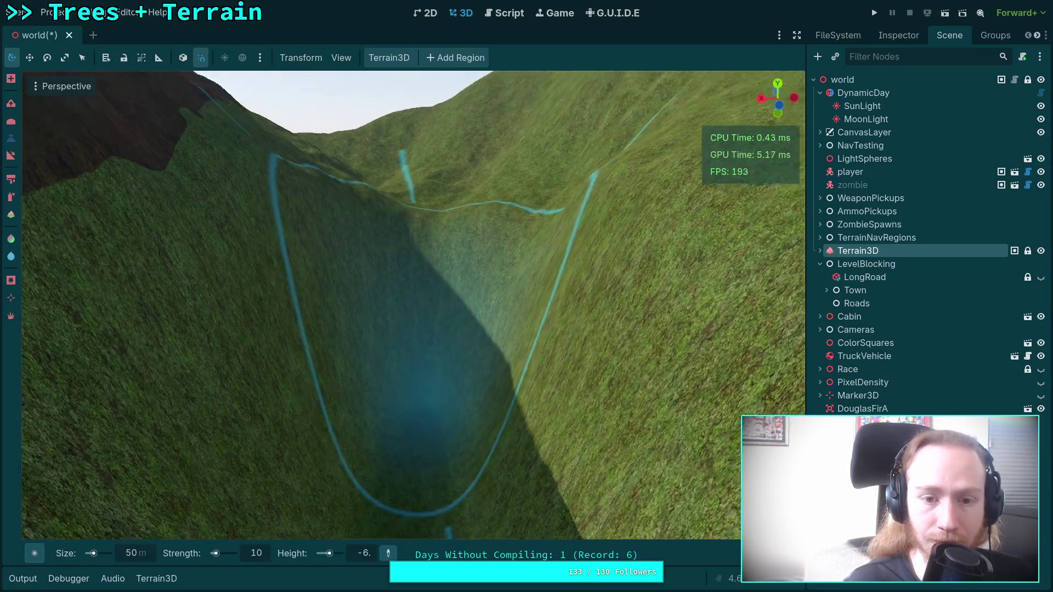
{"action": "scroll", "coordinate": [418, 366], "scroll_direction": "up", "scroll_amount": 5}
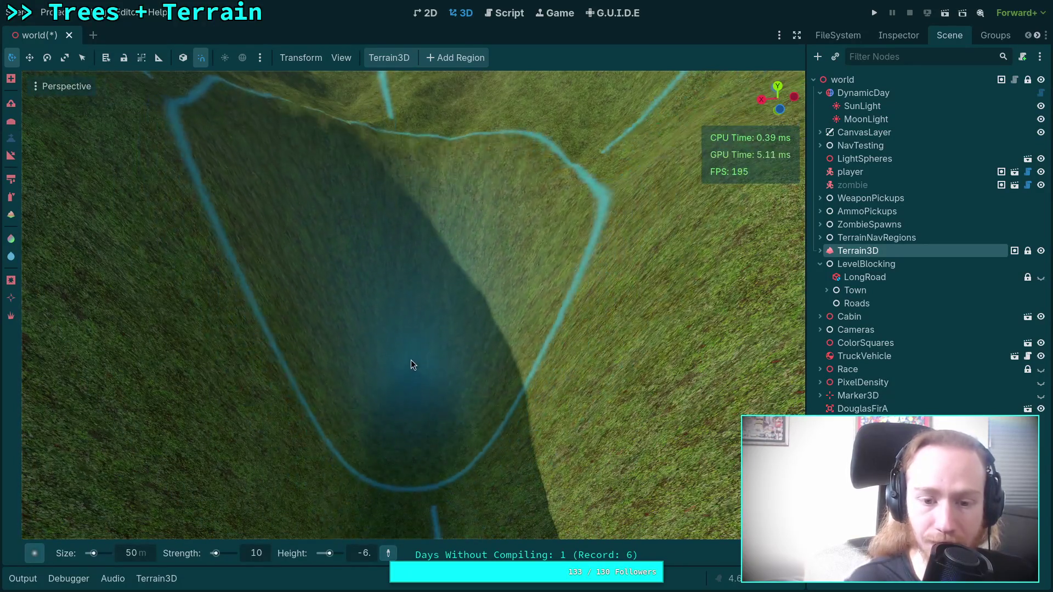
{"action": "scroll", "coordinate": [412, 323], "scroll_direction": "up", "scroll_amount": 3}
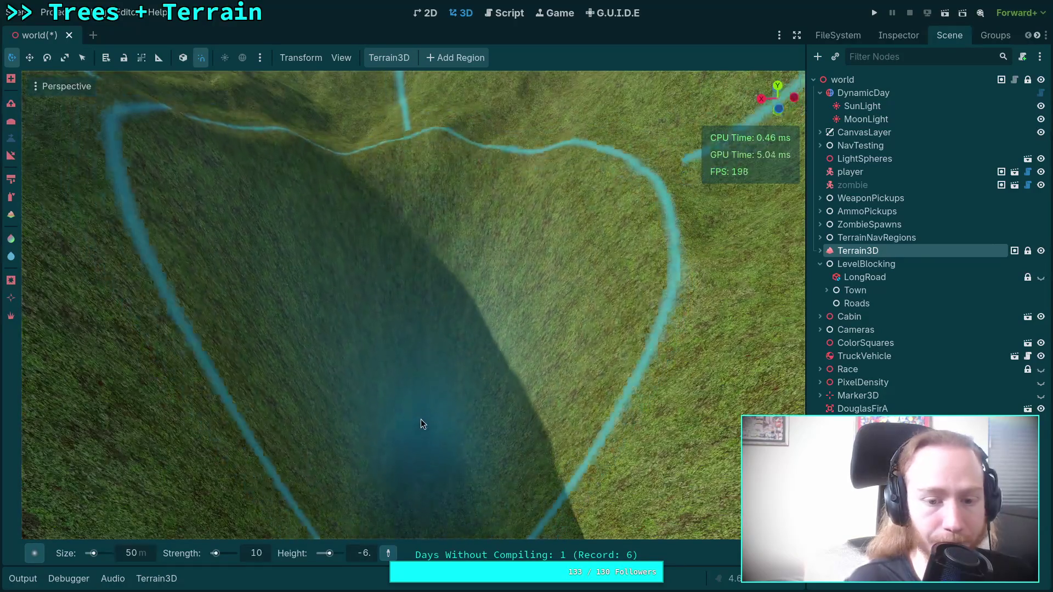
{"action": "scroll", "coordinate": [417, 342], "scroll_direction": "up", "scroll_amount": 4}
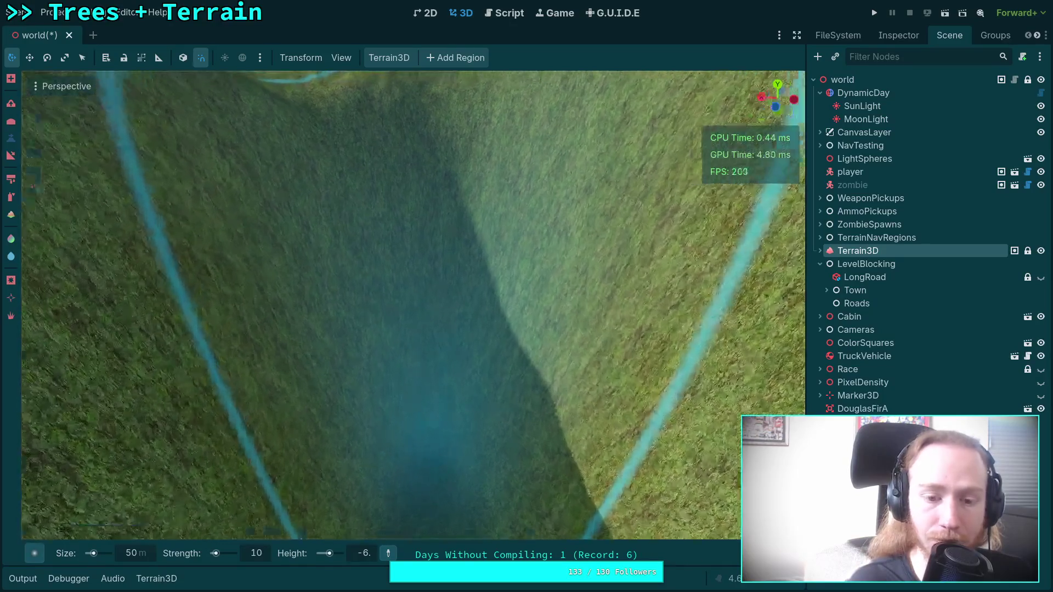
{"action": "scroll", "coordinate": [425, 457], "scroll_direction": "up", "scroll_amount": 2}
{"action": "scroll", "coordinate": [433, 446], "scroll_direction": "down", "scroll_amount": 3}
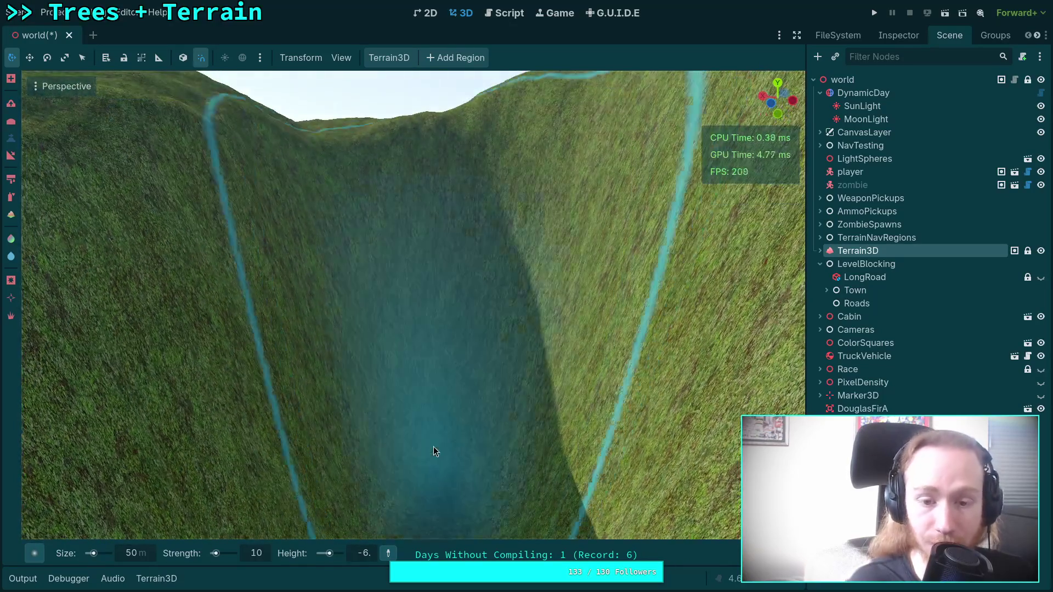
{"action": "scroll", "coordinate": [433, 329], "scroll_direction": "up", "scroll_amount": 3}
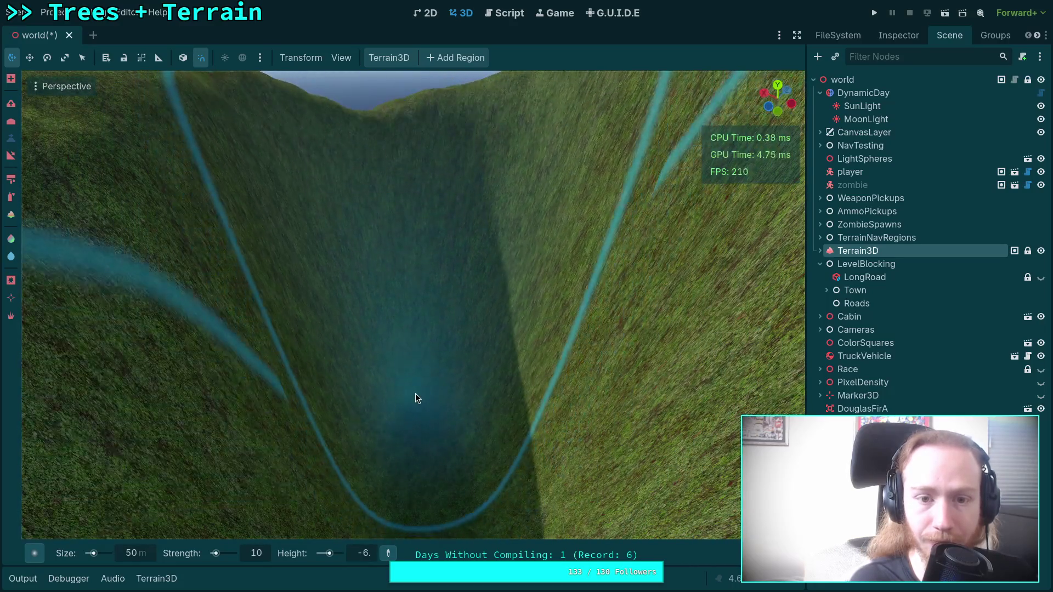
{"action": "scroll", "coordinate": [412, 446], "scroll_direction": "up", "scroll_amount": 3}
{"action": "scroll", "coordinate": [409, 367], "scroll_direction": "down", "scroll_amount": 3}
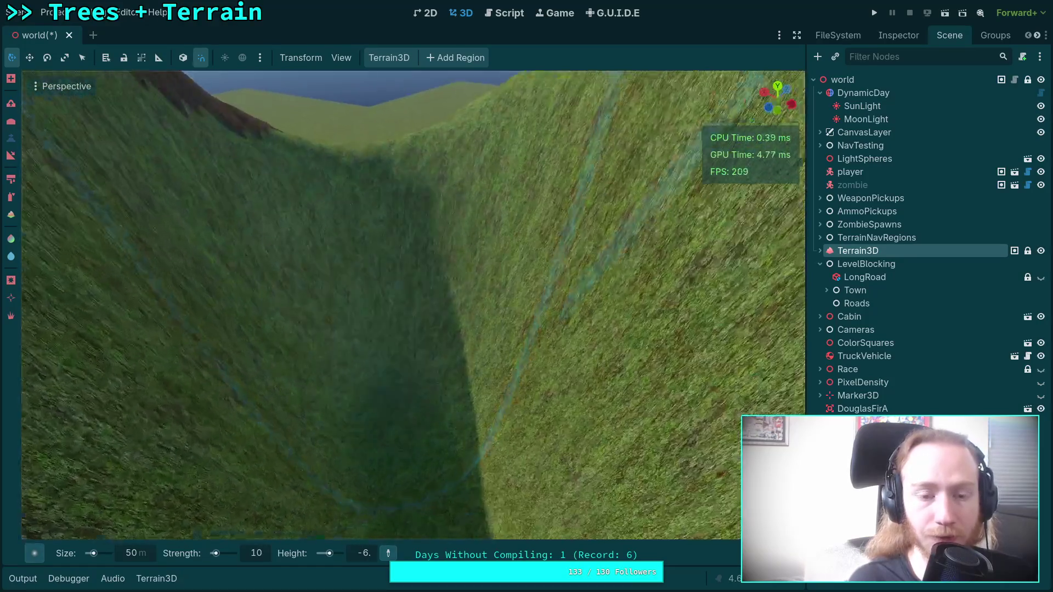
{"action": "scroll", "coordinate": [394, 335], "scroll_direction": "down", "scroll_amount": 5}
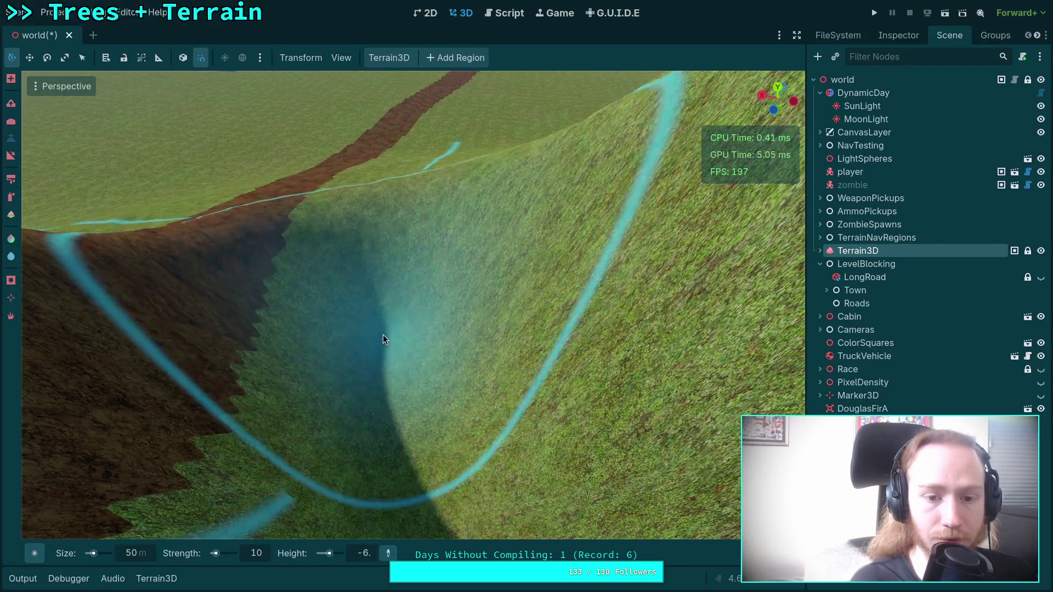
{"action": "scroll", "coordinate": [386, 318], "scroll_direction": "down", "scroll_amount": 5}
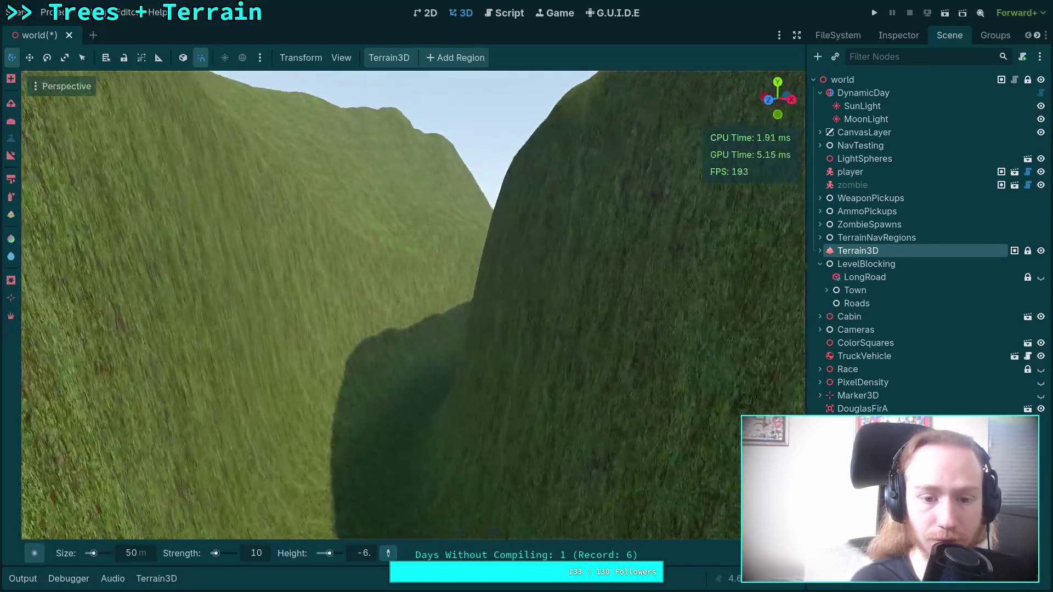
{"action": "scroll", "coordinate": [386, 305], "scroll_direction": "up", "scroll_amount": 3}
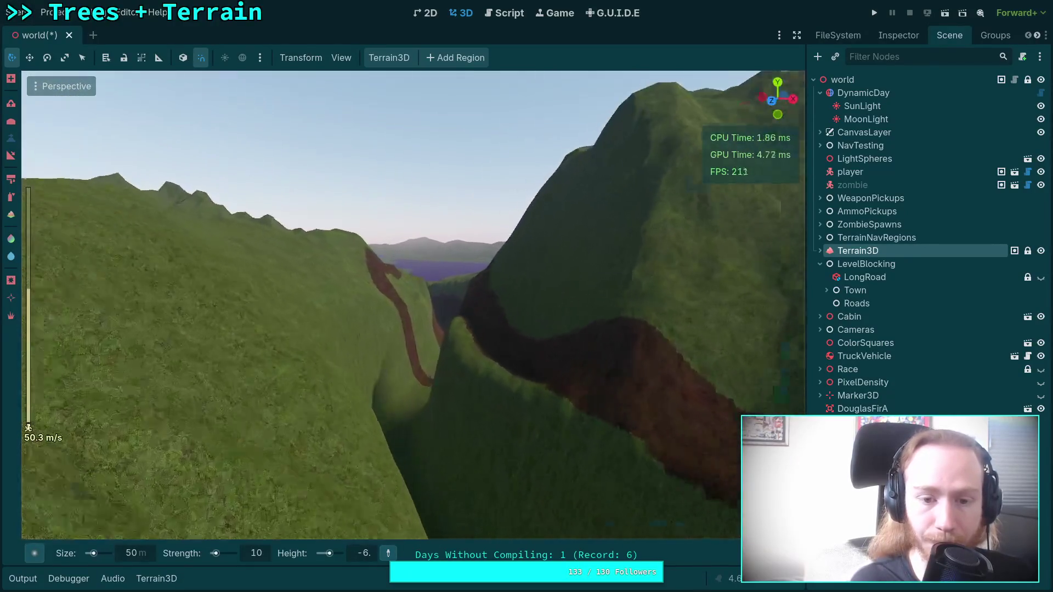
Fly forward over the canyon and bring up the brush shape picker
{"action": "key", "text": "w"}
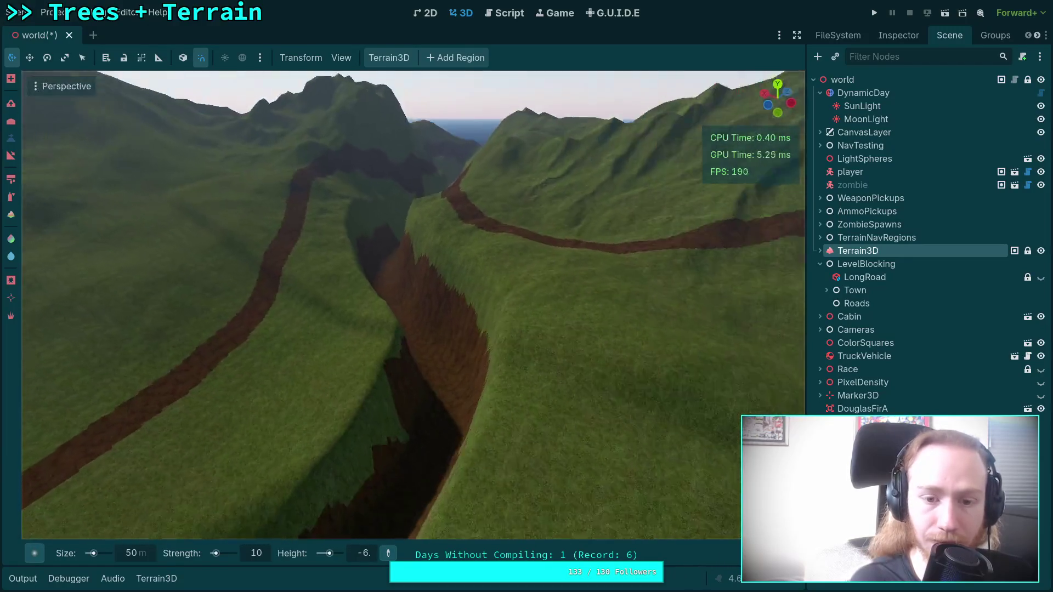
{"action": "key", "text": "w"}
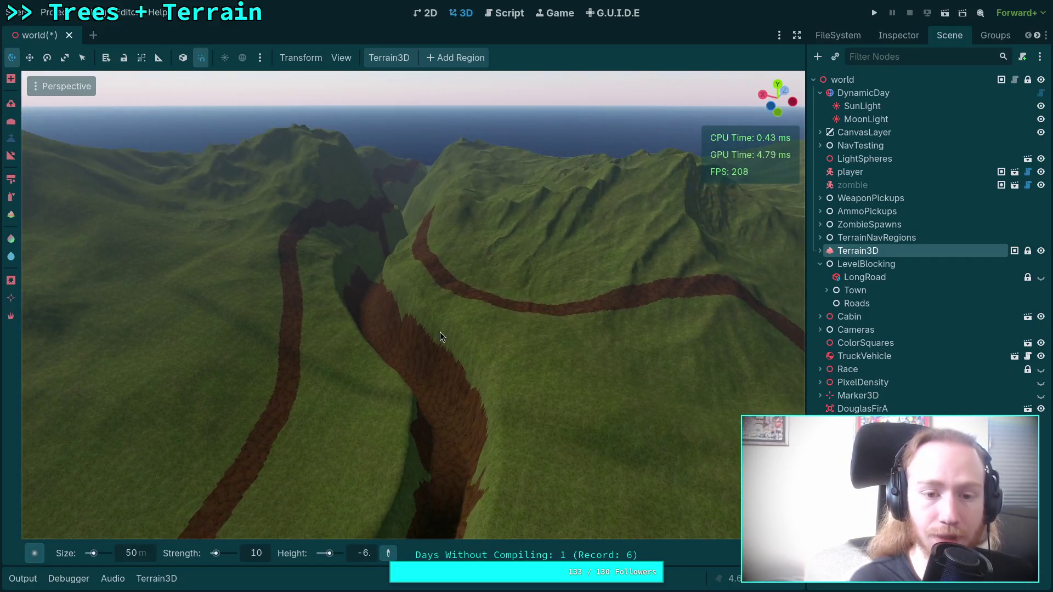
{"action": "mouse_move", "coordinate": [44, 550]}
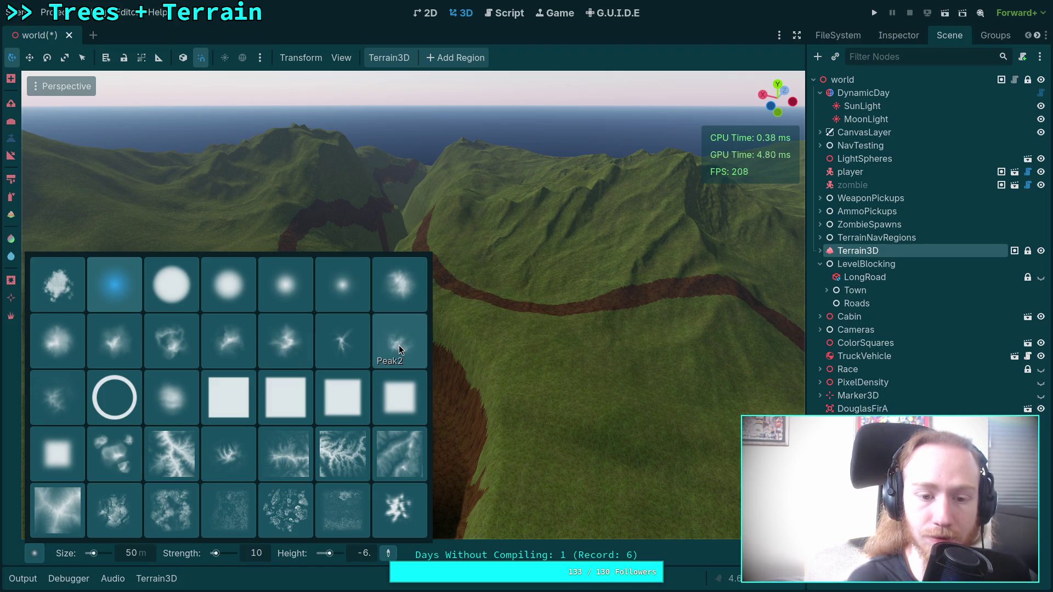
Choose the Peak brush shape and enlarge the brush to size 200
{"action": "left_click", "coordinate": [68, 401]}
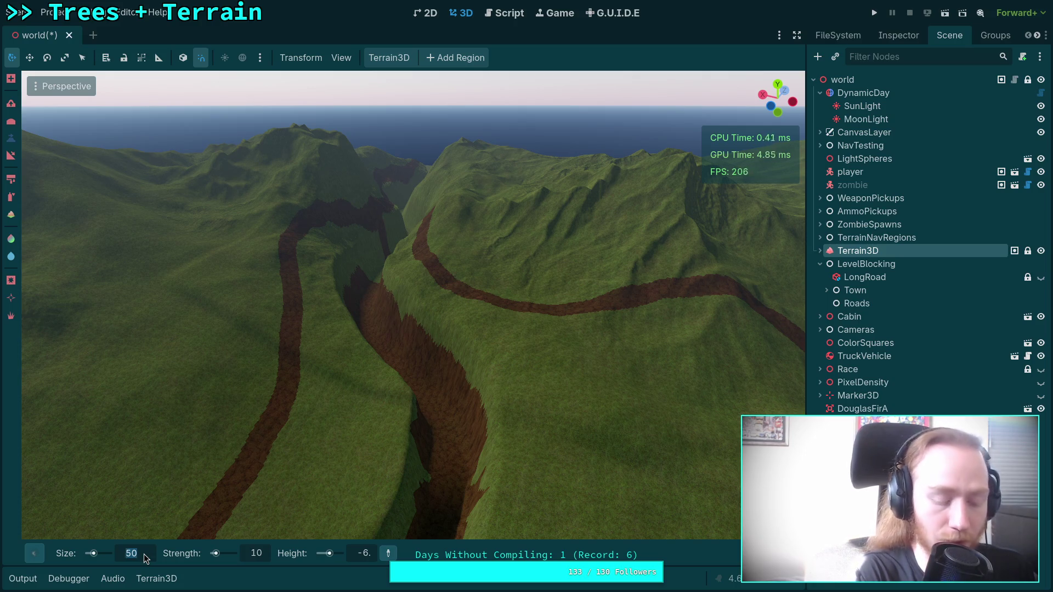
{"action": "type", "text": "200"}
{"action": "key", "text": "Return"}
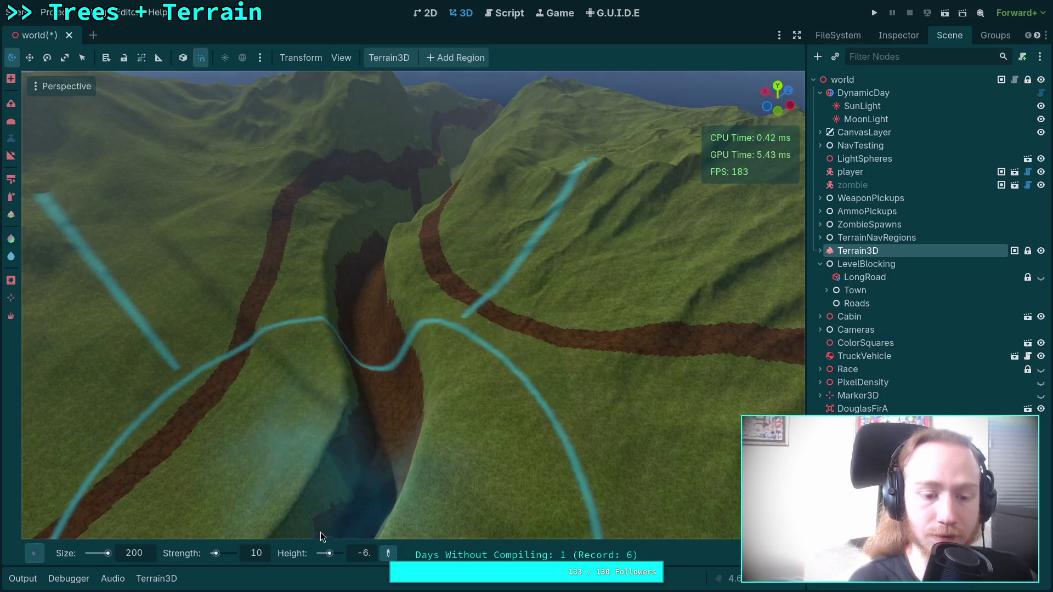
Set the brush strength to 20 and sculpt up along the canyon
{"action": "left_click", "coordinate": [260, 554]}
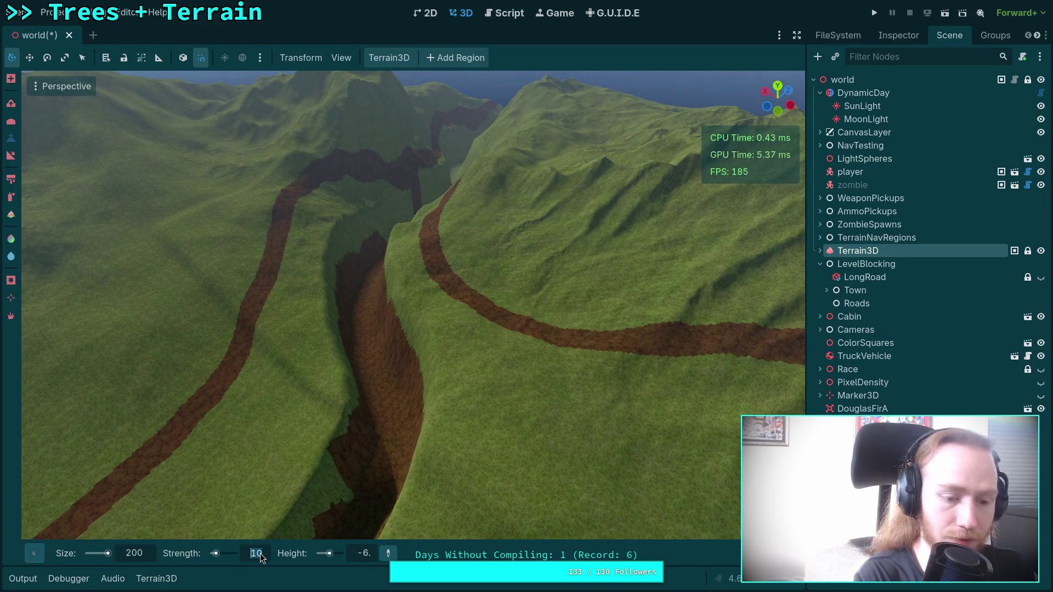
{"action": "type", "text": "20"}
{"action": "key", "text": "Return"}
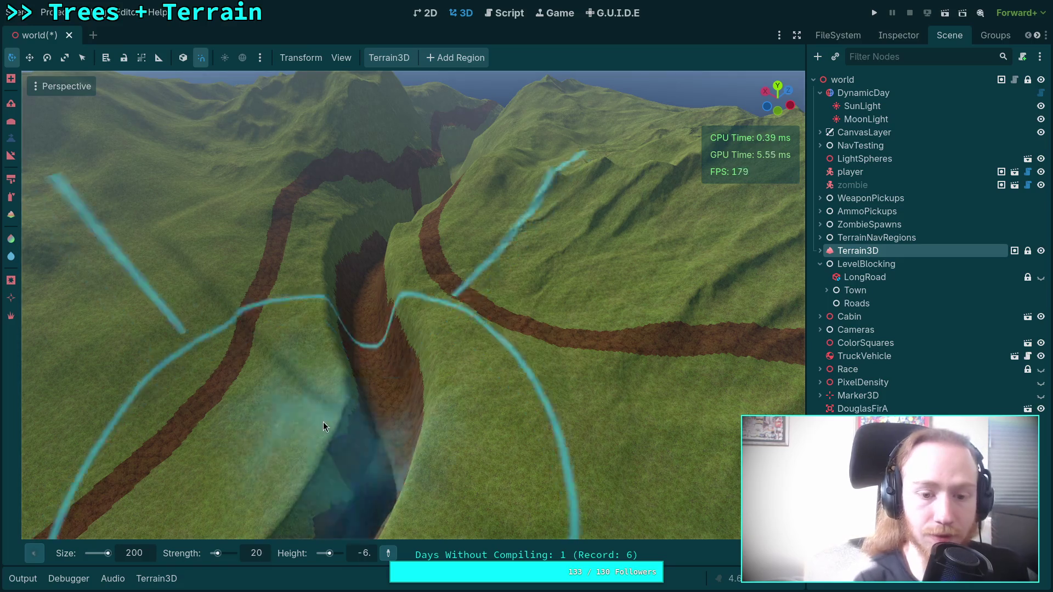
{"action": "left_click_drag", "start_coordinate": [366, 361], "coordinate": [350, 320]}
Raise and smooth the canyon's left wall, then tilt the view toward the horizon
{"action": "scroll", "coordinate": [387, 341], "scroll_direction": "down", "scroll_amount": 5}
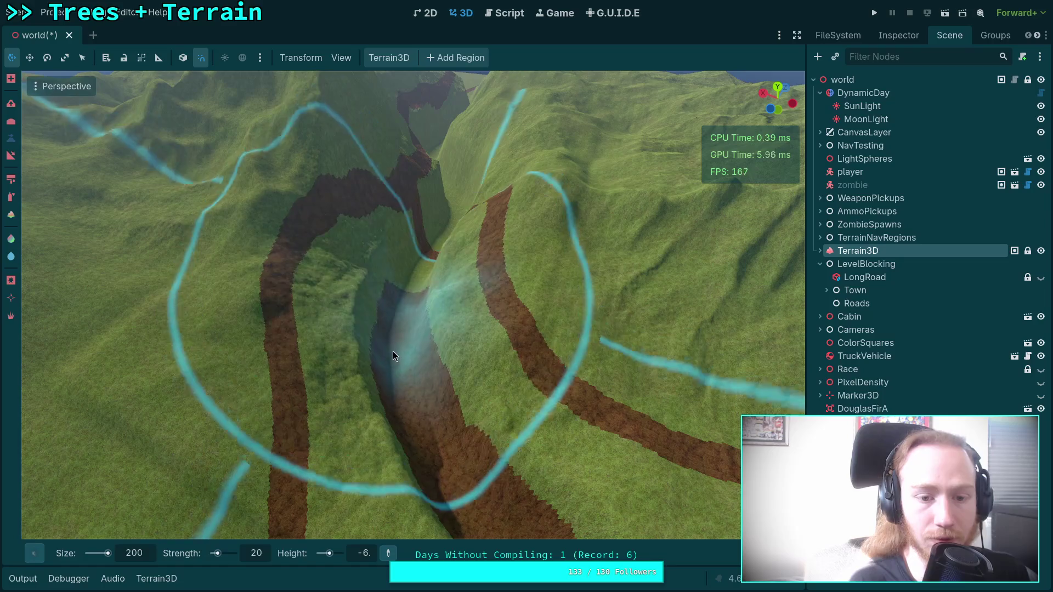
{"action": "scroll", "coordinate": [416, 396], "scroll_direction": "up", "scroll_amount": 5}
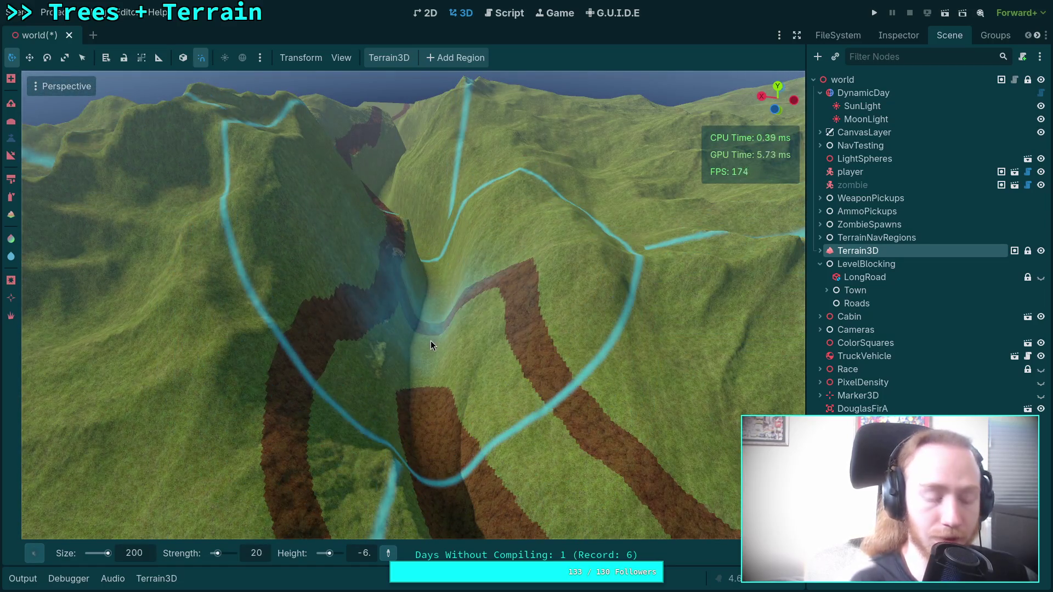
{"action": "mouse_move", "coordinate": [431, 343]}
{"action": "left_mouse_down"}
{"action": "mouse_move", "coordinate": [439, 335]}
{"action": "mouse_move", "coordinate": [406, 354]}
{"action": "left_mouse_up"}
{"action": "scroll", "coordinate": [436, 344], "scroll_direction": "up", "scroll_amount": 3}
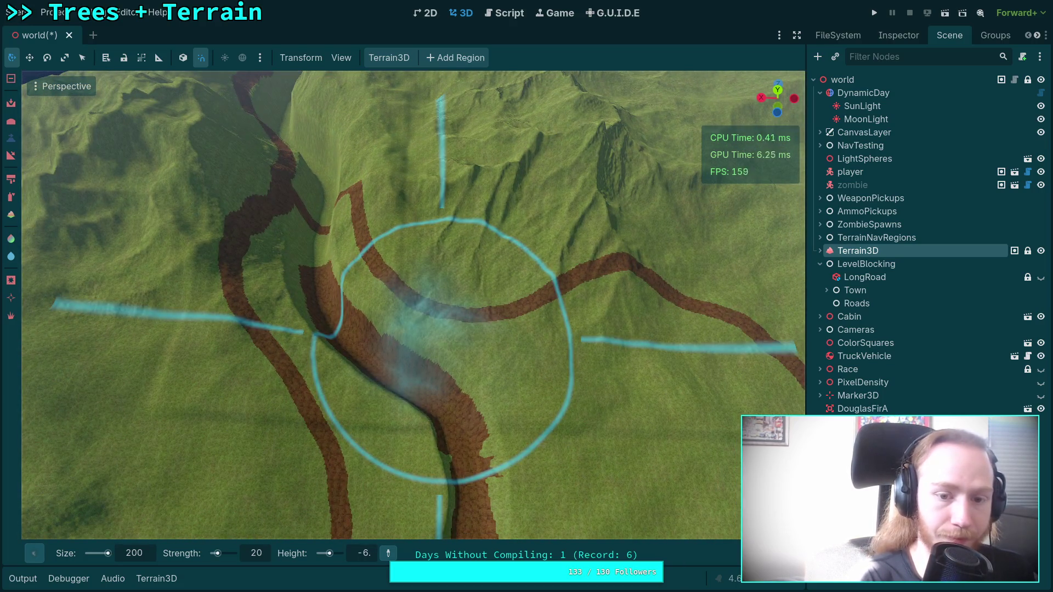
{"action": "mouse_move", "coordinate": [441, 351]}
{"action": "left_mouse_down"}
{"action": "mouse_move", "coordinate": [422, 455]}
{"action": "mouse_move", "coordinate": [290, 484]}
{"action": "left_mouse_up"}
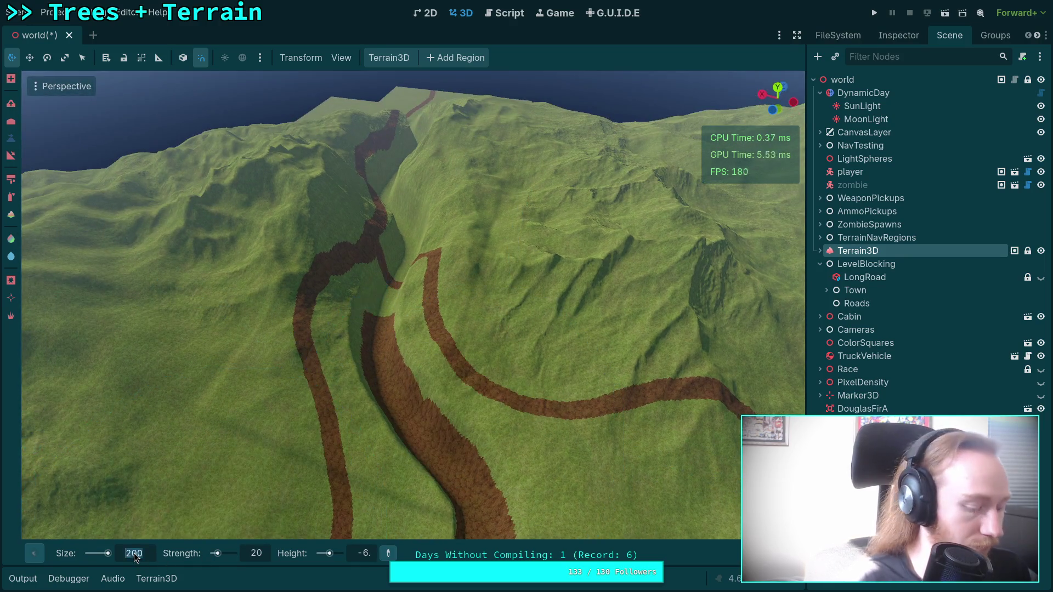
{"action": "type", "text": "400"}
Set the brush size to 400 and flatten the ground around the valley
{"action": "key", "text": "Return"}
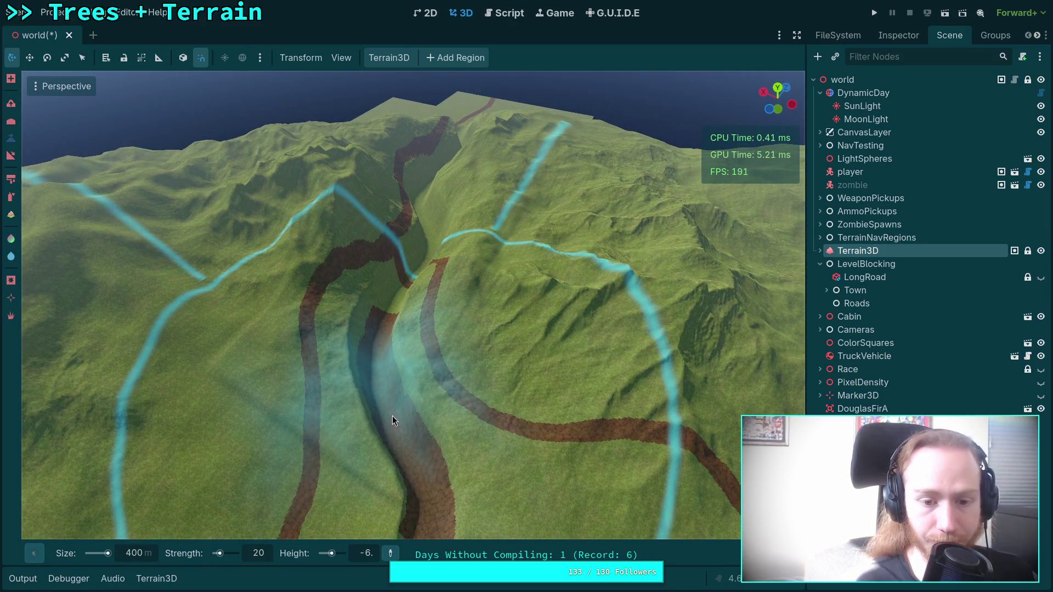
{"action": "mouse_move", "coordinate": [379, 362]}
{"action": "left_mouse_down"}
{"action": "mouse_move", "coordinate": [386, 318]}
{"action": "mouse_move", "coordinate": [423, 341]}
{"action": "mouse_move", "coordinate": [438, 288]}
{"action": "left_mouse_up"}
{"action": "scroll", "coordinate": [438, 285], "scroll_direction": "up", "scroll_amount": 2}
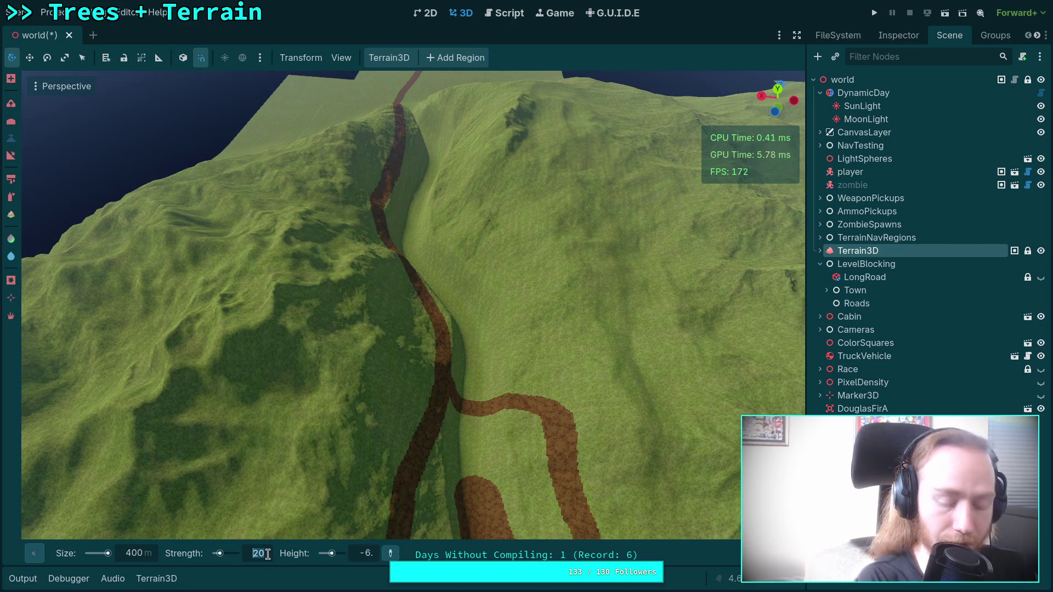
{"action": "type", "text": "30"}
Raise strength to 30 and round off the slopes and hill beside the trench
{"action": "key", "text": "Return"}
{"action": "left_click_drag", "start_coordinate": [481, 453], "coordinate": [474, 388]}
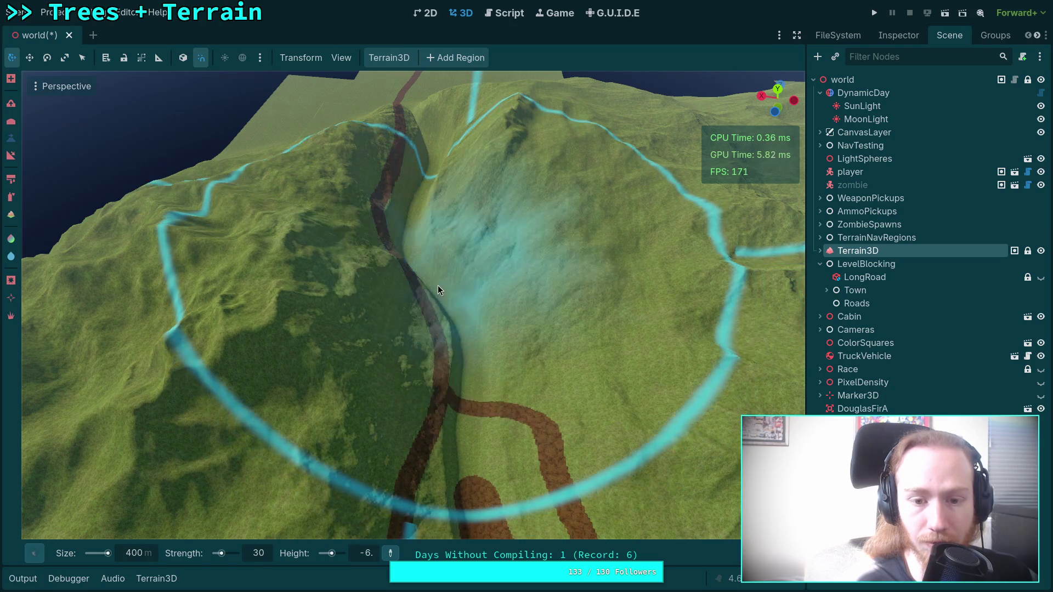
{"action": "mouse_move", "coordinate": [422, 275]}
{"action": "left_mouse_down"}
{"action": "mouse_move", "coordinate": [412, 311]}
{"action": "mouse_move", "coordinate": [420, 265]}
{"action": "mouse_move", "coordinate": [441, 274]}
{"action": "mouse_move", "coordinate": [447, 253]}
{"action": "mouse_move", "coordinate": [468, 380]}
{"action": "mouse_move", "coordinate": [453, 361]}
{"action": "mouse_move", "coordinate": [427, 220]}
{"action": "mouse_move", "coordinate": [406, 212]}
{"action": "left_mouse_up"}
Fly down into the trench and raise its left bank with the 200 m brush to narrow it
{"action": "key", "text": "w"}
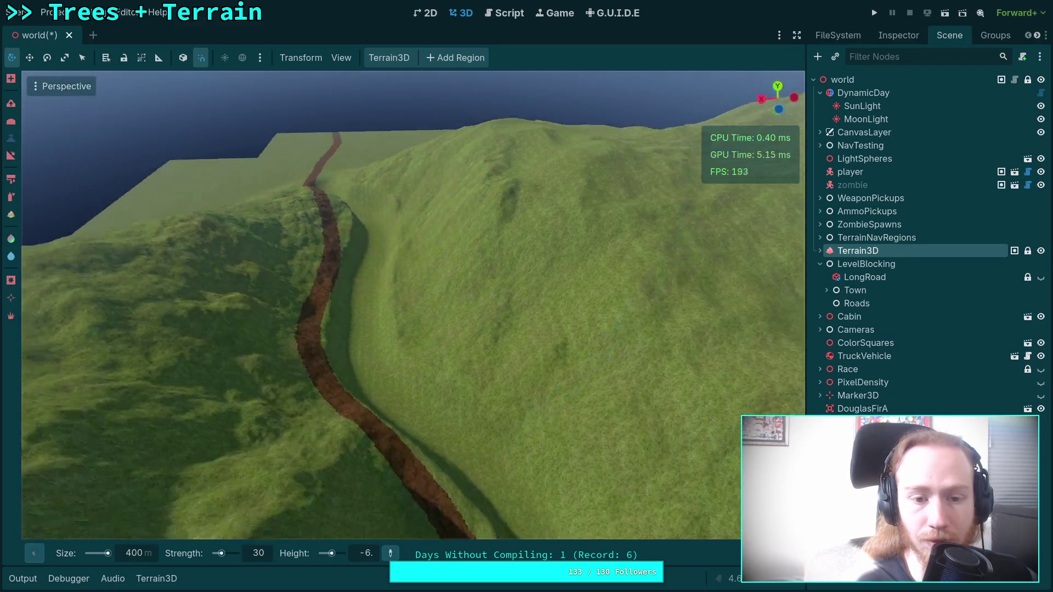
{"action": "key", "text": "w"}
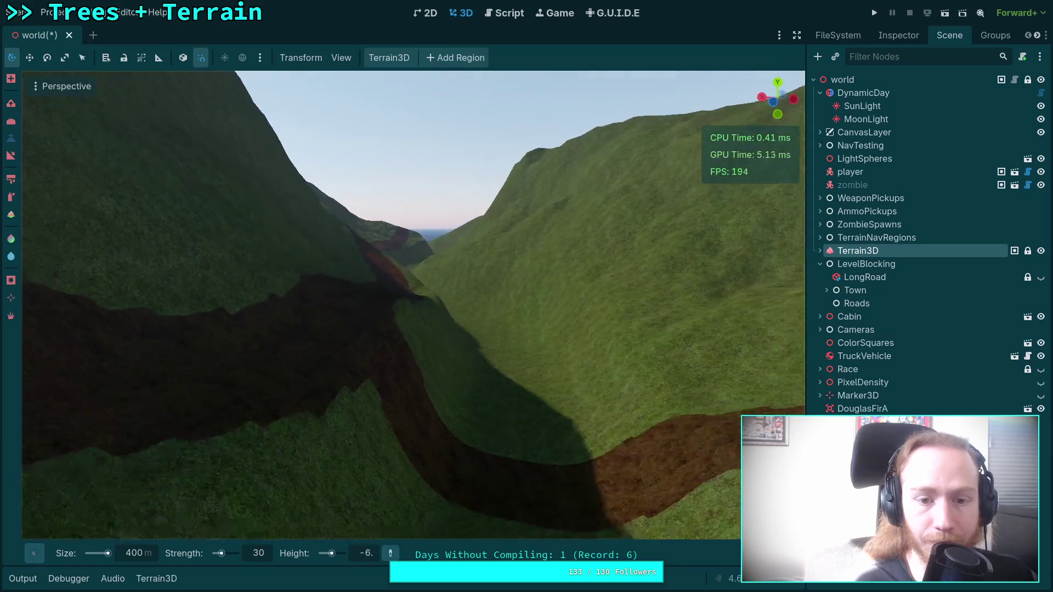
{"action": "key", "text": "w"}
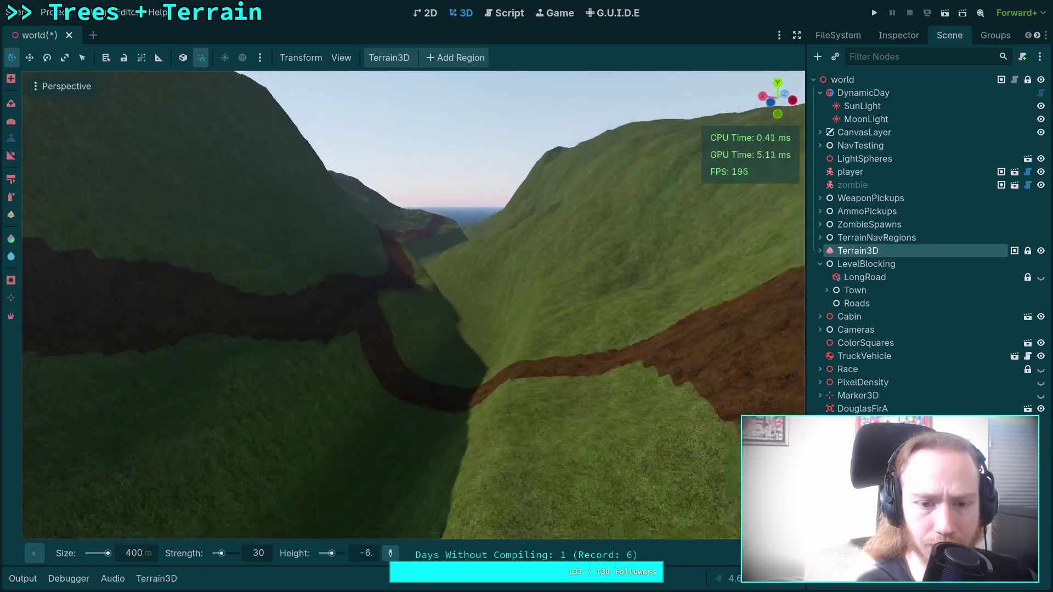
{"action": "key", "text": "w"}
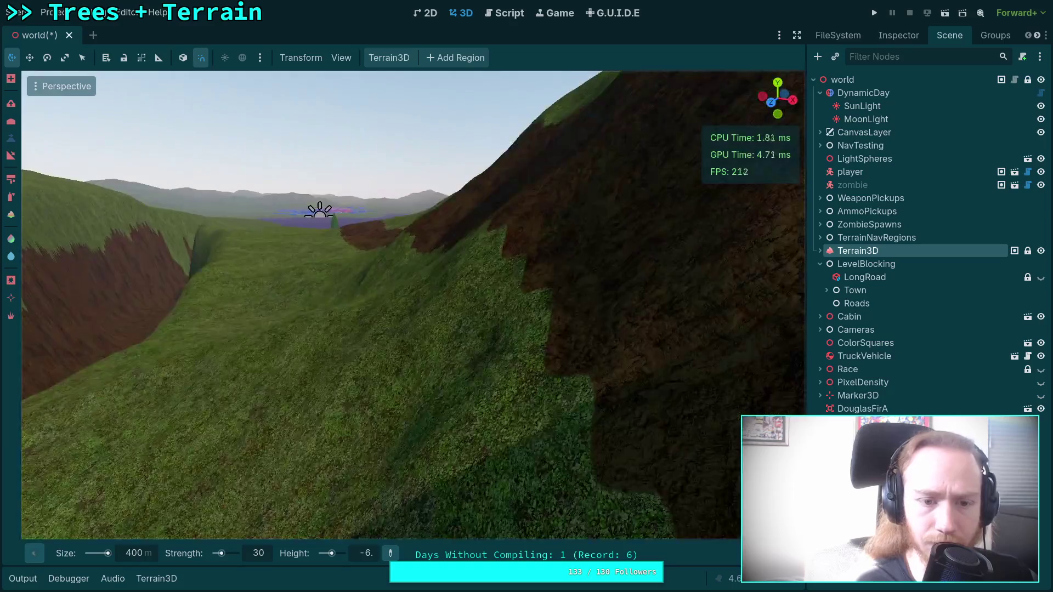
{"action": "key", "text": "w"}
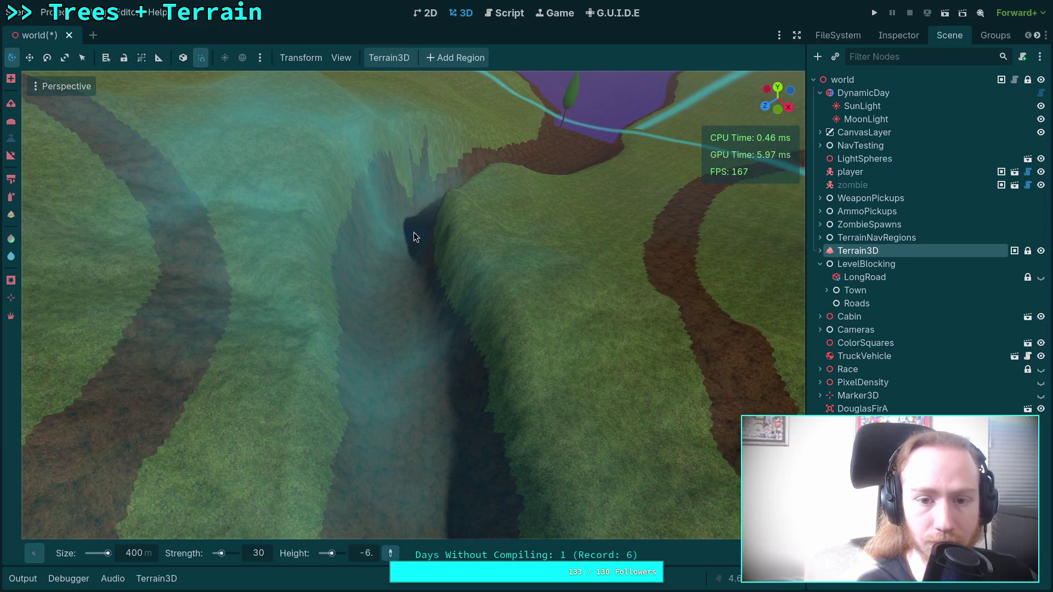
{"action": "key", "text": "w"}
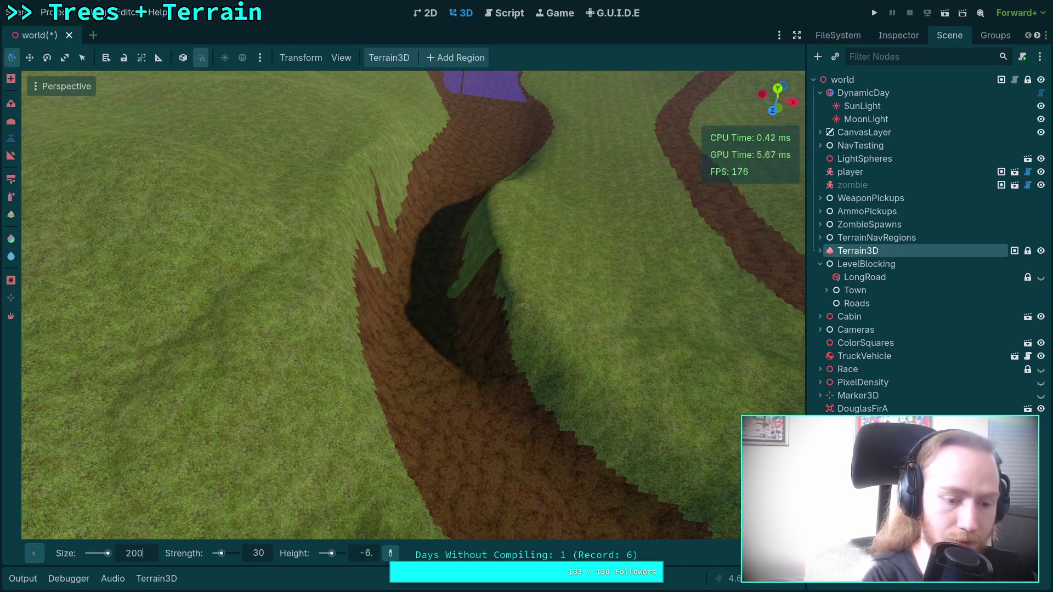
{"action": "mouse_move", "coordinate": [459, 323]}
{"action": "left_mouse_down"}
{"action": "mouse_move", "coordinate": [439, 305]}
{"action": "mouse_move", "coordinate": [425, 240]}
{"action": "mouse_move", "coordinate": [370, 198]}
{"action": "mouse_move", "coordinate": [304, 278]}
{"action": "mouse_move", "coordinate": [367, 335]}
{"action": "mouse_move", "coordinate": [546, 177]}
{"action": "mouse_move", "coordinate": [387, 204]}
{"action": "mouse_move", "coordinate": [353, 183]}
{"action": "mouse_move", "coordinate": [377, 163]}
{"action": "mouse_move", "coordinate": [456, 193]}
{"action": "mouse_move", "coordinate": [646, 106]}
{"action": "mouse_move", "coordinate": [551, 261]}
{"action": "mouse_move", "coordinate": [614, 288]}
{"action": "mouse_move", "coordinate": [632, 312]}
{"action": "mouse_move", "coordinate": [440, 356]}
{"action": "mouse_move", "coordinate": [600, 267]}
{"action": "mouse_move", "coordinate": [545, 190]}
{"action": "mouse_move", "coordinate": [496, 312]}
{"action": "mouse_move", "coordinate": [403, 385]}
{"action": "mouse_move", "coordinate": [427, 277]}
{"action": "mouse_move", "coordinate": [447, 277]}
{"action": "mouse_move", "coordinate": [340, 277]}
{"action": "mouse_move", "coordinate": [443, 198]}
{"action": "mouse_move", "coordinate": [509, 285]}
{"action": "mouse_move", "coordinate": [509, 232]}
{"action": "mouse_move", "coordinate": [437, 213]}
{"action": "mouse_move", "coordinate": [502, 314]}
{"action": "mouse_move", "coordinate": [596, 360]}
{"action": "mouse_move", "coordinate": [620, 307]}
{"action": "mouse_move", "coordinate": [620, 344]}
{"action": "mouse_move", "coordinate": [459, 311]}
{"action": "mouse_move", "coordinate": [451, 240]}
{"action": "mouse_move", "coordinate": [416, 295]}
{"action": "mouse_move", "coordinate": [476, 221]}
{"action": "mouse_move", "coordinate": [560, 328]}
{"action": "mouse_move", "coordinate": [426, 315]}
{"action": "mouse_move", "coordinate": [566, 321]}
{"action": "left_mouse_up"}
Fly along the trench toward the sea and over the dirt road, then bring up the brush shapes
{"action": "key", "text": "s"}
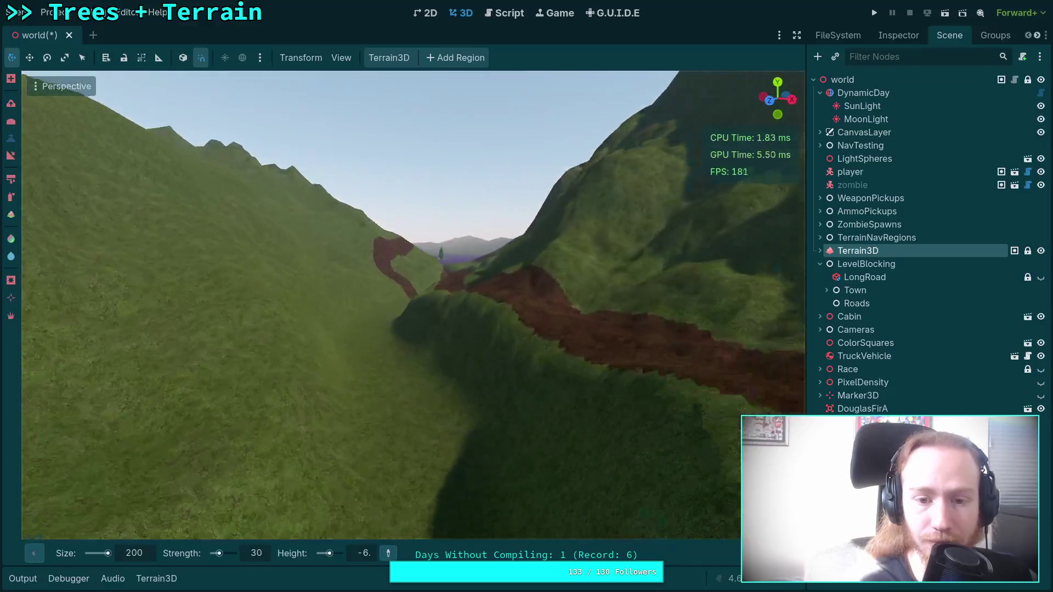
{"action": "key", "text": "w"}
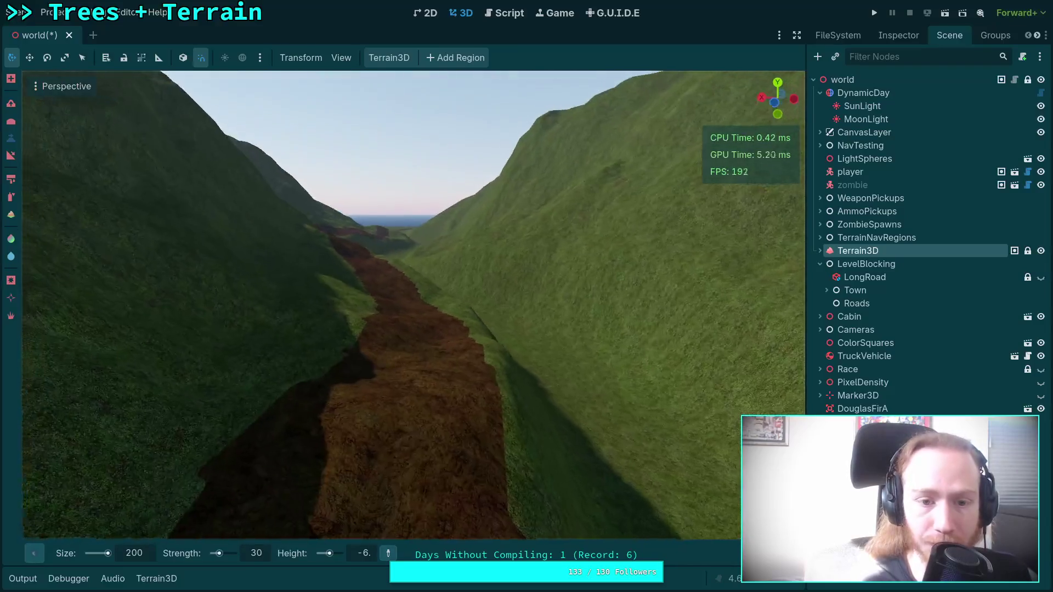
{"action": "key", "text": "s"}
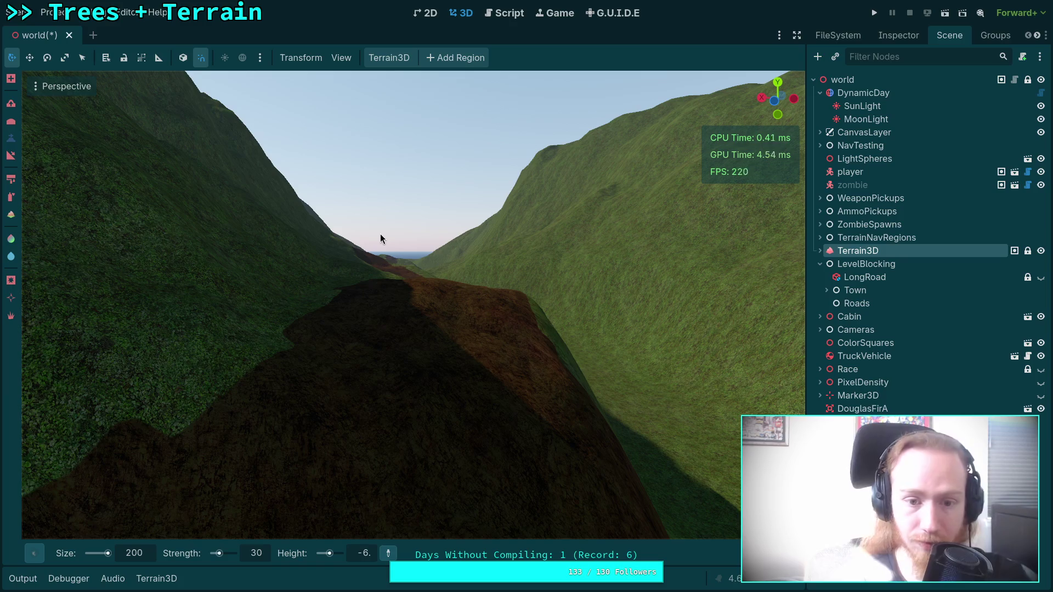
{"action": "key", "text": "e"}
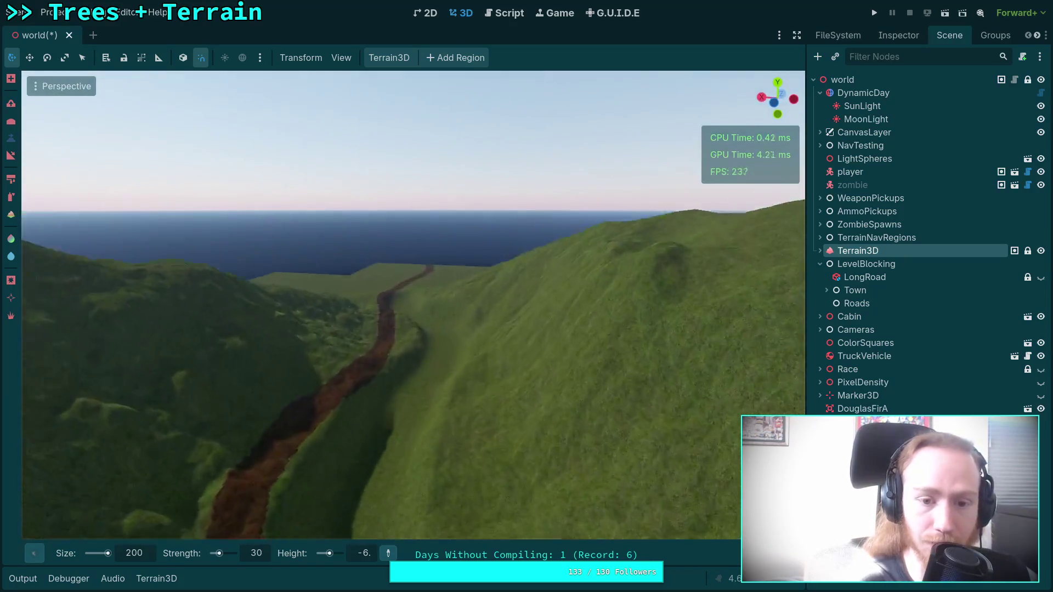
{"action": "key", "text": "w"}
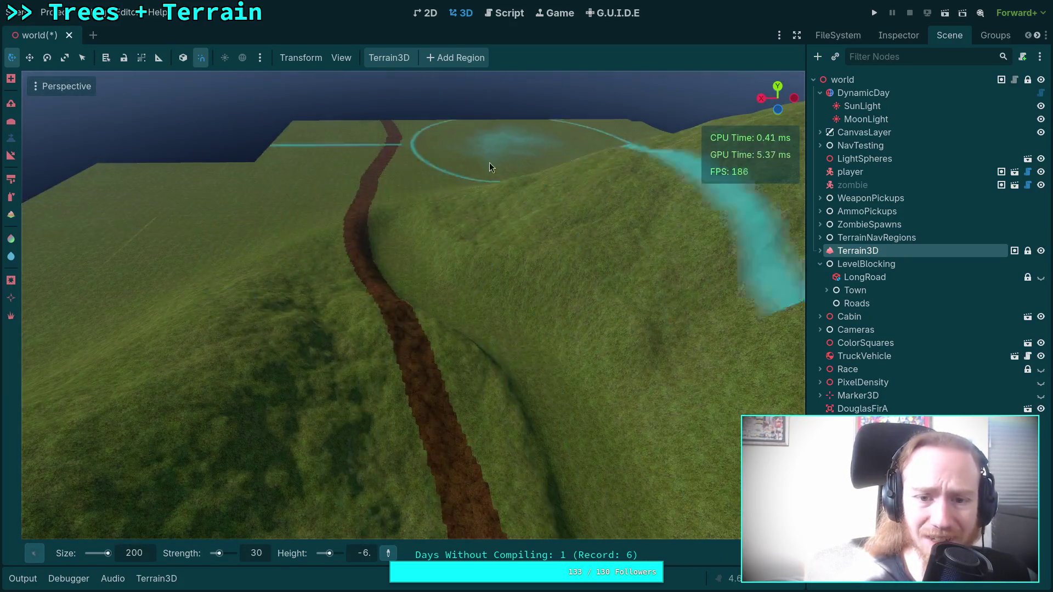
{"action": "key", "text": "e"}
{"action": "key", "text": "w"}
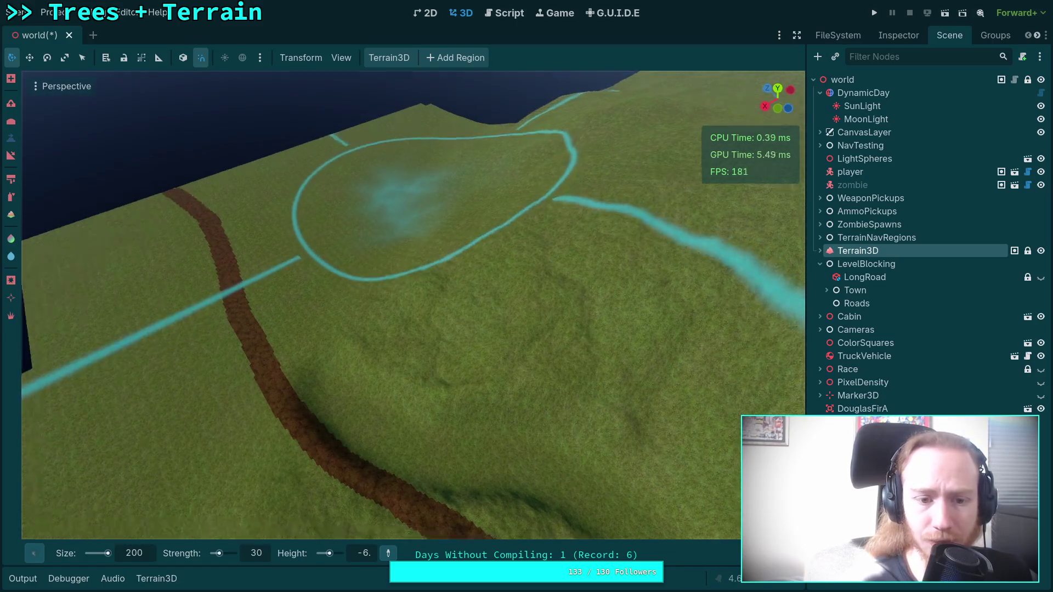
{"action": "key", "text": "e"}
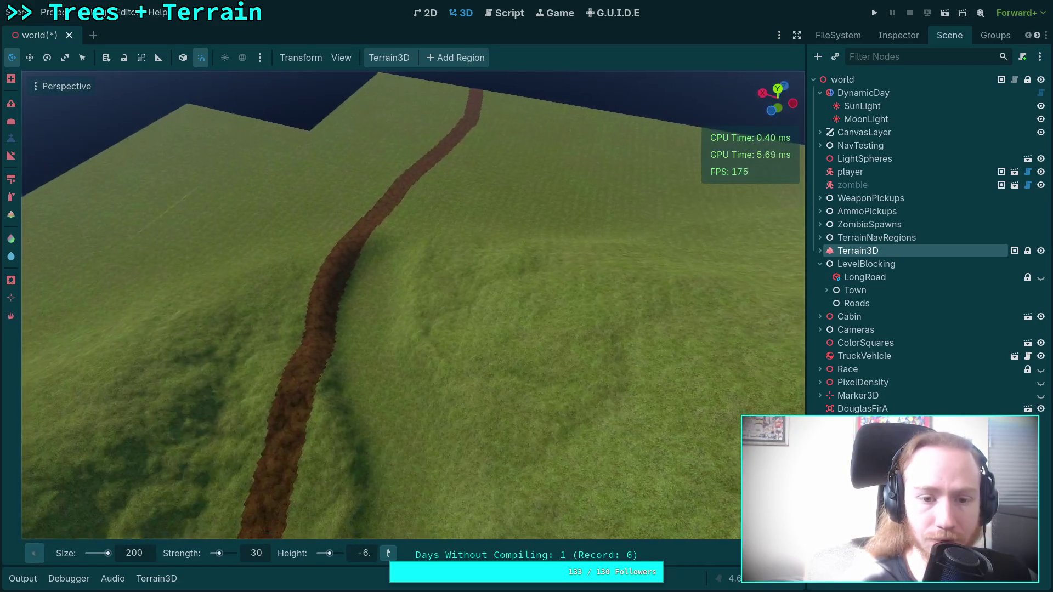
{"action": "key", "text": "e"}
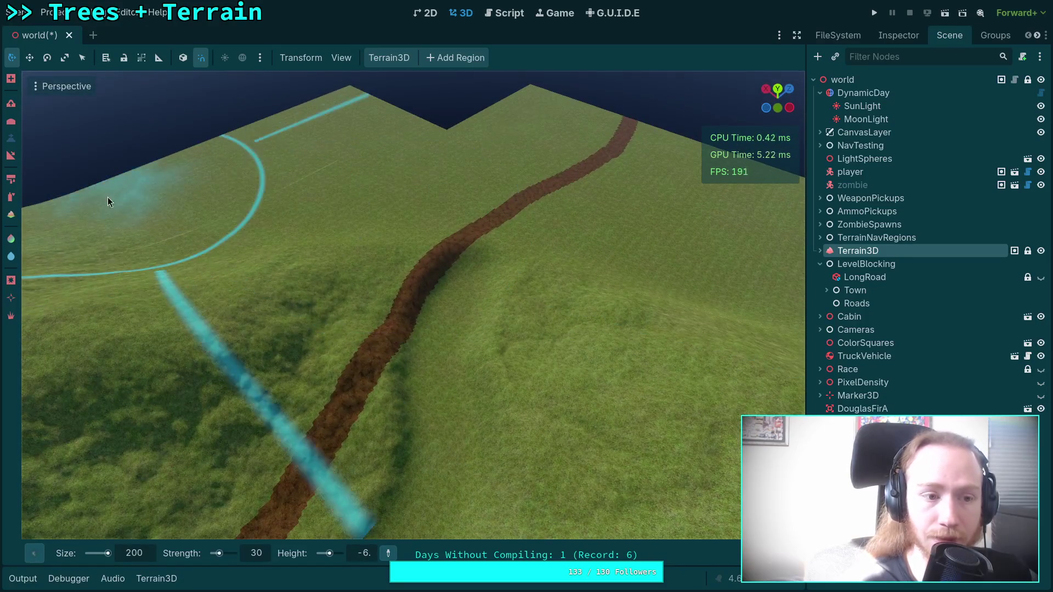
{"action": "mouse_move", "coordinate": [43, 555]}
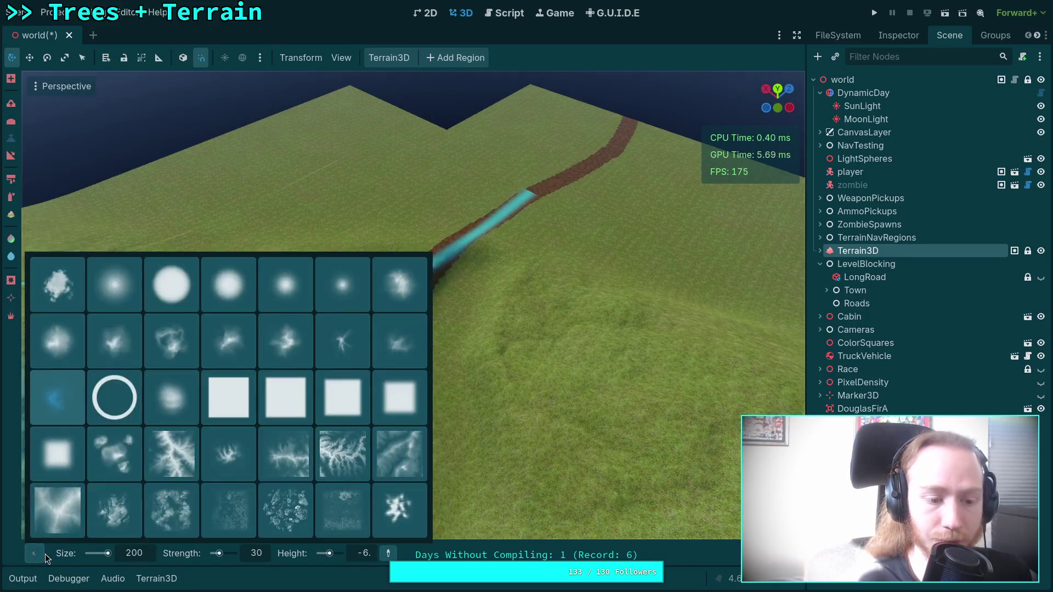
Pick a wispy brush shape and sculpt the ground beside the road
{"action": "left_click", "coordinate": [222, 340]}
{"action": "mouse_move", "coordinate": [381, 163]}
{"action": "left_mouse_down"}
{"action": "mouse_move", "coordinate": [403, 376]}
{"action": "mouse_move", "coordinate": [604, 433]}
{"action": "left_mouse_up"}
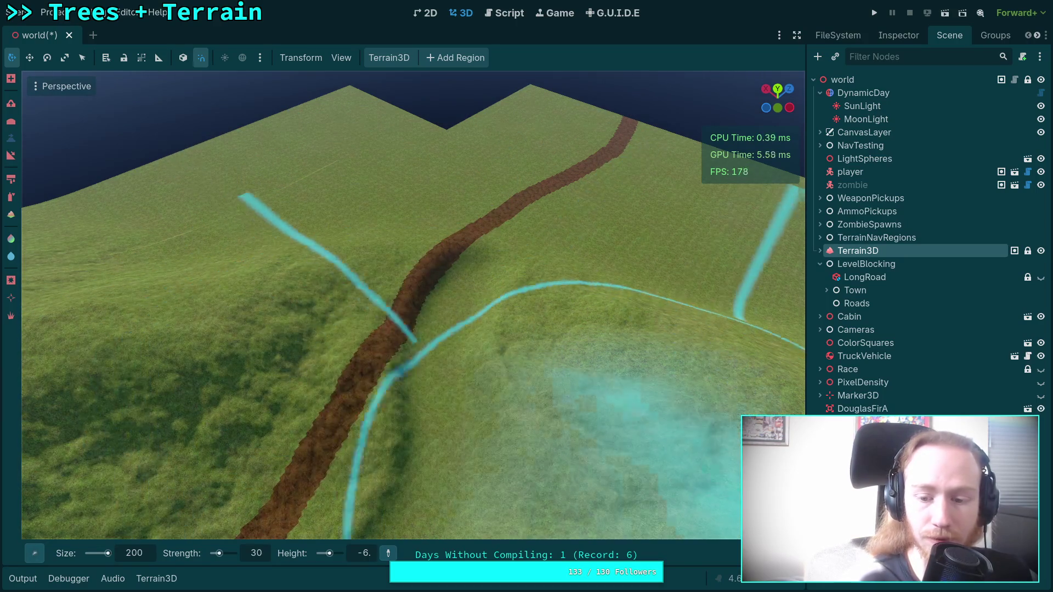
{"action": "mouse_move", "coordinate": [724, 552]}
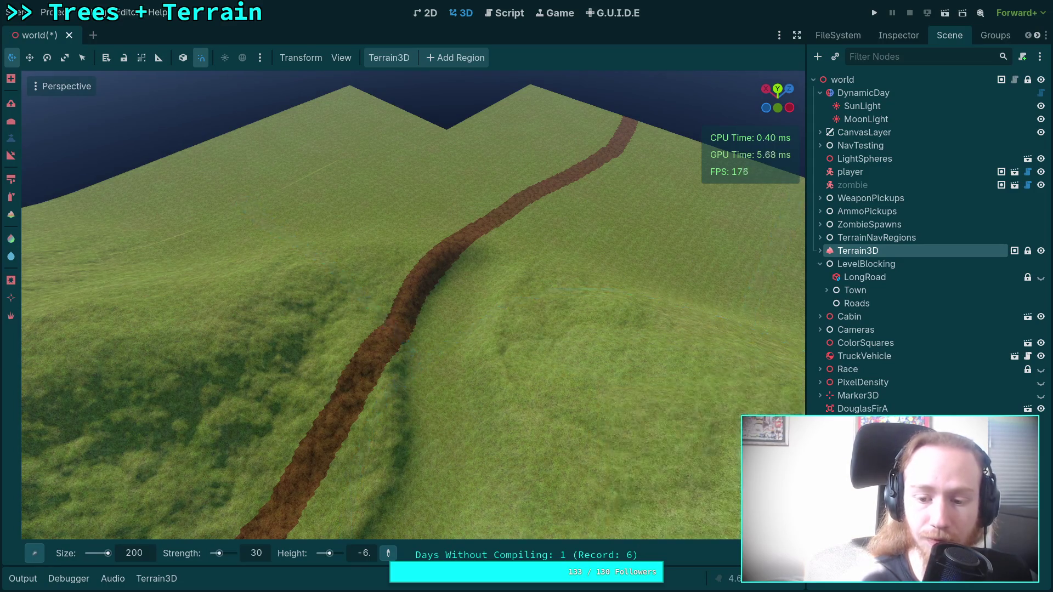
{"action": "mouse_move", "coordinate": [354, 268]}
{"action": "left_mouse_down"}
{"action": "mouse_move", "coordinate": [392, 276]}
{"action": "mouse_move", "coordinate": [418, 264]}
{"action": "mouse_move", "coordinate": [427, 238]}
{"action": "mouse_move", "coordinate": [404, 245]}
{"action": "mouse_move", "coordinate": [162, 558]}
{"action": "left_mouse_up"}
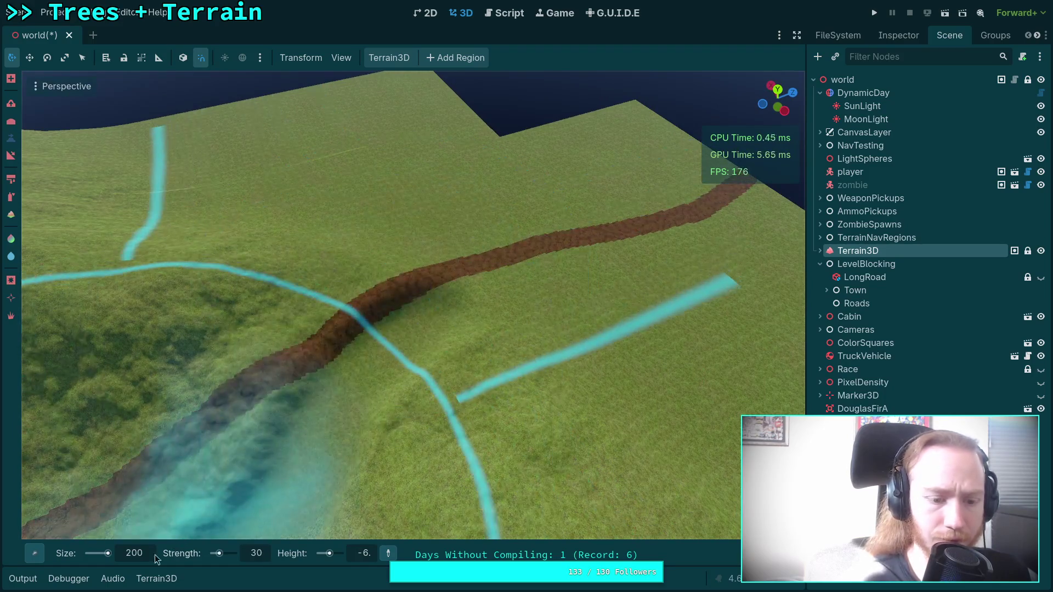
Set the brush size to 500 m
{"action": "left_click", "coordinate": [141, 555]}
{"action": "type", "text": "500"}
{"action": "key", "text": "Return"}
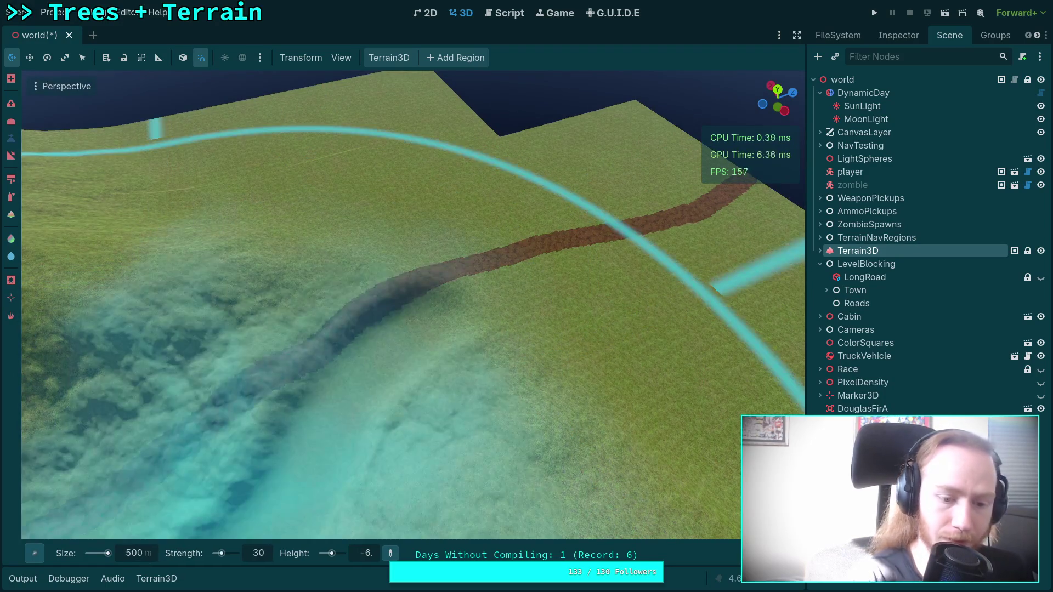
{"action": "mouse_move", "coordinate": [373, 534]}
{"action": "left_mouse_down"}
{"action": "mouse_move", "coordinate": [329, 384]}
{"action": "mouse_move", "coordinate": [82, 234]}
{"action": "mouse_move", "coordinate": [514, 540]}
{"action": "left_mouse_up"}
Sample a terrain height, then set target height 150 and strength 50
{"action": "left_click", "coordinate": [400, 554]}
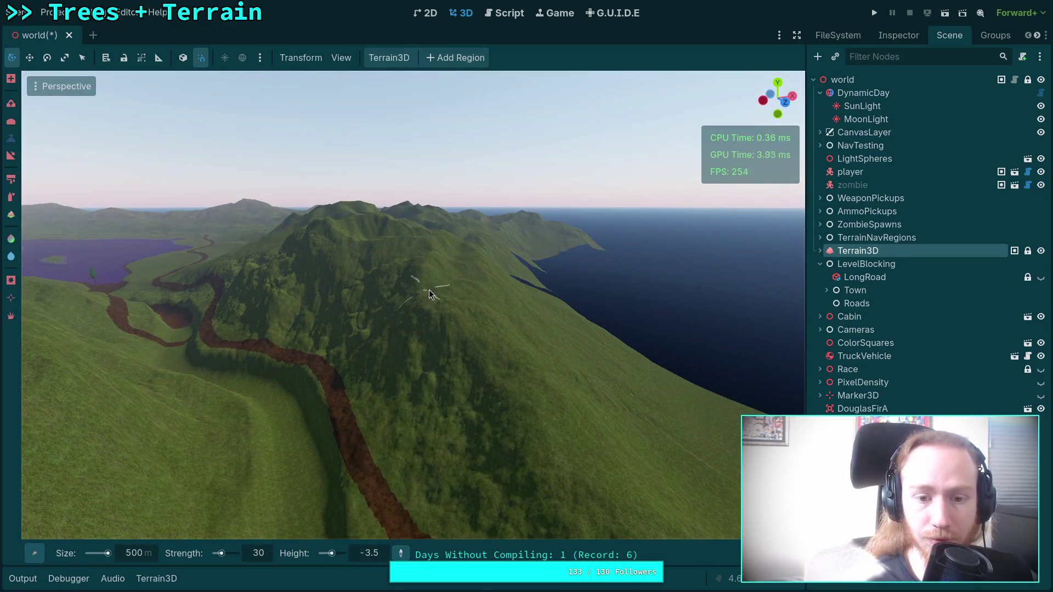
{"action": "left_click", "coordinate": [419, 265]}
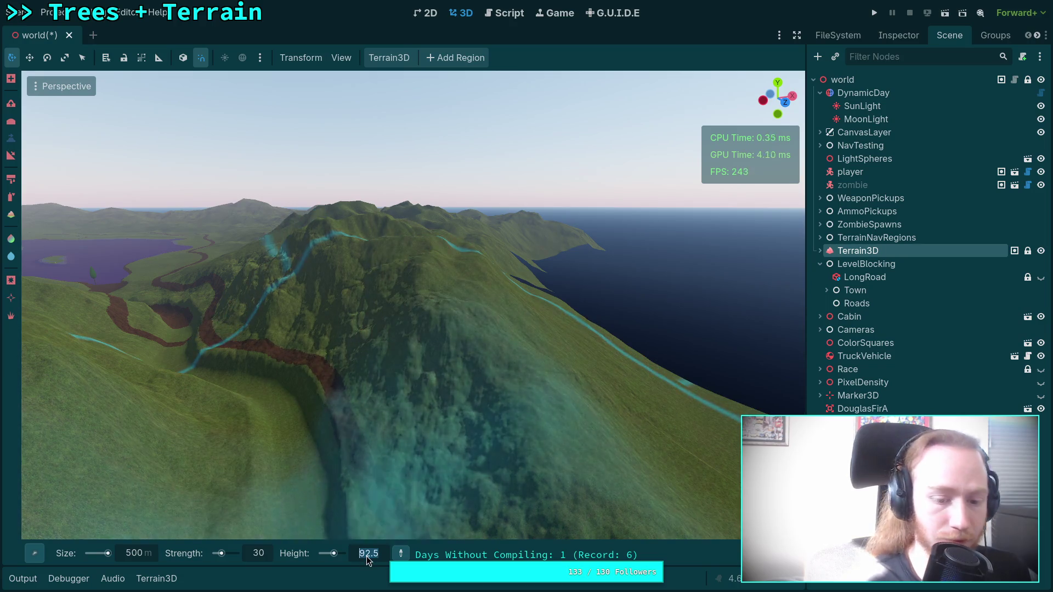
{"action": "left_click", "coordinate": [366, 556]}
{"action": "type", "text": "150"}
{"action": "key", "text": "Return"}
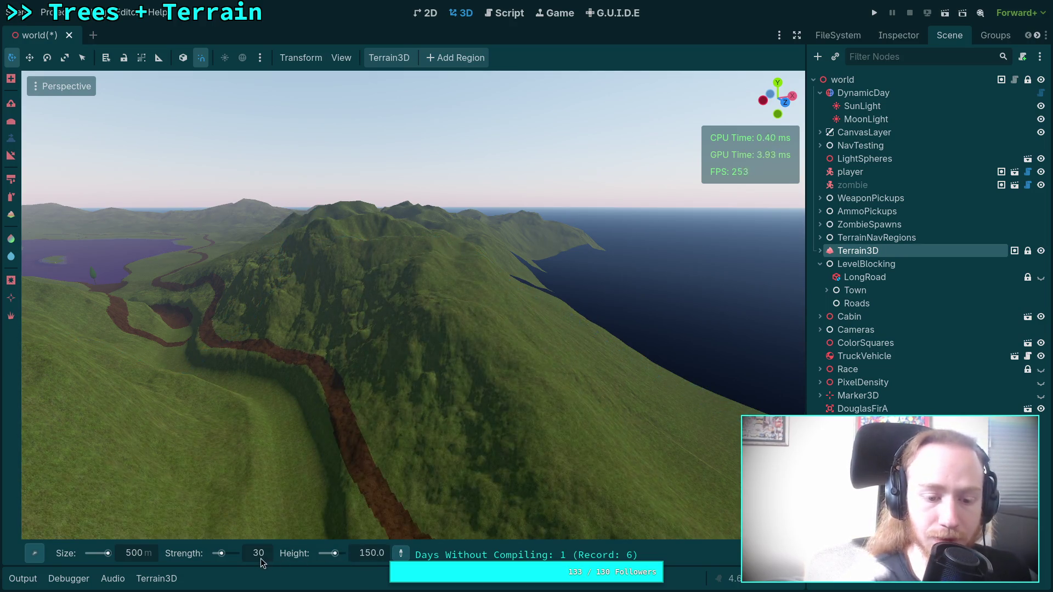
{"action": "type", "text": "50"}
{"action": "key", "text": "Return"}
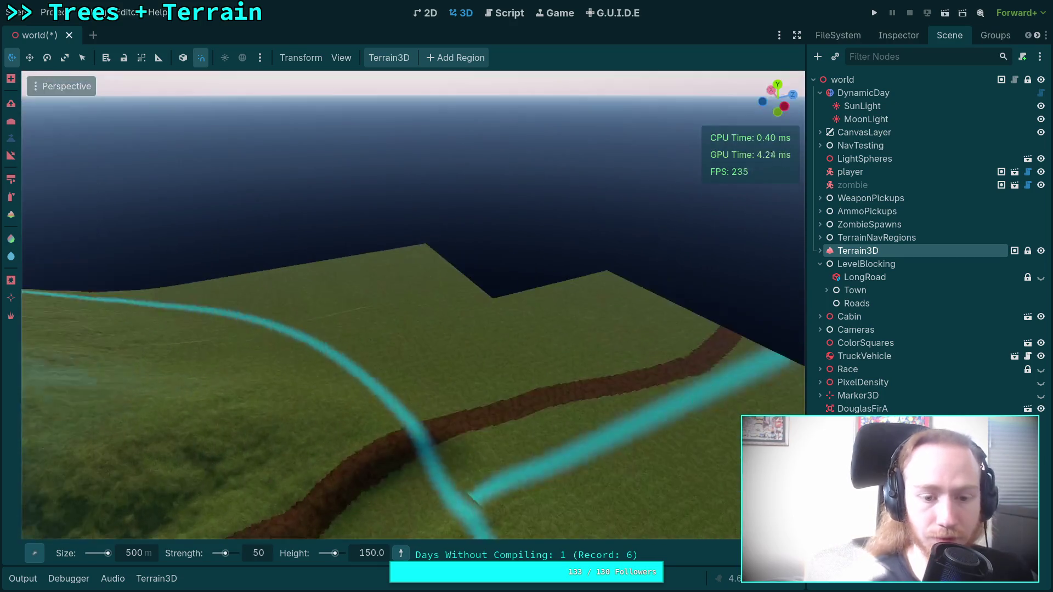
Undo and redo the last sculpt to compare, then raise the area beside the road into a plateau
{"action": "mouse_move", "coordinate": [793, 554]}
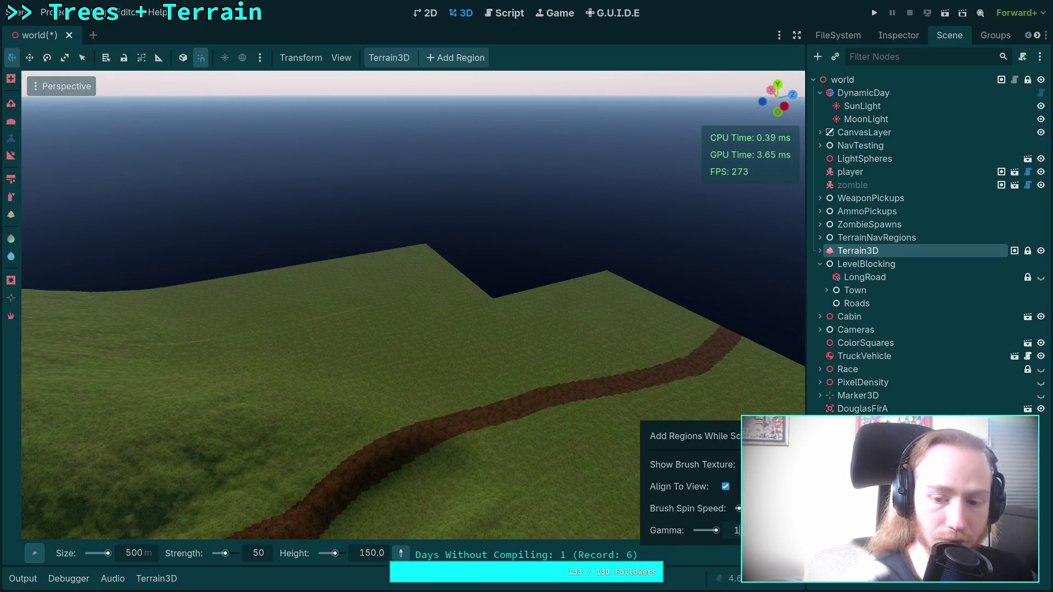
{"action": "key", "text": "ctrl+z"}
{"action": "key", "text": "ctrl+shift+z"}
{"action": "key", "text": "ctrl+z"}
{"action": "left_click_drag", "start_coordinate": [364, 337], "coordinate": [364, 337]}
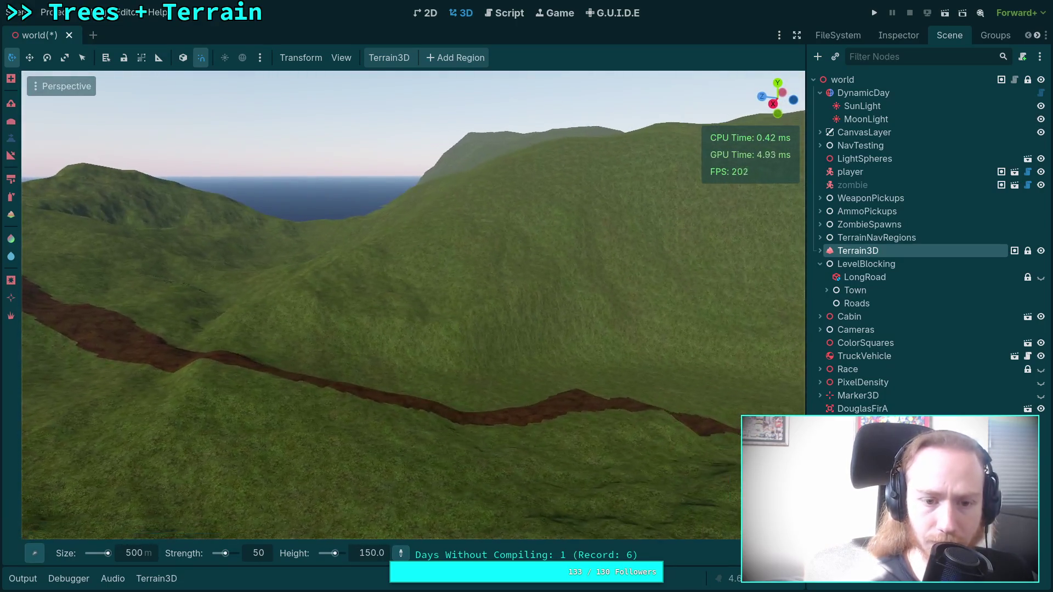
Enter -6 as the brush's target height, with the brush shape list brought up
{"action": "scroll", "coordinate": [479, 353], "scroll_direction": "up", "scroll_amount": 2}
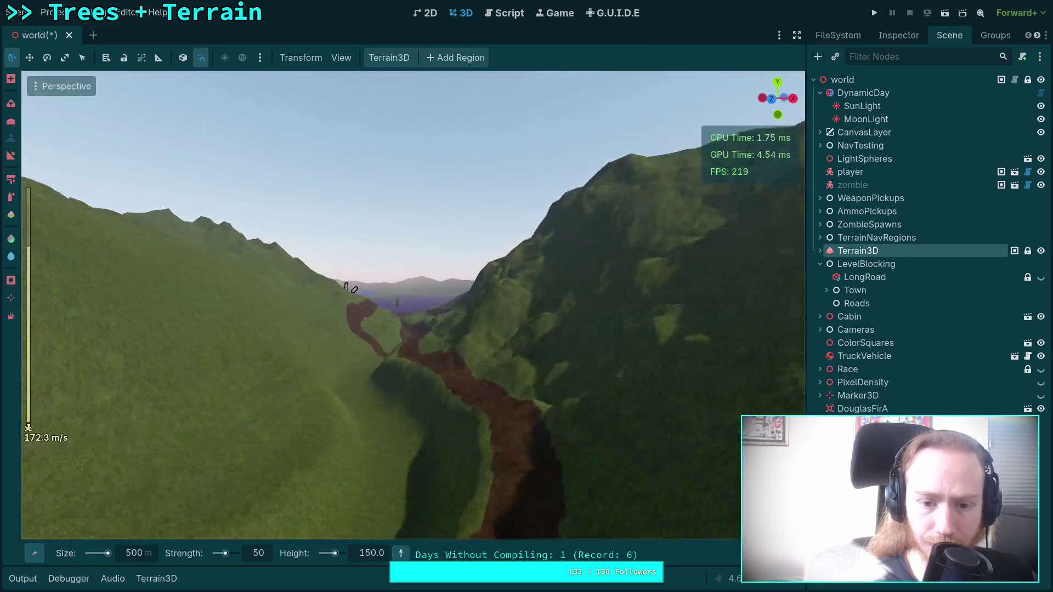
{"action": "scroll", "coordinate": [413, 305], "scroll_direction": "down", "scroll_amount": 6}
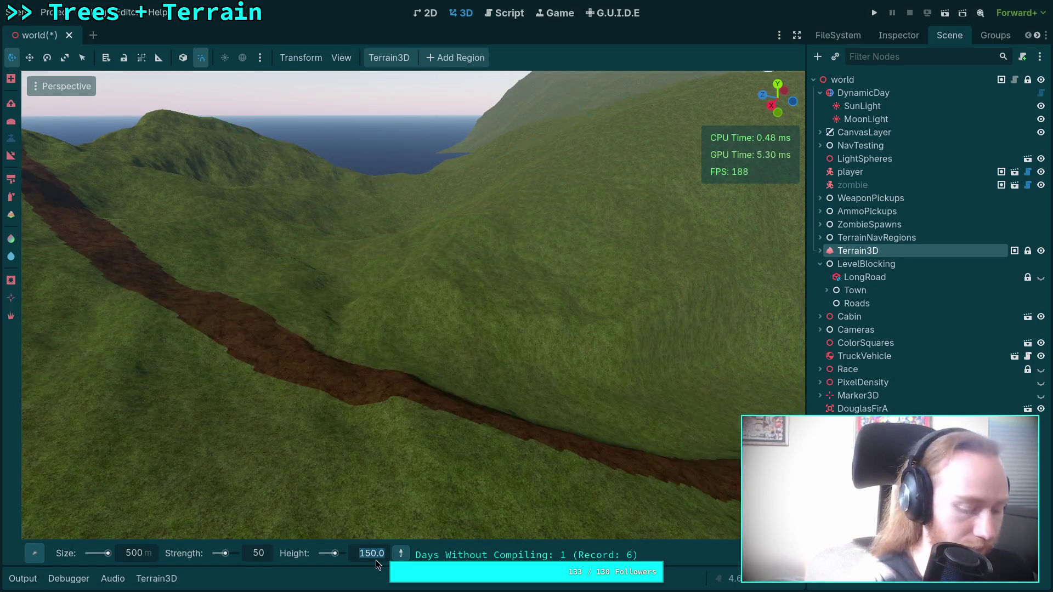
{"action": "type", "text": "-6."}
{"action": "left_click", "coordinate": [34, 553]}
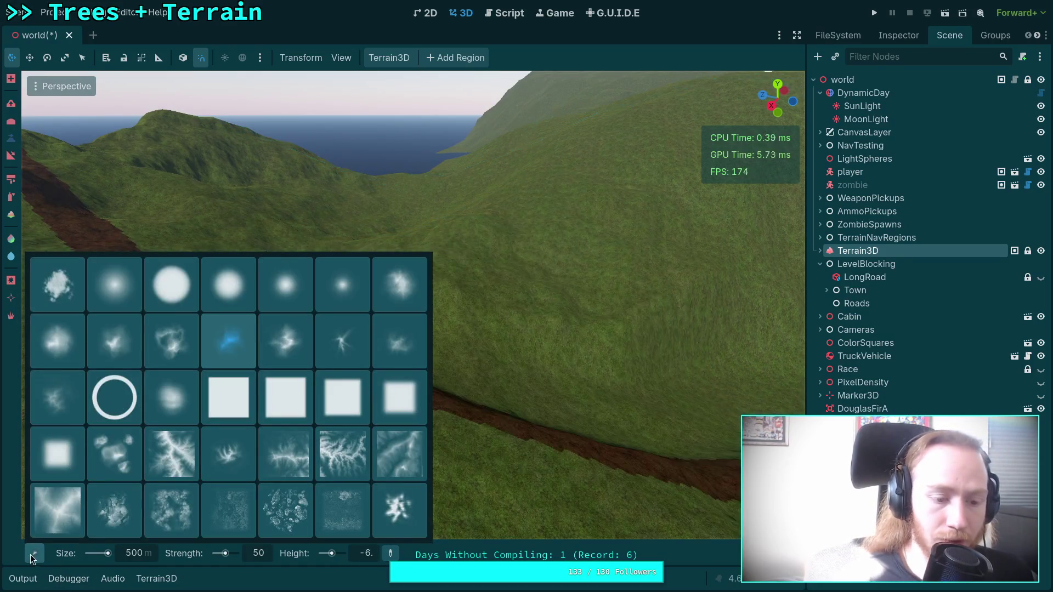
Choose the soft round brush at strength 10 and size 60 m, then view across the crater
{"action": "left_click", "coordinate": [114, 296]}
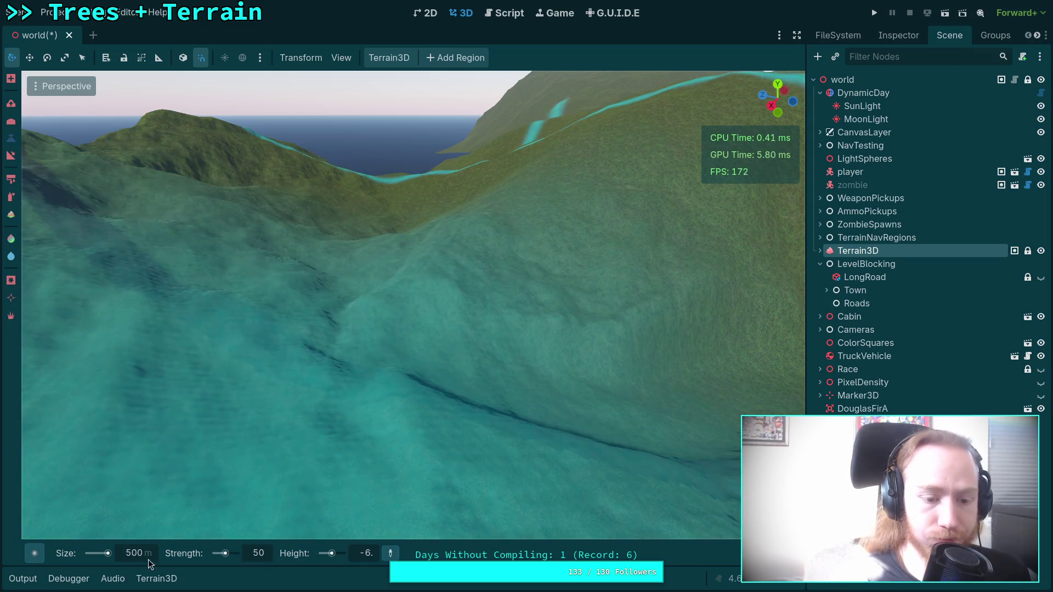
{"action": "type", "text": "10"}
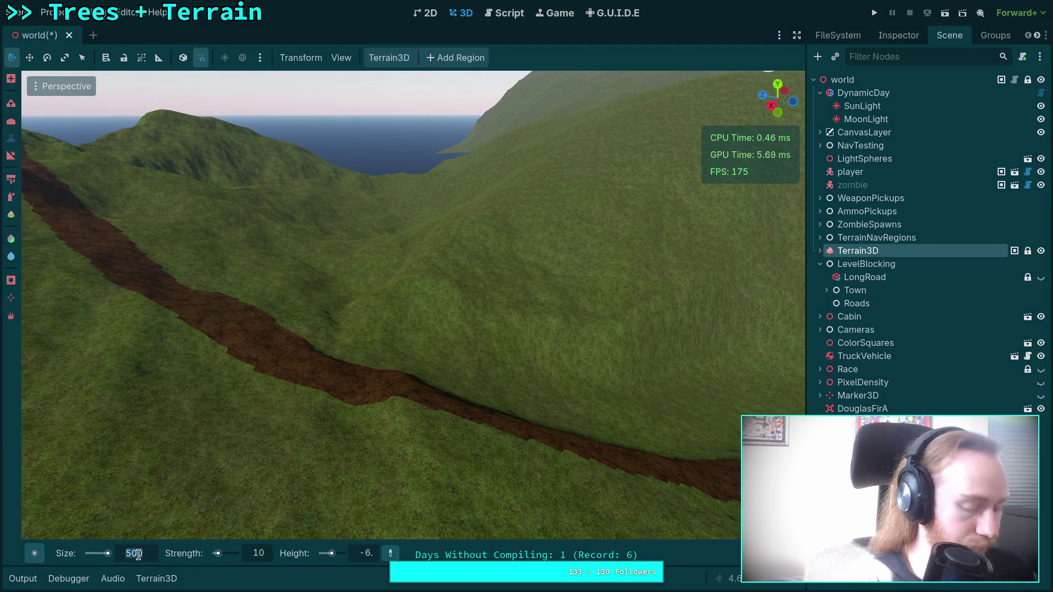
{"action": "type", "text": "60"}
{"action": "key", "text": "Return"}
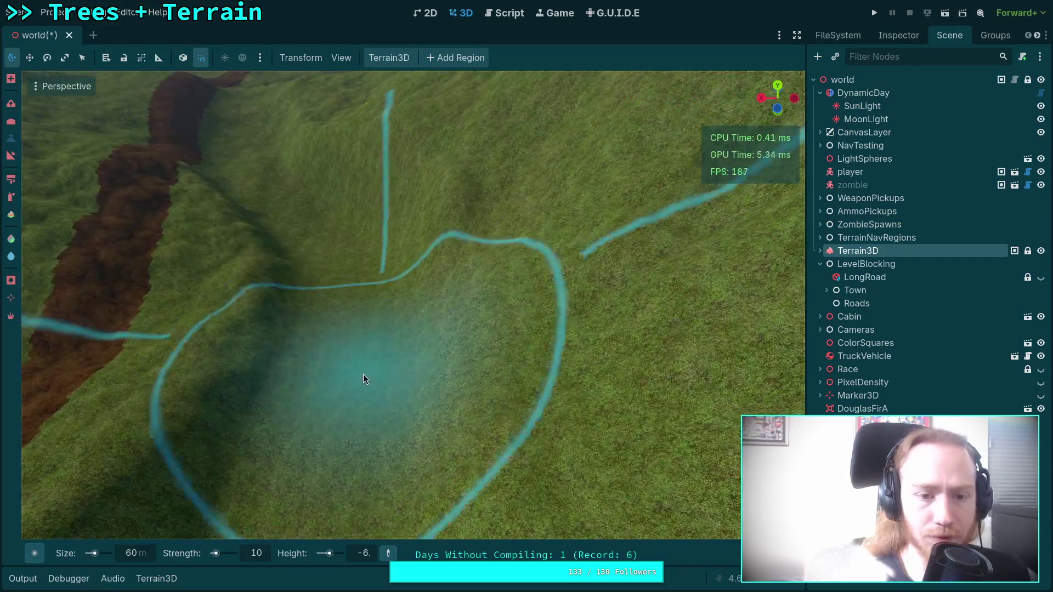
{"action": "scroll", "coordinate": [377, 379], "scroll_direction": "up", "scroll_amount": 3}
{"action": "scroll", "coordinate": [376, 379], "scroll_direction": "down", "scroll_amount": 5}
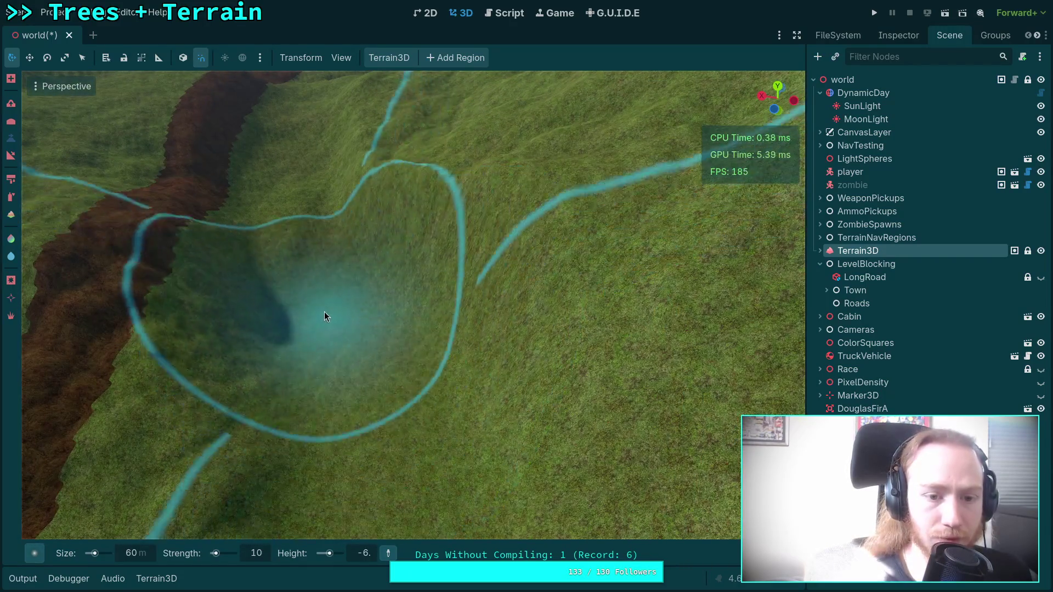
{"action": "scroll", "coordinate": [399, 466], "scroll_direction": "up", "scroll_amount": 5}
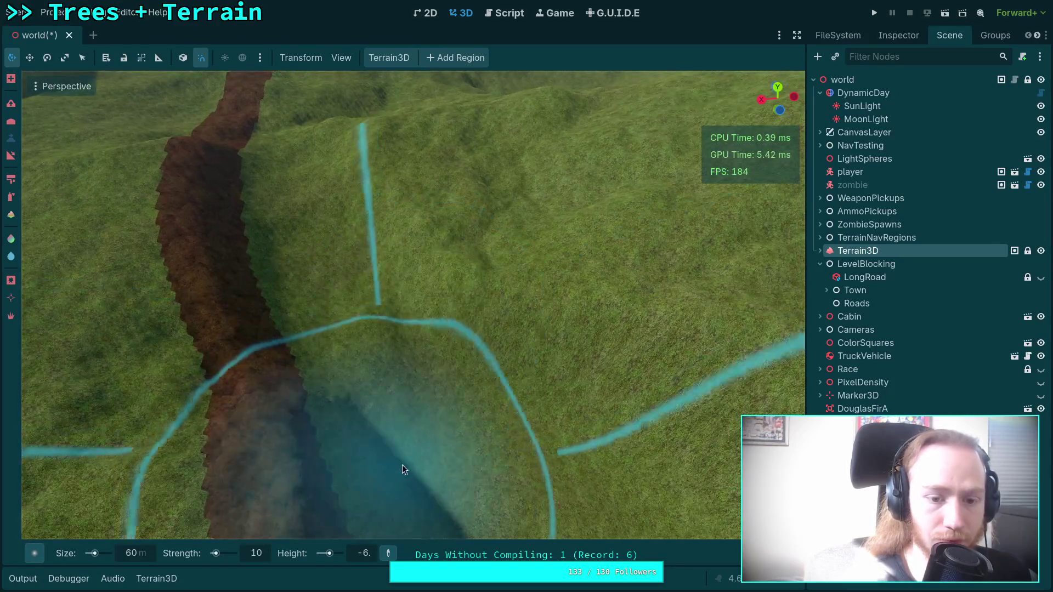
{"action": "scroll", "coordinate": [449, 431], "scroll_direction": "up", "scroll_amount": 4}
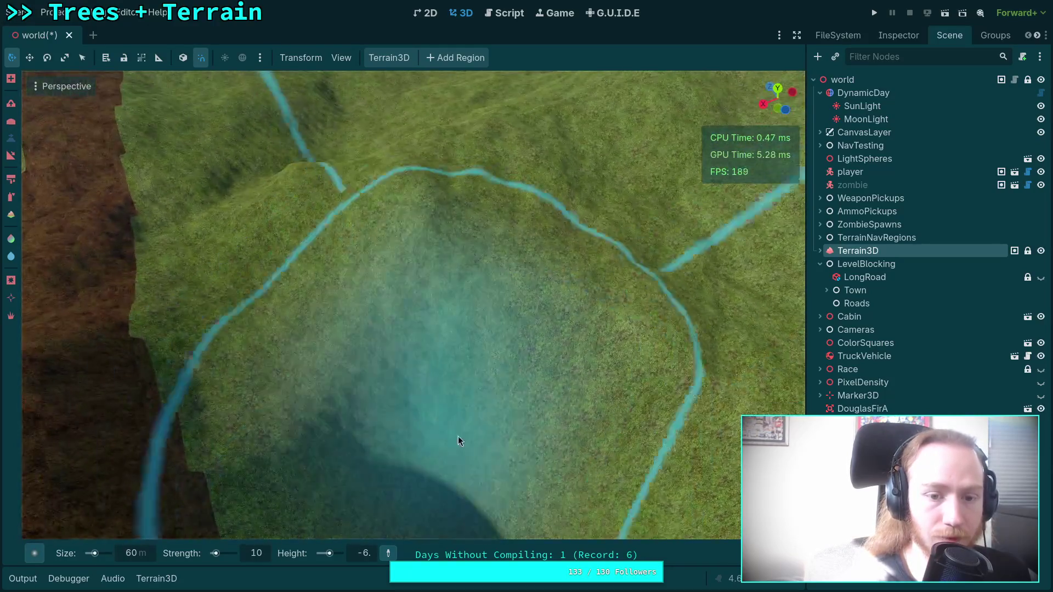
{"action": "mouse_move", "coordinate": [364, 294]}
{"action": "left_mouse_down"}
{"action": "mouse_move", "coordinate": [400, 183]}
{"action": "mouse_move", "coordinate": [396, 363]}
{"action": "mouse_move", "coordinate": [383, 400]}
{"action": "mouse_move", "coordinate": [411, 301]}
{"action": "mouse_move", "coordinate": [412, 246]}
{"action": "mouse_move", "coordinate": [429, 441]}
{"action": "mouse_move", "coordinate": [436, 362]}
{"action": "mouse_move", "coordinate": [480, 206]}
{"action": "mouse_move", "coordinate": [462, 308]}
{"action": "mouse_move", "coordinate": [444, 314]}
{"action": "left_mouse_up"}
Fly low through the trench along the valley, then rise and swing around to survey it
{"action": "key", "text": "w"}
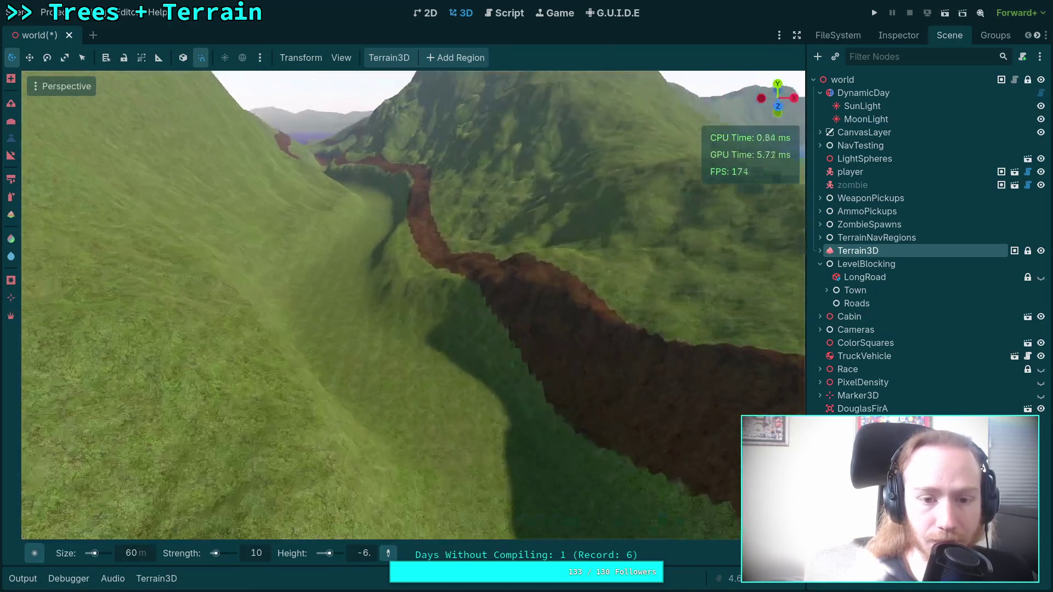
{"action": "key", "text": "w"}
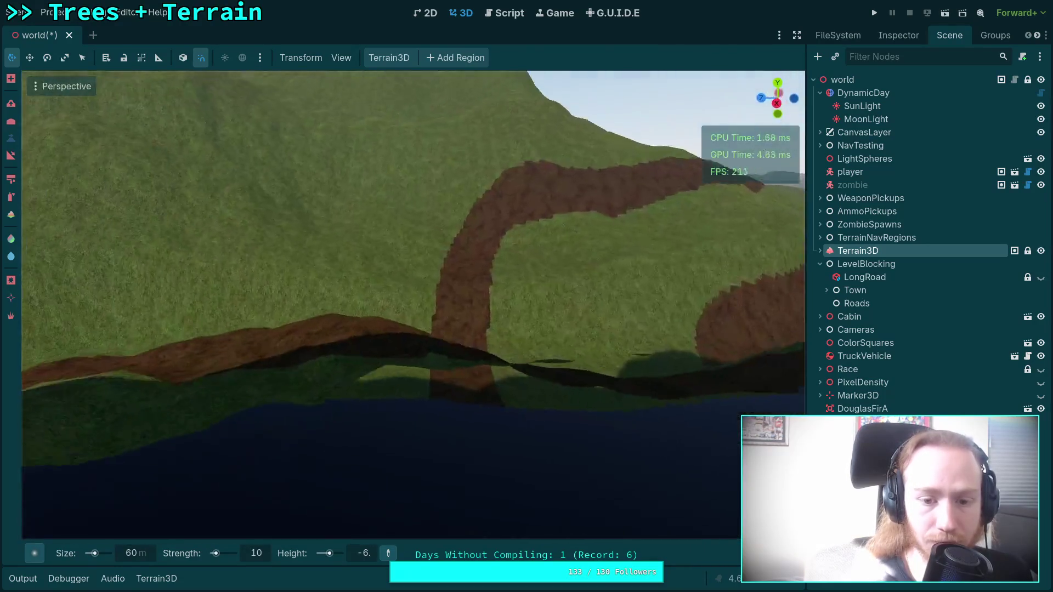
{"action": "scroll", "coordinate": [412, 304], "scroll_direction": "up", "scroll_amount": 2}
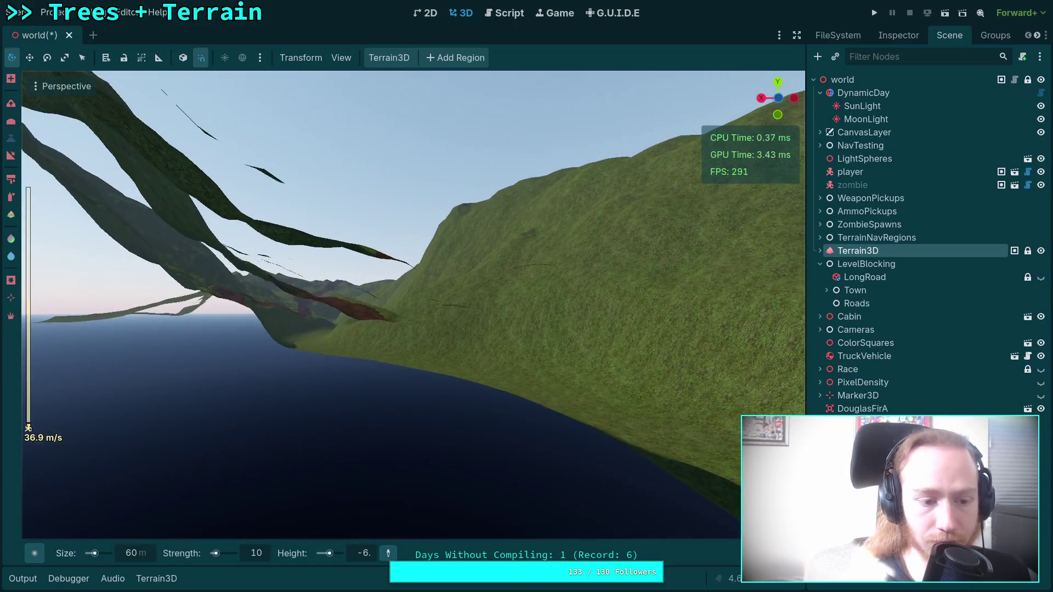
{"action": "key", "text": "w"}
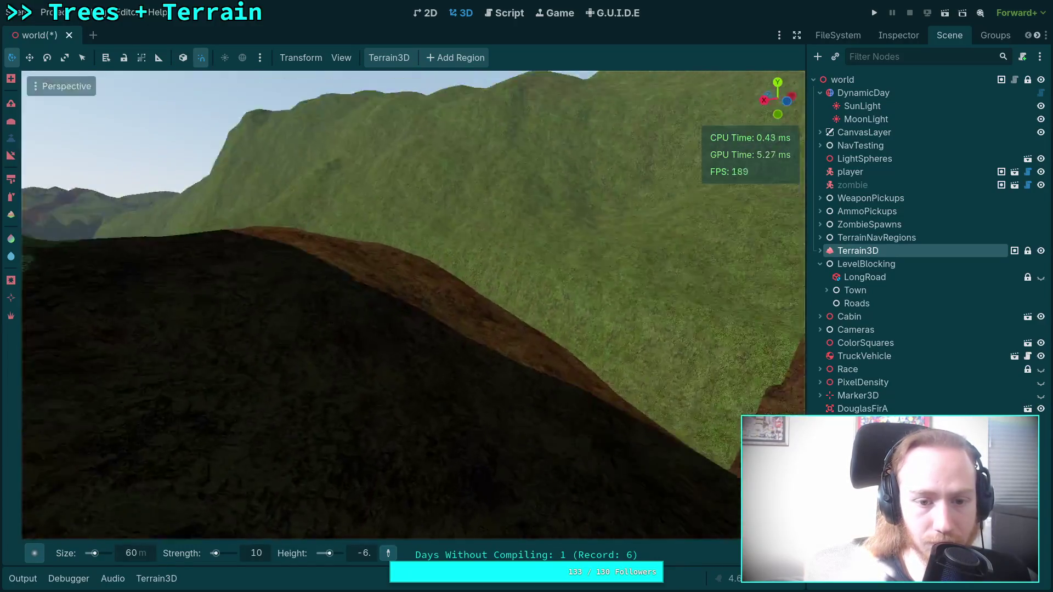
{"action": "key", "text": "w"}
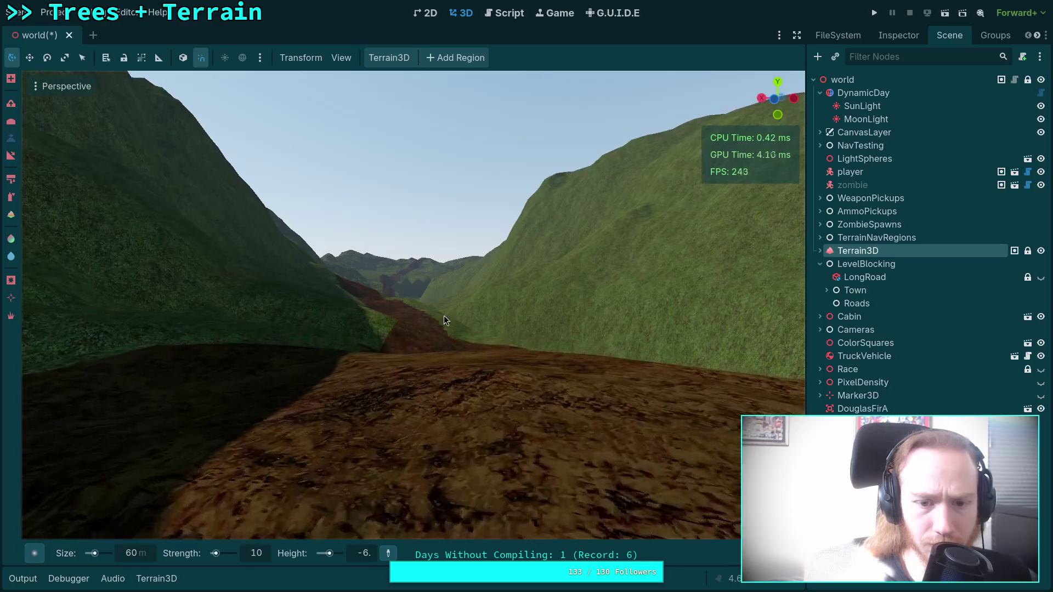
{"action": "key", "text": "w"}
{"action": "scroll", "coordinate": [458, 310], "scroll_direction": "up", "scroll_amount": 3}
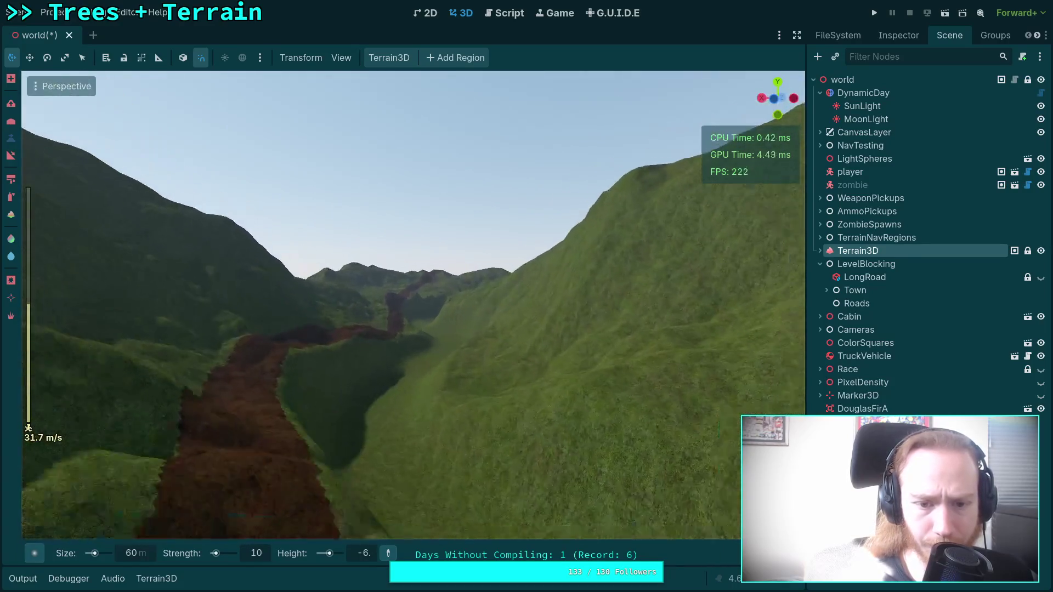
{"action": "key", "text": "e"}
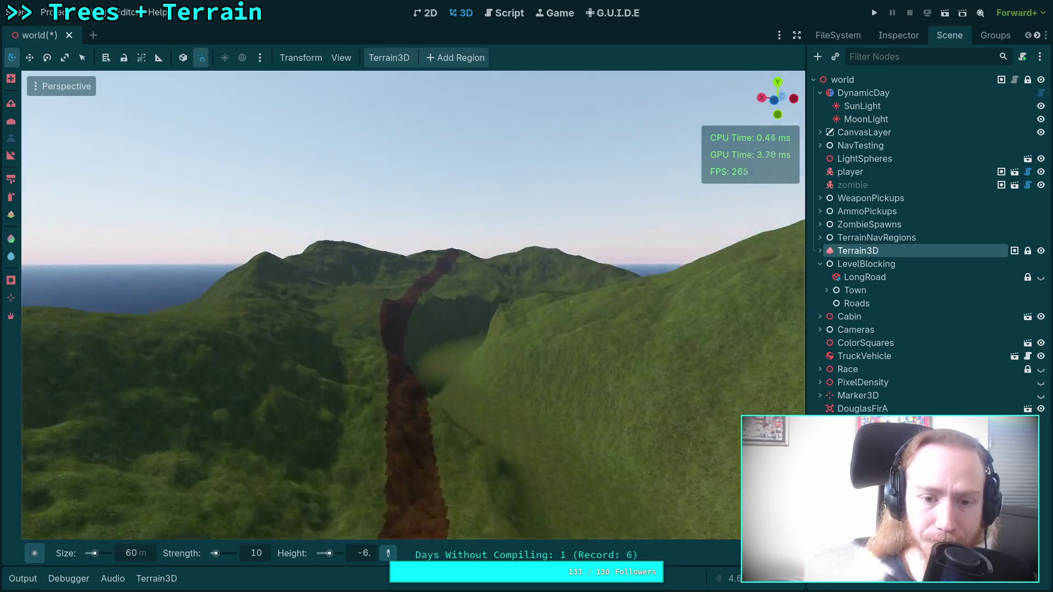
{"action": "key", "text": "d"}
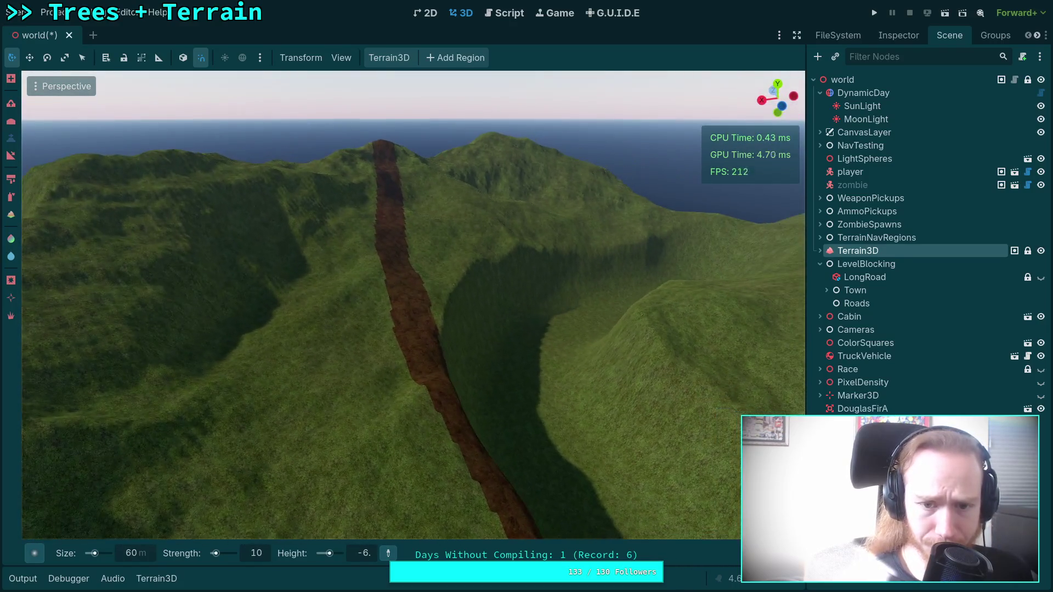
Switch the brush to the Peak2 shape and start changing its strength
{"action": "mouse_move", "coordinate": [45, 560]}
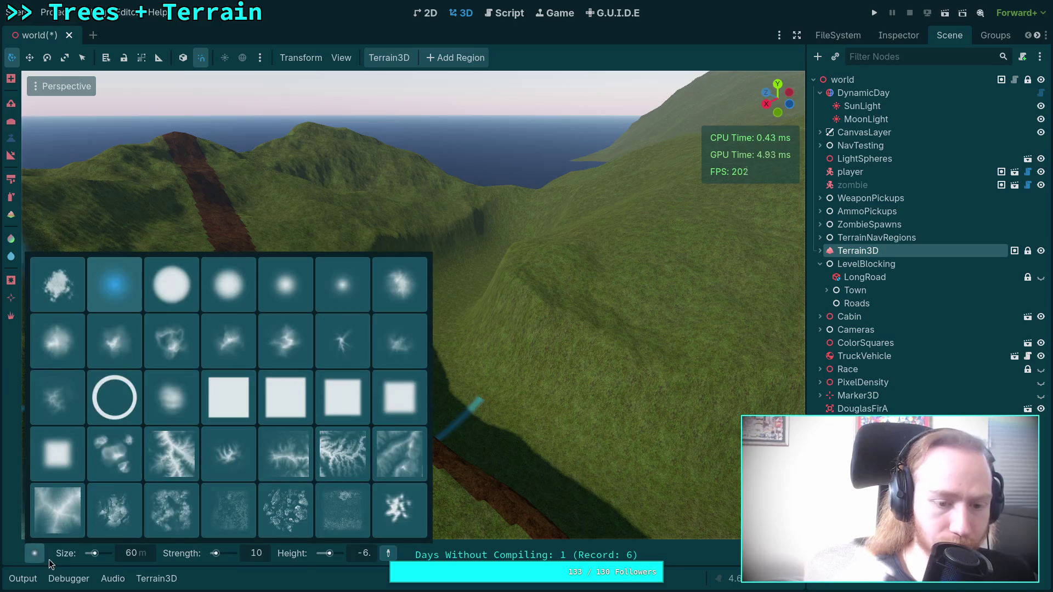
{"action": "left_click", "coordinate": [422, 354]}
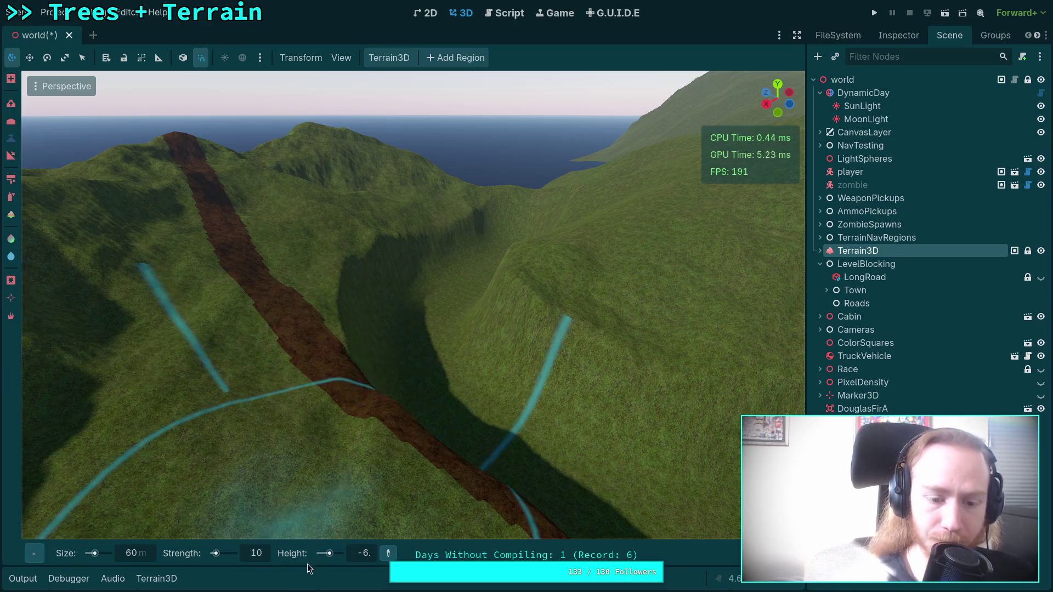
{"action": "left_click", "coordinate": [374, 556]}
{"action": "left_click", "coordinate": [257, 555]}
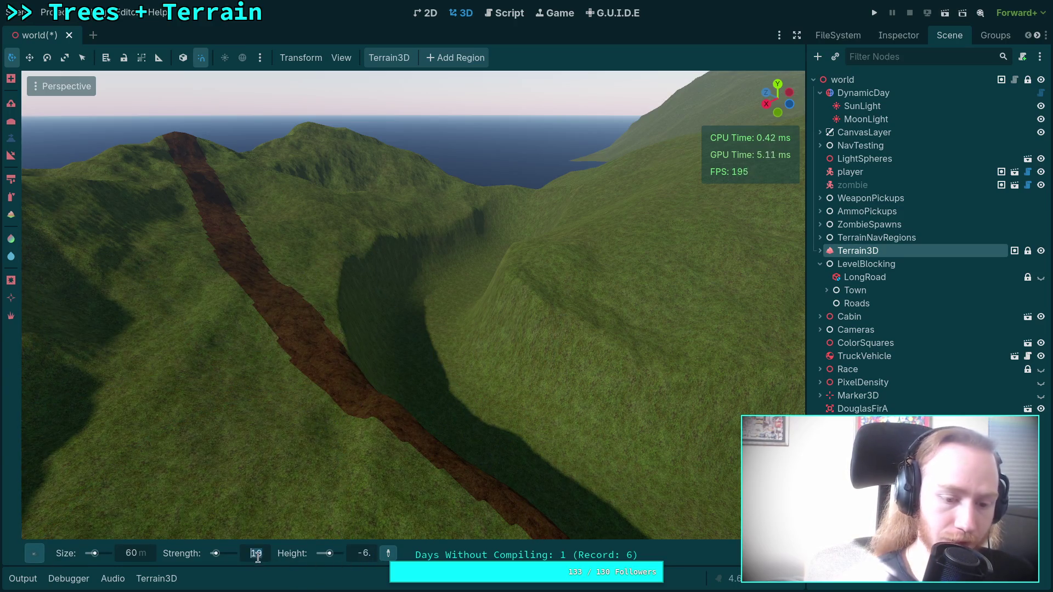
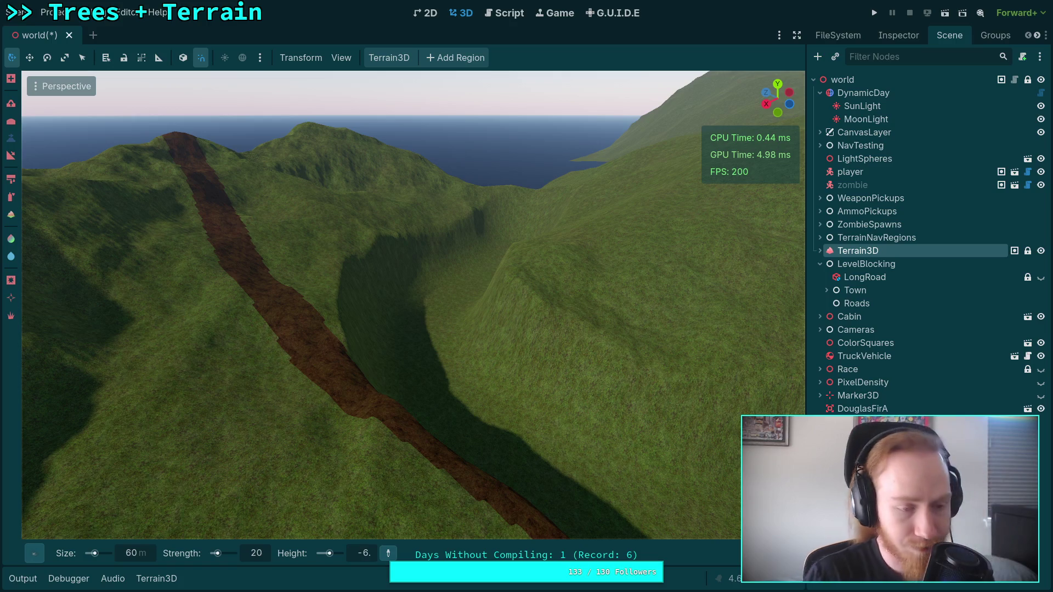
Set the brush size to 500 m, raise gamma, and reshape the terrain around the trench
{"action": "left_click_drag", "start_coordinate": [466, 426], "coordinate": [466, 425]}
{"action": "mouse_move", "coordinate": [329, 373]}
{"action": "left_mouse_down"}
{"action": "mouse_move", "coordinate": [429, 417]}
{"action": "mouse_move", "coordinate": [287, 522]}
{"action": "left_mouse_up"}
{"action": "left_click", "coordinate": [137, 555]}
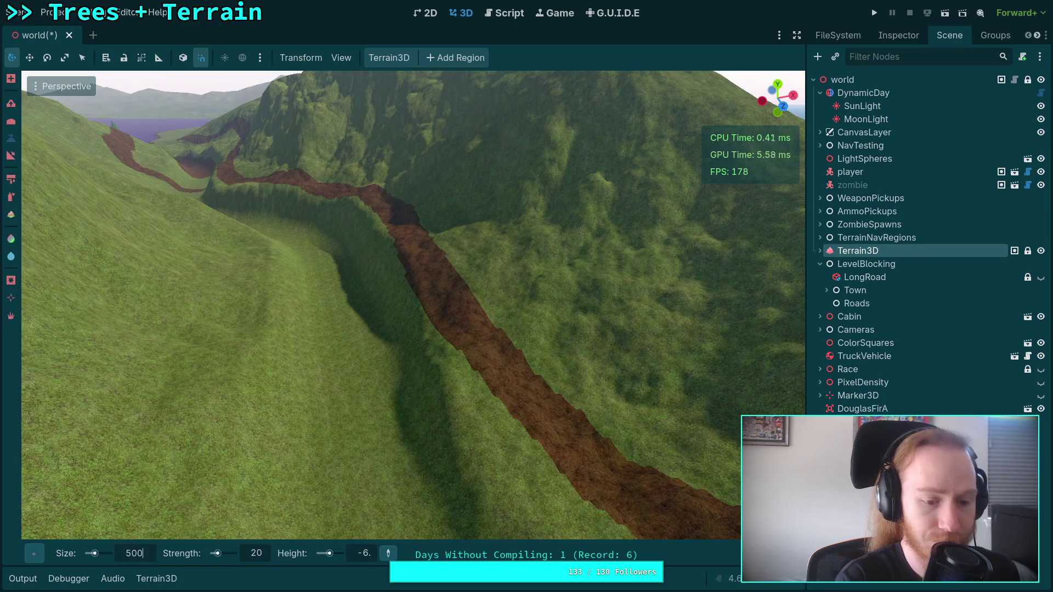
{"action": "key", "text": "Return"}
{"action": "left_click_drag", "start_coordinate": [293, 353], "coordinate": [294, 353]}
{"action": "left_click_drag", "start_coordinate": [411, 301], "coordinate": [411, 301]}
{"action": "left_click_drag", "start_coordinate": [706, 530], "coordinate": [716, 530]}
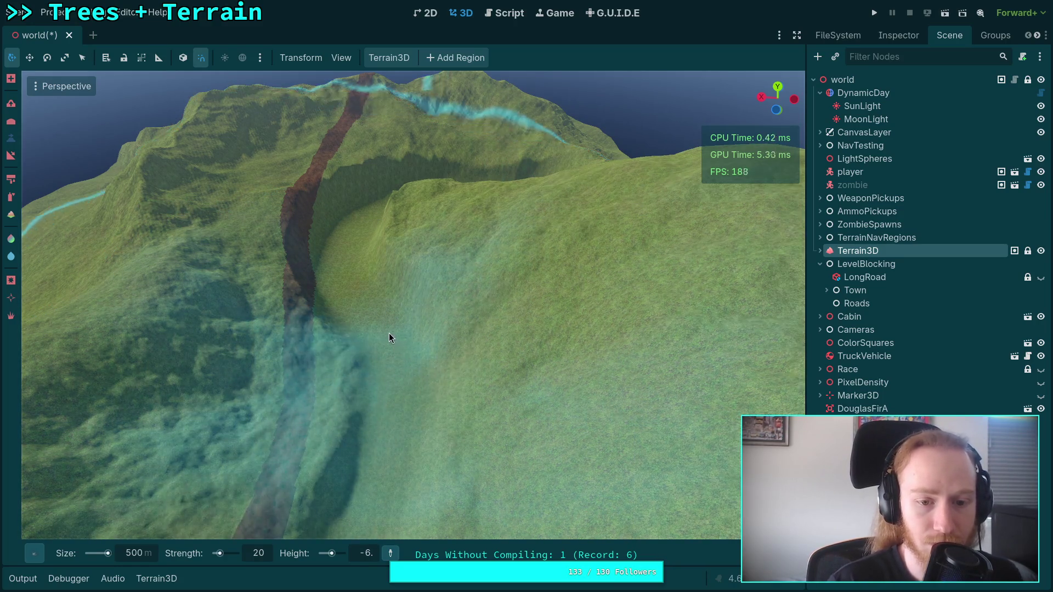
{"action": "left_click_drag", "start_coordinate": [340, 248], "coordinate": [248, 537]}
Switch the brush to 300 m and sculpt the crater and ridges beside the trench
{"action": "left_click", "coordinate": [141, 554]}
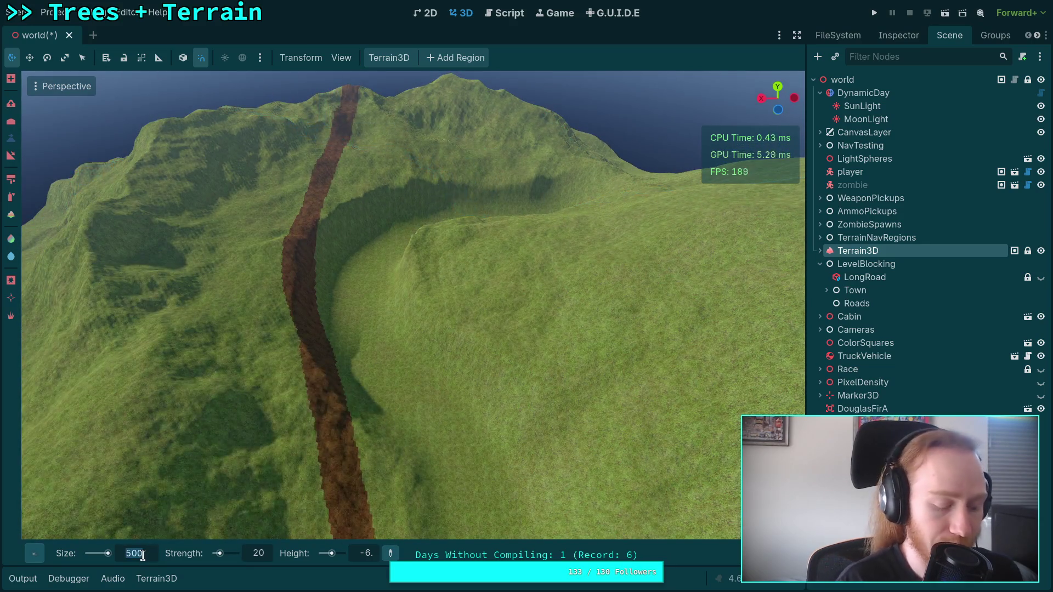
{"action": "type", "text": "30"}
{"action": "key", "text": "Return"}
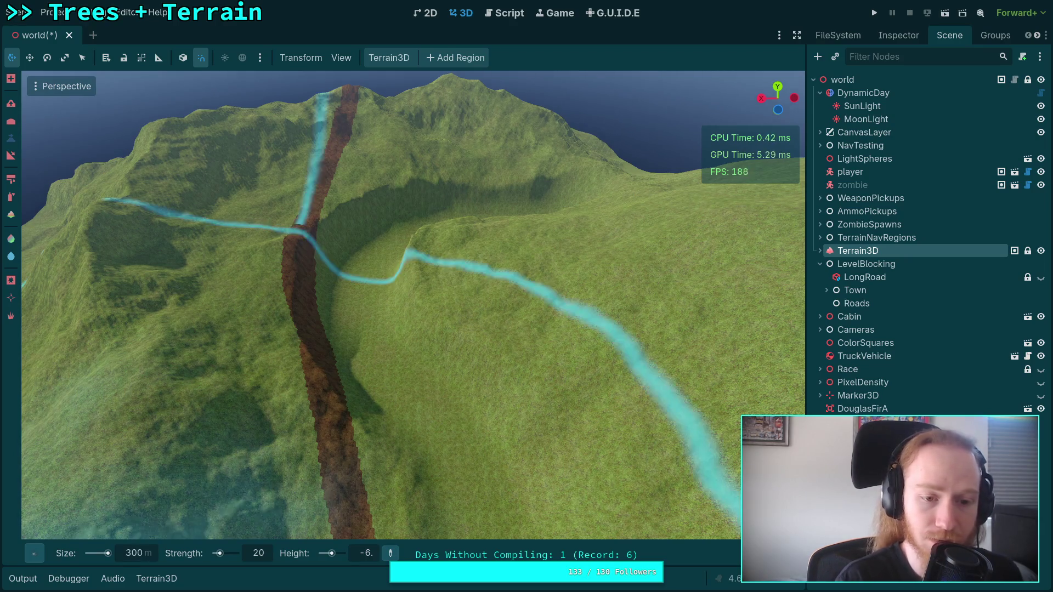
{"action": "mouse_move", "coordinate": [364, 271]}
{"action": "left_mouse_down"}
{"action": "mouse_move", "coordinate": [367, 242]}
{"action": "mouse_move", "coordinate": [344, 314]}
{"action": "mouse_move", "coordinate": [356, 296]}
{"action": "mouse_move", "coordinate": [340, 265]}
{"action": "mouse_move", "coordinate": [416, 271]}
{"action": "mouse_move", "coordinate": [450, 235]}
{"action": "left_mouse_up"}
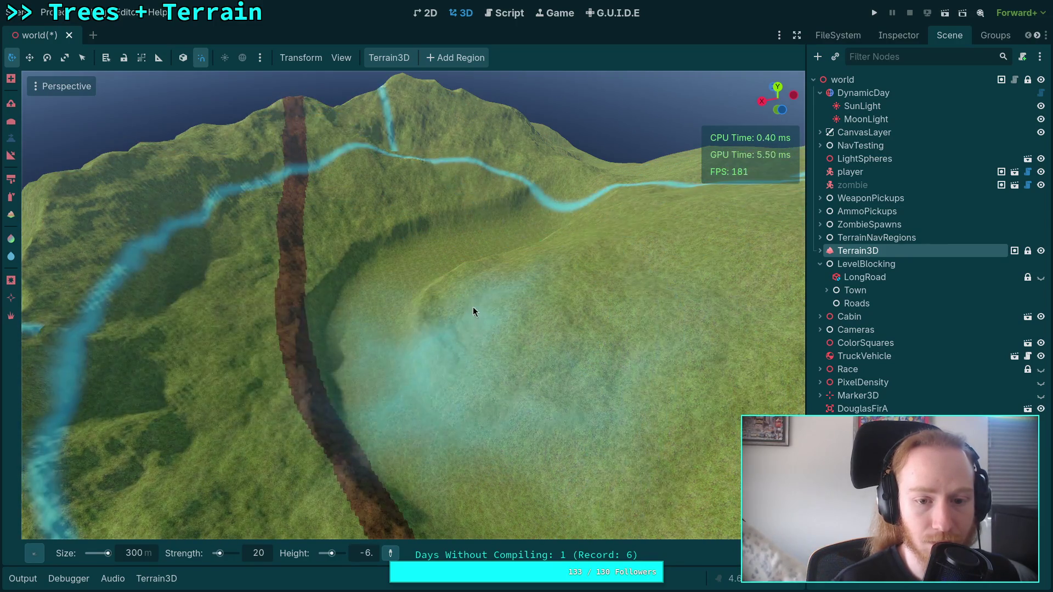
Fly around the valley to survey the winding dirt path and lake
{"action": "right_click", "coordinate": [429, 296]}
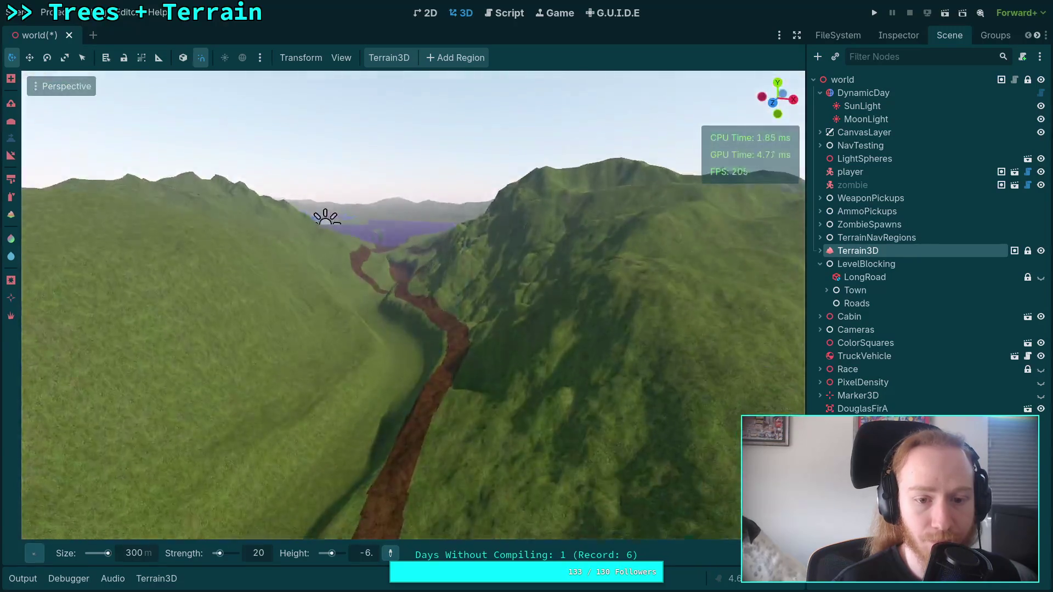
{"action": "right_click", "coordinate": [513, 297]}
{"action": "right_click", "coordinate": [387, 313]}
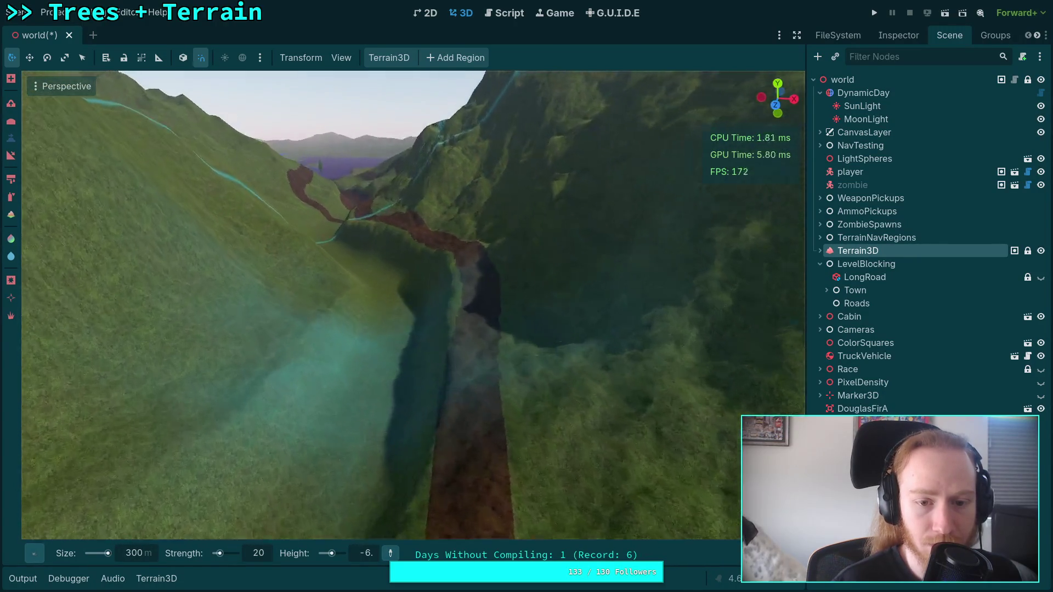
{"action": "right_click", "coordinate": [410, 297]}
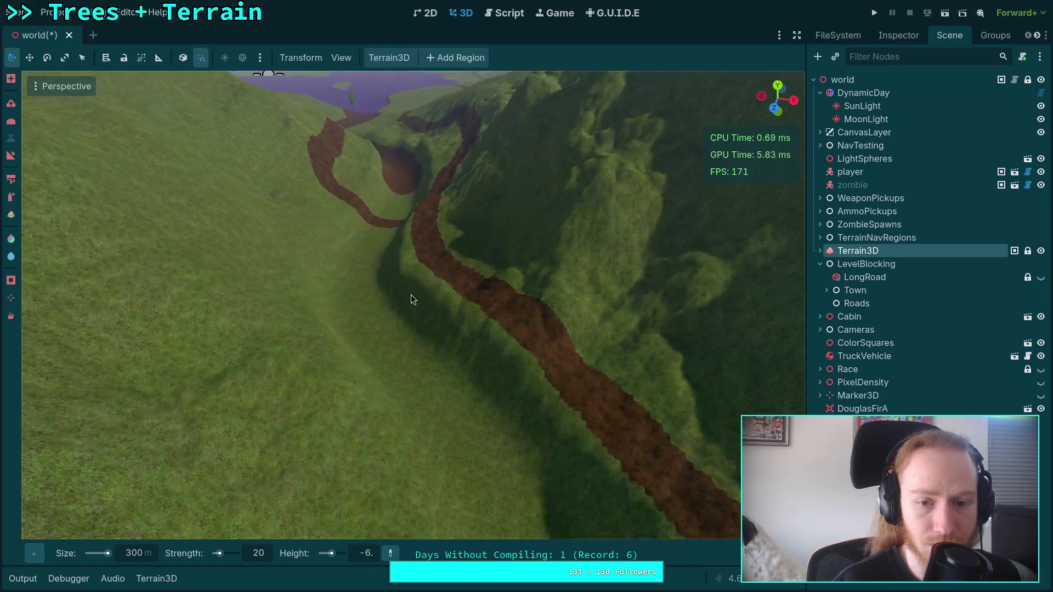
{"action": "right_click", "coordinate": [476, 342]}
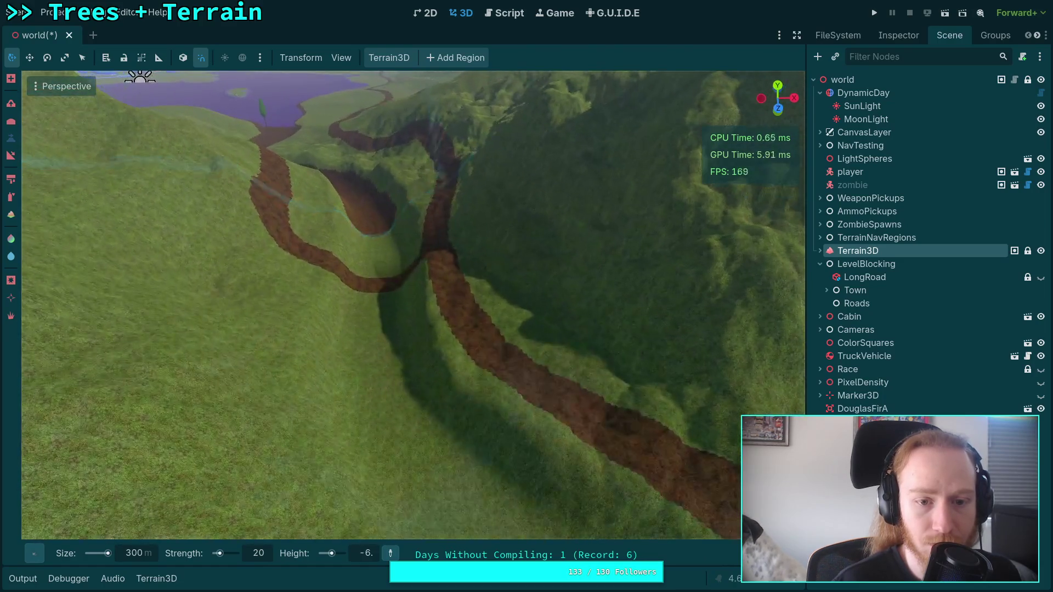
{"action": "right_click", "coordinate": [383, 285]}
{"action": "right_click", "coordinate": [384, 252]}
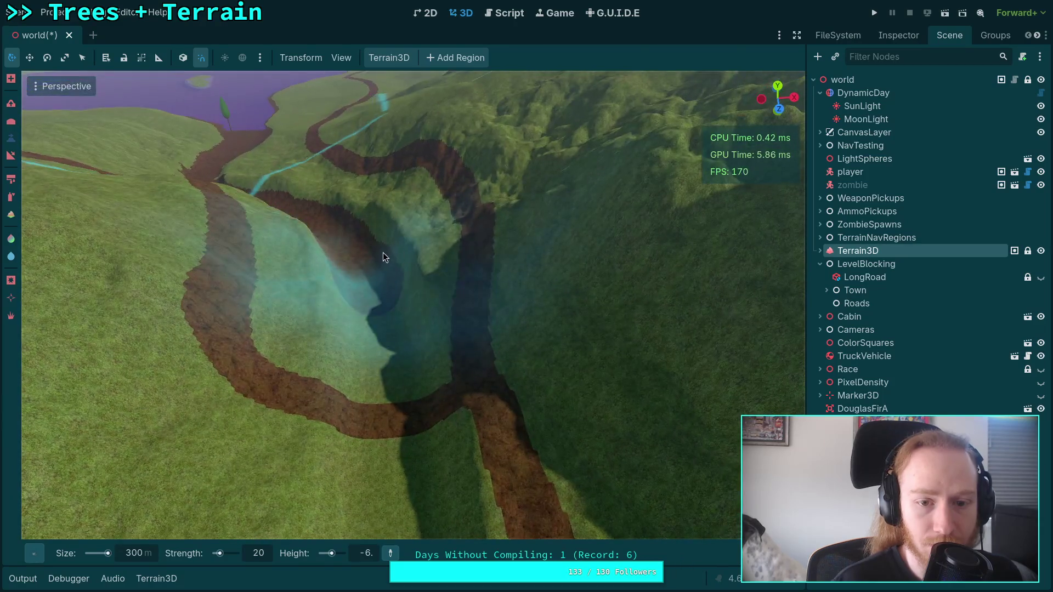
{"action": "right_click", "coordinate": [408, 190]}
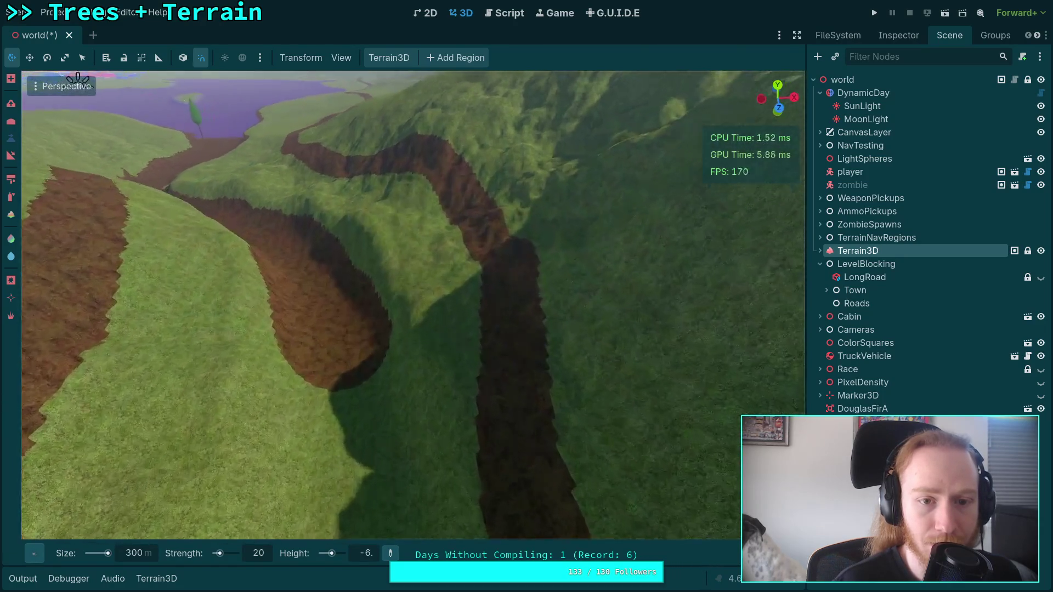
{"action": "right_click", "coordinate": [434, 251]}
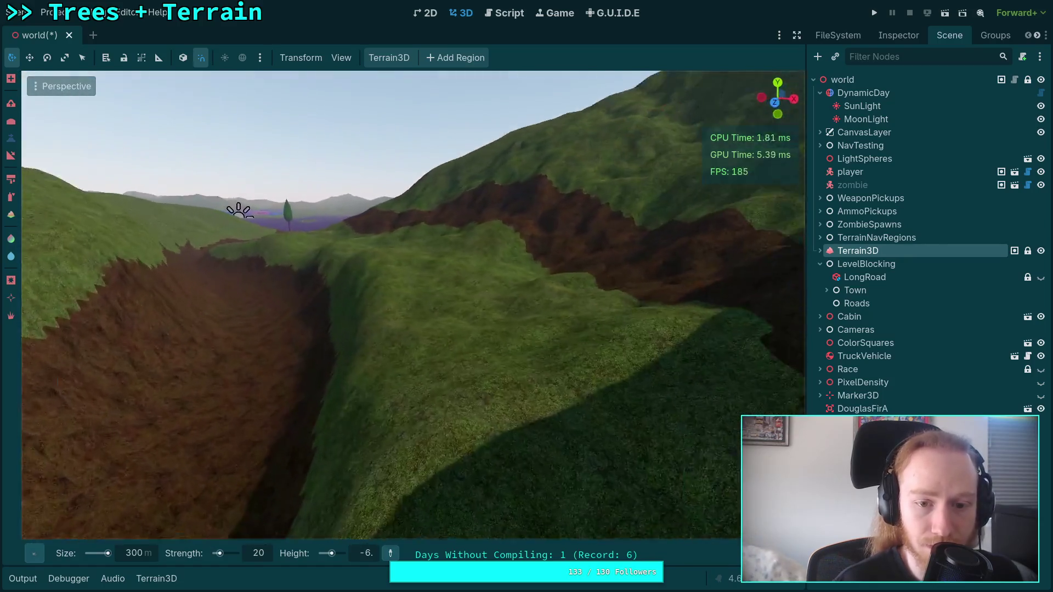
{"action": "right_click", "coordinate": [412, 305]}
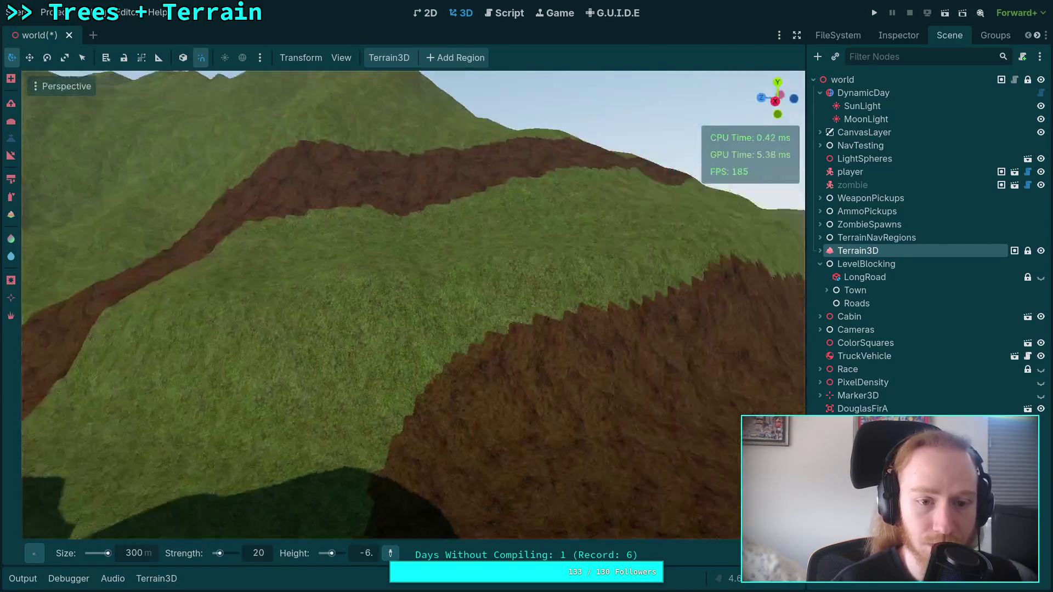
{"action": "right_click", "coordinate": [412, 304]}
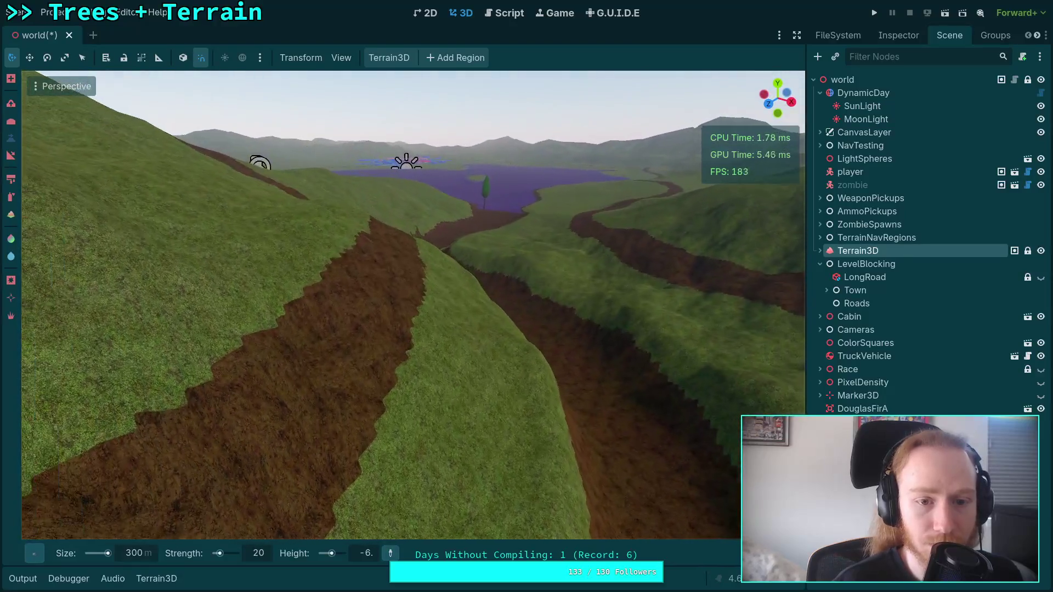
{"action": "right_click", "coordinate": [412, 304]}
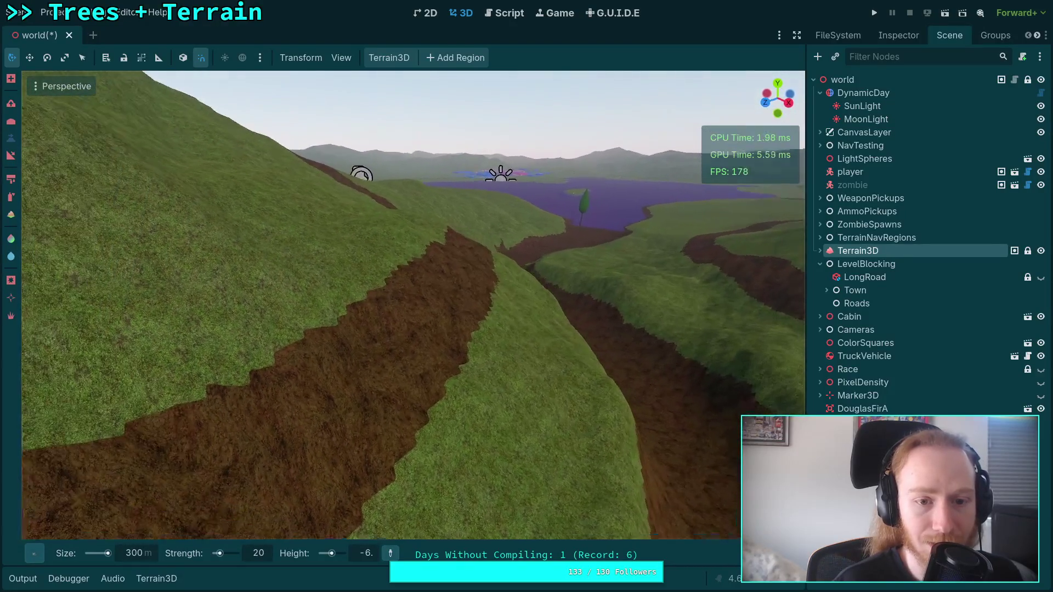
{"action": "right_click", "coordinate": [412, 304]}
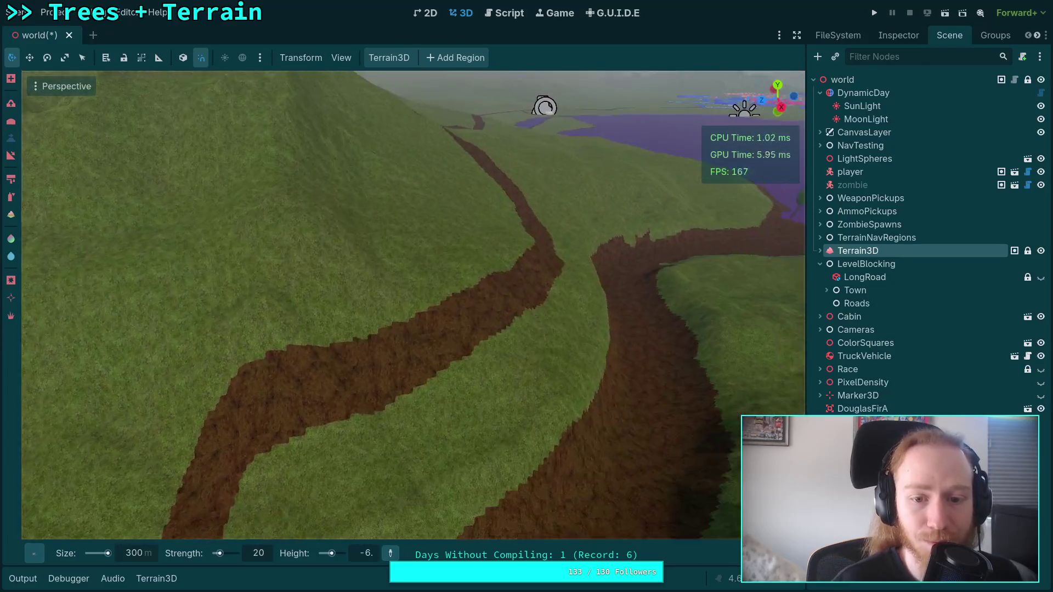
{"action": "right_click", "coordinate": [434, 237]}
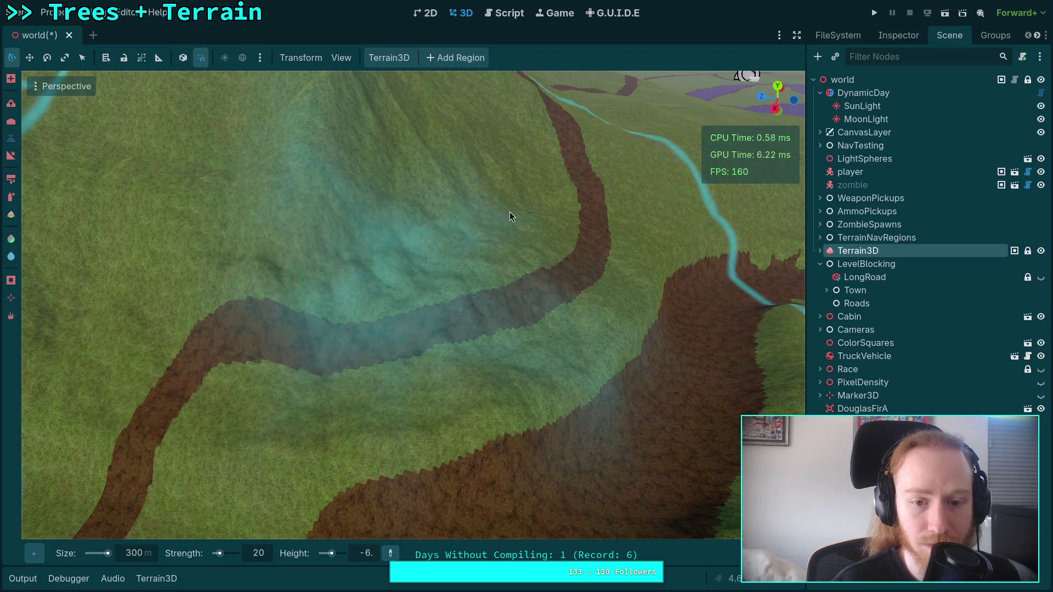
{"action": "right_click", "coordinate": [509, 211]}
{"action": "key", "text": "w"}
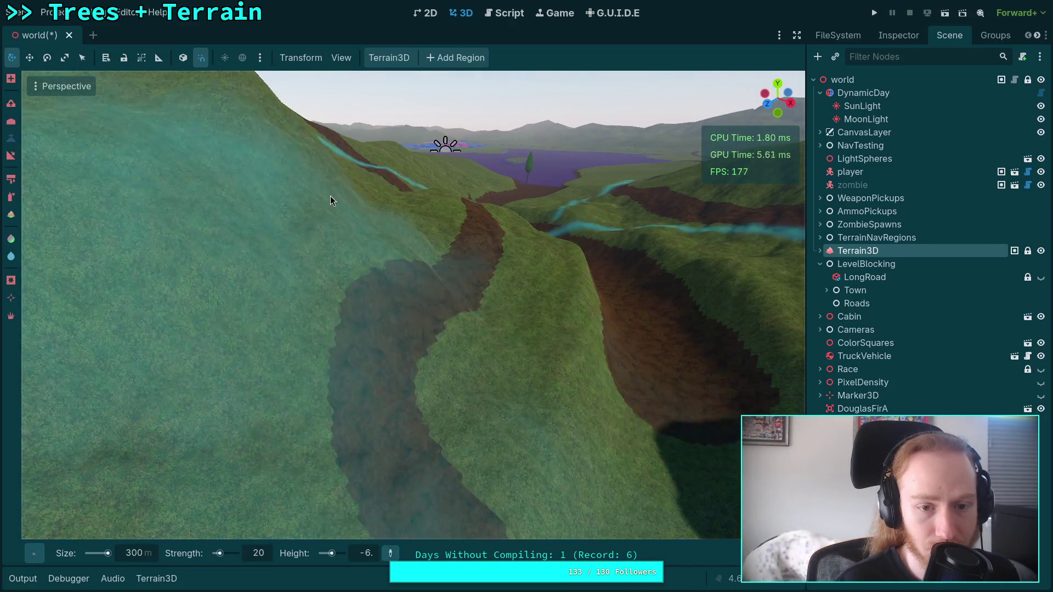
Set the brush size to 100 m and fly over the hillside toward the basin
{"action": "left_click", "coordinate": [142, 551]}
{"action": "type", "text": "100"}
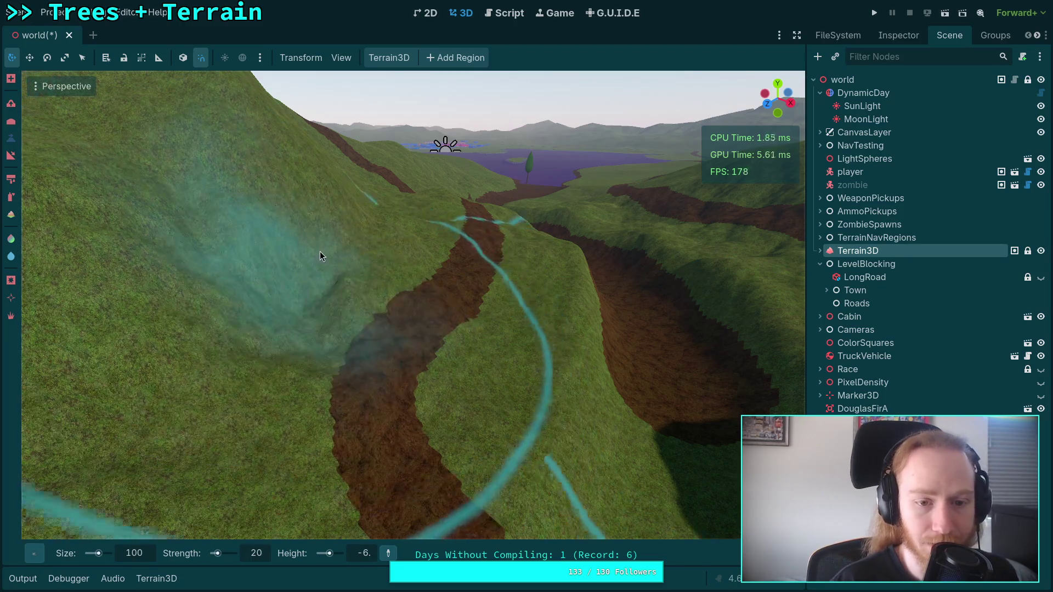
{"action": "key", "text": "w"}
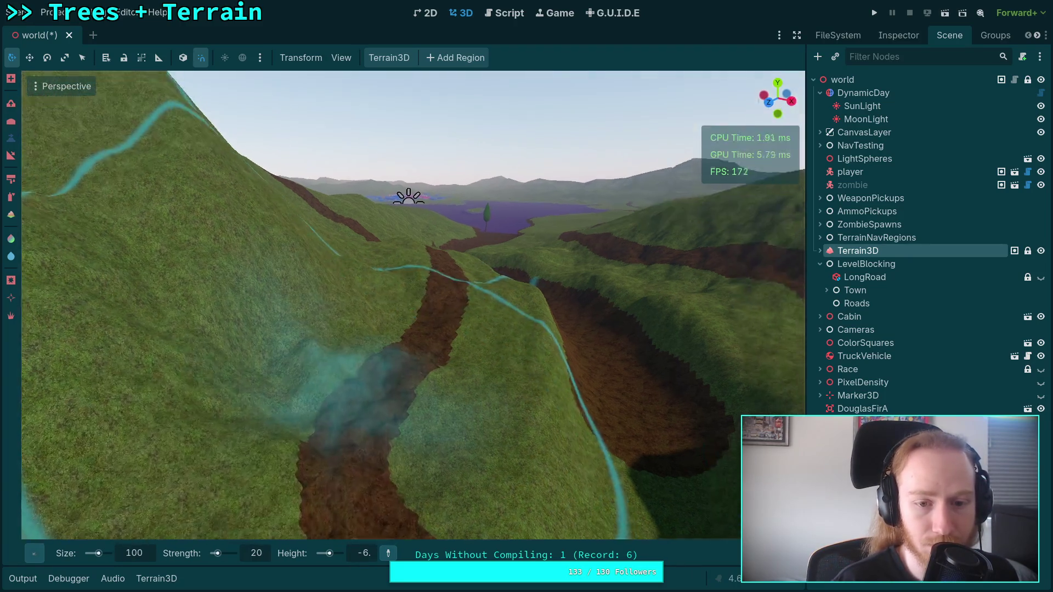
{"action": "key", "text": "w"}
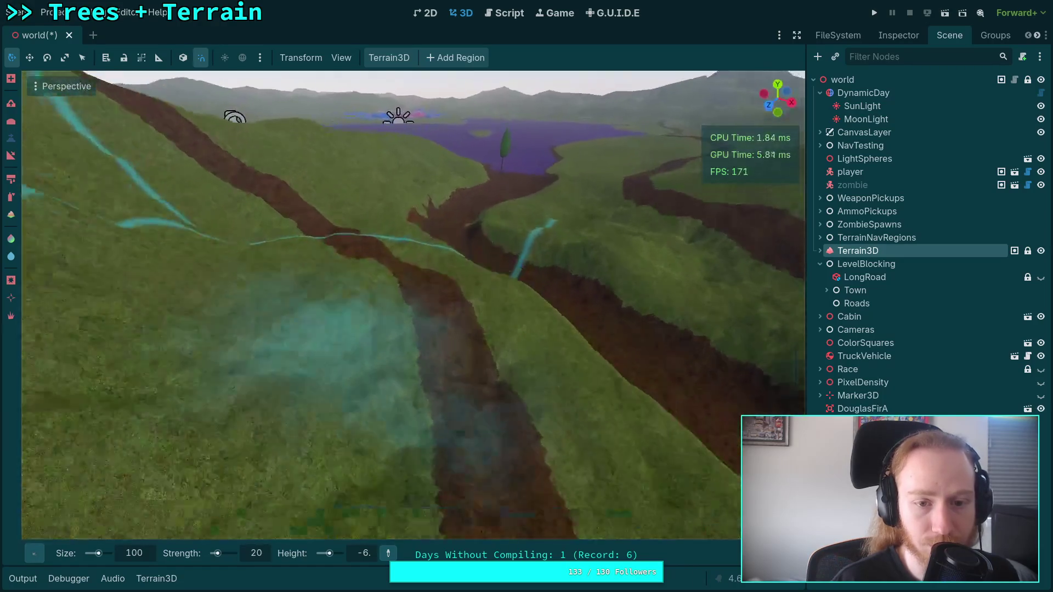
{"action": "key", "text": "w"}
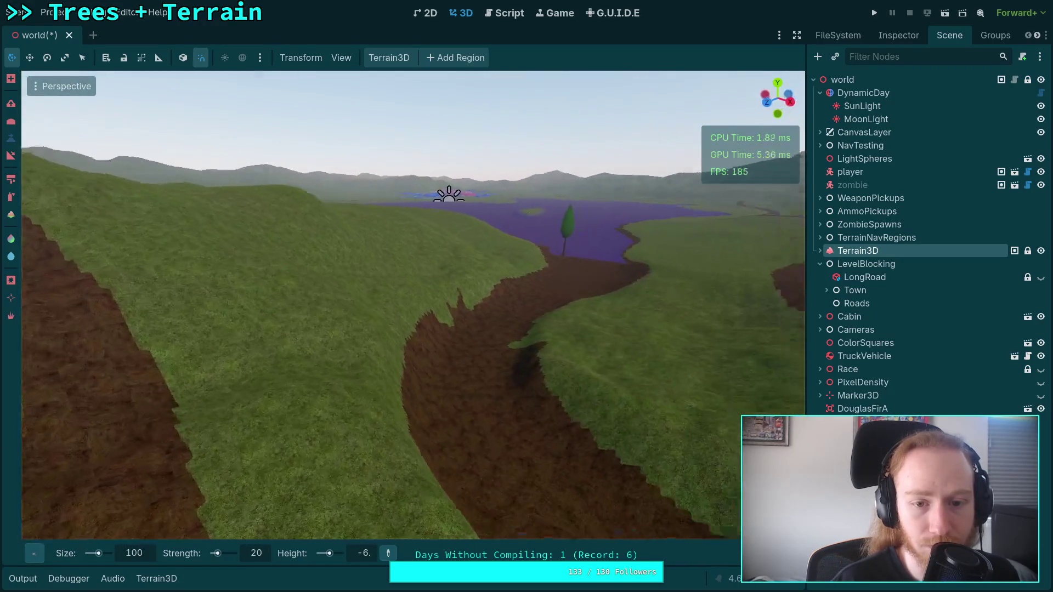
{"action": "key", "text": "w"}
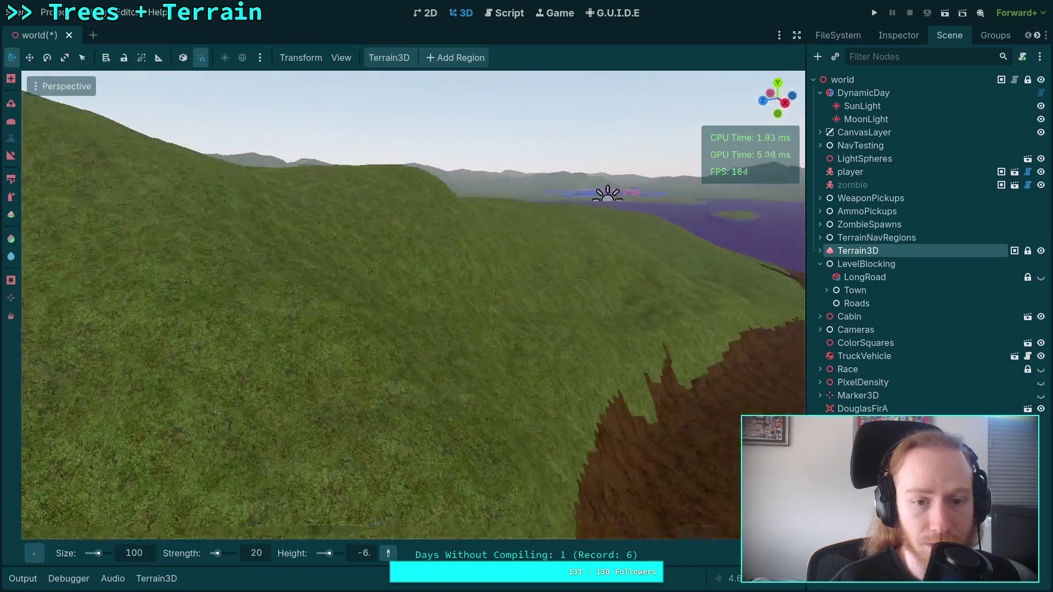
{"action": "key", "text": "w"}
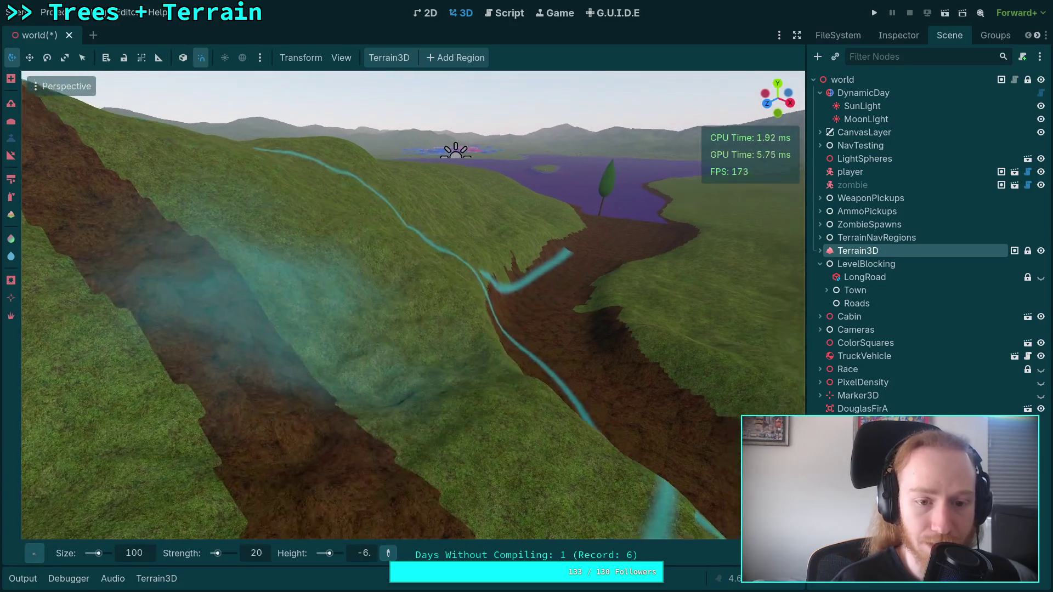
{"action": "key", "text": "w"}
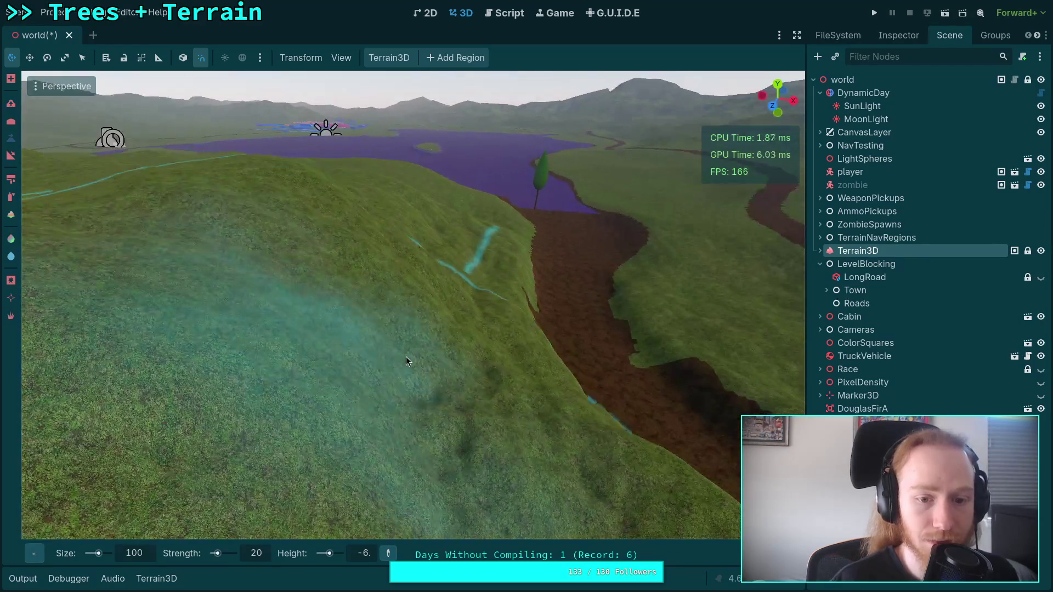
{"action": "key", "text": "w"}
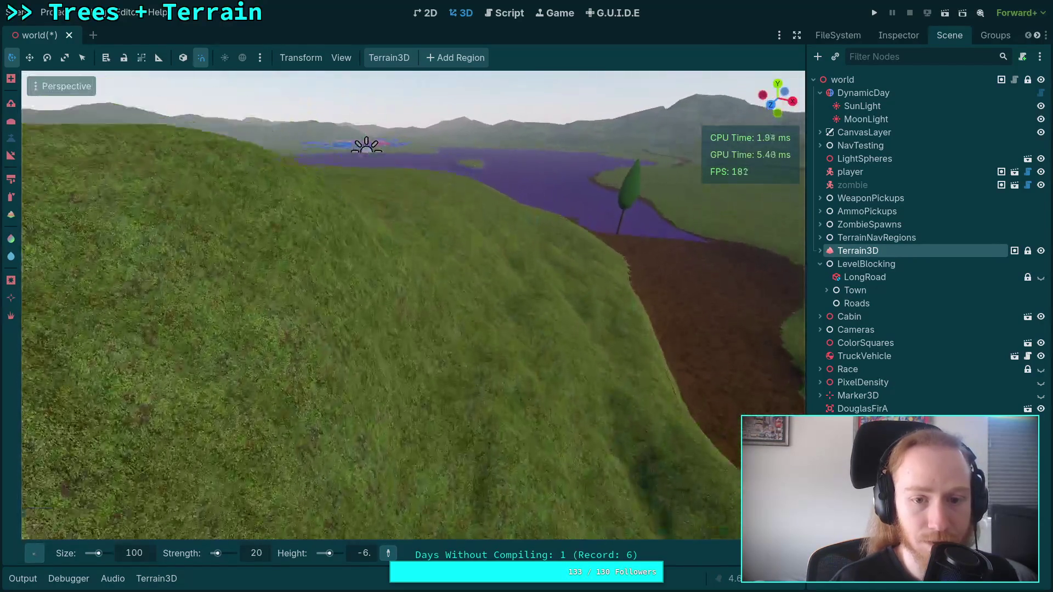
{"action": "key", "text": "w"}
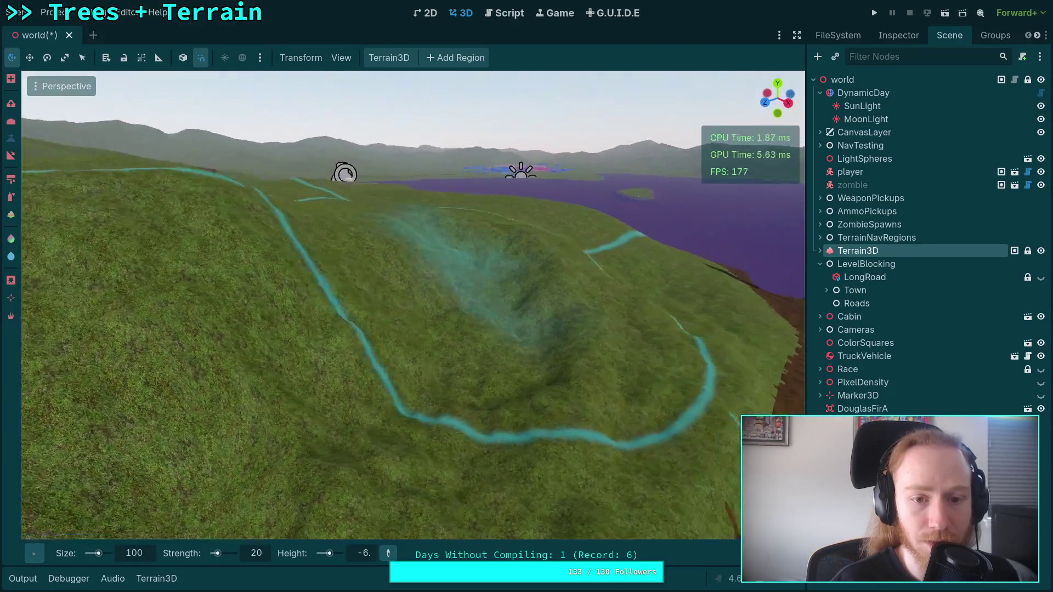
{"action": "key", "text": "w"}
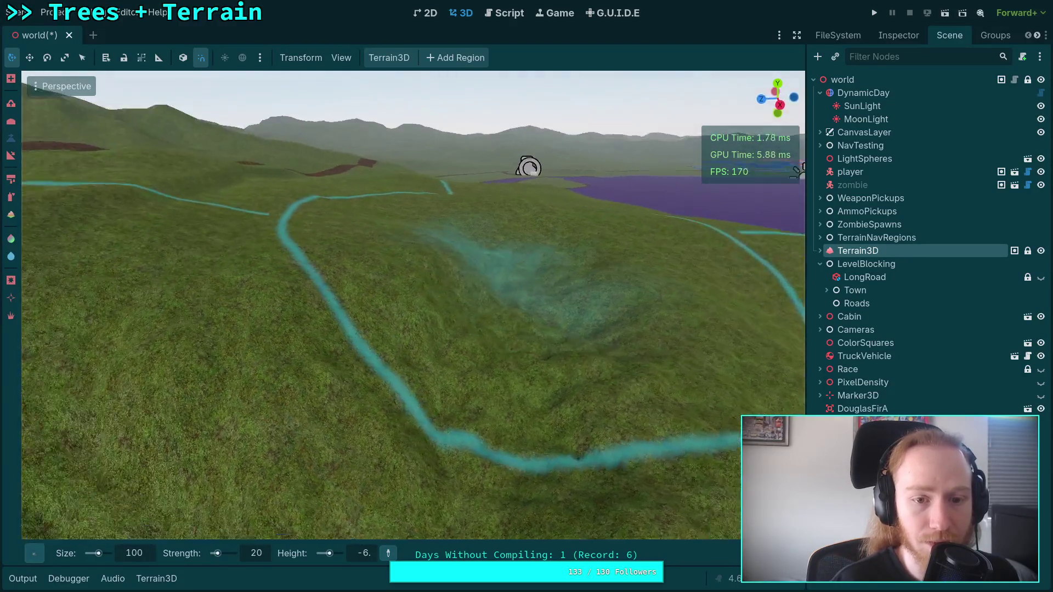
{"action": "key", "text": "w"}
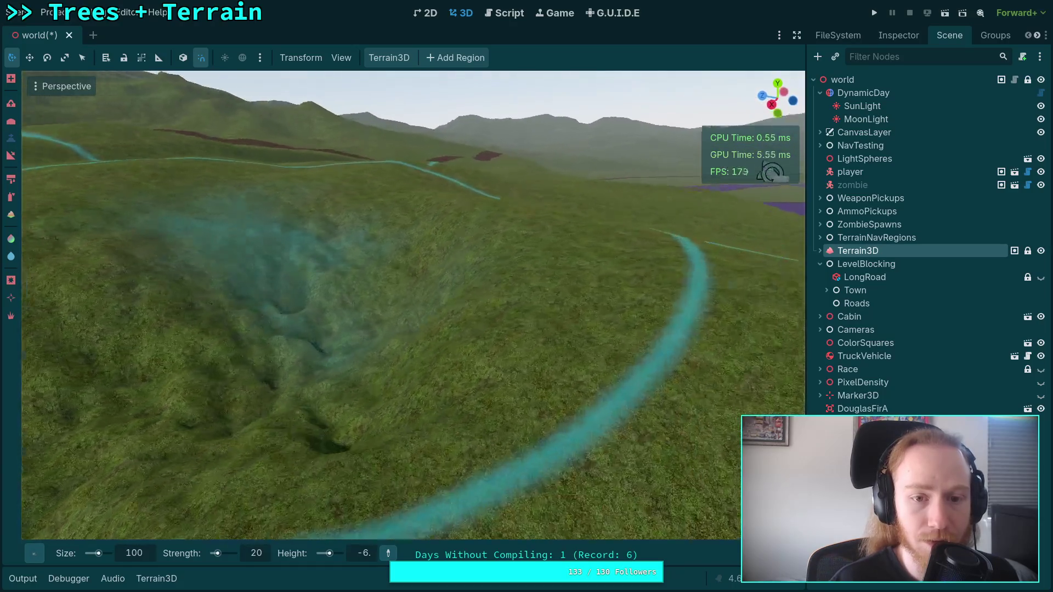
{"action": "mouse_move", "coordinate": [384, 241]}
{"action": "left_mouse_down"}
{"action": "mouse_move", "coordinate": [375, 202]}
{"action": "mouse_move", "coordinate": [371, 243]}
{"action": "mouse_move", "coordinate": [384, 218]}
{"action": "mouse_move", "coordinate": [415, 222]}
{"action": "mouse_move", "coordinate": [355, 252]}
{"action": "mouse_move", "coordinate": [376, 214]}
{"action": "mouse_move", "coordinate": [407, 213]}
{"action": "mouse_move", "coordinate": [496, 157]}
{"action": "mouse_move", "coordinate": [400, 278]}
{"action": "mouse_move", "coordinate": [368, 204]}
{"action": "mouse_move", "coordinate": [391, 296]}
{"action": "mouse_move", "coordinate": [393, 272]}
{"action": "mouse_move", "coordinate": [552, 294]}
{"action": "left_mouse_up"}
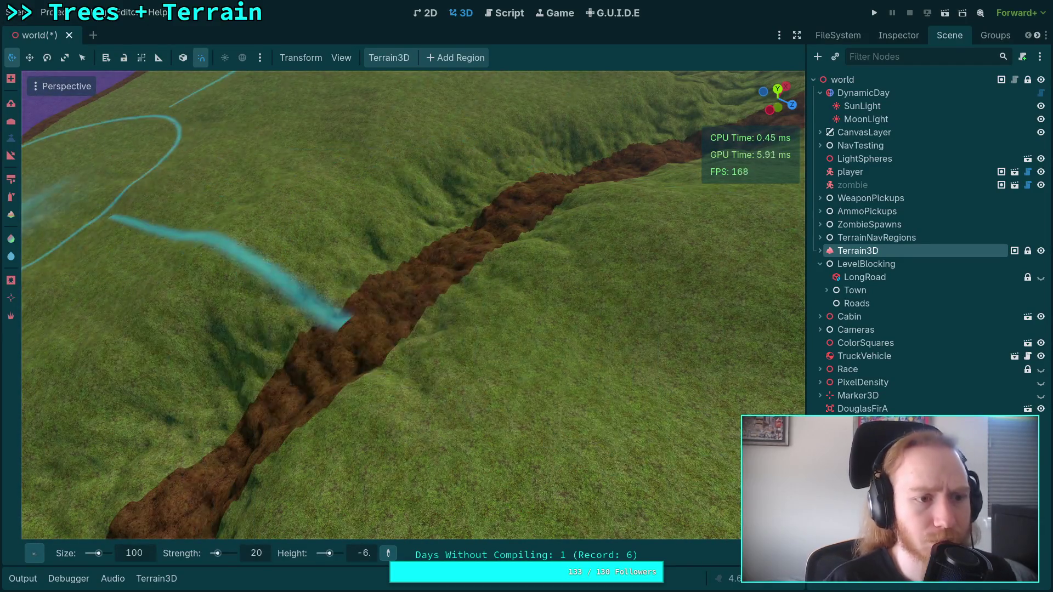
Pick a different sculpting tool and brush shape, then frame the trench diagonally
{"action": "left_click", "coordinate": [11, 119]}
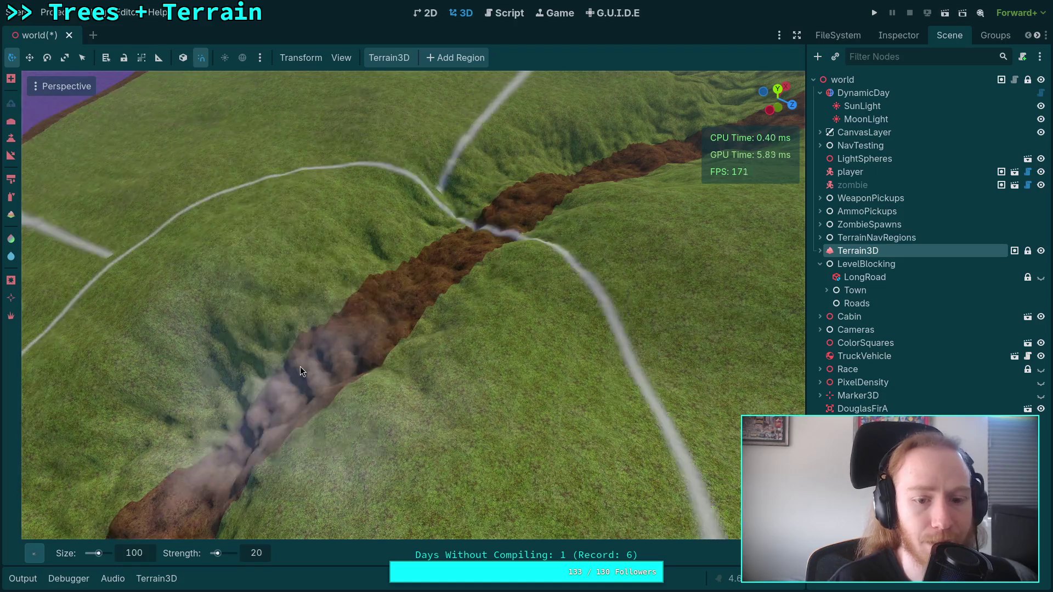
{"action": "left_click", "coordinate": [34, 553]}
{"action": "left_click", "coordinate": [135, 316]}
{"action": "scroll", "coordinate": [376, 367], "scroll_direction": "up", "scroll_amount": 3}
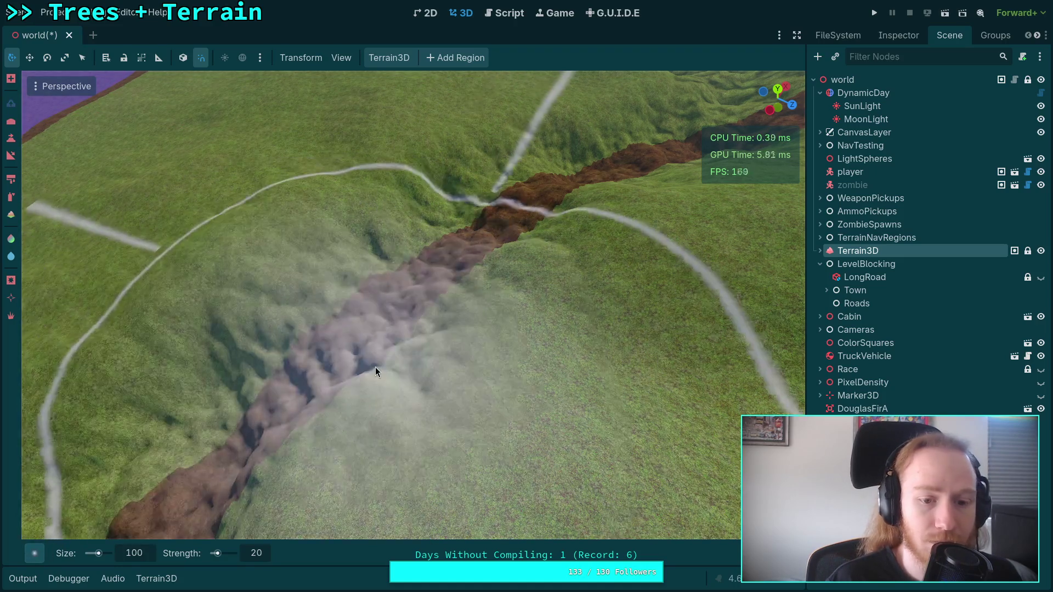
{"action": "scroll", "coordinate": [364, 365], "scroll_direction": "down", "scroll_amount": 5}
{"action": "scroll", "coordinate": [357, 341], "scroll_direction": "up", "scroll_amount": 4}
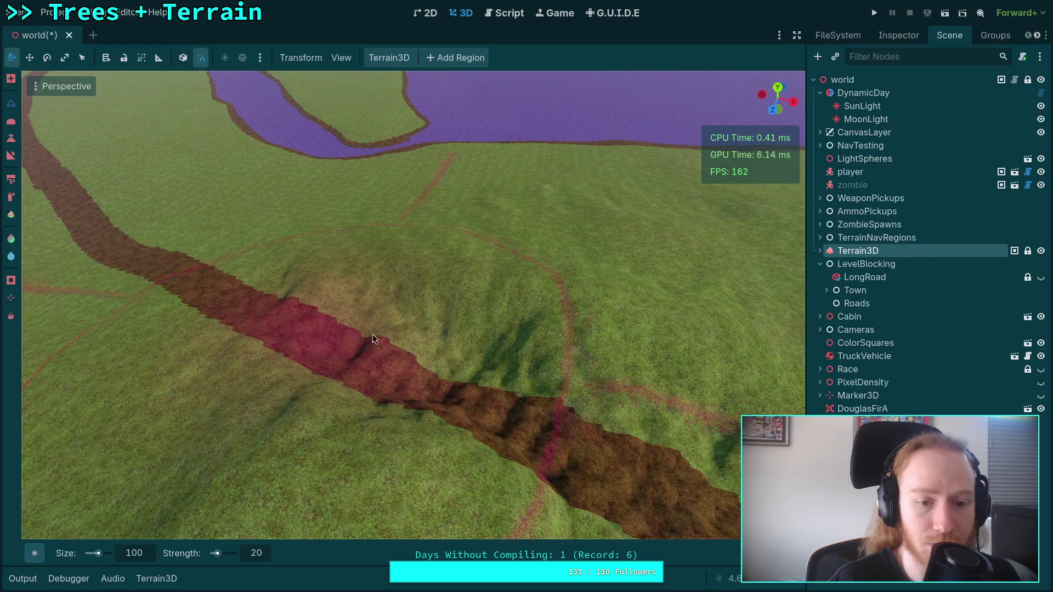
{"action": "left_click_drag", "start_coordinate": [570, 441], "coordinate": [448, 367]}
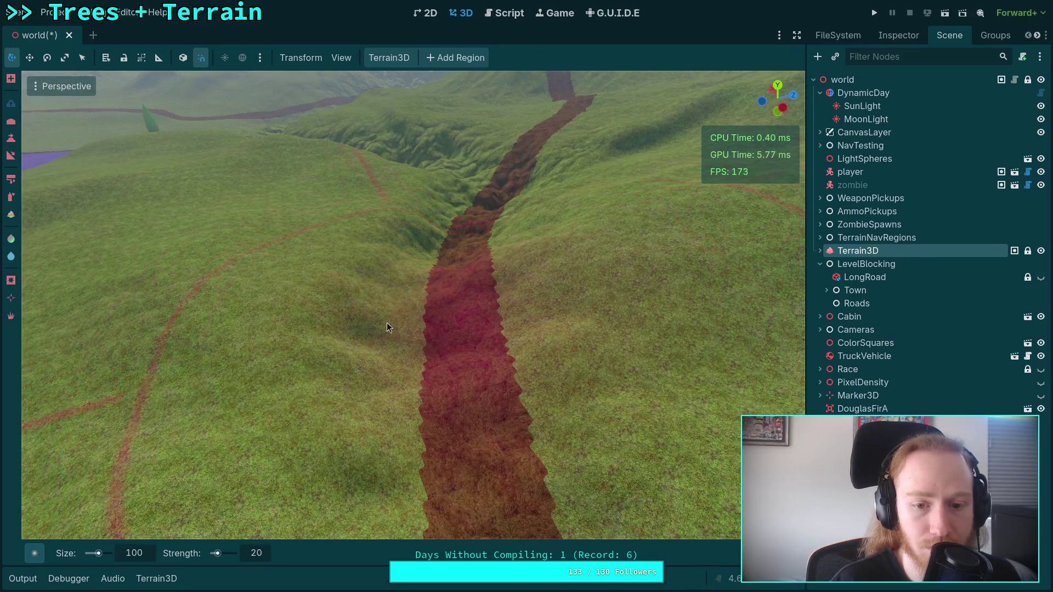
{"action": "left_click_drag", "start_coordinate": [466, 273], "coordinate": [460, 321]}
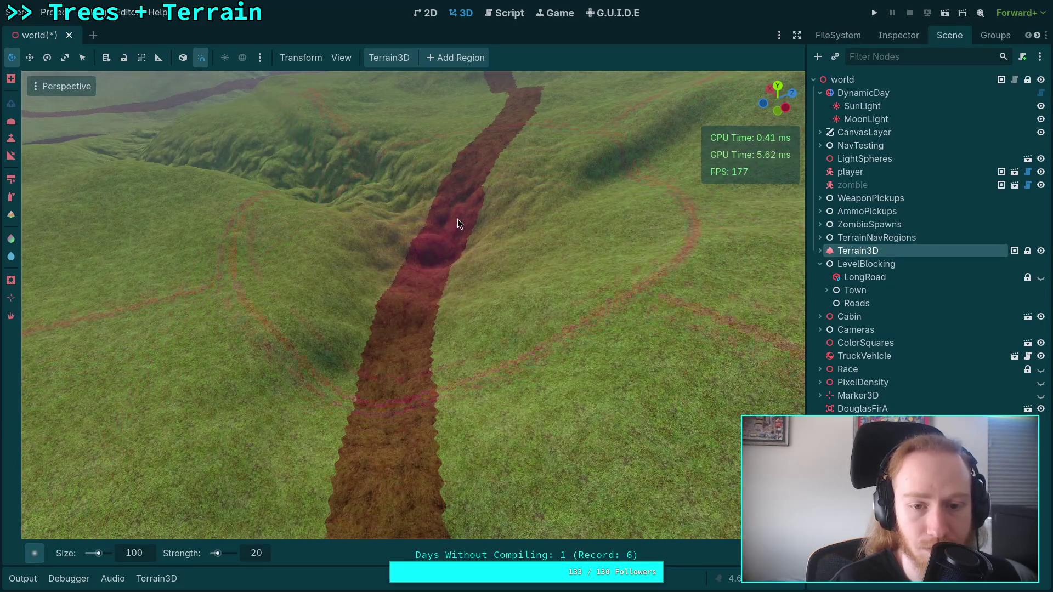
Set sculpting strength to 50 and raise mounds beside the trench
{"action": "left_click", "coordinate": [256, 554]}
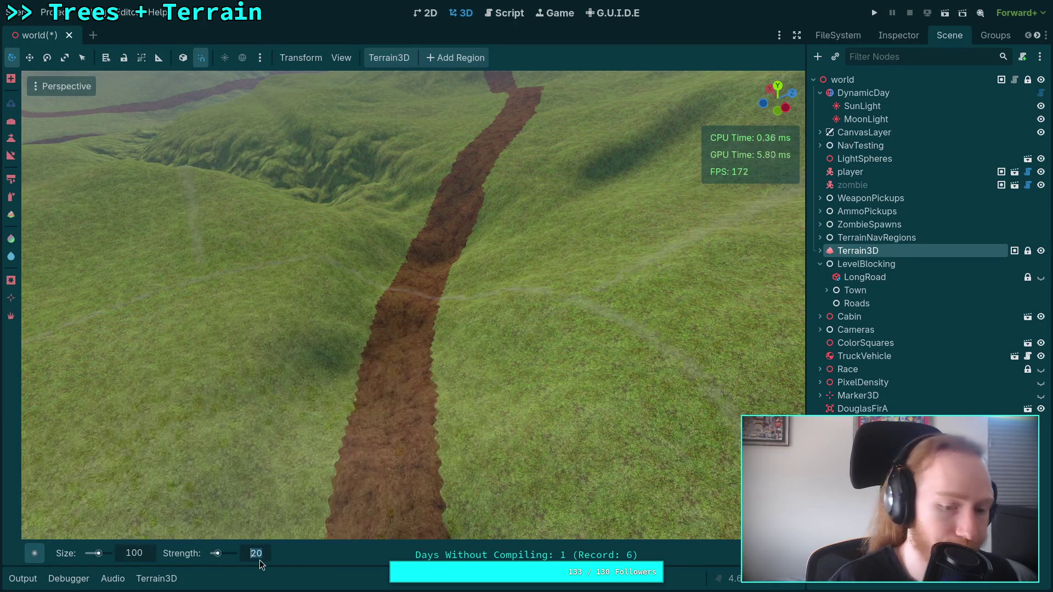
{"action": "type", "text": "50"}
{"action": "key", "text": "Return"}
{"action": "mouse_move", "coordinate": [378, 417]}
{"action": "left_mouse_down"}
{"action": "mouse_move", "coordinate": [361, 394]}
{"action": "mouse_move", "coordinate": [345, 290]}
{"action": "left_mouse_up"}
{"action": "left_click_drag", "start_coordinate": [436, 297], "coordinate": [498, 380]}
{"action": "mouse_move", "coordinate": [352, 302]}
{"action": "left_mouse_down"}
{"action": "mouse_move", "coordinate": [393, 323]}
{"action": "mouse_move", "coordinate": [371, 286]}
{"action": "mouse_move", "coordinate": [378, 260]}
{"action": "mouse_move", "coordinate": [334, 307]}
{"action": "mouse_move", "coordinate": [396, 259]}
{"action": "mouse_move", "coordinate": [384, 264]}
{"action": "mouse_move", "coordinate": [436, 290]}
{"action": "left_mouse_up"}
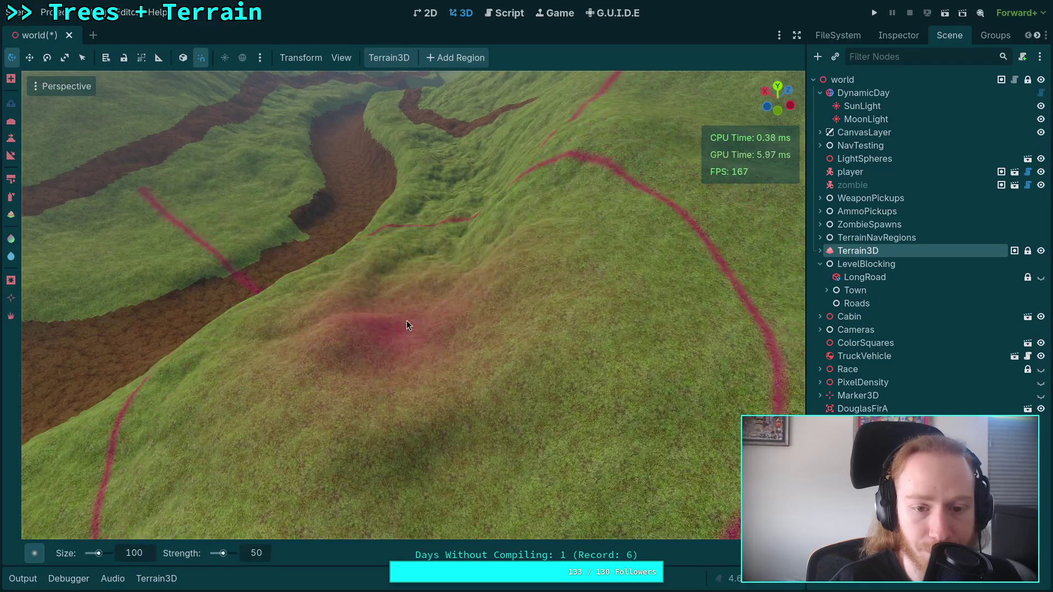
{"action": "left_click_drag", "start_coordinate": [393, 343], "coordinate": [442, 384]}
{"action": "left_click_drag", "start_coordinate": [418, 288], "coordinate": [404, 320]}
{"action": "mouse_move", "coordinate": [345, 258]}
{"action": "left_mouse_down"}
{"action": "mouse_move", "coordinate": [453, 374]}
{"action": "mouse_move", "coordinate": [463, 340]}
{"action": "left_mouse_up"}
Look along the trench from above and switch to texture painting
{"action": "left_click_drag", "start_coordinate": [344, 280], "coordinate": [361, 320]}
{"action": "left_click_drag", "start_coordinate": [371, 231], "coordinate": [410, 400]}
{"action": "left_click_drag", "start_coordinate": [392, 304], "coordinate": [390, 297]}
{"action": "scroll", "coordinate": [389, 296], "scroll_direction": "up", "scroll_amount": 2}
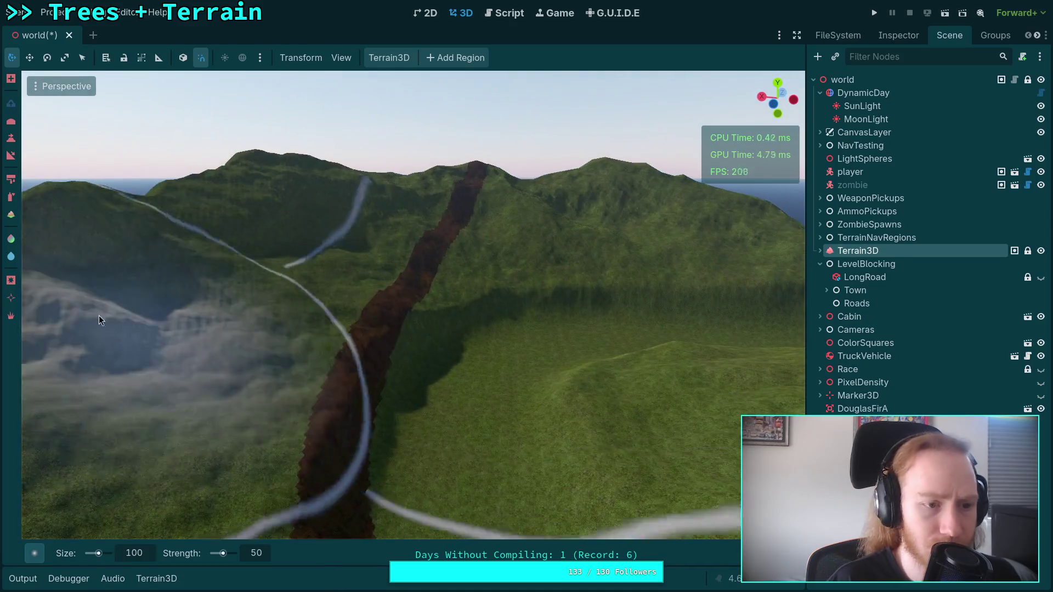
{"action": "left_click", "coordinate": [11, 179]}
Paint dirt texture to extend the brown strip downhill along the trench
{"action": "mouse_move", "coordinate": [59, 558]}
{"action": "left_click", "coordinate": [156, 578]}
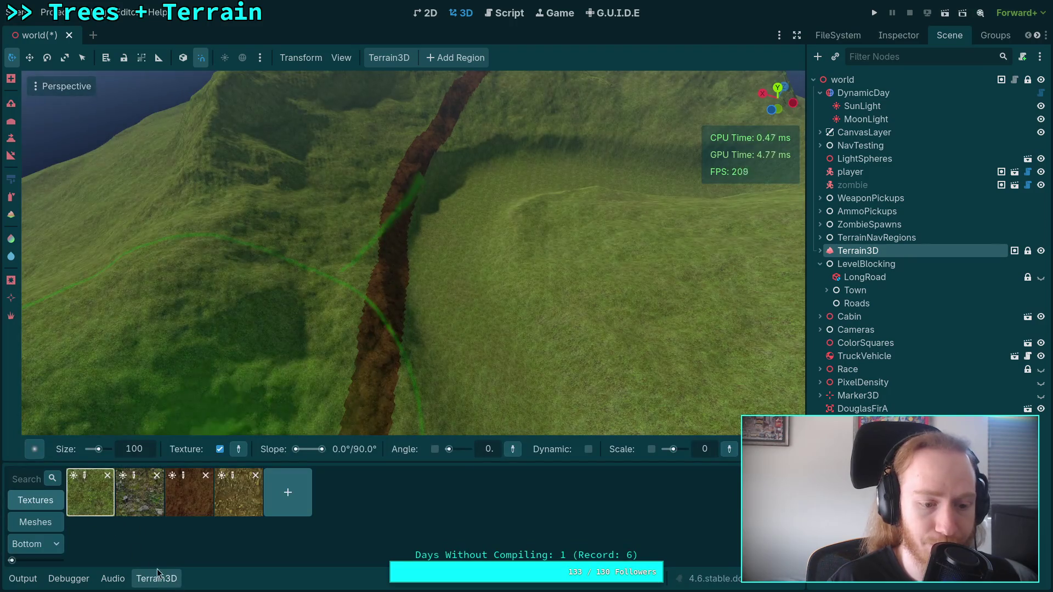
{"action": "left_click", "coordinate": [153, 576]}
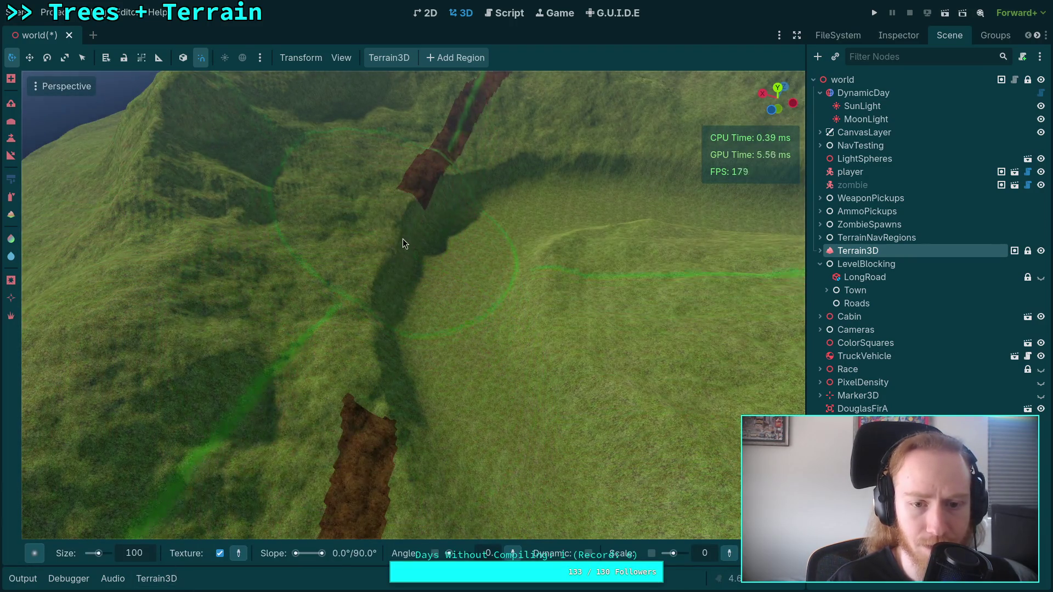
{"action": "mouse_move", "coordinate": [376, 437]}
{"action": "left_mouse_down"}
{"action": "mouse_move", "coordinate": [376, 274]}
{"action": "mouse_move", "coordinate": [413, 379]}
{"action": "left_mouse_up"}
{"action": "mouse_move", "coordinate": [754, 553]}
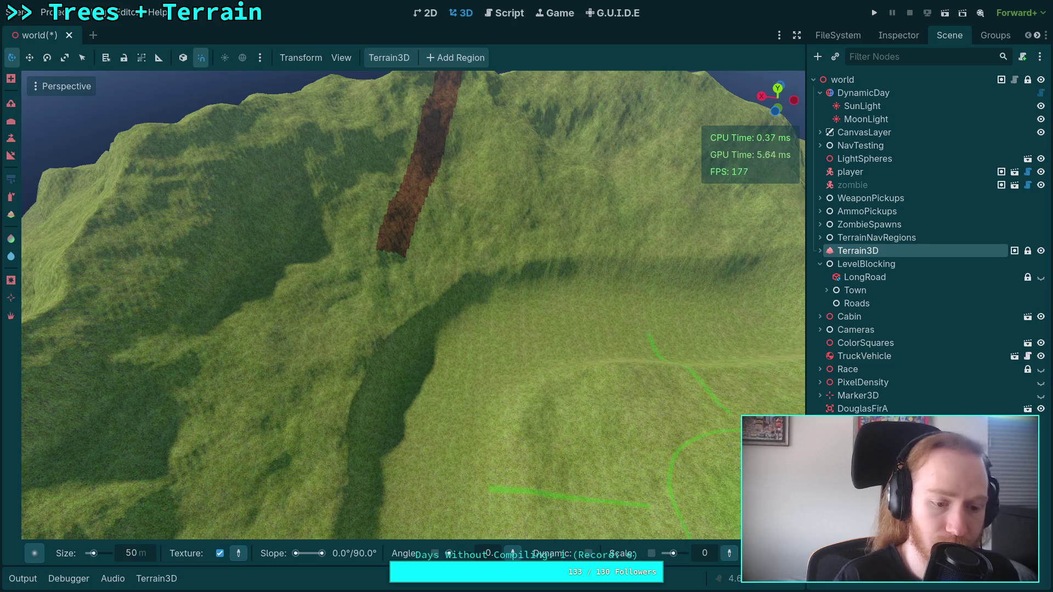
{"action": "left_click_drag", "start_coordinate": [416, 210], "coordinate": [374, 380]}
Inspect the brown paths and lake from several viewing angles
{"action": "left_click_drag", "start_coordinate": [420, 170], "coordinate": [550, 216]}
{"action": "mouse_move", "coordinate": [350, 266]}
{"action": "left_mouse_down"}
{"action": "mouse_move", "coordinate": [205, 157]}
{"action": "mouse_move", "coordinate": [576, 354]}
{"action": "left_mouse_up"}
{"action": "mouse_move", "coordinate": [371, 258]}
{"action": "left_mouse_down"}
{"action": "mouse_move", "coordinate": [389, 430]}
{"action": "mouse_move", "coordinate": [414, 353]}
{"action": "mouse_move", "coordinate": [500, 426]}
{"action": "left_mouse_up"}
{"action": "left_click_drag", "start_coordinate": [345, 239], "coordinate": [564, 343]}
{"action": "left_click_drag", "start_coordinate": [389, 202], "coordinate": [383, 274]}
{"action": "mouse_move", "coordinate": [559, 479]}
{"action": "left_mouse_down"}
{"action": "mouse_move", "coordinate": [519, 426]}
{"action": "mouse_move", "coordinate": [483, 329]}
{"action": "left_mouse_up"}
{"action": "mouse_move", "coordinate": [413, 305]}
{"action": "left_mouse_down"}
{"action": "mouse_move", "coordinate": [449, 329]}
{"action": "mouse_move", "coordinate": [417, 318]}
{"action": "mouse_move", "coordinate": [406, 329]}
{"action": "left_mouse_up"}
{"action": "left_click_drag", "start_coordinate": [684, 194], "coordinate": [384, 329]}
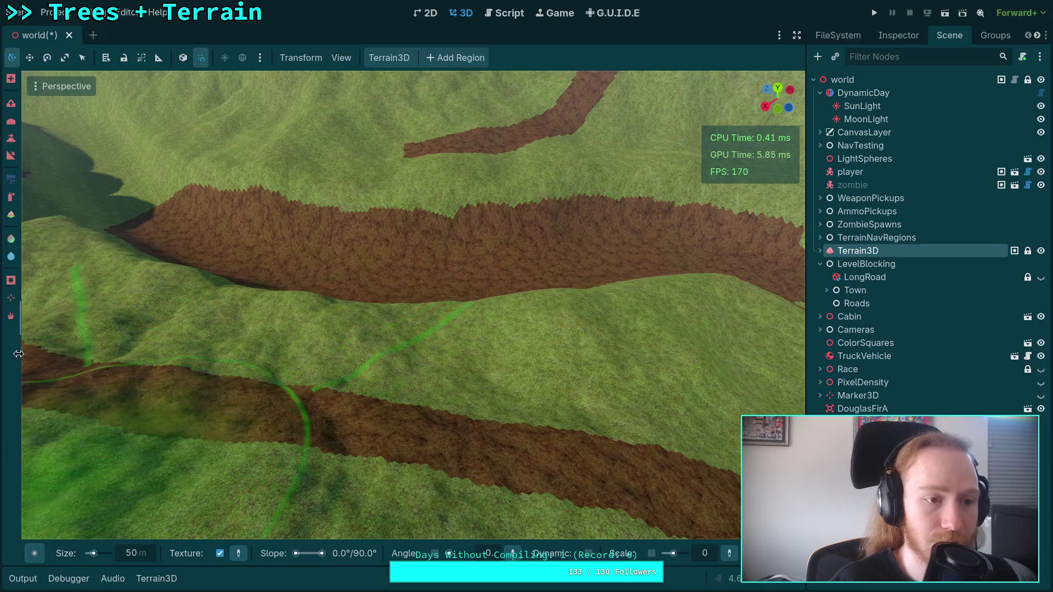
Select the dirt texture and move in close to the grass and dirt
{"action": "left_click", "coordinate": [156, 578]}
{"action": "left_click", "coordinate": [182, 502]}
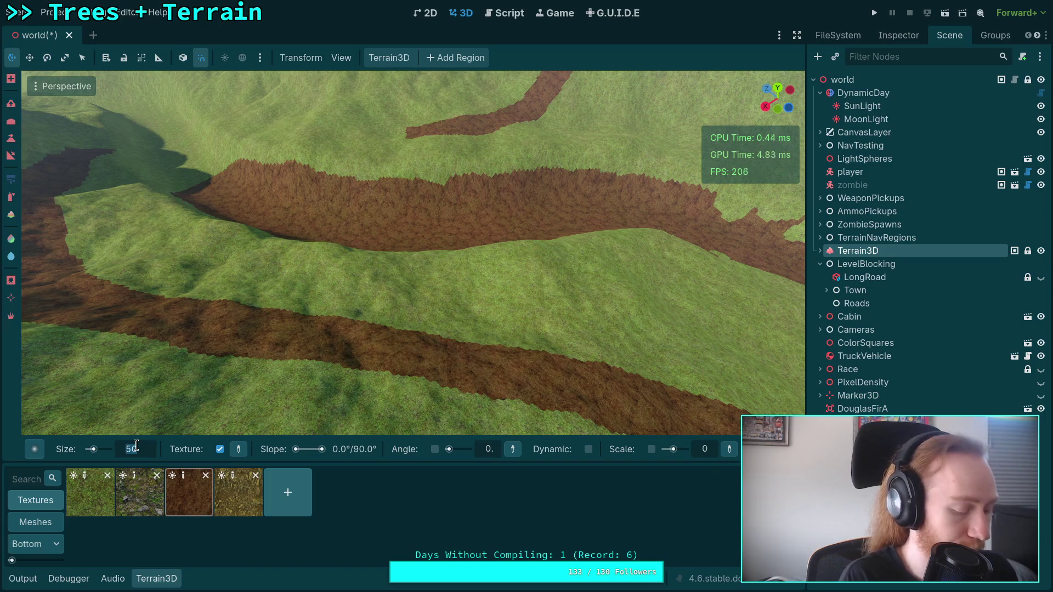
{"action": "mouse_move", "coordinate": [237, 309]}
{"action": "left_mouse_down"}
{"action": "mouse_move", "coordinate": [418, 131]}
{"action": "mouse_move", "coordinate": [437, 163]}
{"action": "mouse_move", "coordinate": [440, 218]}
{"action": "left_mouse_up"}
{"action": "left_click_drag", "start_coordinate": [453, 397], "coordinate": [452, 397]}
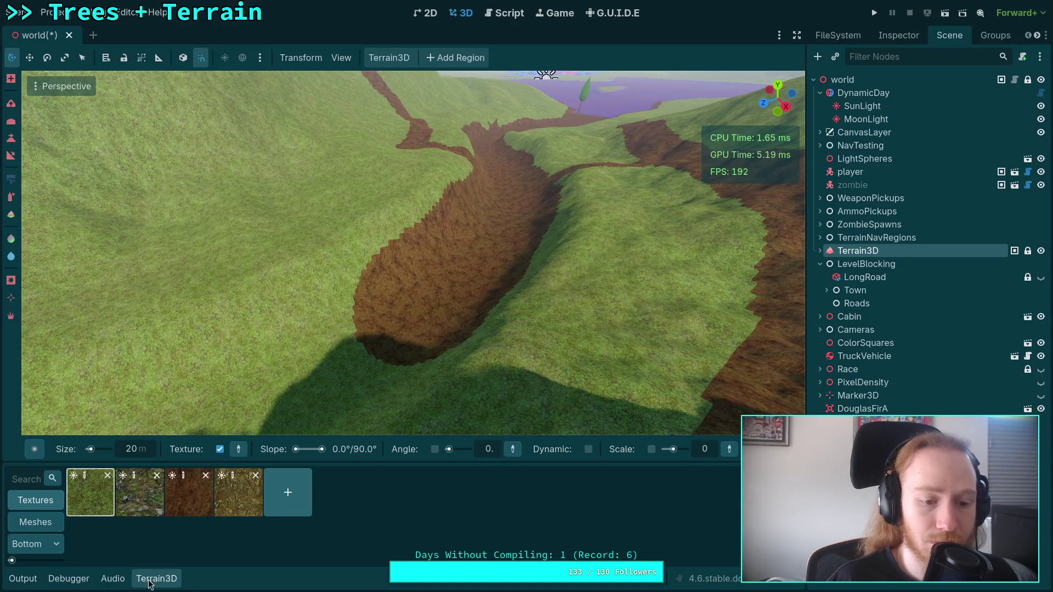
Paint grass over the near part and center of the dirt trench
{"action": "left_click", "coordinate": [148, 580]}
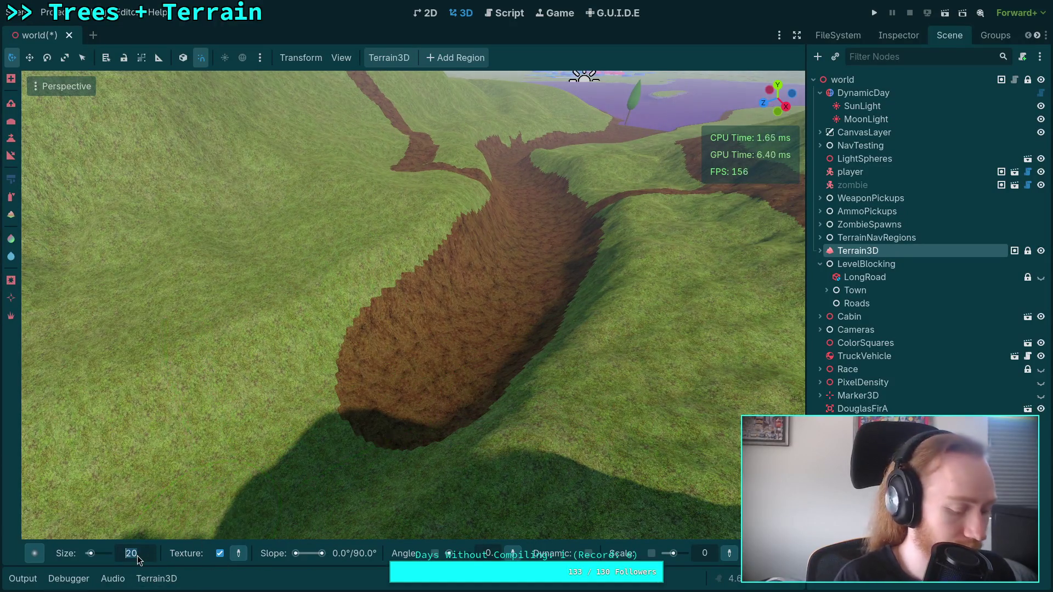
{"action": "left_click_drag", "start_coordinate": [356, 436], "coordinate": [442, 373]}
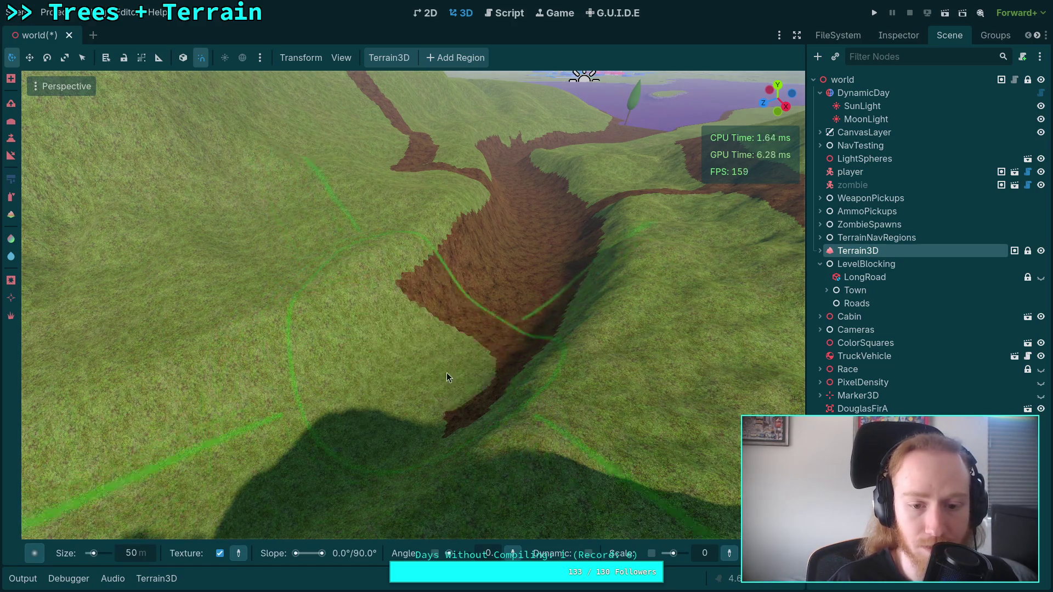
{"action": "scroll", "coordinate": [477, 394], "scroll_direction": "down", "scroll_amount": 3}
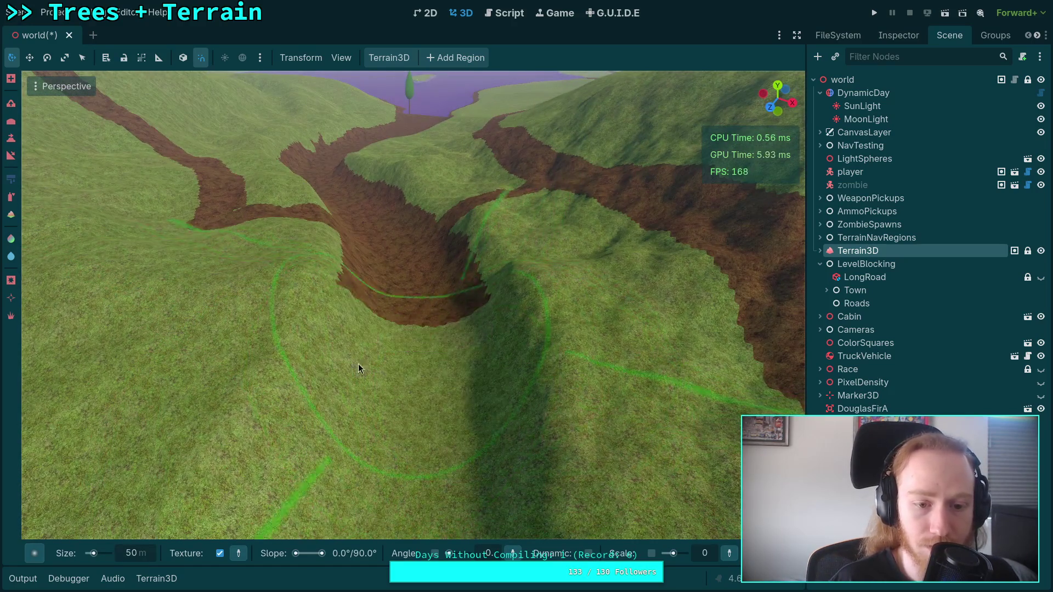
{"action": "scroll", "coordinate": [377, 367], "scroll_direction": "up", "scroll_amount": 2}
{"action": "scroll", "coordinate": [431, 329], "scroll_direction": "up", "scroll_amount": 5}
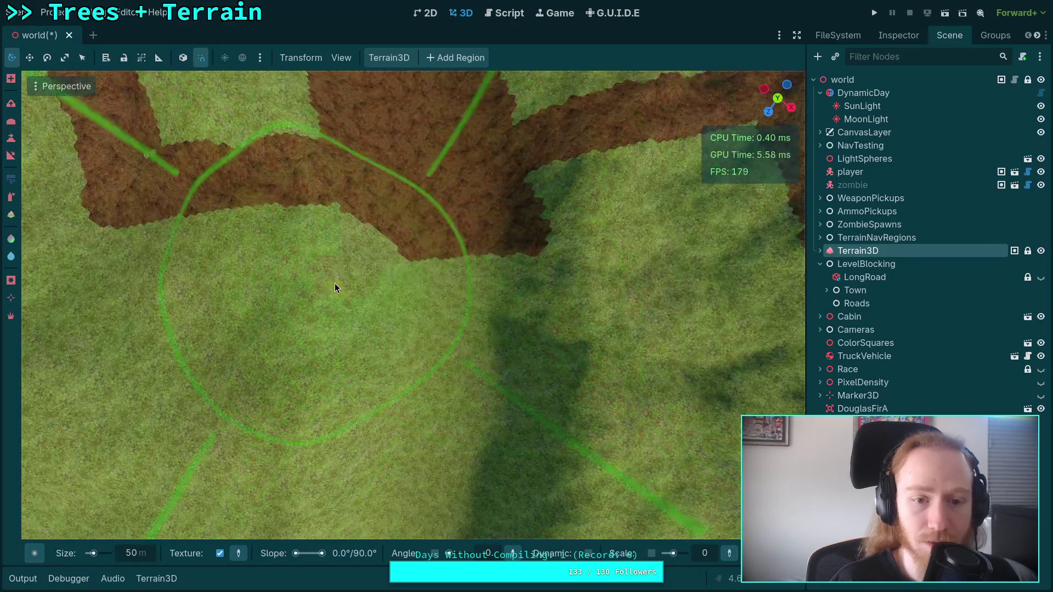
{"action": "mouse_move", "coordinate": [334, 283]}
{"action": "left_mouse_down"}
{"action": "mouse_move", "coordinate": [491, 258]}
{"action": "mouse_move", "coordinate": [474, 261]}
{"action": "left_mouse_up"}
{"action": "scroll", "coordinate": [404, 271], "scroll_direction": "down", "scroll_amount": 3}
{"action": "scroll", "coordinate": [371, 228], "scroll_direction": "up", "scroll_amount": 3}
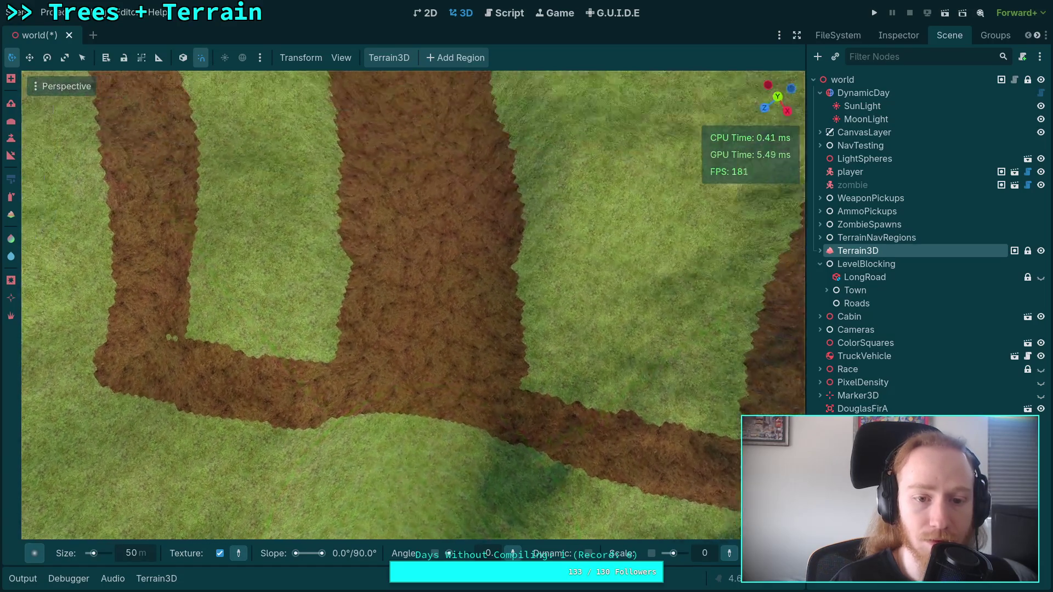
{"action": "mouse_move", "coordinate": [371, 228]}
{"action": "left_mouse_down"}
{"action": "mouse_move", "coordinate": [335, 295]}
{"action": "mouse_move", "coordinate": [520, 330]}
{"action": "left_mouse_up"}
Cover the remaining dirt patches at the wedge bottom and near the tree with grass
{"action": "mouse_move", "coordinate": [482, 276]}
{"action": "left_mouse_down"}
{"action": "mouse_move", "coordinate": [542, 251]}
{"action": "mouse_move", "coordinate": [437, 171]}
{"action": "left_mouse_up"}
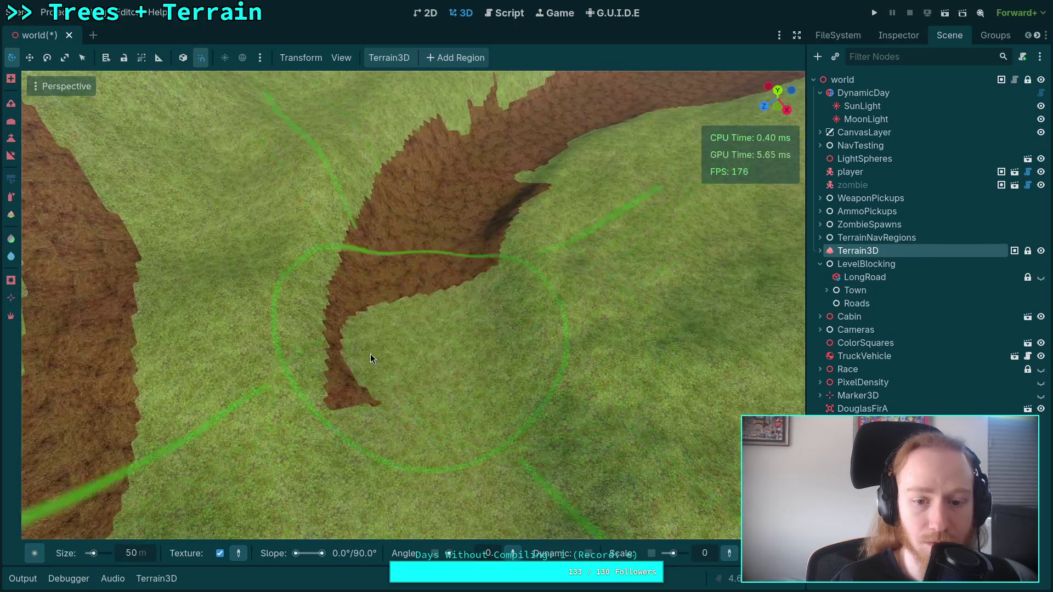
{"action": "left_click_drag", "start_coordinate": [384, 375], "coordinate": [505, 200]}
{"action": "scroll", "coordinate": [449, 201], "scroll_direction": "up", "scroll_amount": 5}
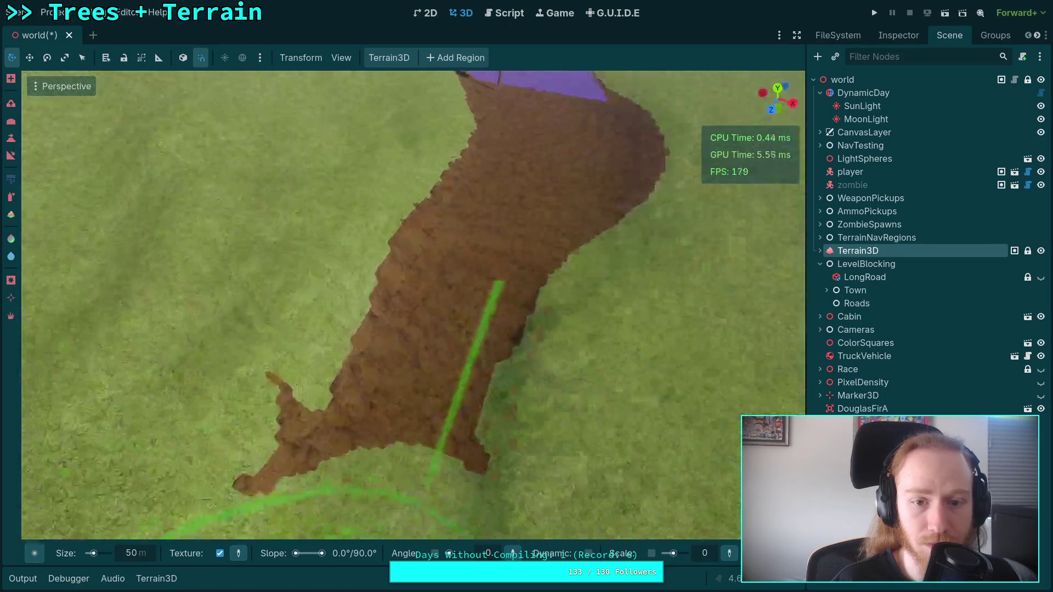
{"action": "scroll", "coordinate": [474, 280], "scroll_direction": "down", "scroll_amount": 3}
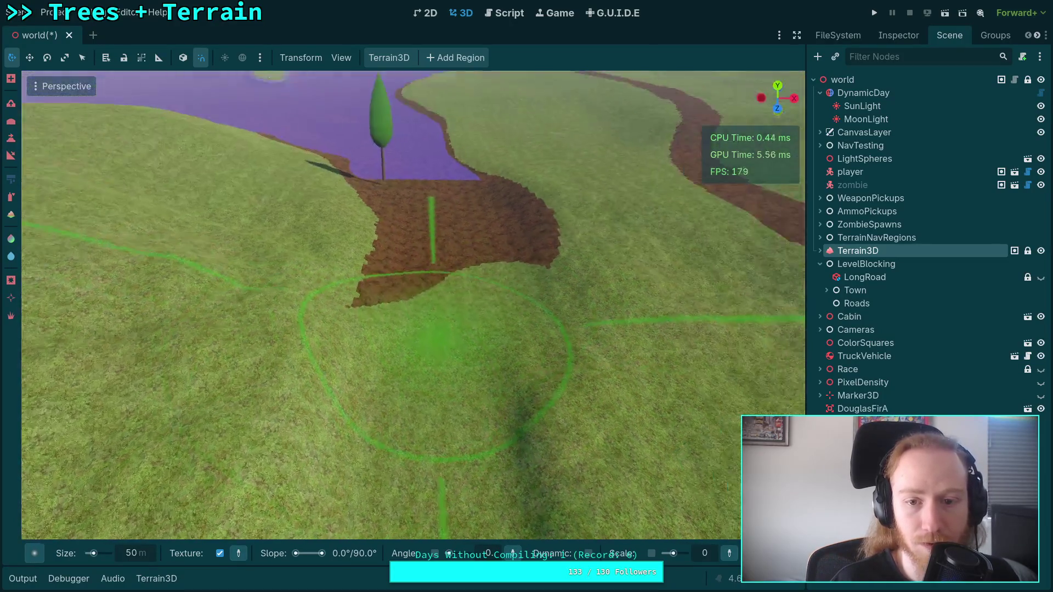
{"action": "left_click_drag", "start_coordinate": [614, 242], "coordinate": [445, 242]}
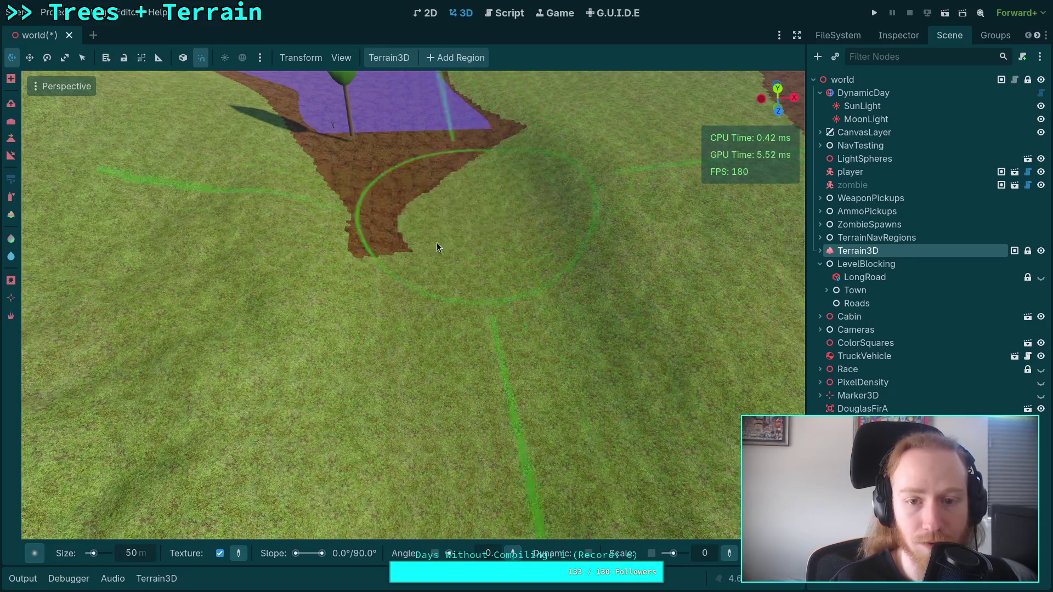
{"action": "scroll", "coordinate": [337, 235], "scroll_direction": "down", "scroll_amount": 3}
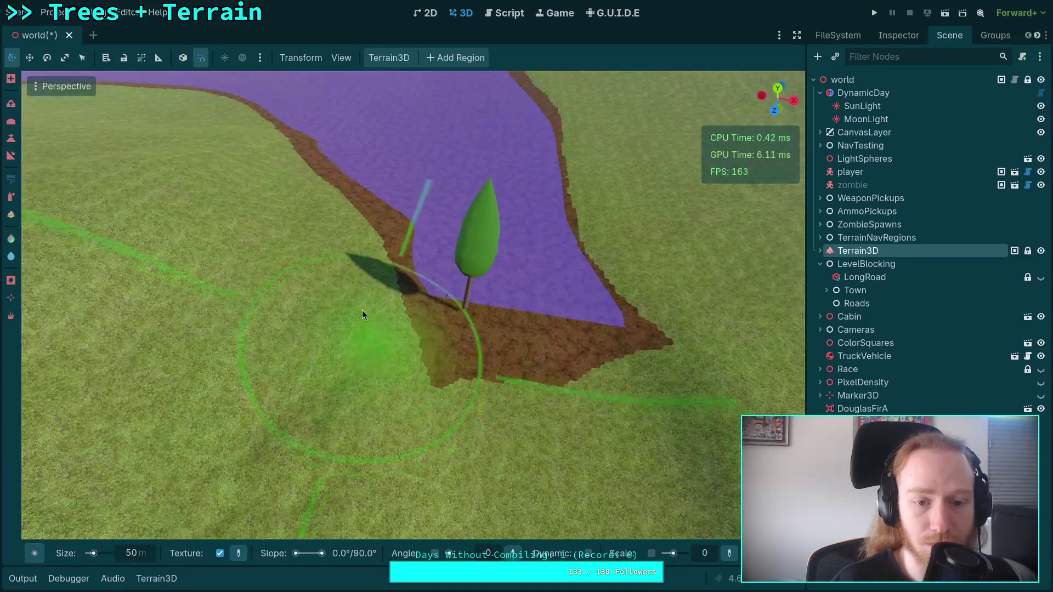
{"action": "left_click_drag", "start_coordinate": [505, 360], "coordinate": [646, 338]}
{"action": "mouse_move", "coordinate": [549, 351]}
{"action": "left_mouse_down"}
{"action": "mouse_move", "coordinate": [475, 253]}
{"action": "mouse_move", "coordinate": [270, 212]}
{"action": "mouse_move", "coordinate": [501, 251]}
{"action": "left_mouse_up"}
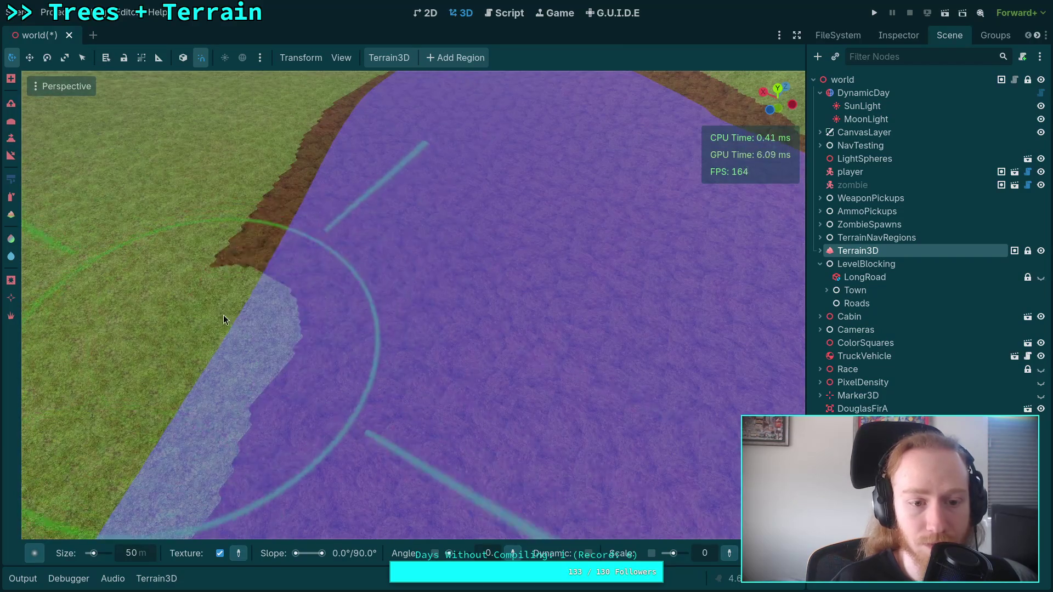
{"action": "mouse_move", "coordinate": [314, 232]}
{"action": "left_mouse_down"}
{"action": "mouse_move", "coordinate": [268, 321]}
{"action": "mouse_move", "coordinate": [370, 179]}
{"action": "left_mouse_up"}
{"action": "mouse_move", "coordinate": [571, 217]}
{"action": "left_mouse_down"}
{"action": "mouse_move", "coordinate": [485, 267]}
{"action": "mouse_move", "coordinate": [569, 157]}
{"action": "mouse_move", "coordinate": [512, 150]}
{"action": "mouse_move", "coordinate": [564, 129]}
{"action": "mouse_move", "coordinate": [503, 215]}
{"action": "left_mouse_up"}
{"action": "left_click_drag", "start_coordinate": [324, 249], "coordinate": [324, 249]}
{"action": "mouse_move", "coordinate": [514, 237]}
{"action": "left_mouse_down"}
{"action": "mouse_move", "coordinate": [518, 227]}
{"action": "mouse_move", "coordinate": [376, 405]}
{"action": "mouse_move", "coordinate": [428, 251]}
{"action": "mouse_move", "coordinate": [442, 413]}
{"action": "mouse_move", "coordinate": [442, 331]}
{"action": "mouse_move", "coordinate": [479, 134]}
{"action": "left_mouse_up"}
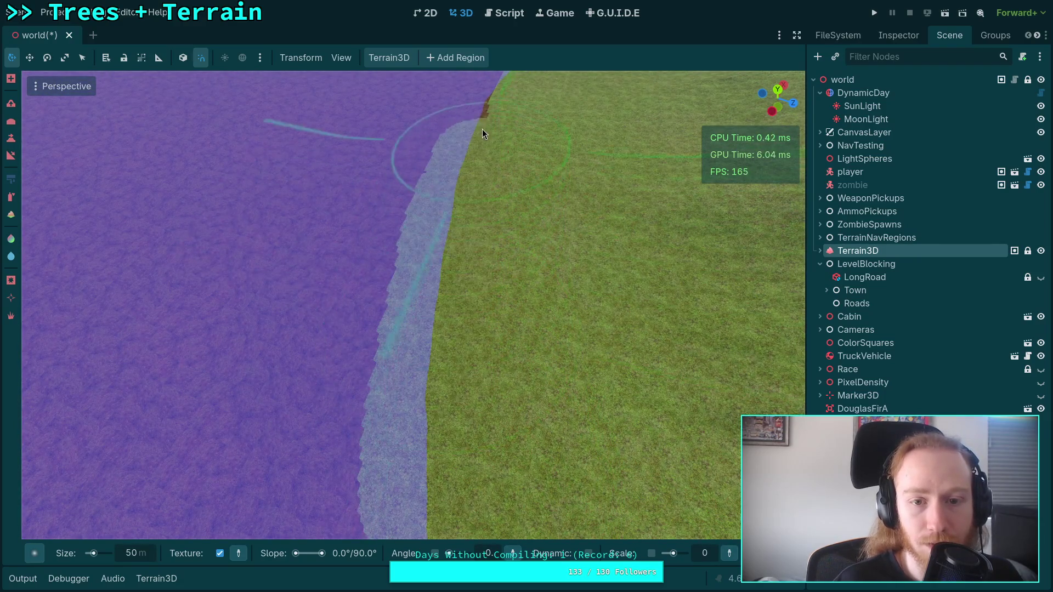
{"action": "scroll", "coordinate": [411, 305], "scroll_direction": "up", "scroll_amount": 3}
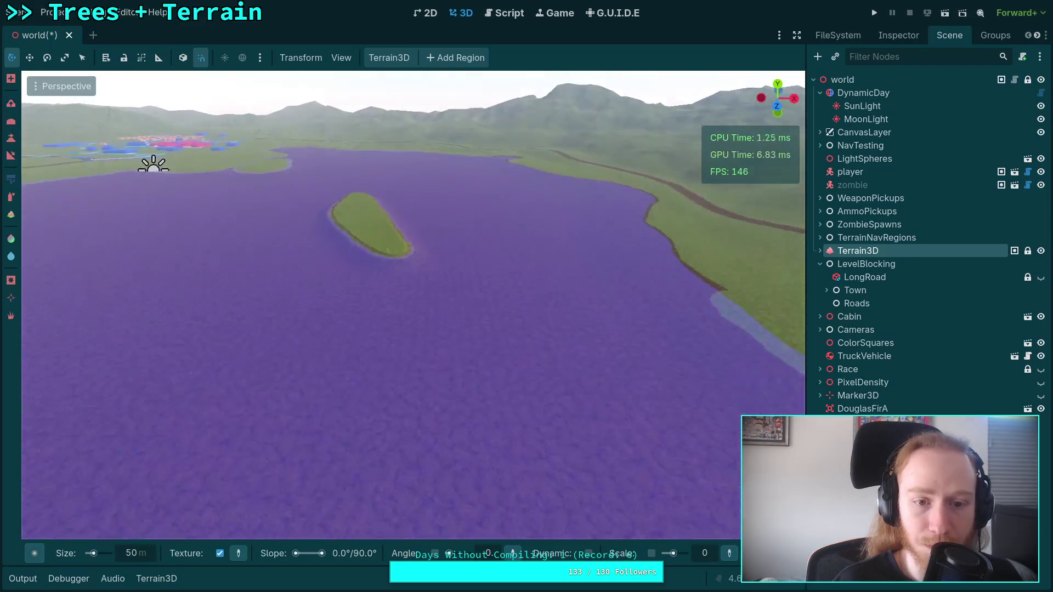
{"action": "key", "text": "w"}
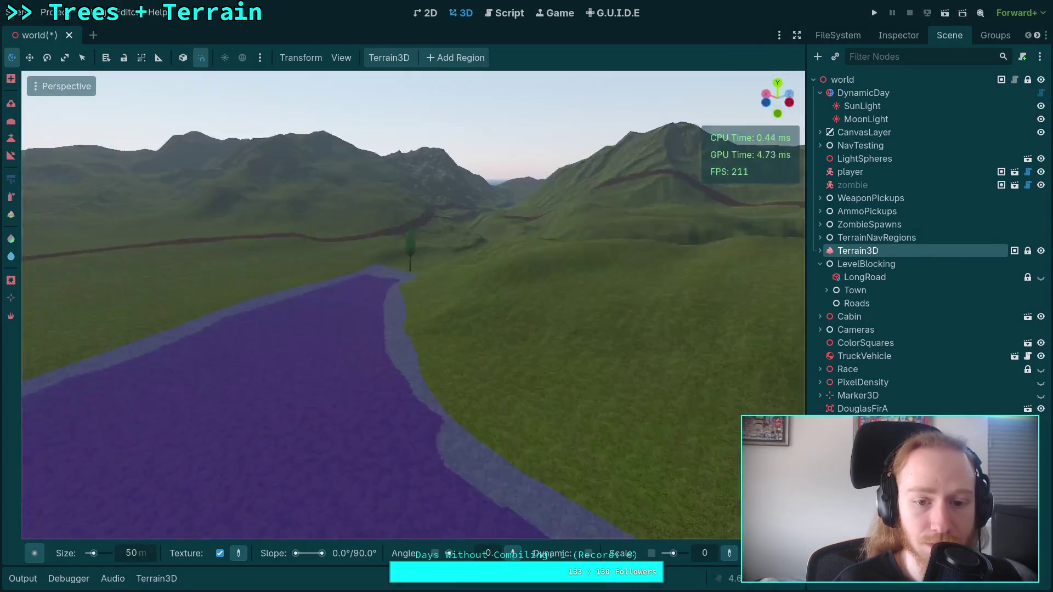
{"action": "scroll", "coordinate": [446, 192], "scroll_direction": "down", "scroll_amount": 8}
{"action": "key", "text": "s"}
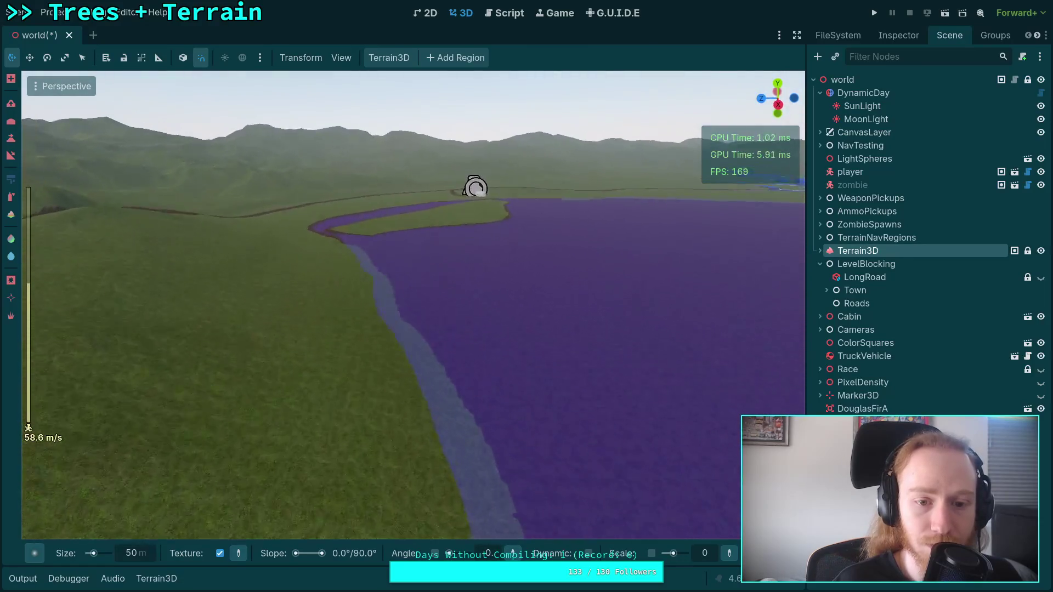
{"action": "key", "text": "w"}
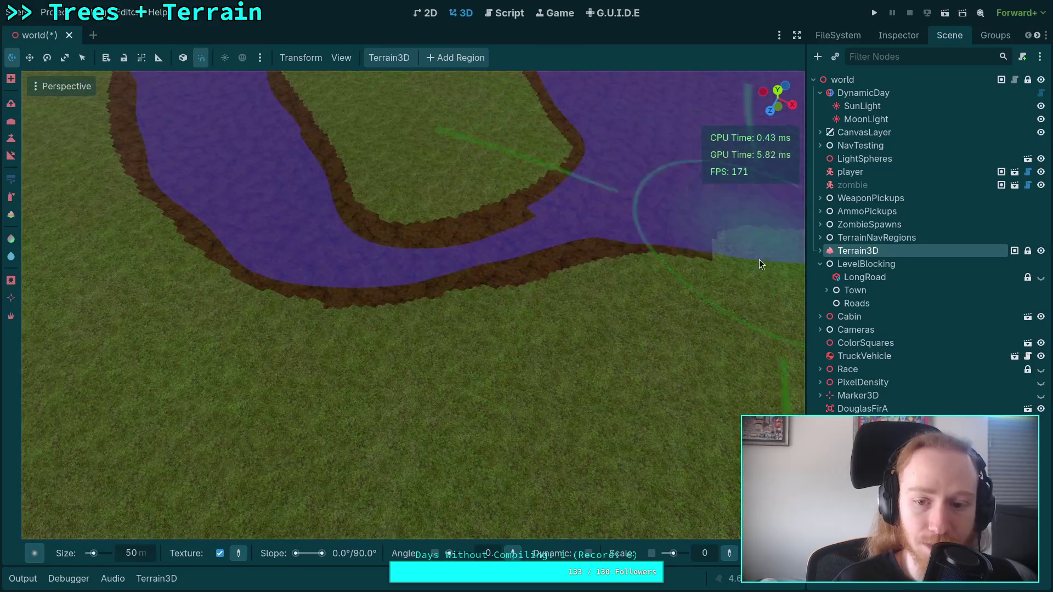
{"action": "mouse_move", "coordinate": [708, 254]}
{"action": "left_mouse_down"}
{"action": "mouse_move", "coordinate": [495, 258]}
{"action": "mouse_move", "coordinate": [426, 273]}
{"action": "mouse_move", "coordinate": [334, 252]}
{"action": "left_mouse_up"}
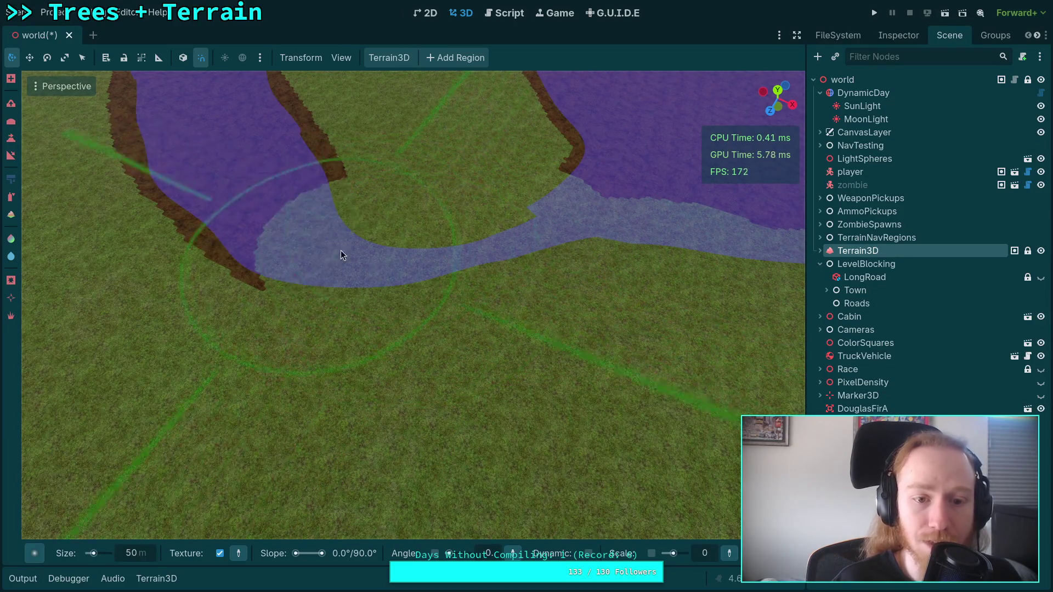
{"action": "scroll", "coordinate": [334, 252], "scroll_direction": "up", "scroll_amount": 3}
{"action": "left_click_drag", "start_coordinate": [462, 307], "coordinate": [245, 313]}
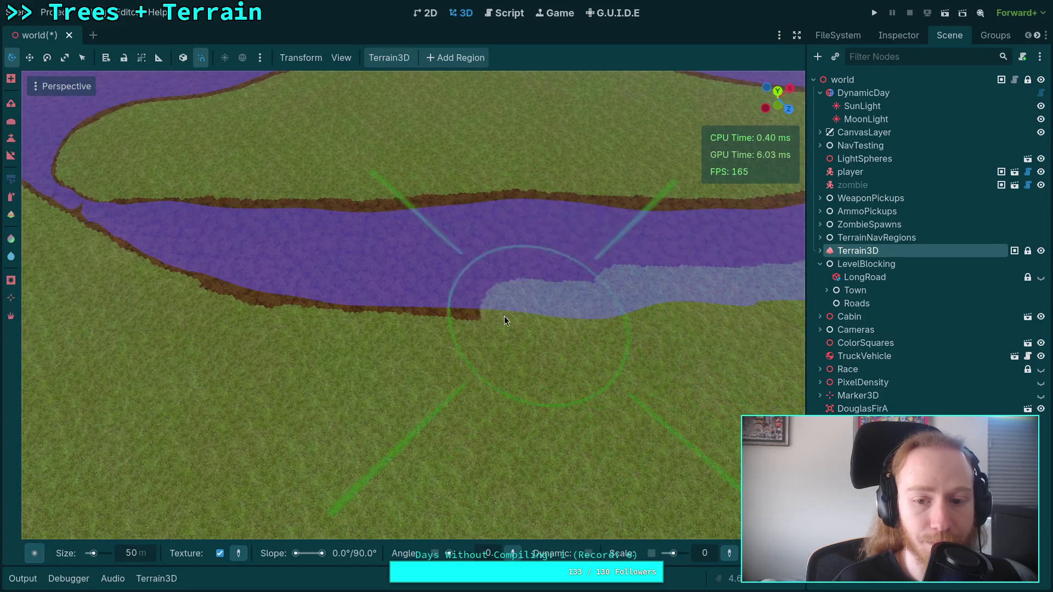
{"action": "left_click_drag", "start_coordinate": [521, 321], "coordinate": [233, 292]}
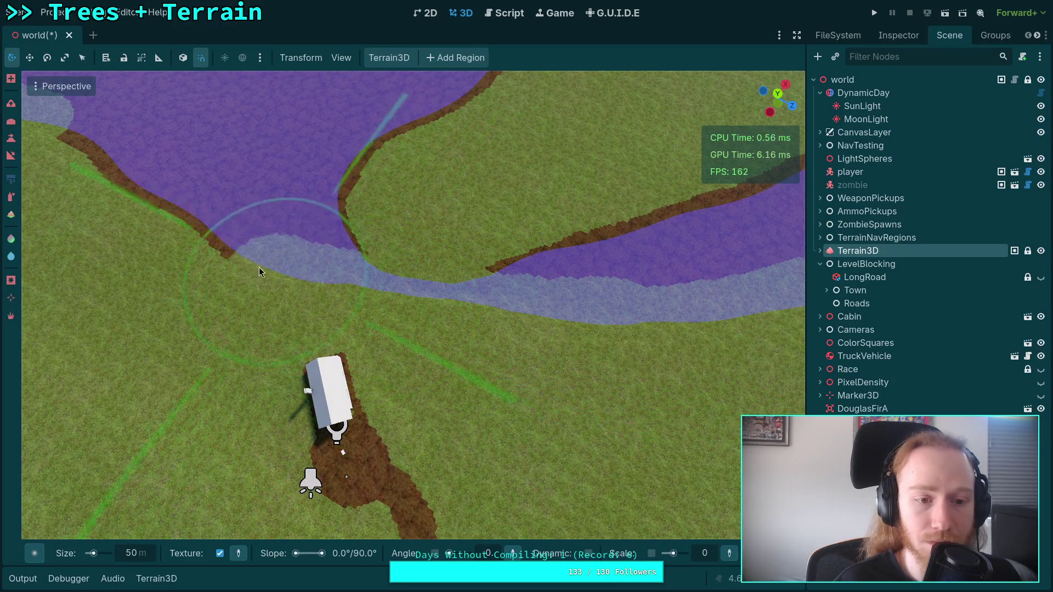
{"action": "left_click_drag", "start_coordinate": [269, 271], "coordinate": [120, 174]}
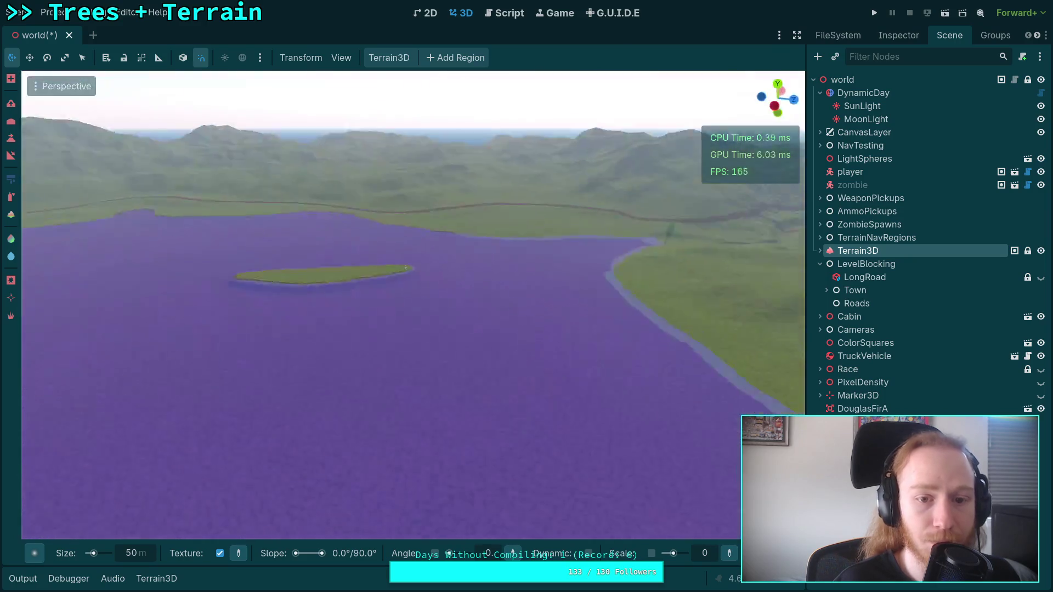
{"action": "key", "text": "w"}
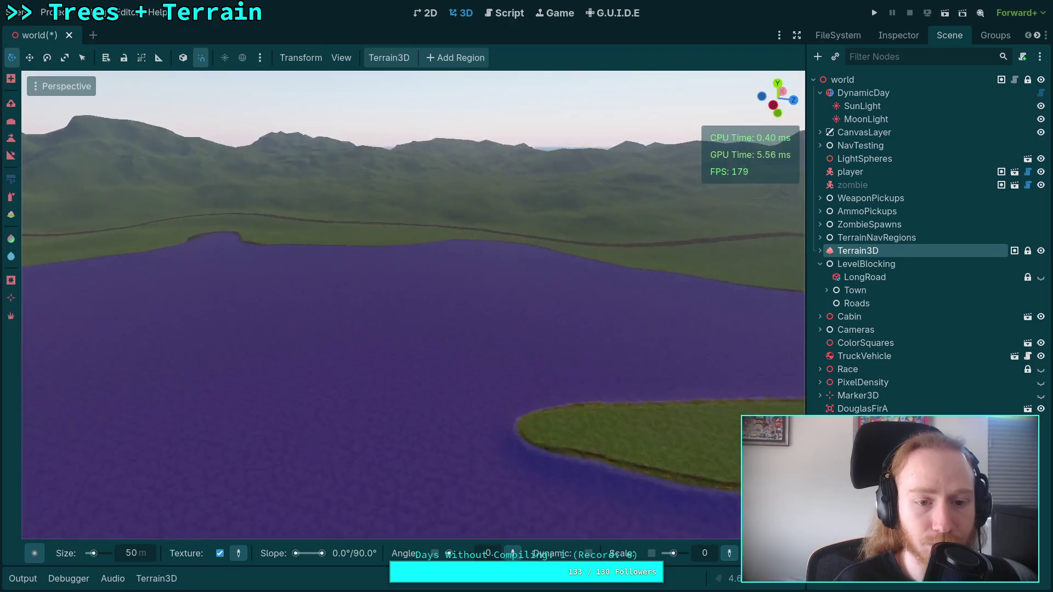
{"action": "scroll", "coordinate": [412, 304], "scroll_direction": "up", "scroll_amount": 3}
{"action": "key", "text": "w"}
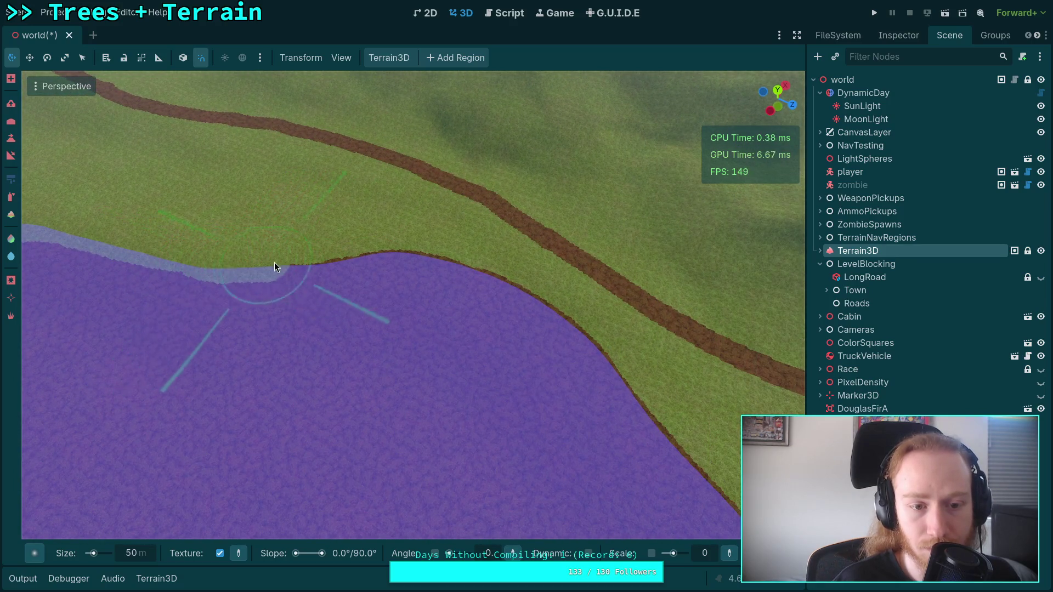
{"action": "mouse_move", "coordinate": [536, 329]}
{"action": "left_mouse_down"}
{"action": "mouse_move", "coordinate": [270, 306]}
{"action": "mouse_move", "coordinate": [241, 288]}
{"action": "mouse_move", "coordinate": [541, 216]}
{"action": "left_mouse_up"}
{"action": "key", "text": "s"}
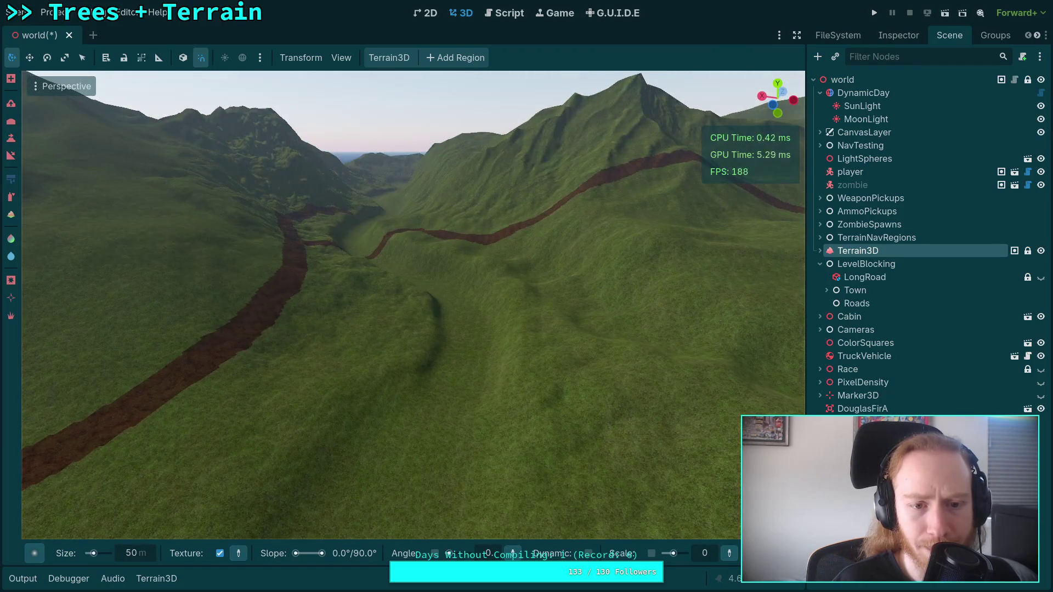
{"action": "key", "text": "w"}
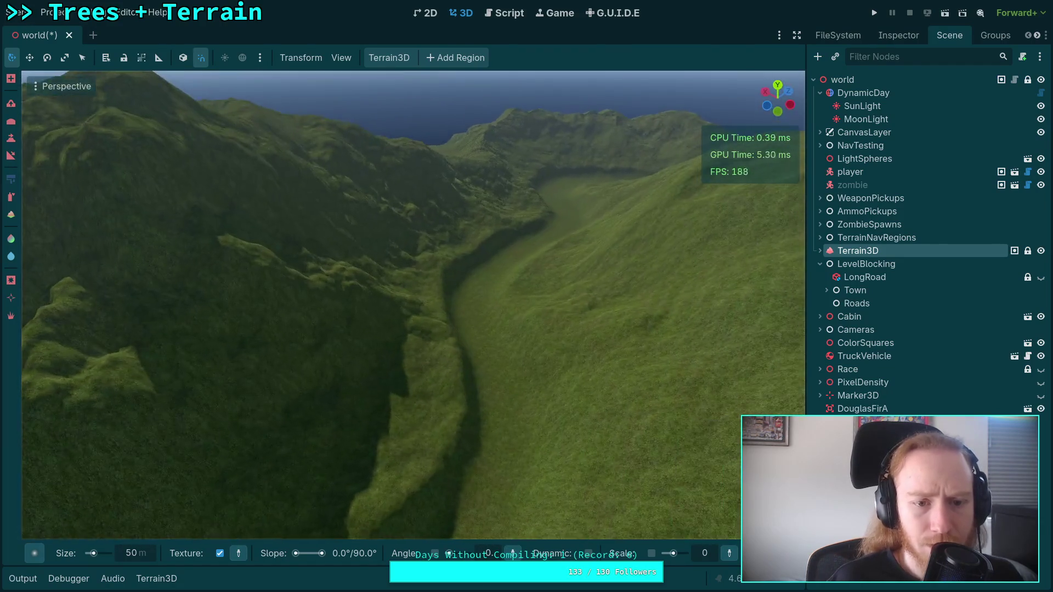
{"action": "key", "text": "s"}
{"action": "key", "text": "w"}
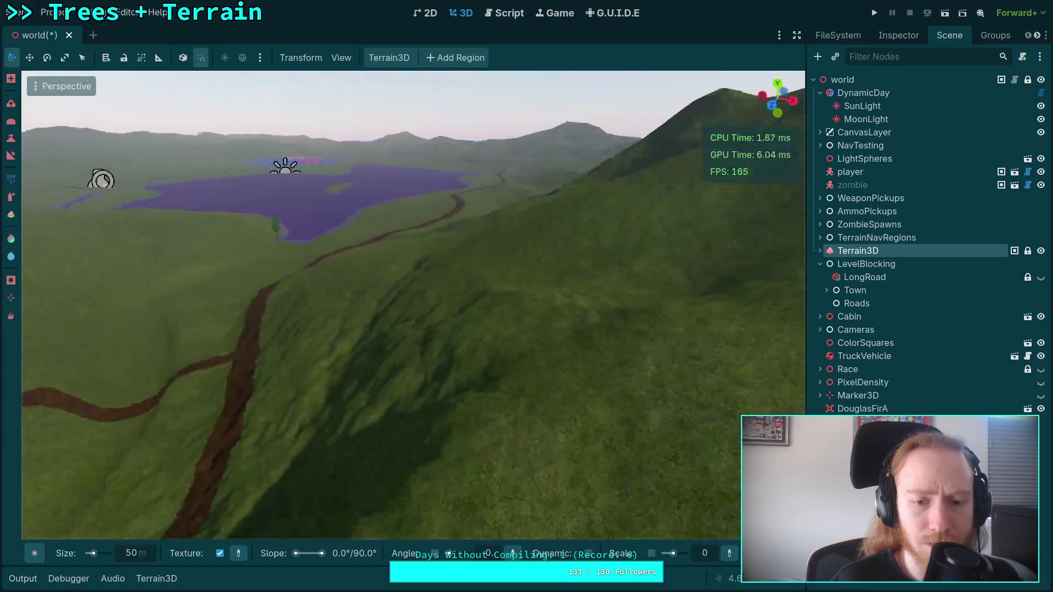
{"action": "key", "text": "w"}
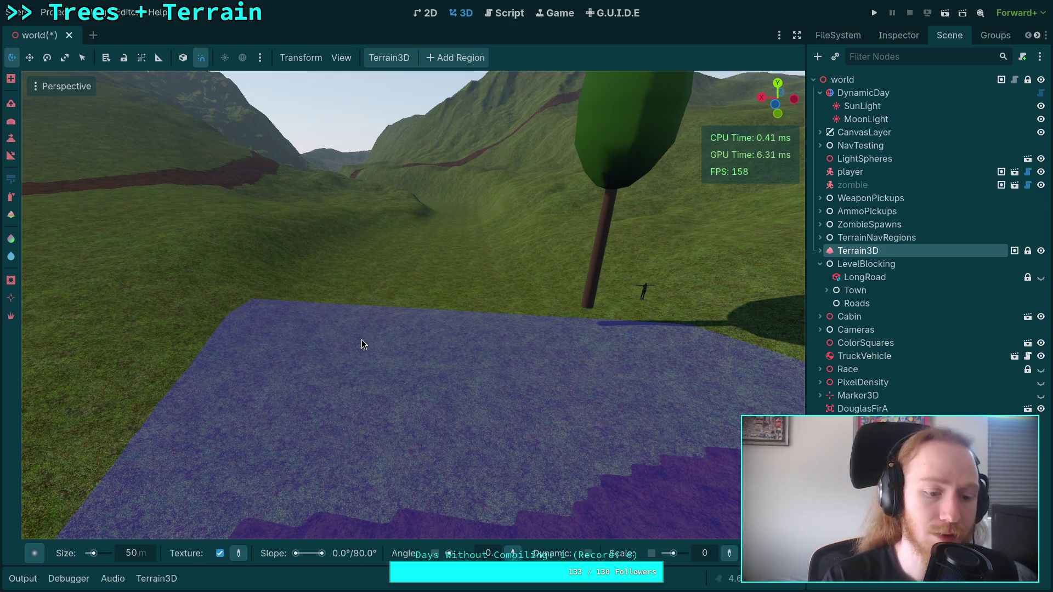
{"action": "scroll", "coordinate": [389, 410], "scroll_direction": "down", "scroll_amount": 5}
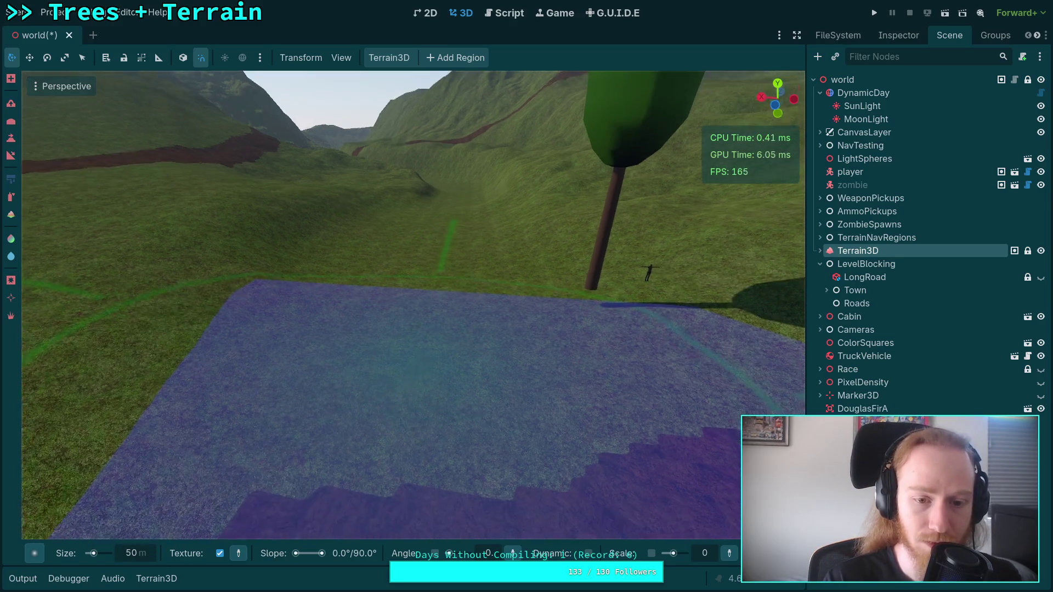
{"action": "left_click", "coordinate": [11, 137]}
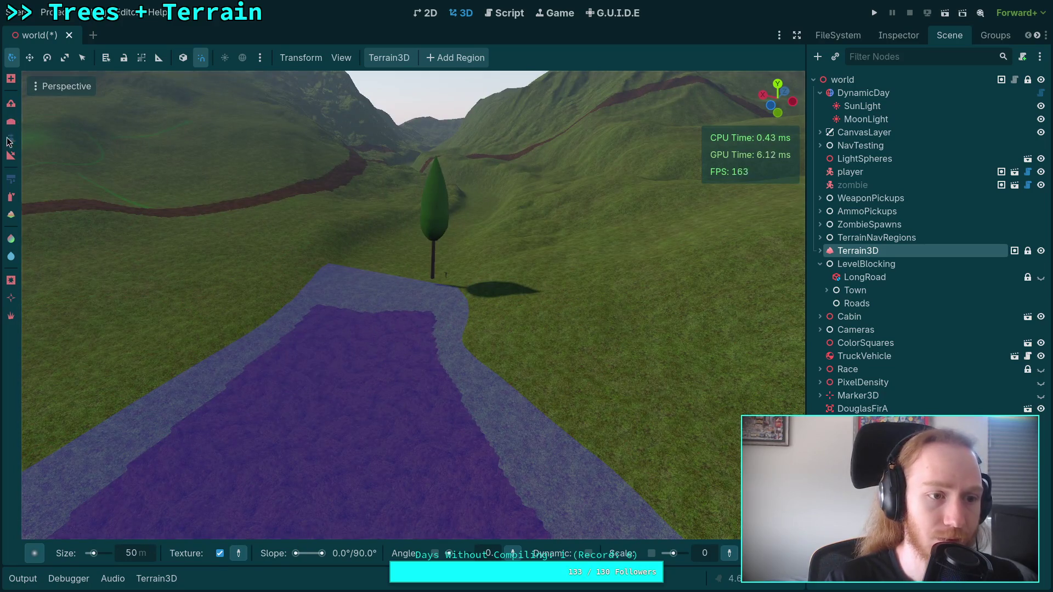
Sample a target height from the terrain and set brush strength to 10
{"action": "scroll", "coordinate": [333, 528], "scroll_direction": "up", "scroll_amount": 3}
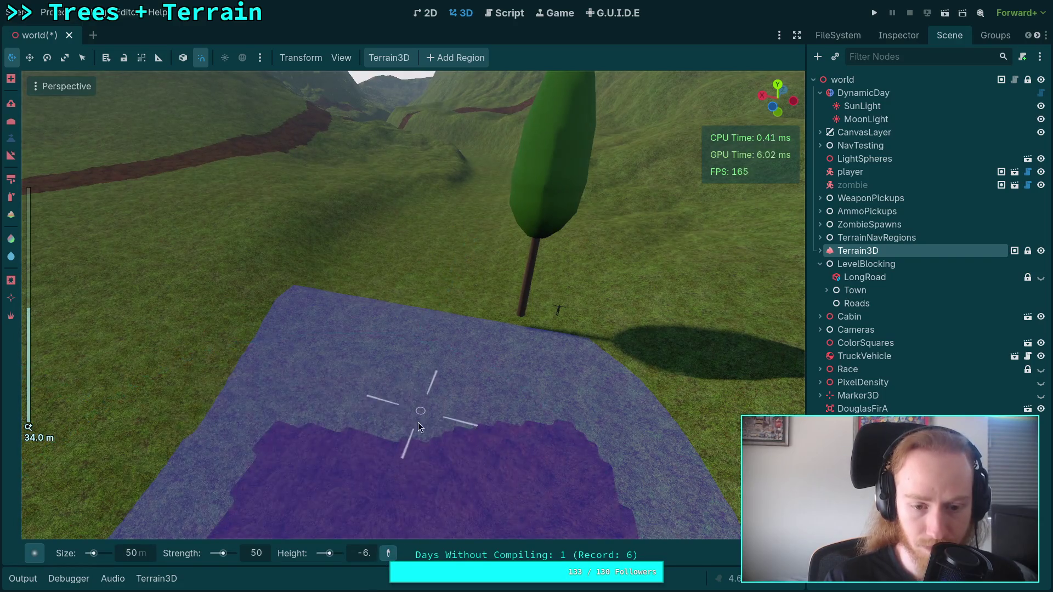
{"action": "left_click", "coordinate": [432, 459]}
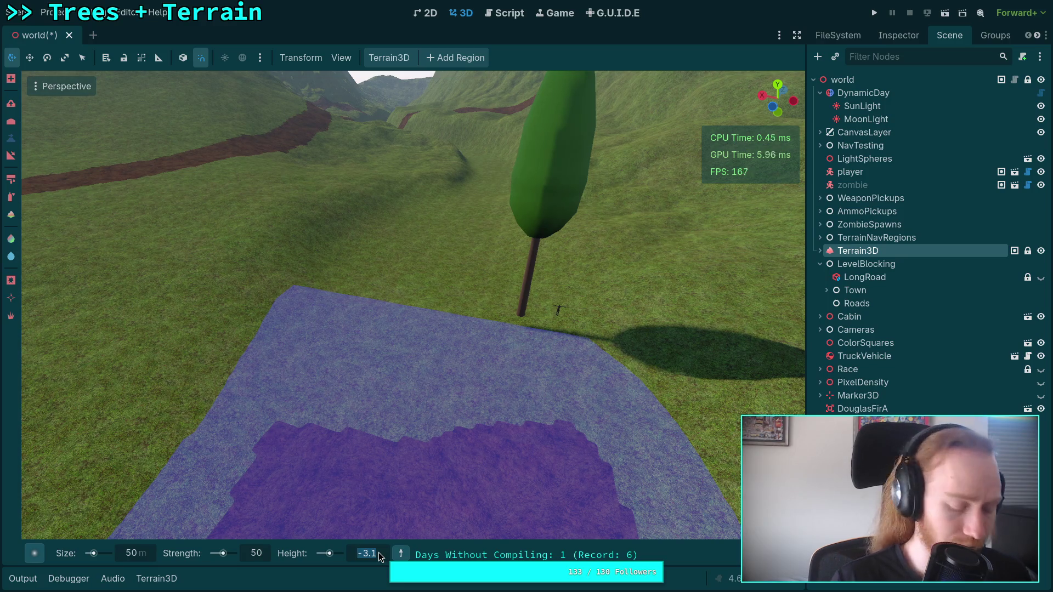
{"action": "type", "text": "-7"}
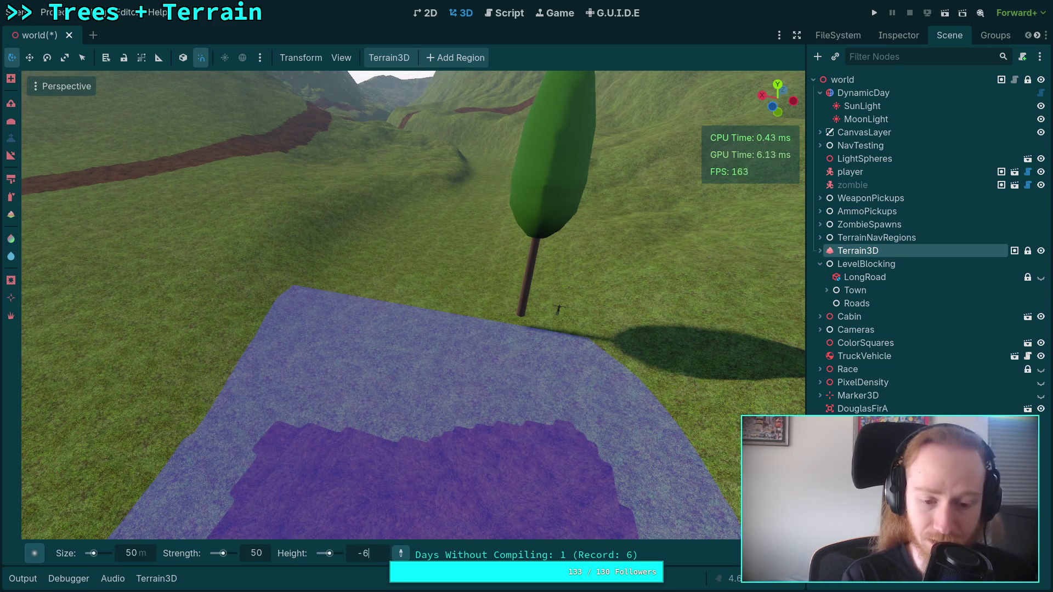
{"action": "type", "text": "6"}
{"action": "key", "text": "Return"}
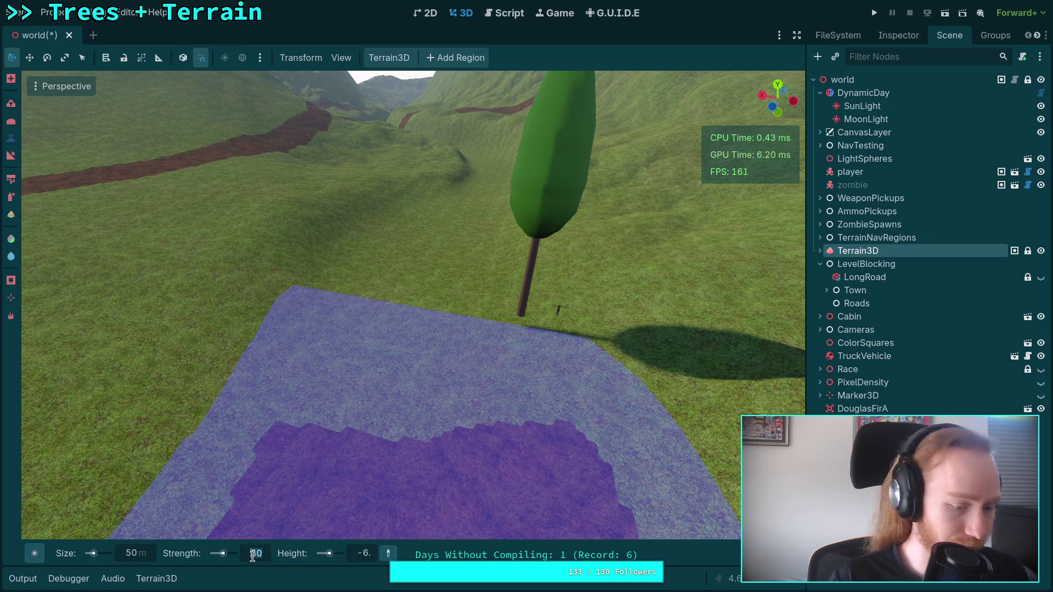
{"action": "type", "text": "10"}
{"action": "key", "text": "Return"}
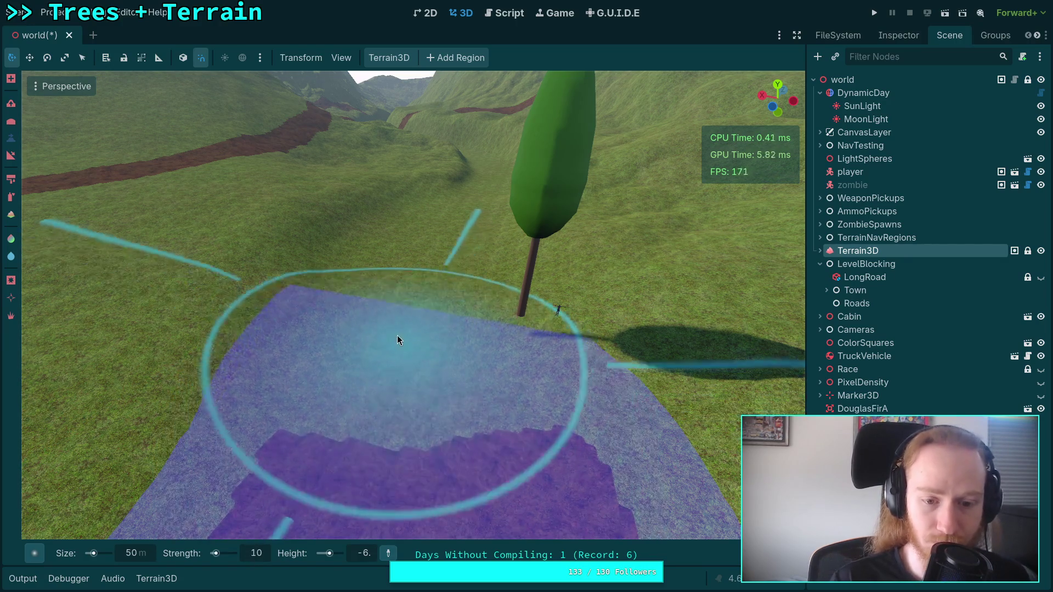
Move along the ridge and set the target height to -7
{"action": "scroll", "coordinate": [396, 312], "scroll_direction": "up", "scroll_amount": 3}
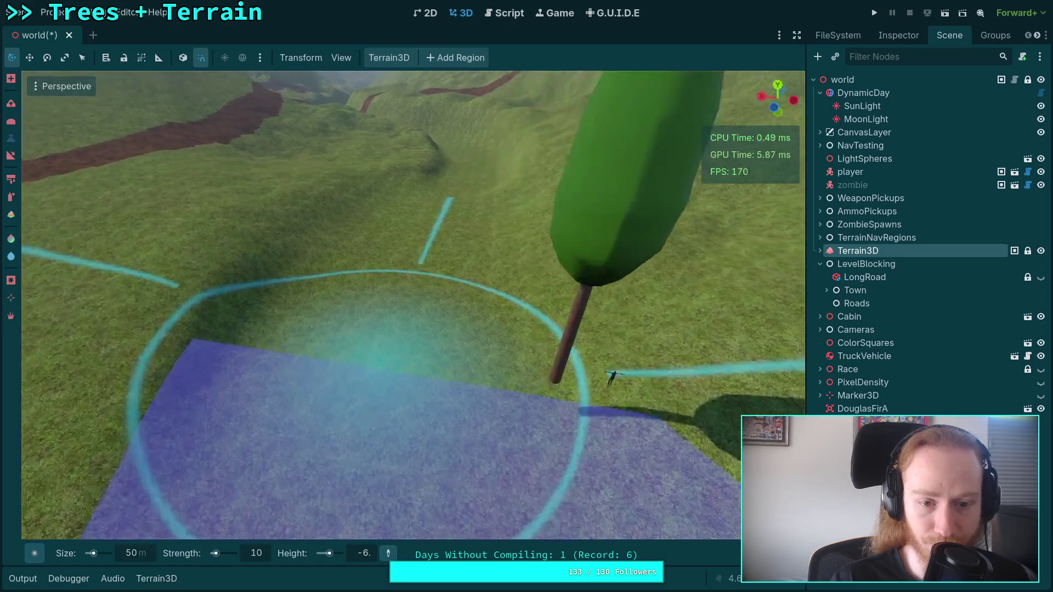
{"action": "mouse_move", "coordinate": [388, 255]}
{"action": "left_mouse_down"}
{"action": "mouse_move", "coordinate": [200, 400]}
{"action": "mouse_move", "coordinate": [416, 374]}
{"action": "left_mouse_up"}
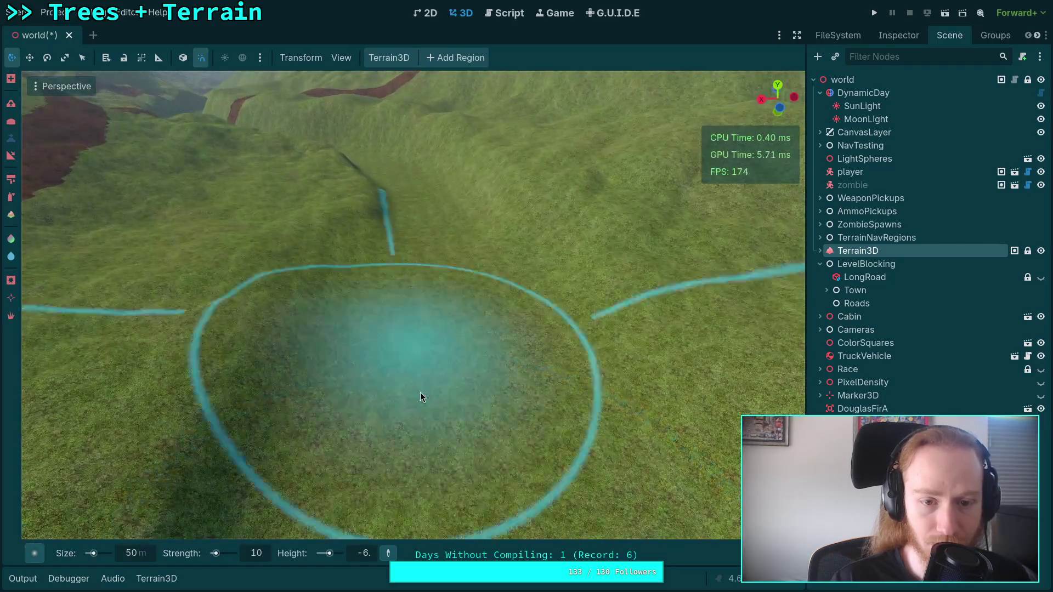
{"action": "scroll", "coordinate": [420, 347], "scroll_direction": "down", "scroll_amount": 3}
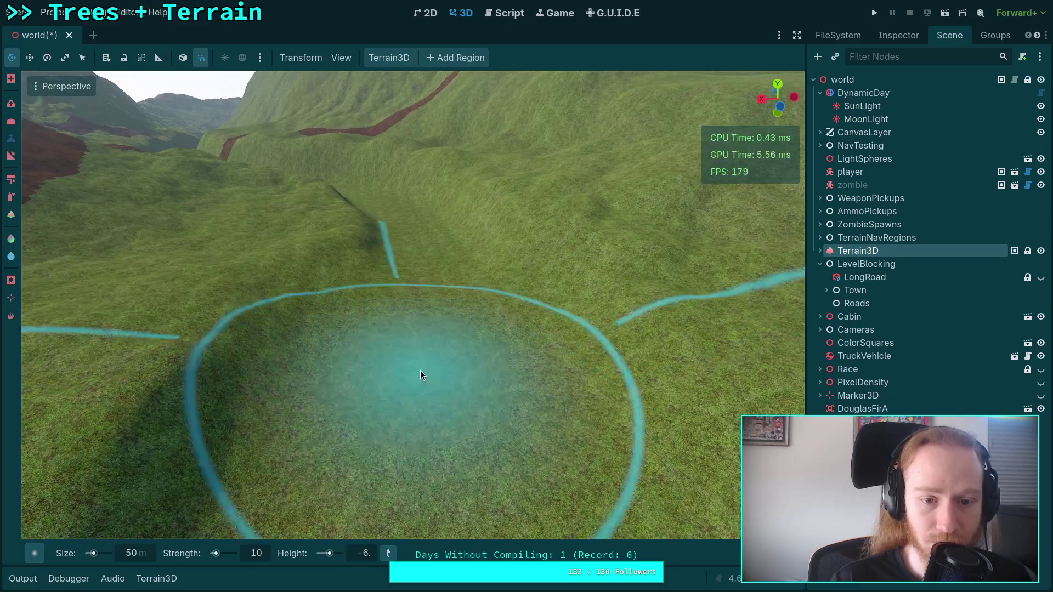
{"action": "scroll", "coordinate": [423, 311], "scroll_direction": "up", "scroll_amount": 3}
{"action": "scroll", "coordinate": [420, 298], "scroll_direction": "down", "scroll_amount": 2}
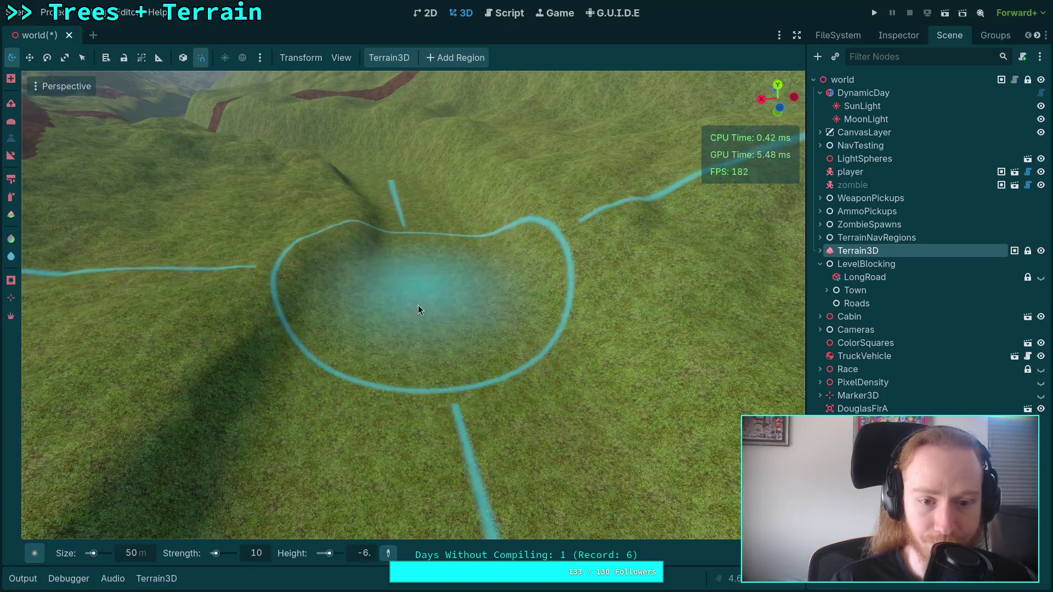
{"action": "scroll", "coordinate": [420, 298], "scroll_direction": "up", "scroll_amount": 2}
{"action": "left_click", "coordinate": [359, 554]}
{"action": "type", "text": "-7"}
{"action": "key", "text": "Return"}
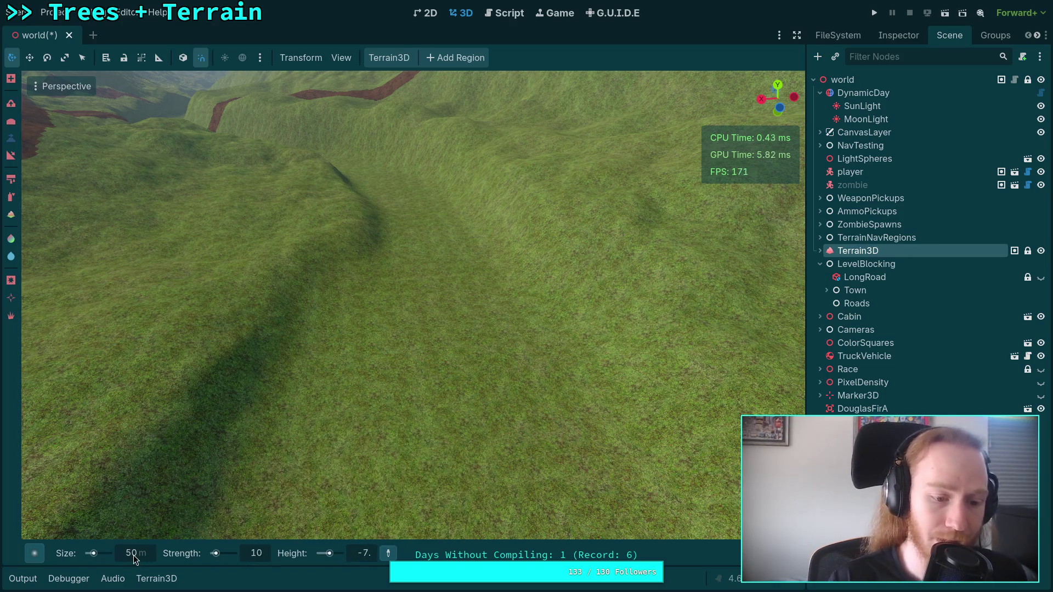
Set the brush size to 30 m and target height to -8, then go to the code editor
{"action": "left_click", "coordinate": [133, 555]}
{"action": "type", "text": "40"}
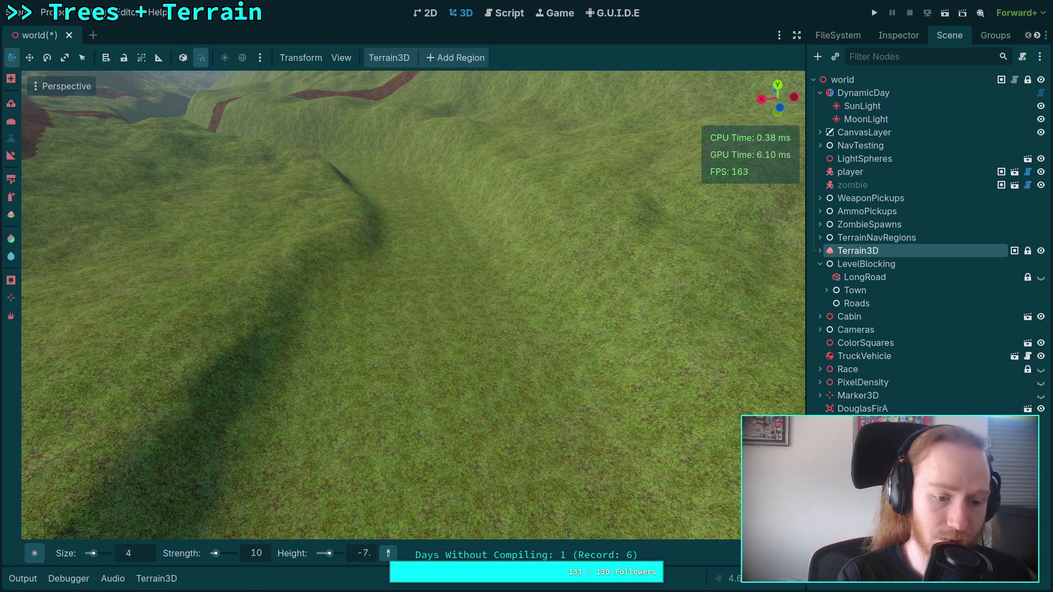
{"action": "key", "text": "Return"}
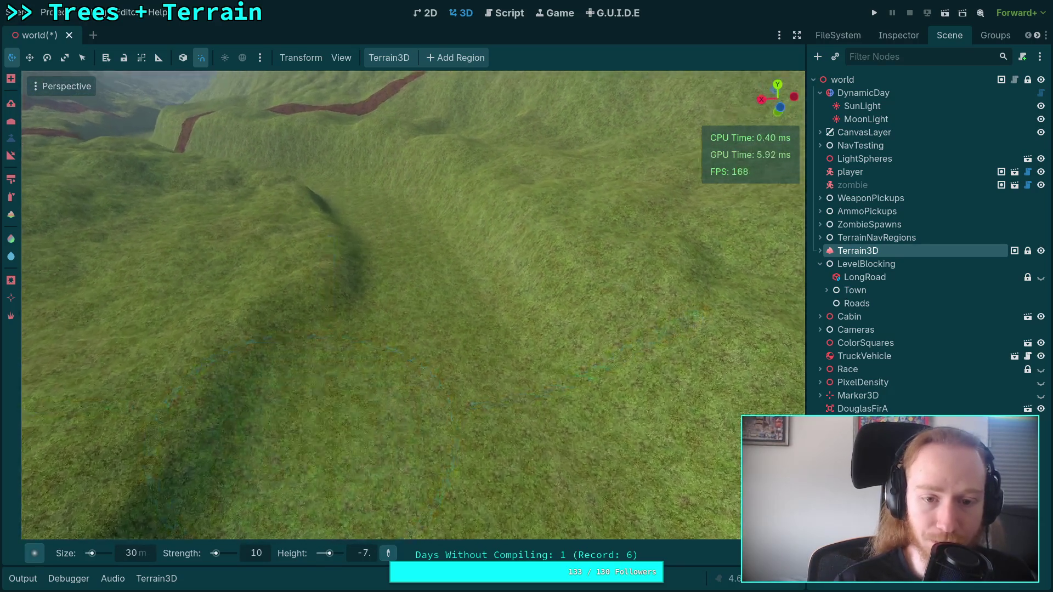
{"action": "scroll", "coordinate": [350, 343], "scroll_direction": "down", "scroll_amount": 2}
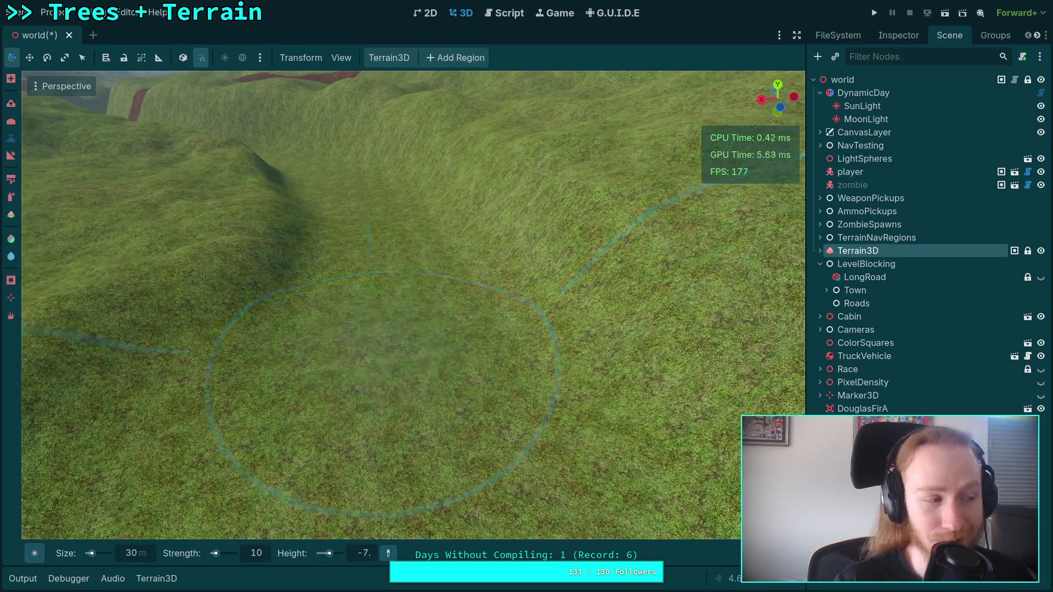
{"action": "scroll", "coordinate": [410, 355], "scroll_direction": "up", "scroll_amount": 2}
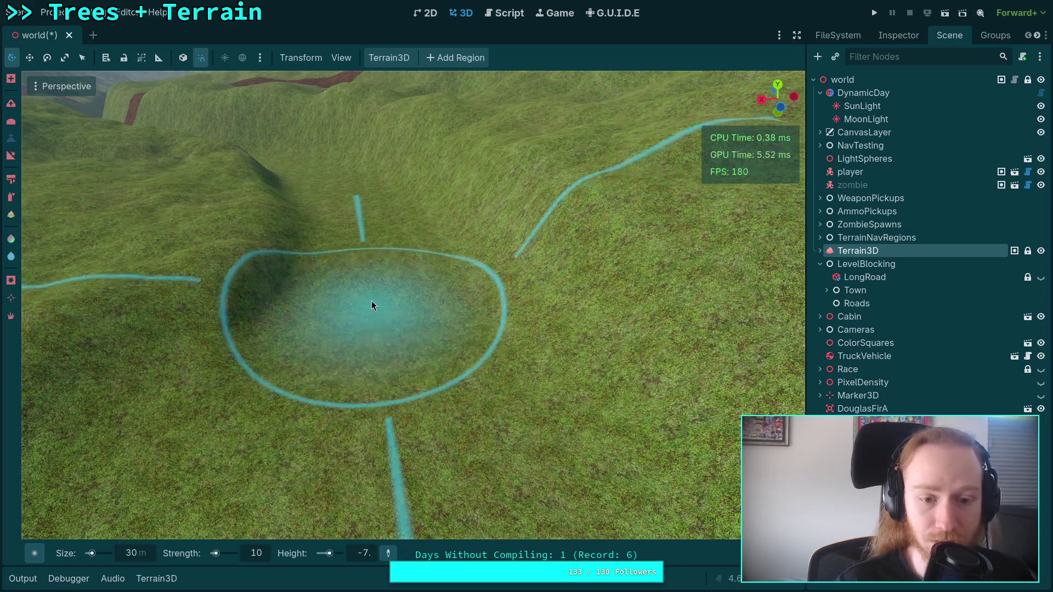
{"action": "scroll", "coordinate": [376, 297], "scroll_direction": "down", "scroll_amount": 2}
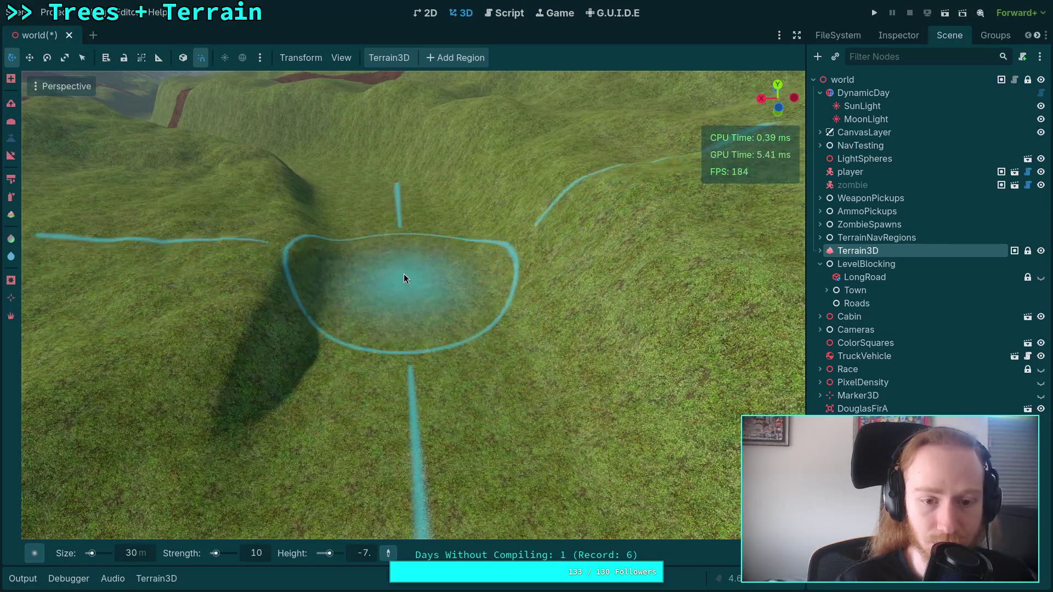
{"action": "scroll", "coordinate": [404, 275], "scroll_direction": "up", "scroll_amount": 2}
{"action": "scroll", "coordinate": [415, 318], "scroll_direction": "up", "scroll_amount": 2}
{"action": "scroll", "coordinate": [416, 317], "scroll_direction": "down", "scroll_amount": 3}
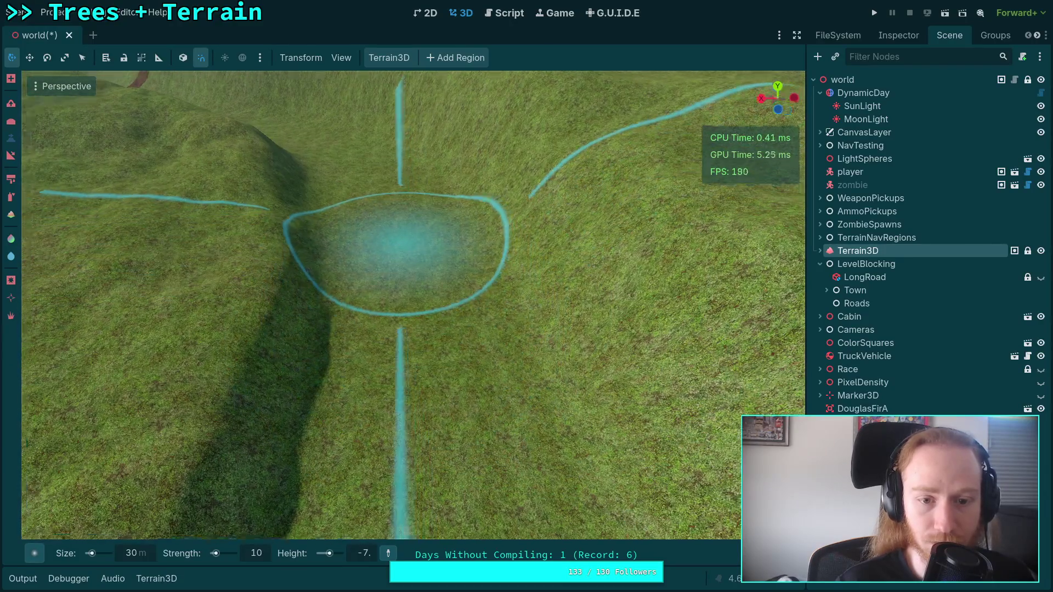
{"action": "scroll", "coordinate": [415, 317], "scroll_direction": "up", "scroll_amount": 1}
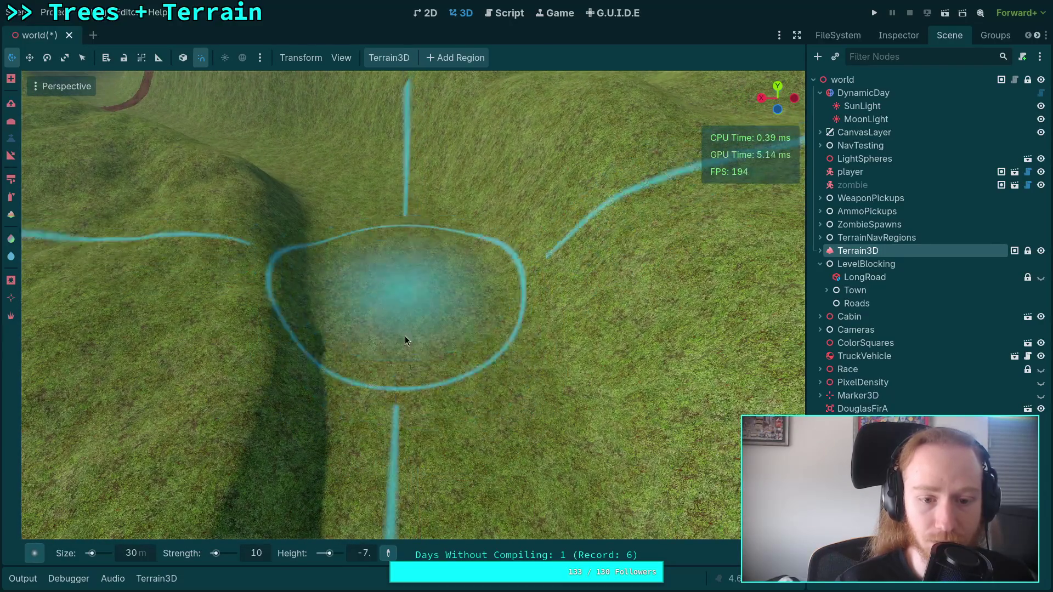
{"action": "scroll", "coordinate": [403, 310], "scroll_direction": "up", "scroll_amount": 2}
{"action": "type", "text": "-8"}
{"action": "key", "text": "Return"}
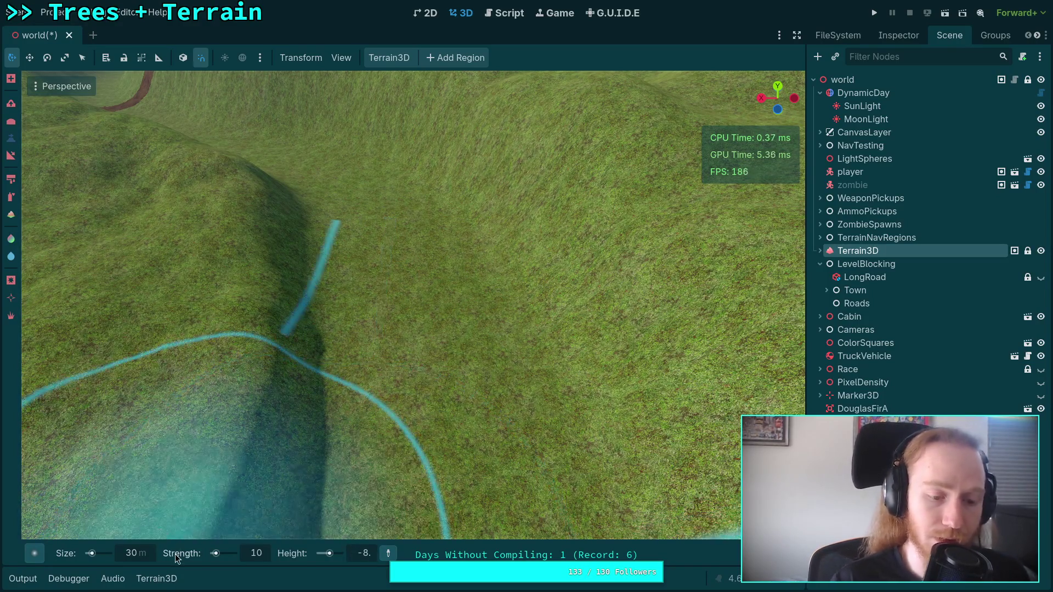
{"action": "key", "text": "super+1"}
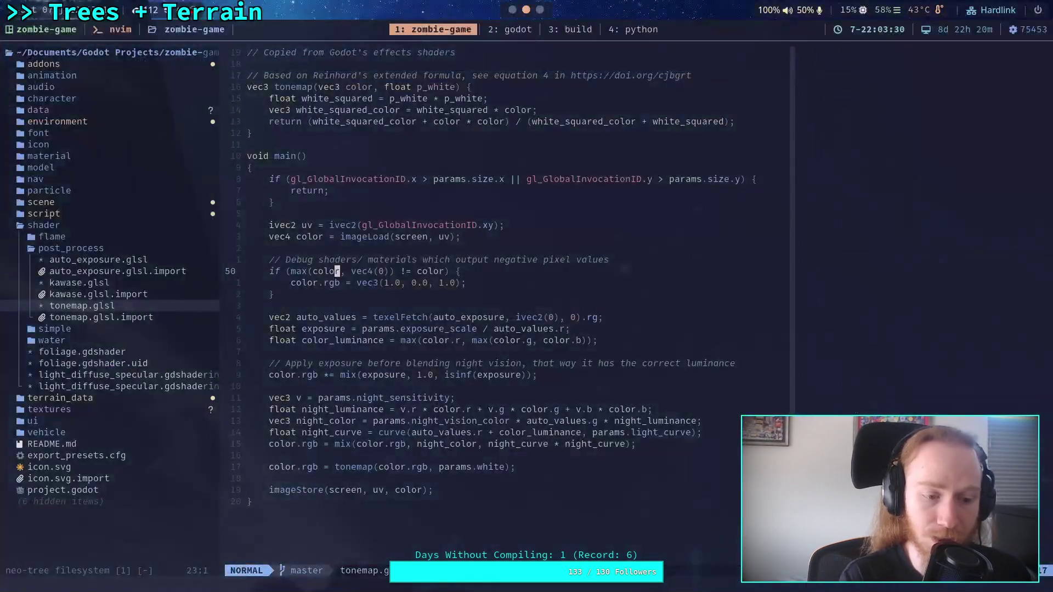
Fix and evaluate the brush size calculation in Python, then keep the 18 m brush size
{"action": "key", "text": "super+4"}
{"action": "type", "text": "30*(3/6"}
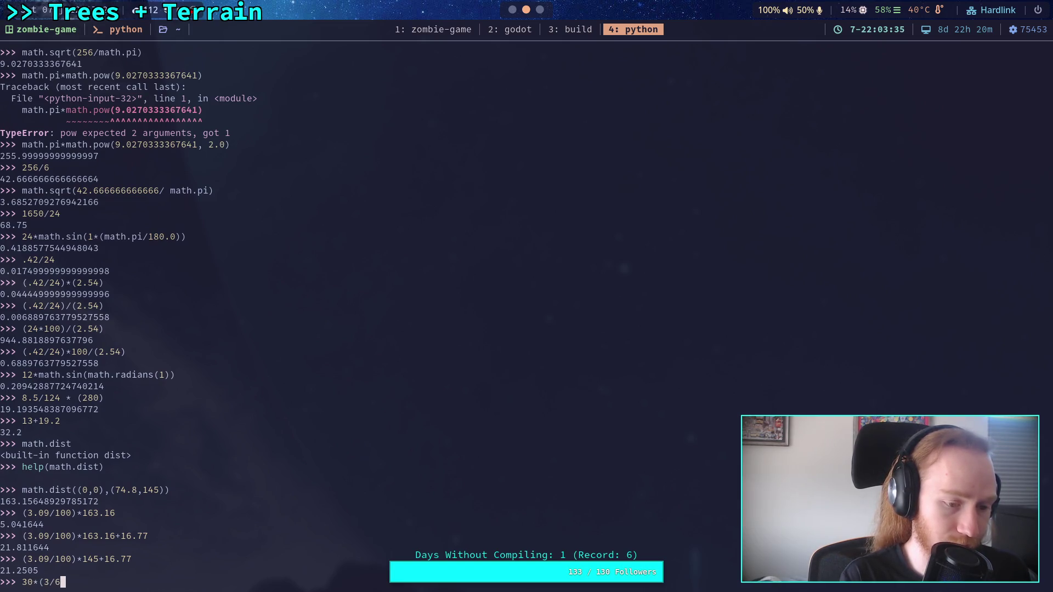
{"action": "key", "text": "BackSpace"}
{"action": "type", "text": "5)"}
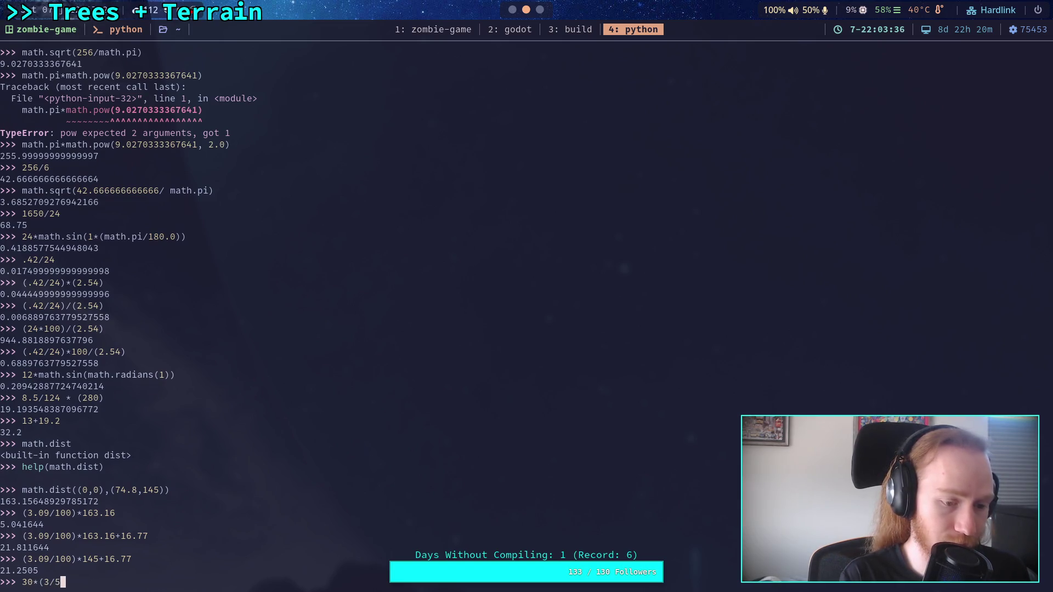
{"action": "key", "text": "Return"}
{"action": "key", "text": "super+2"}
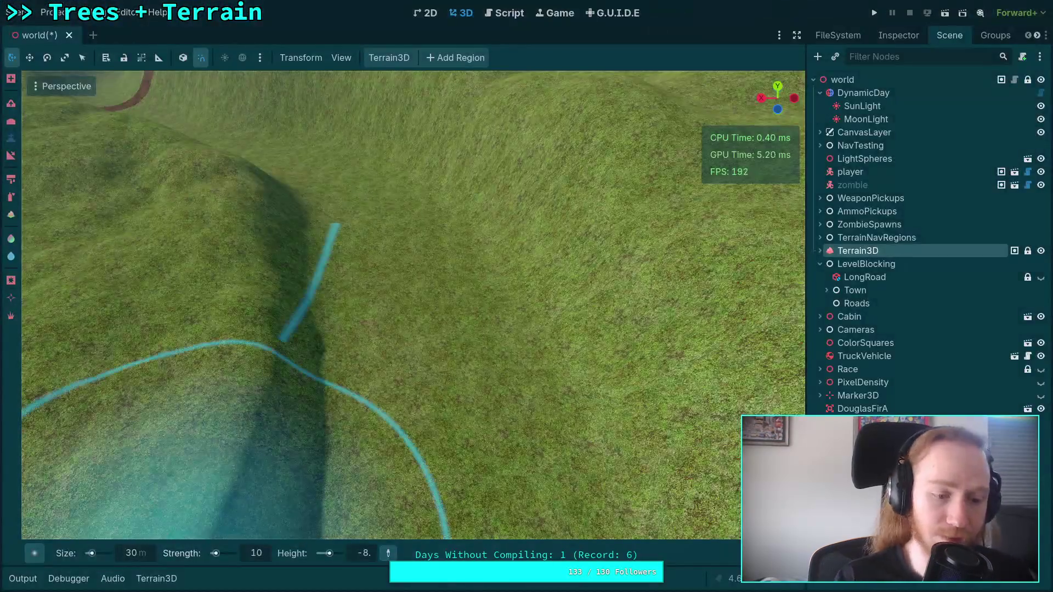
{"action": "left_click", "coordinate": [142, 558]}
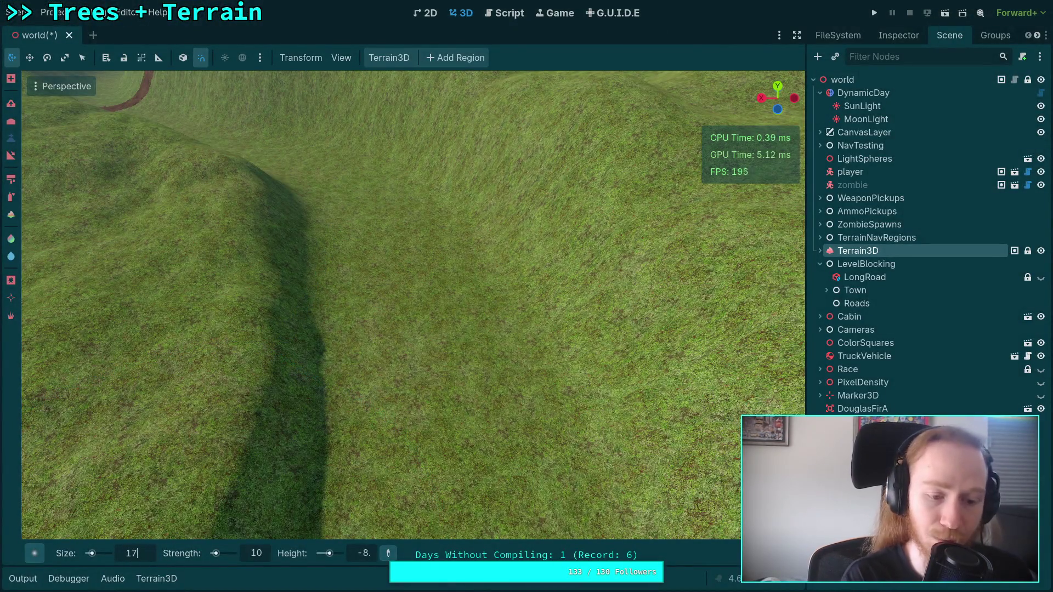
{"action": "key", "text": "Return"}
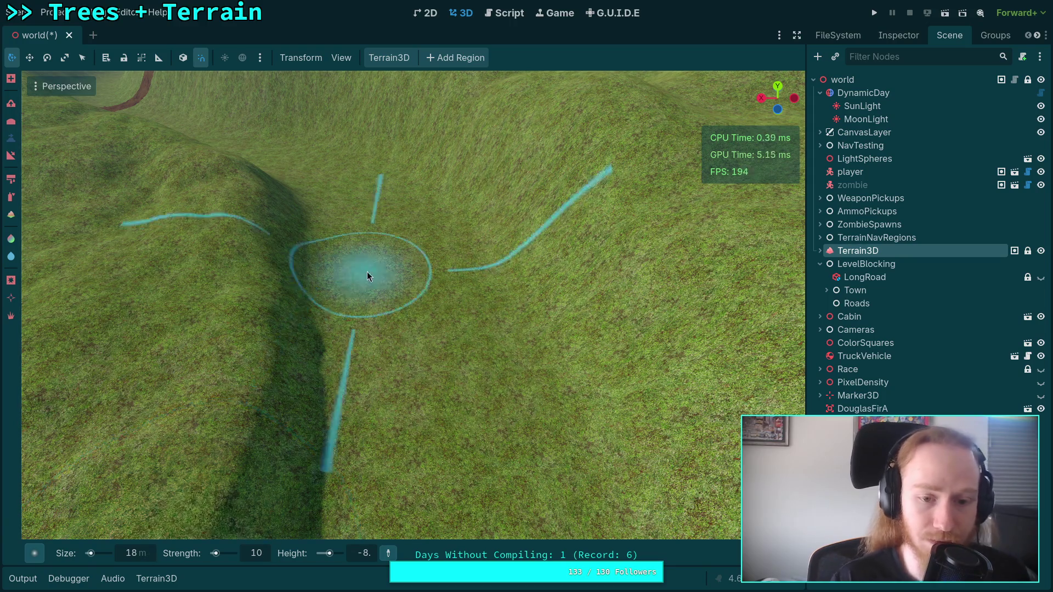
Orbit down into the bowl and enter a target height of -9
{"action": "left_click_drag", "start_coordinate": [389, 281], "coordinate": [384, 396]}
{"action": "left_click_drag", "start_coordinate": [364, 289], "coordinate": [436, 354]}
{"action": "mouse_move", "coordinate": [427, 291]}
{"action": "left_mouse_down"}
{"action": "mouse_move", "coordinate": [389, 346]}
{"action": "mouse_move", "coordinate": [427, 297]}
{"action": "mouse_move", "coordinate": [416, 265]}
{"action": "mouse_move", "coordinate": [357, 559]}
{"action": "left_mouse_up"}
{"action": "left_click", "coordinate": [365, 553]}
{"action": "type", "text": "-s9"}
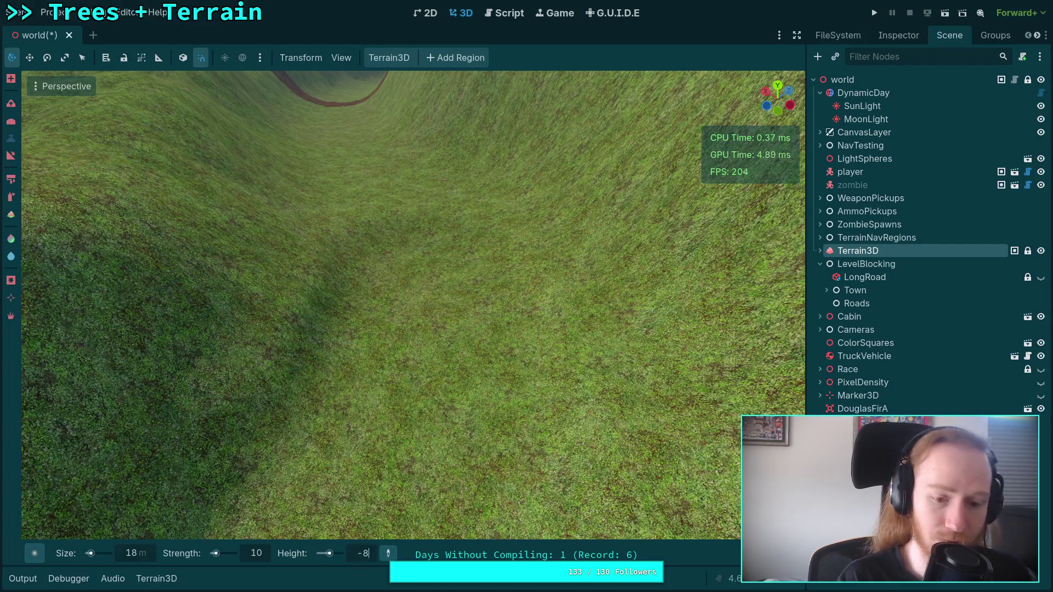
{"action": "type", "text": "."}
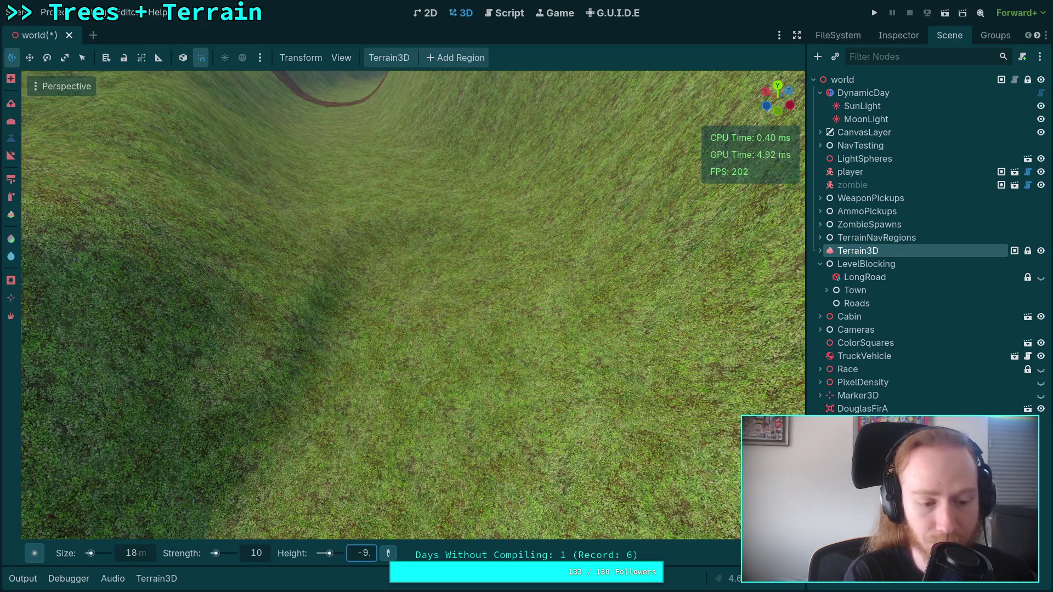
Work out three-fifths of 18 in Python and set the brush size to about 11 m (10.7)
{"action": "key", "text": "super+4"}
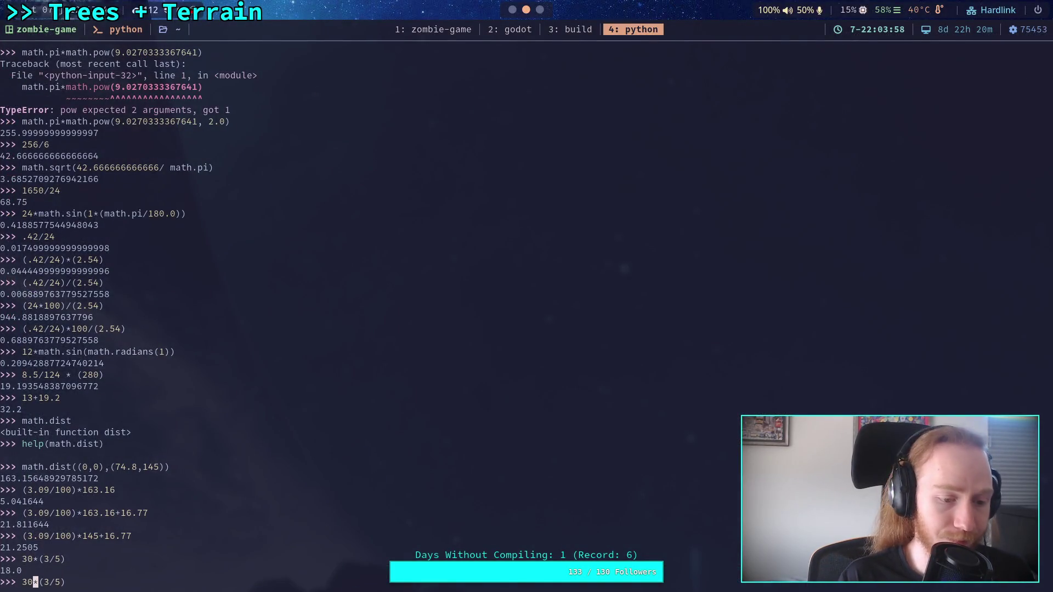
{"action": "type", "text": "18"}
{"action": "key", "text": "Return"}
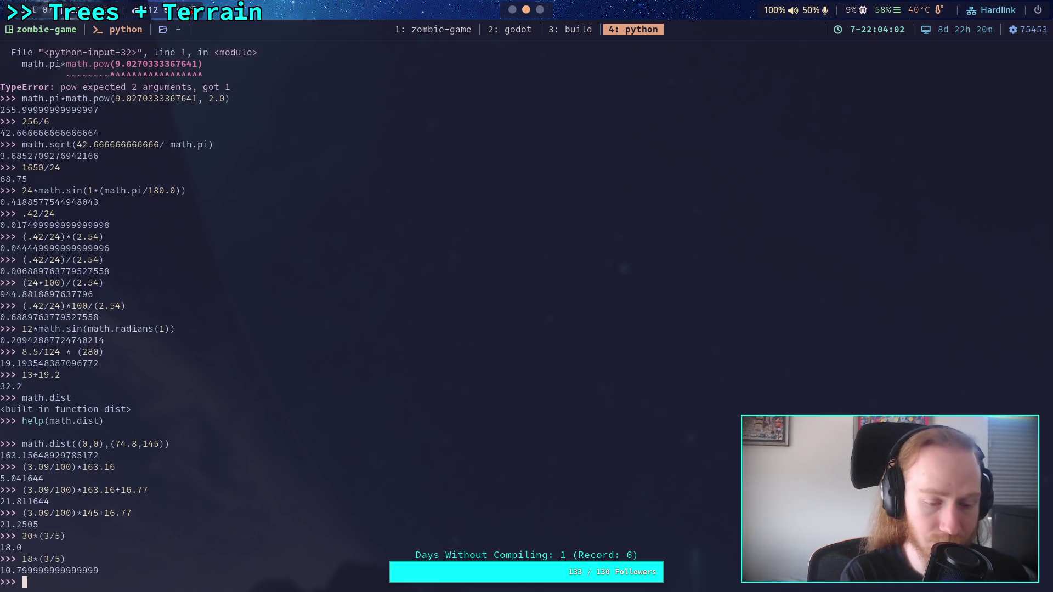
{"action": "key", "text": "super+2"}
{"action": "left_click", "coordinate": [140, 556]}
{"action": "type", "text": ".7"}
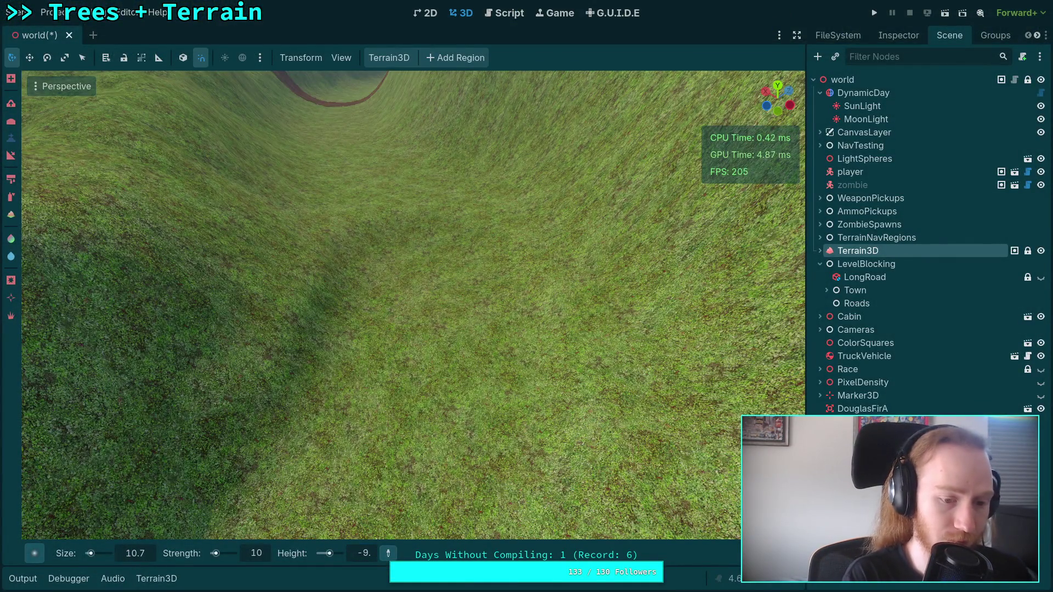
{"action": "key", "text": "Return"}
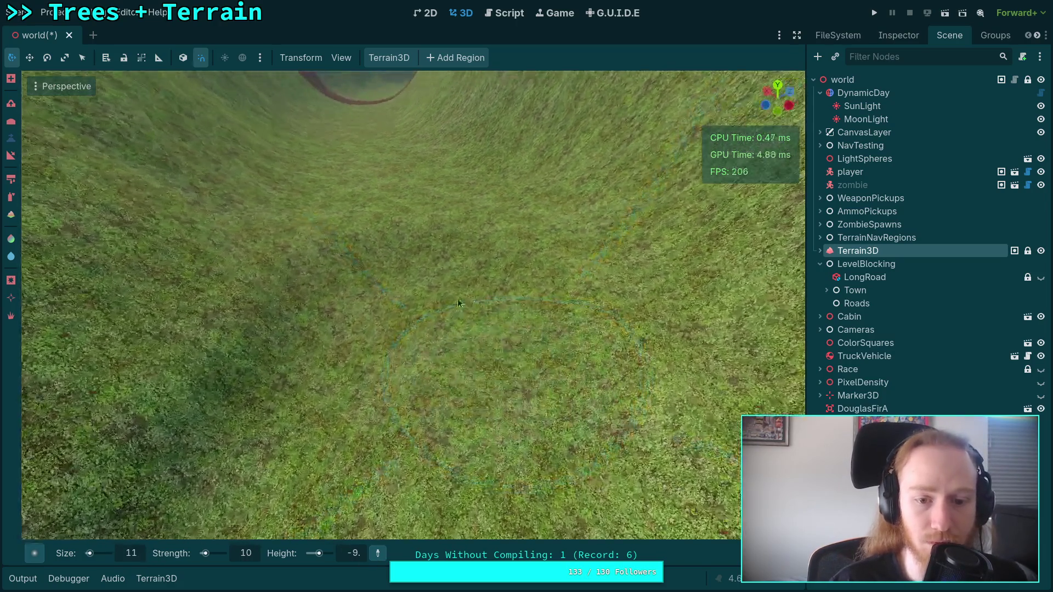
Sculpt and widen a deep crater in the valley floor with five height-brush strokes
{"action": "left_click_drag", "start_coordinate": [399, 356], "coordinate": [400, 278]}
{"action": "left_click_drag", "start_coordinate": [400, 356], "coordinate": [390, 279]}
{"action": "mouse_move", "coordinate": [397, 360]}
{"action": "left_mouse_down"}
{"action": "mouse_move", "coordinate": [419, 356]}
{"action": "mouse_move", "coordinate": [403, 275]}
{"action": "left_mouse_up"}
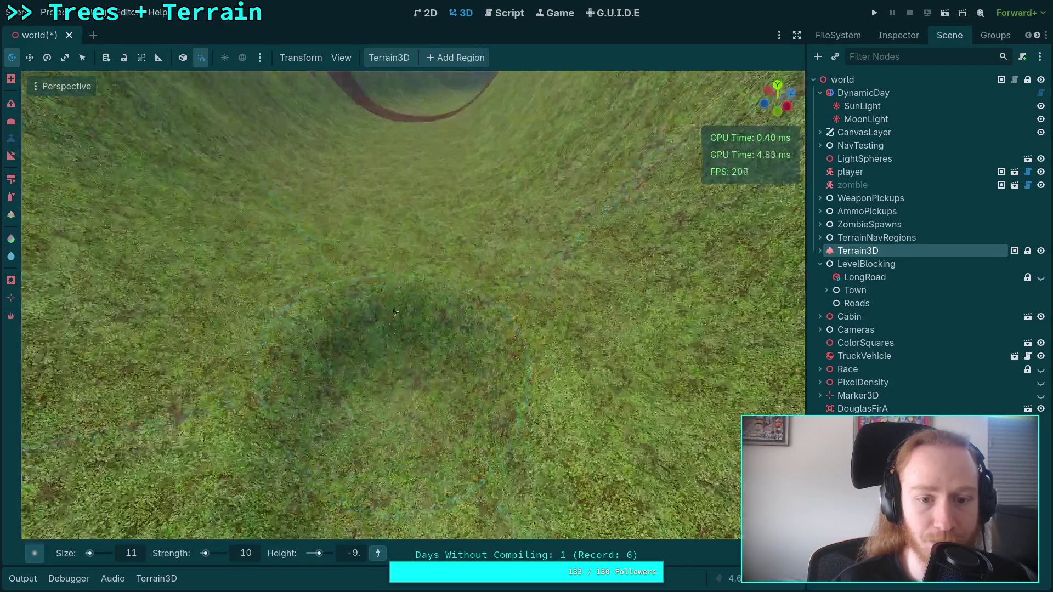
{"action": "left_click_drag", "start_coordinate": [400, 358], "coordinate": [394, 306]}
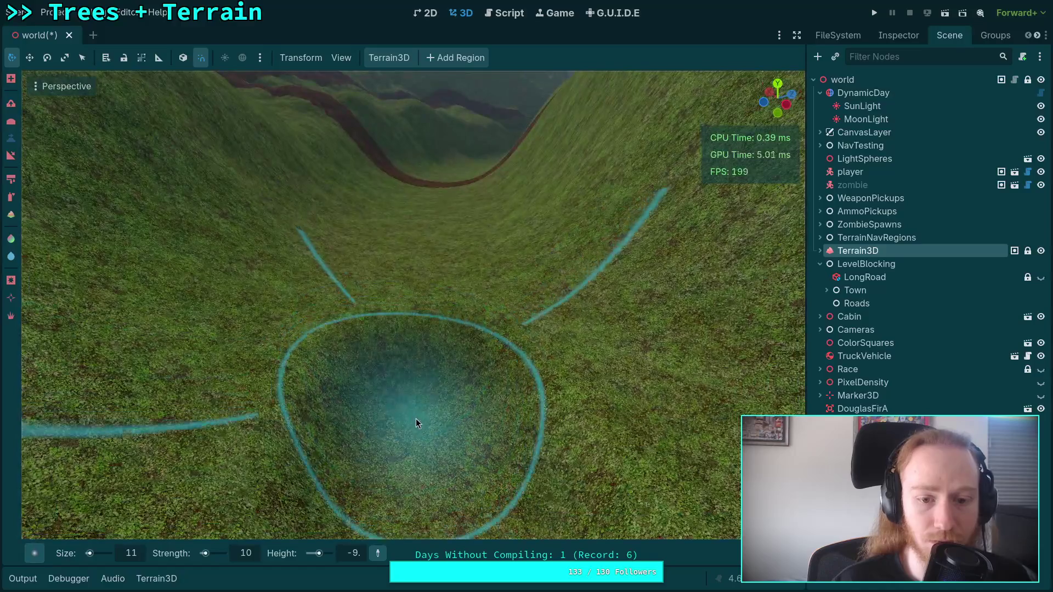
{"action": "left_click_drag", "start_coordinate": [415, 419], "coordinate": [410, 284]}
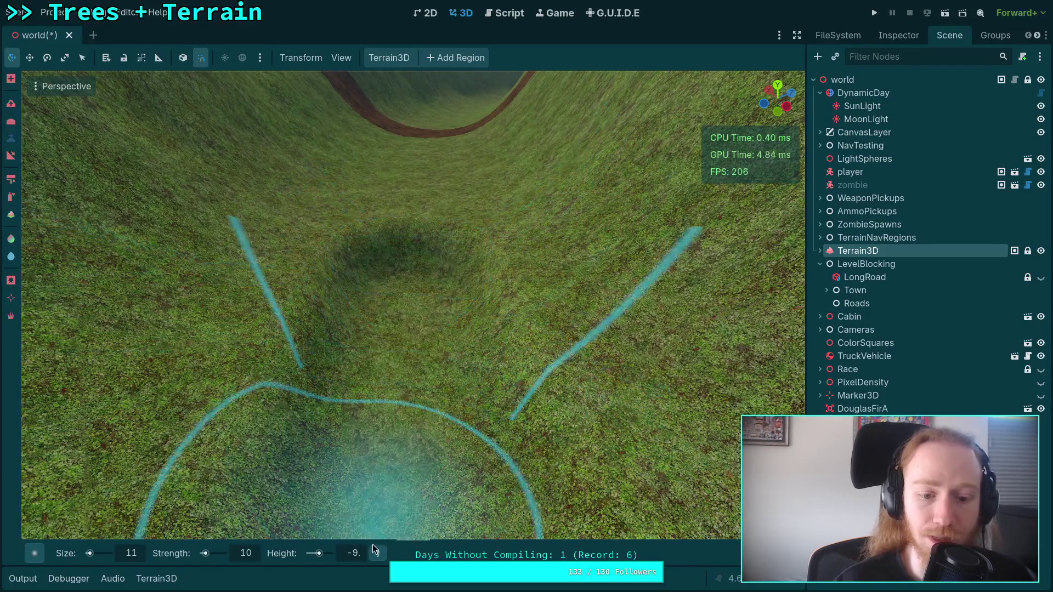
Set the target height to -10 and compute 10.8*(3/5) = 6.48 in Python
{"action": "left_click", "coordinate": [358, 554]}
{"action": "type", "text": "10"}
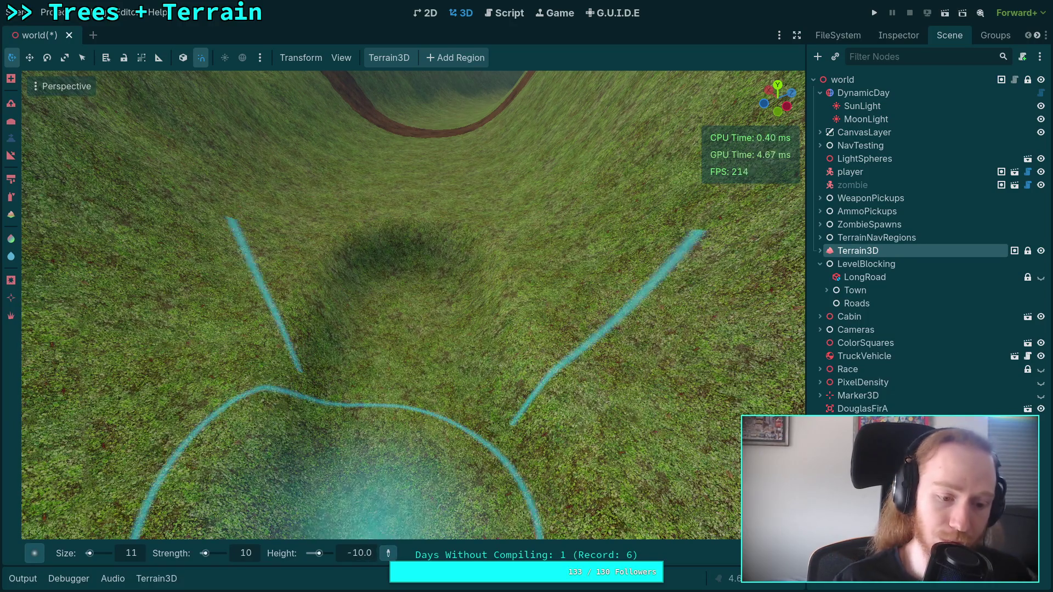
{"action": "key", "text": "super+4"}
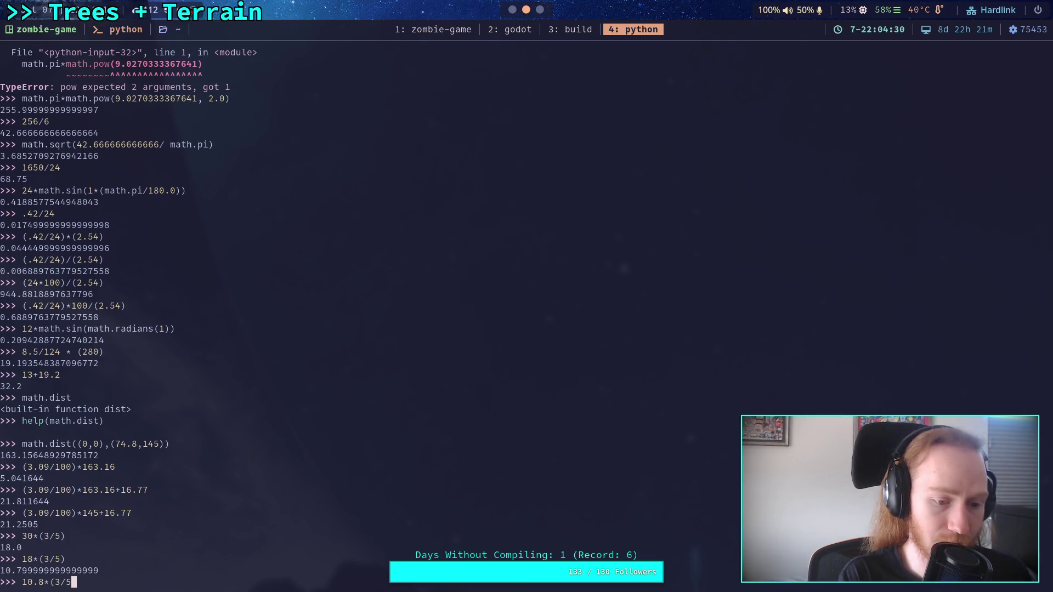
{"action": "type", "text": ")"}
{"action": "key", "text": "Return"}
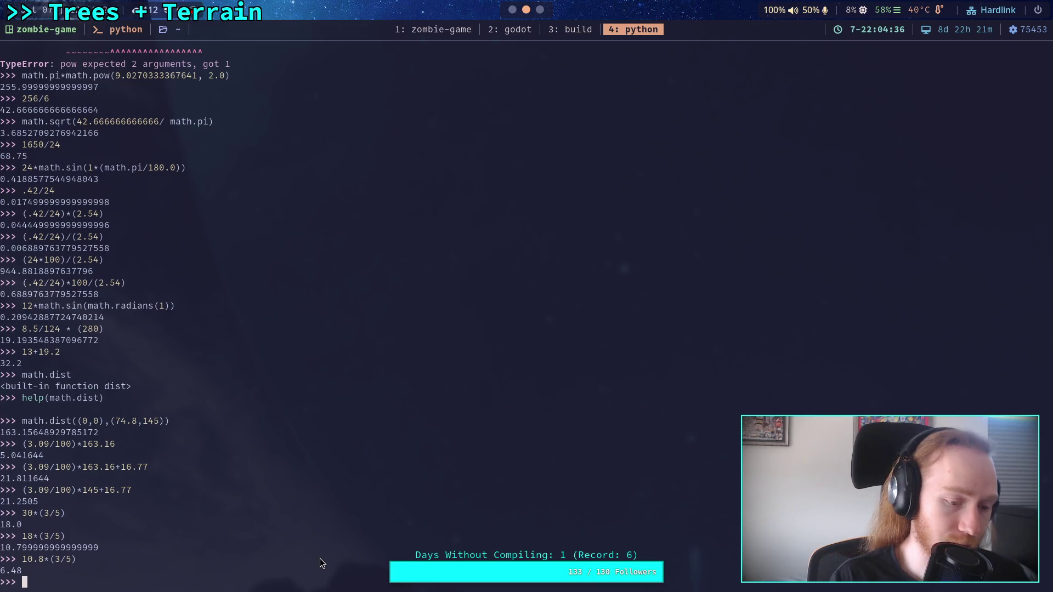
{"action": "key", "text": "super+2"}
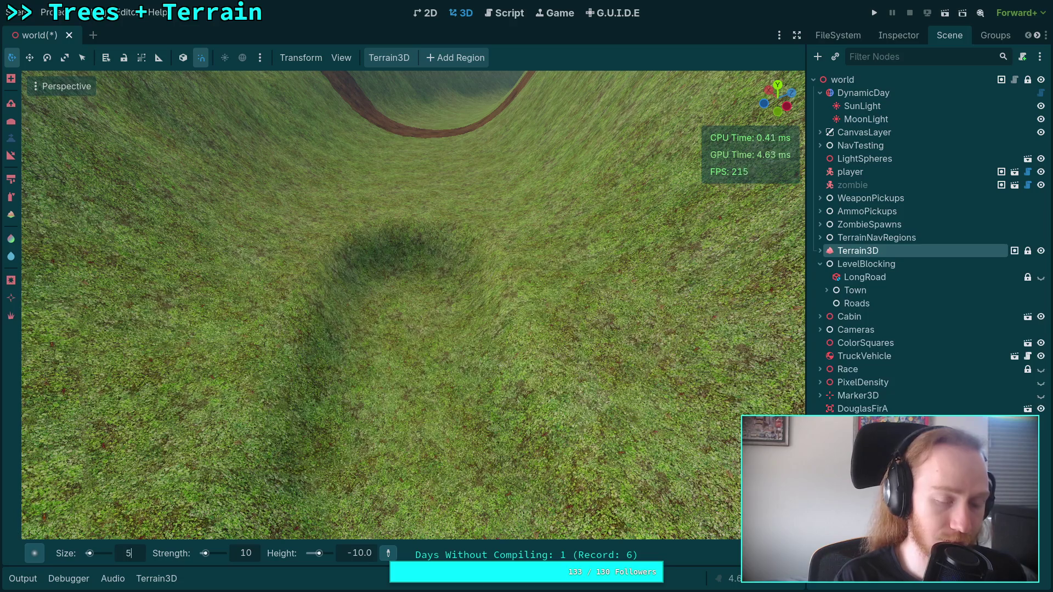
{"action": "type", "text": "6.5"}
Shrink the brush to 6 m and sculpt a deep pit with a reshaped rim
{"action": "key", "text": "Return"}
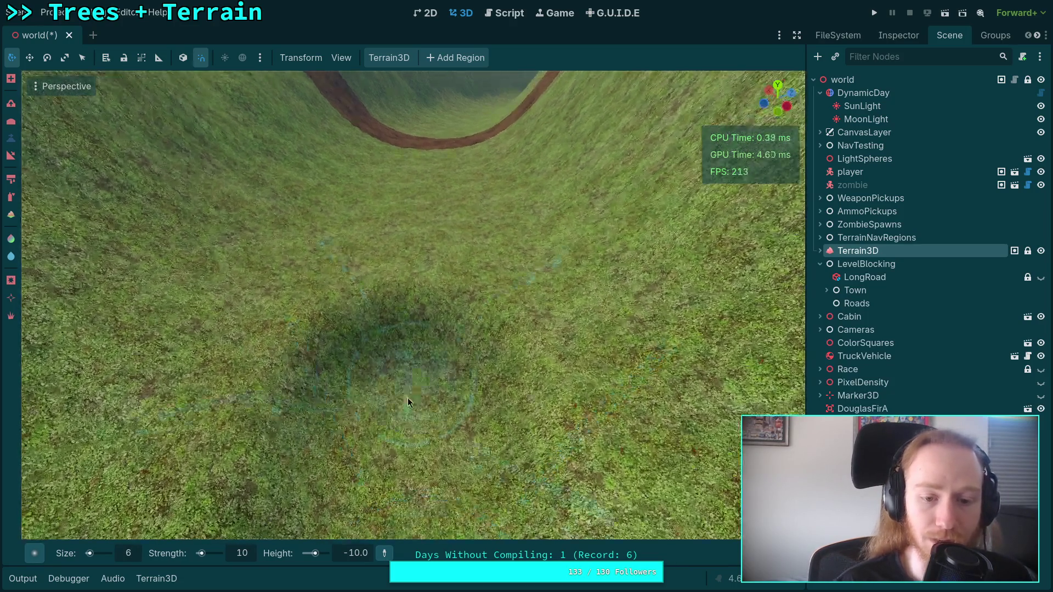
{"action": "left_click_drag", "start_coordinate": [407, 397], "coordinate": [420, 317]}
{"action": "right_click", "coordinate": [420, 317]}
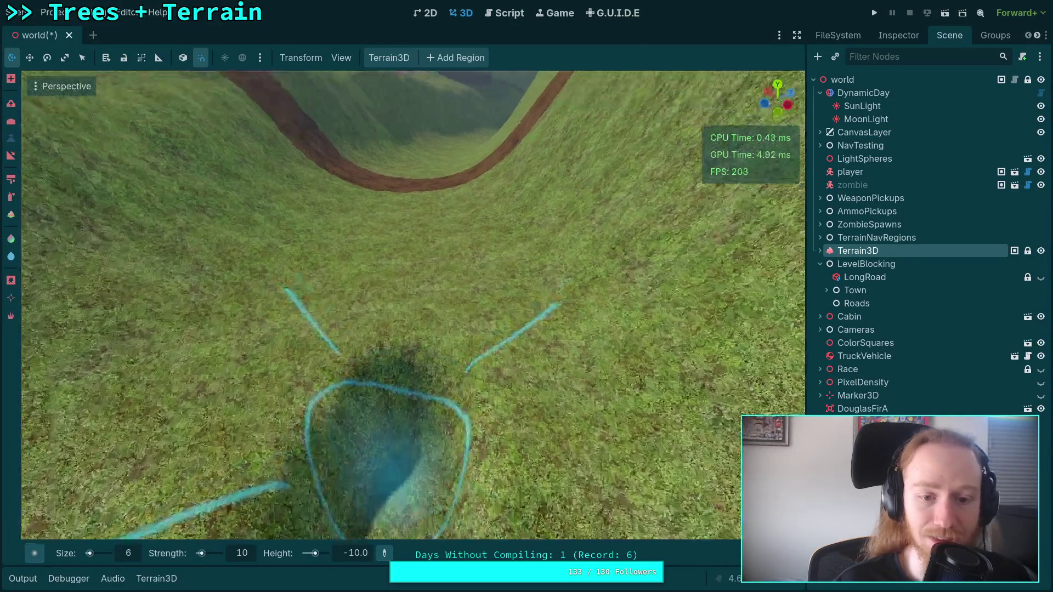
{"action": "right_click", "coordinate": [400, 396]}
{"action": "right_click", "coordinate": [410, 393]}
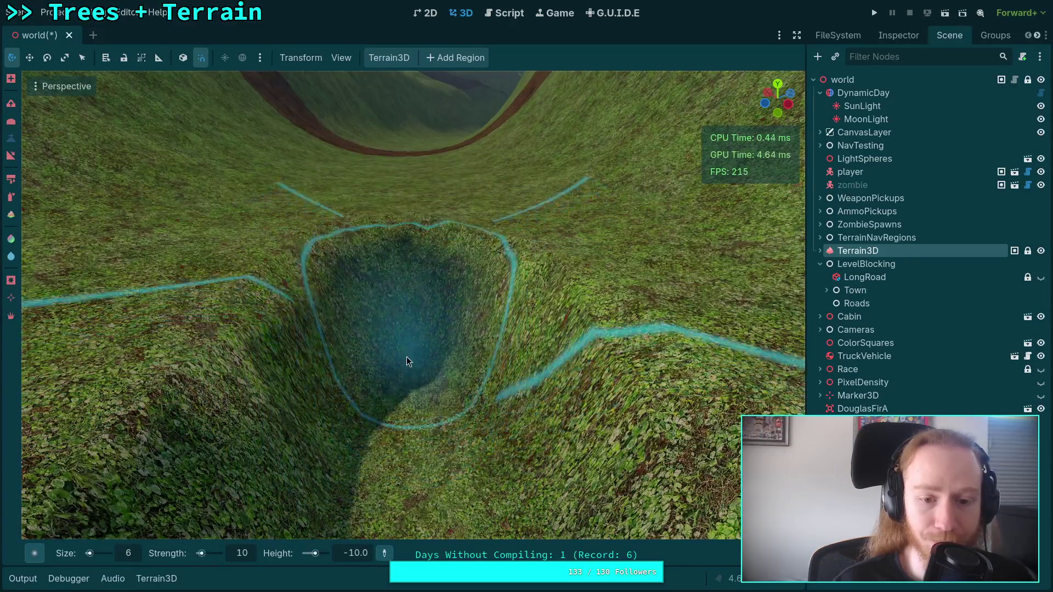
{"action": "right_click", "coordinate": [408, 353]}
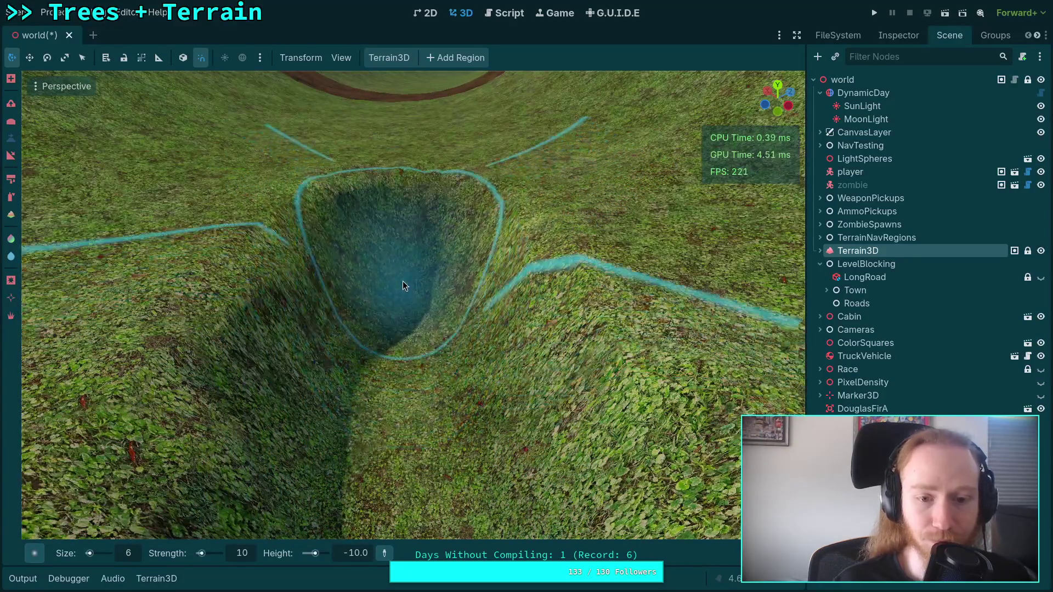
{"action": "right_click", "coordinate": [403, 280]}
{"action": "right_click", "coordinate": [409, 460]}
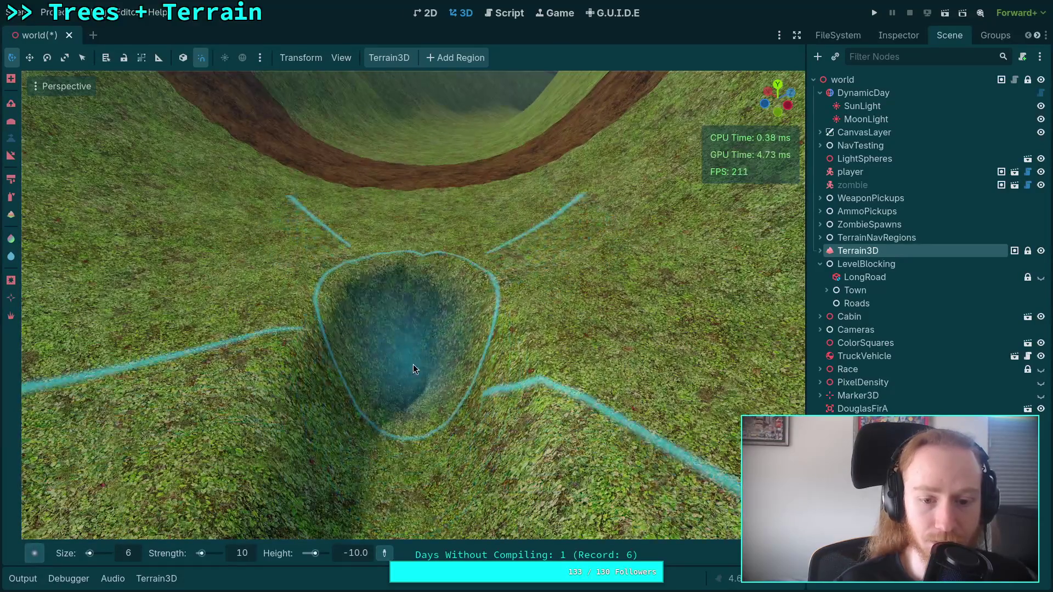
{"action": "right_click", "coordinate": [411, 360]}
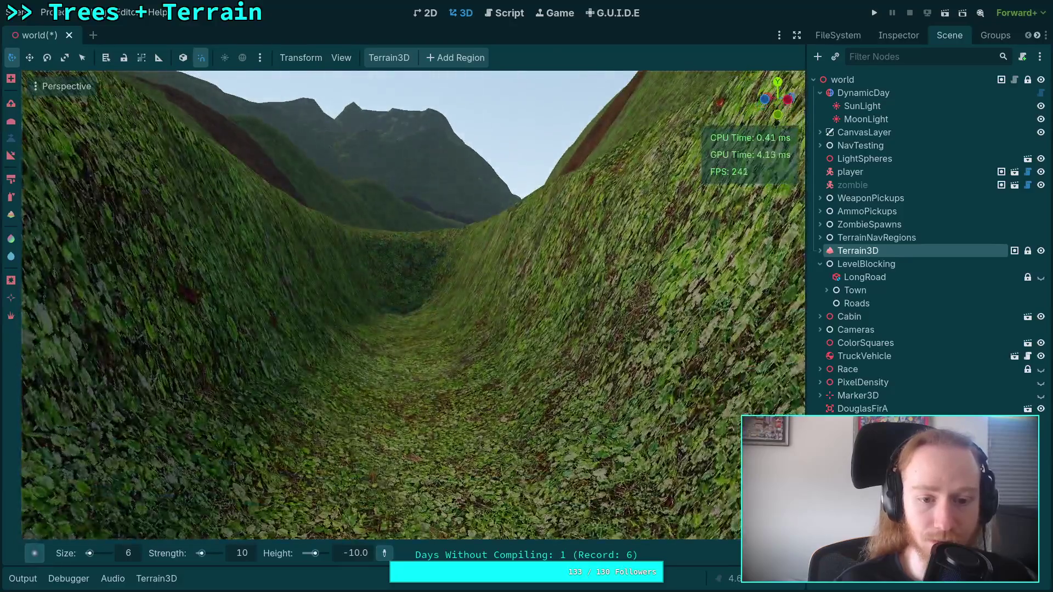
{"action": "right_click", "coordinate": [495, 492]}
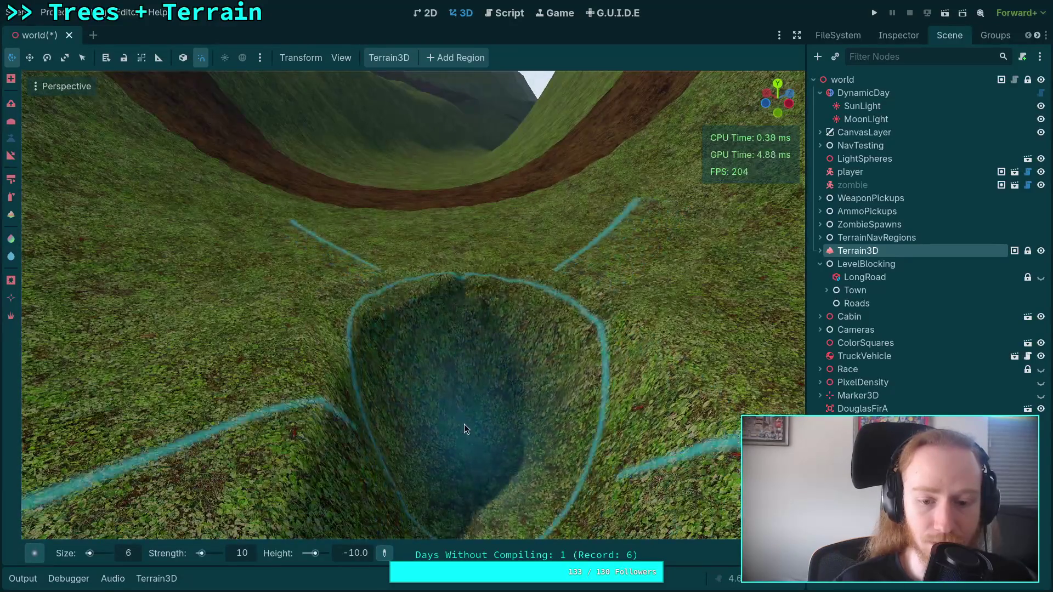
{"action": "right_click", "coordinate": [441, 359]}
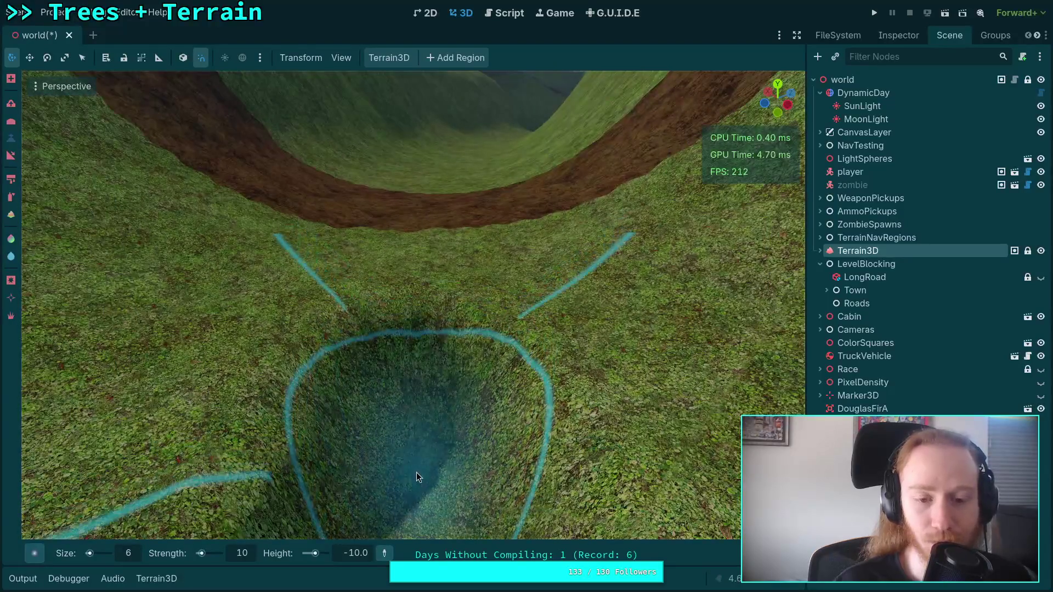
{"action": "right_click", "coordinate": [420, 332]}
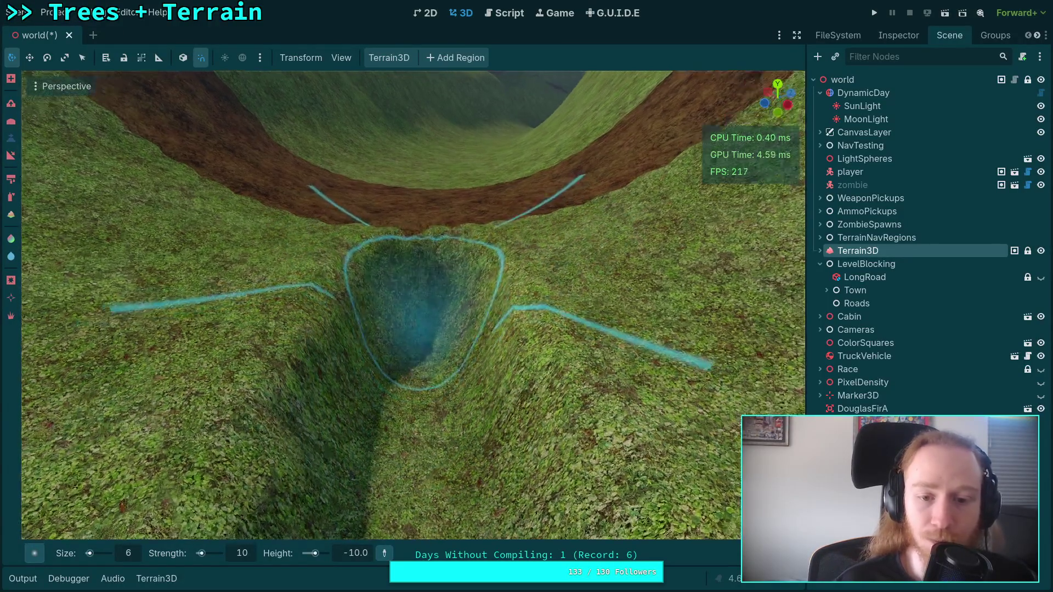
{"action": "right_click", "coordinate": [426, 378]}
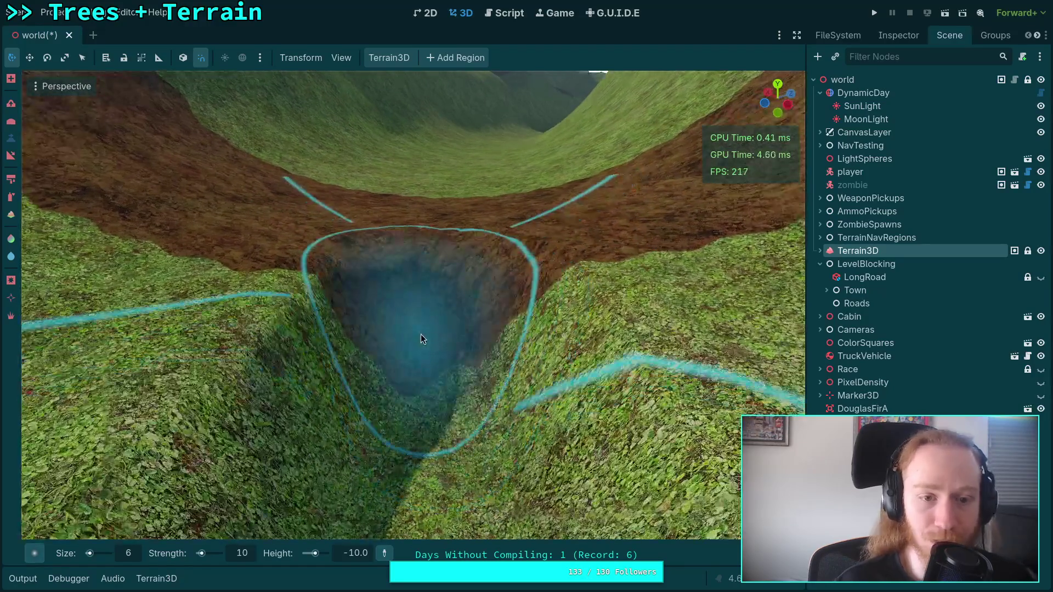
{"action": "mouse_move", "coordinate": [421, 334]}
{"action": "left_mouse_down"}
{"action": "mouse_move", "coordinate": [436, 430]}
{"action": "mouse_move", "coordinate": [439, 300]}
{"action": "mouse_move", "coordinate": [433, 383]}
{"action": "left_mouse_up"}
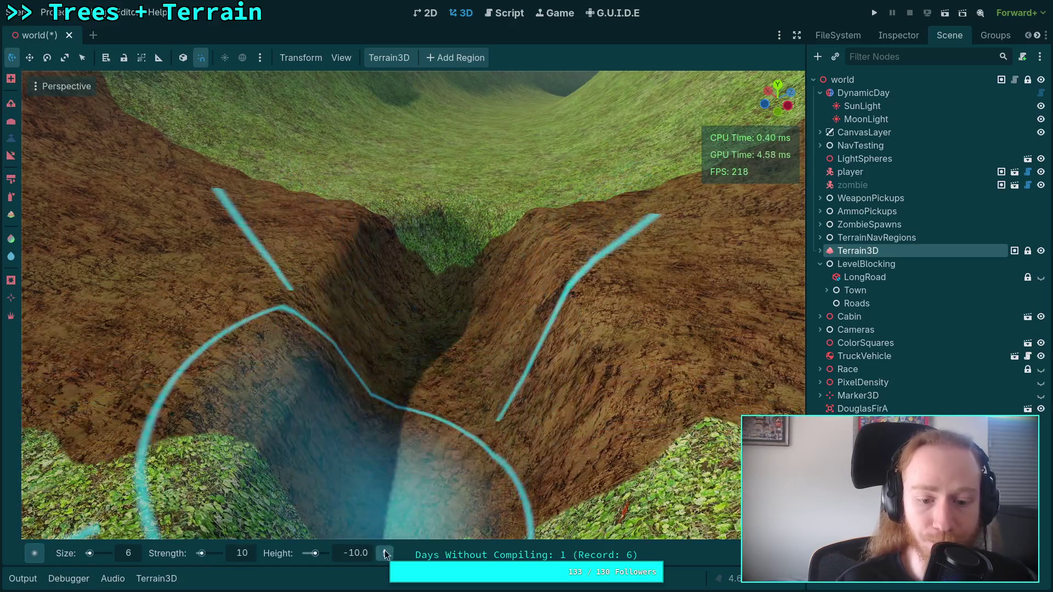
Set the target height to -11 and carve a V-shaped hollow and long trench
{"action": "left_click", "coordinate": [360, 553]}
{"action": "type", "text": "1"}
{"action": "key", "text": "Return"}
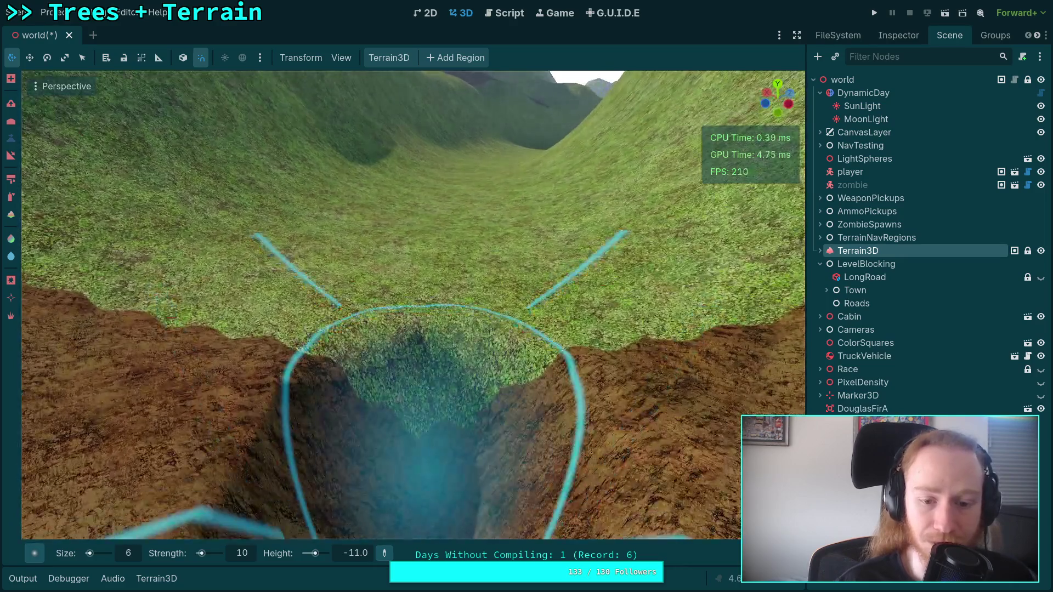
{"action": "left_click_drag", "start_coordinate": [423, 477], "coordinate": [426, 380]}
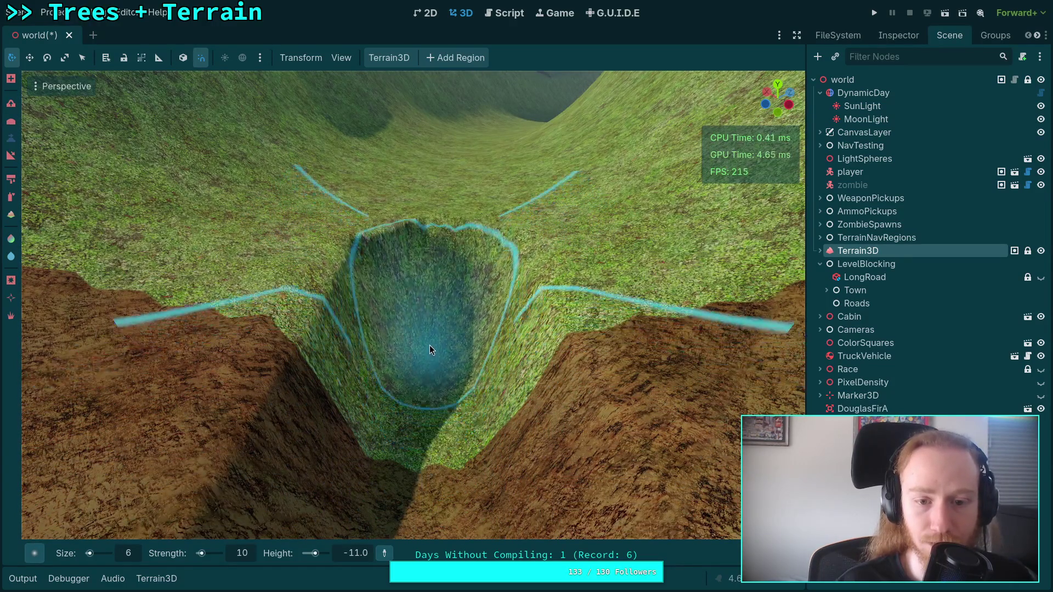
{"action": "scroll", "coordinate": [428, 390], "scroll_direction": "up", "scroll_amount": 2}
{"action": "mouse_move", "coordinate": [488, 410]}
{"action": "left_mouse_down"}
{"action": "mouse_move", "coordinate": [429, 408]}
{"action": "mouse_move", "coordinate": [422, 295]}
{"action": "left_mouse_up"}
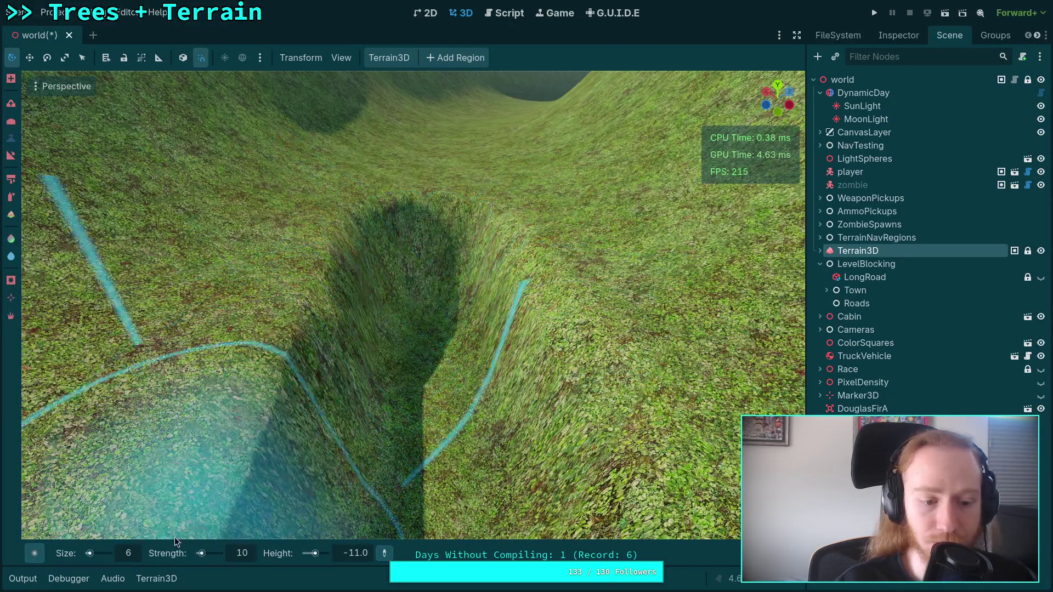
{"action": "type", "text": "7"}
Set the brush size to 7 m and the target height to -12
{"action": "key", "text": "Return"}
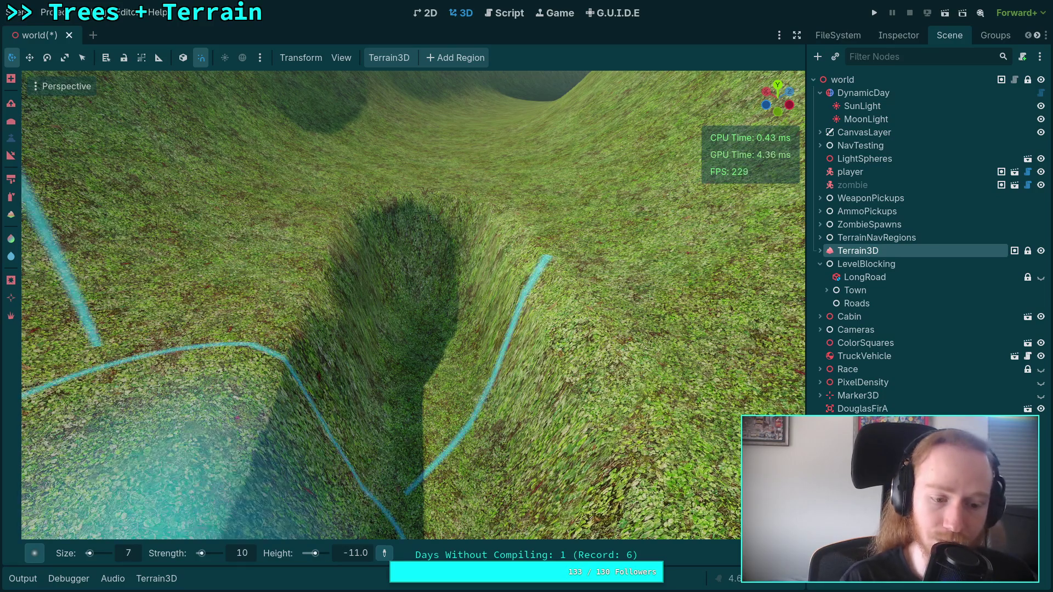
{"action": "scroll", "coordinate": [431, 323], "scroll_direction": "up", "scroll_amount": 3}
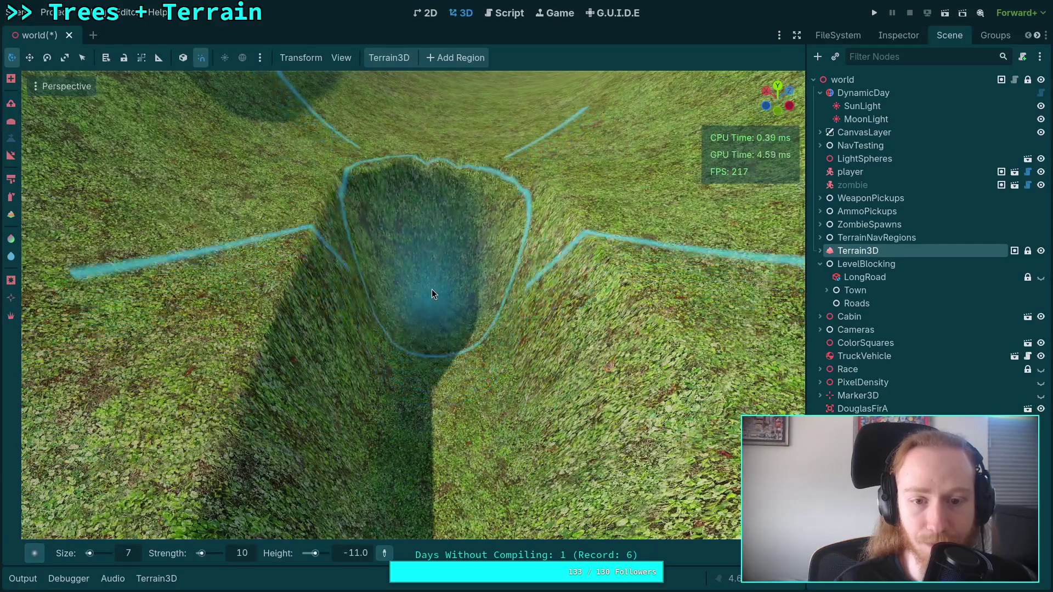
{"action": "scroll", "coordinate": [432, 290], "scroll_direction": "up", "scroll_amount": 3}
{"action": "scroll", "coordinate": [424, 448], "scroll_direction": "up", "scroll_amount": 5}
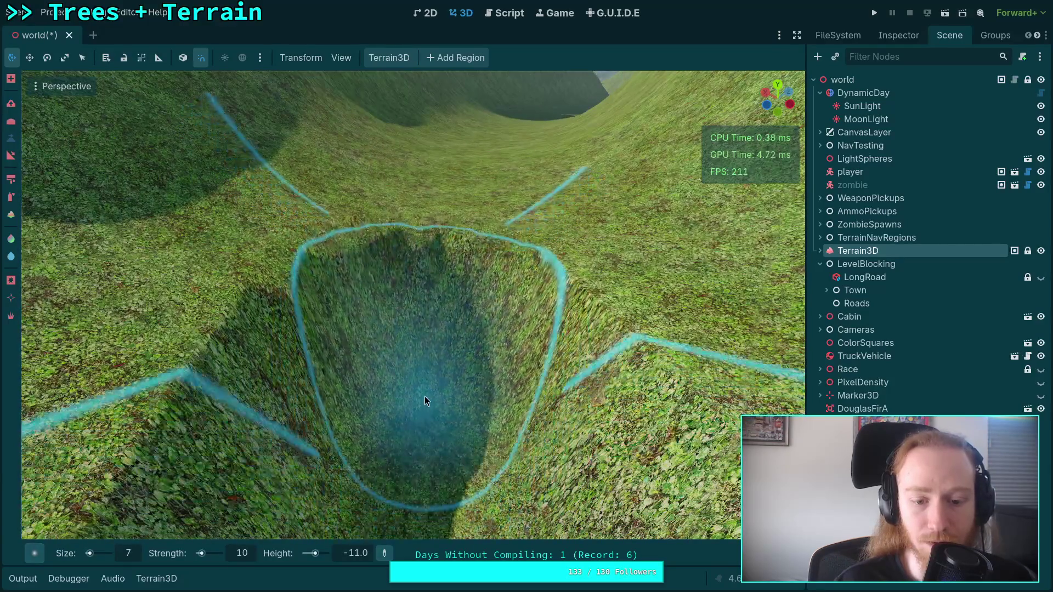
{"action": "left_click", "coordinate": [356, 554]}
{"action": "type", "text": "-12"}
{"action": "key", "text": "Return"}
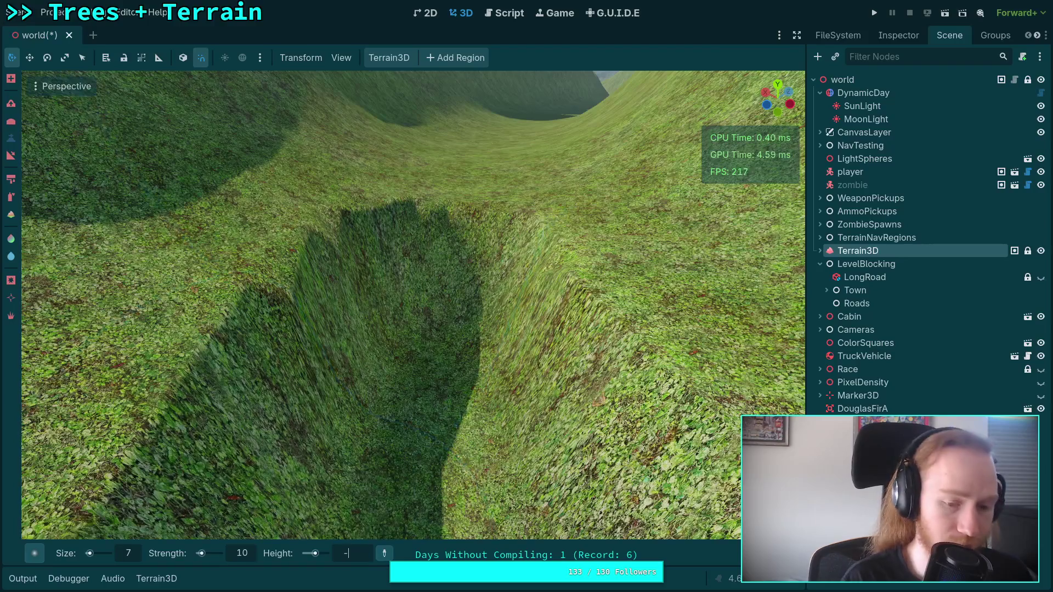
{"action": "scroll", "coordinate": [631, 428], "scroll_direction": "down", "scroll_amount": 4}
{"action": "scroll", "coordinate": [449, 444], "scroll_direction": "down", "scroll_amount": 3}
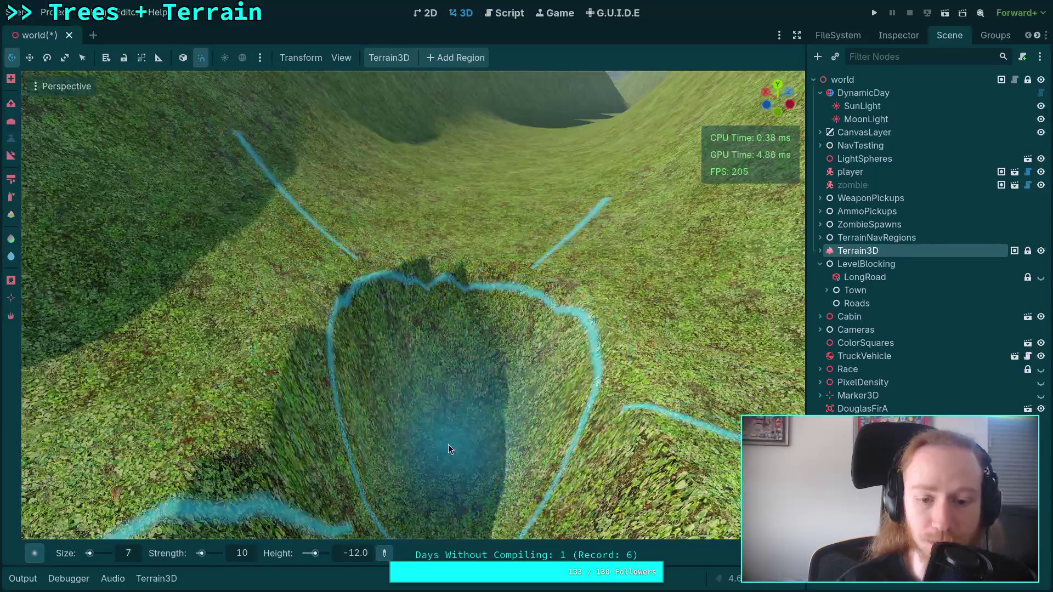
{"action": "scroll", "coordinate": [463, 367], "scroll_direction": "up", "scroll_amount": 5}
{"action": "scroll", "coordinate": [442, 418], "scroll_direction": "down", "scroll_amount": 4}
{"action": "scroll", "coordinate": [440, 371], "scroll_direction": "up", "scroll_amount": 1}
{"action": "scroll", "coordinate": [432, 482], "scroll_direction": "down", "scroll_amount": 3}
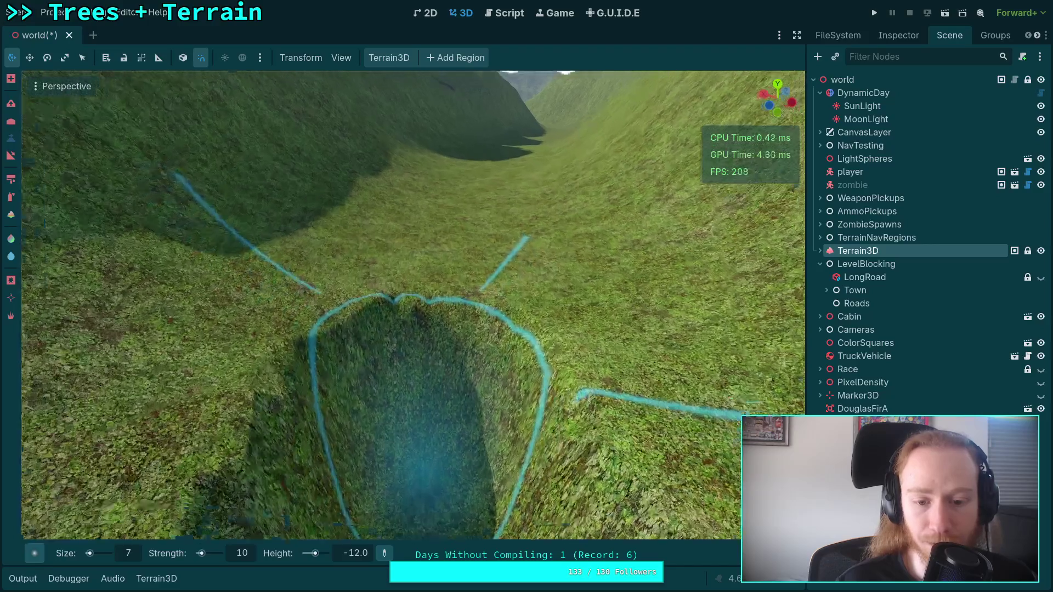
{"action": "mouse_move", "coordinate": [436, 407]}
{"action": "left_mouse_down"}
{"action": "mouse_move", "coordinate": [428, 419]}
{"action": "mouse_move", "coordinate": [433, 320]}
{"action": "mouse_move", "coordinate": [413, 401]}
{"action": "mouse_move", "coordinate": [426, 414]}
{"action": "mouse_move", "coordinate": [431, 340]}
{"action": "mouse_move", "coordinate": [427, 397]}
{"action": "mouse_move", "coordinate": [416, 354]}
{"action": "mouse_move", "coordinate": [426, 441]}
{"action": "mouse_move", "coordinate": [433, 341]}
{"action": "left_mouse_up"}
Lower the target height to -13 and carve the crater into a deep trench along the slope
{"action": "left_click", "coordinate": [363, 554]}
{"action": "type", "text": "-12.0"}
{"action": "key", "text": "Return"}
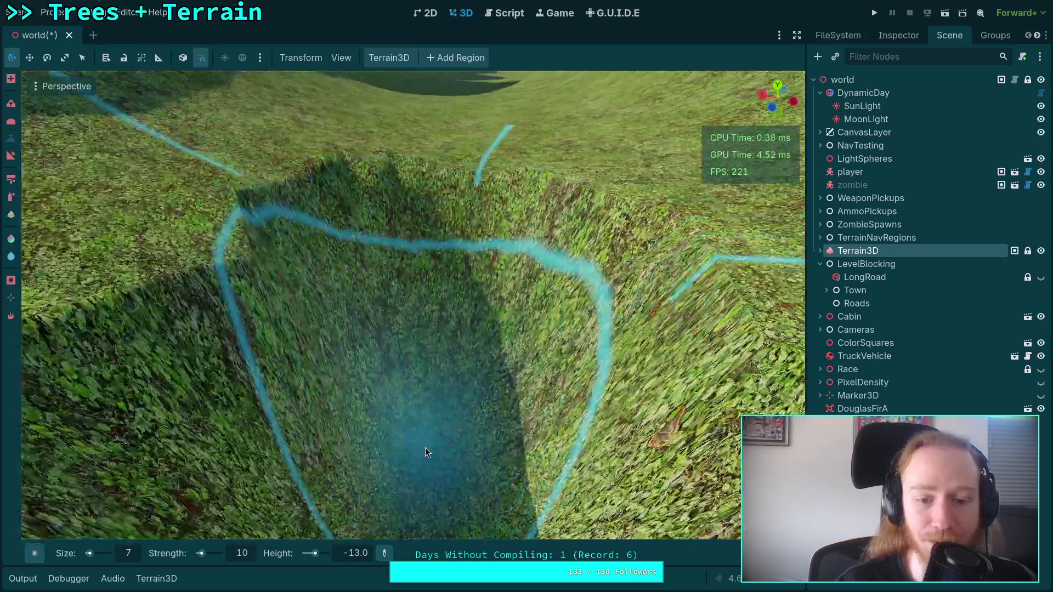
{"action": "left_click_drag", "start_coordinate": [425, 447], "coordinate": [428, 312]}
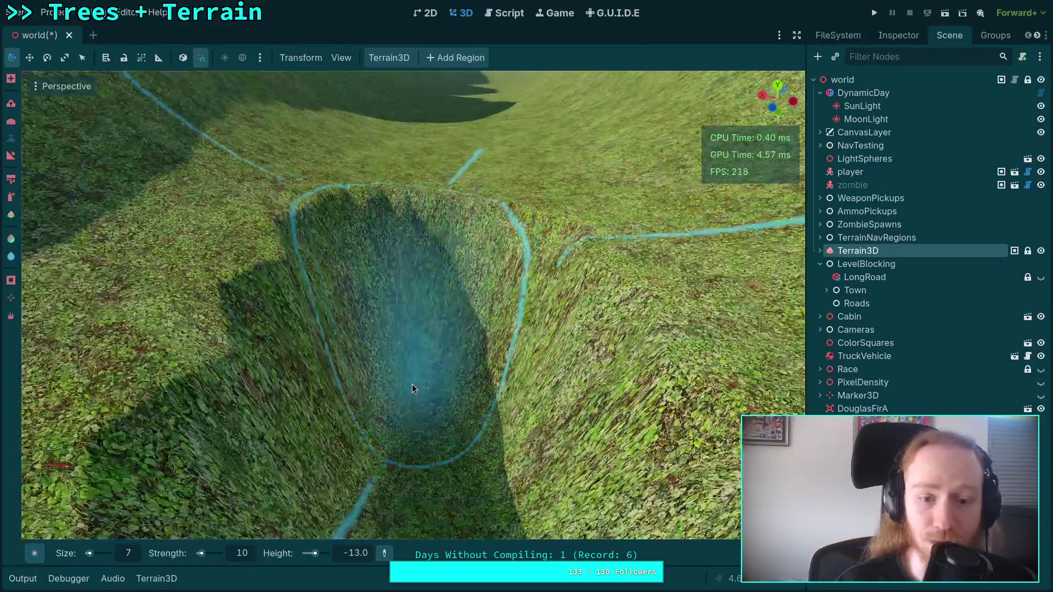
{"action": "mouse_move", "coordinate": [413, 384]}
{"action": "left_mouse_down"}
{"action": "mouse_move", "coordinate": [415, 400]}
{"action": "mouse_move", "coordinate": [416, 326]}
{"action": "left_mouse_up"}
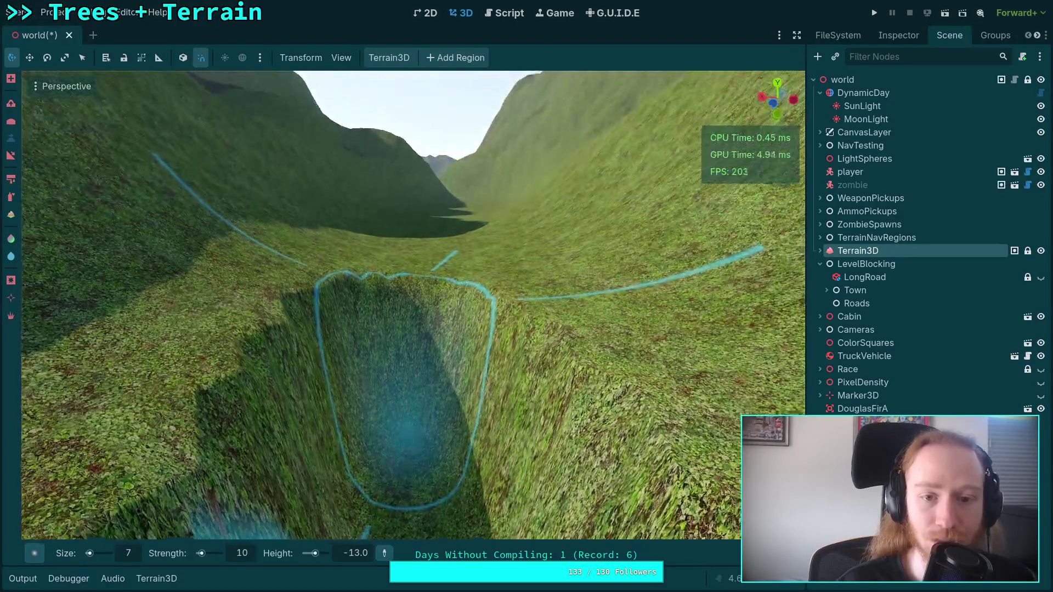
{"action": "key", "text": "w"}
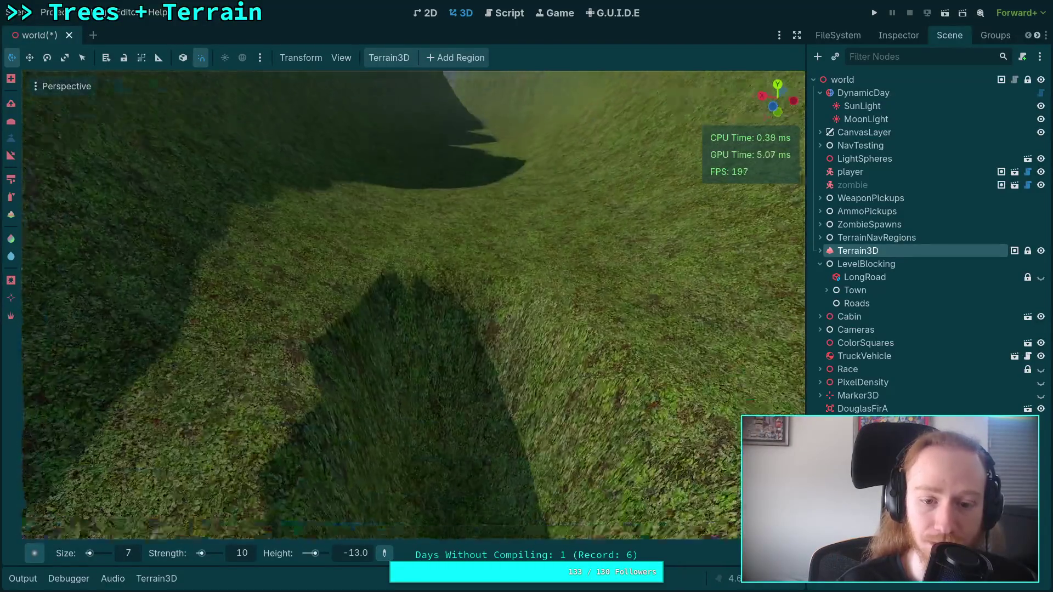
{"action": "left_click_drag", "start_coordinate": [433, 340], "coordinate": [440, 254]}
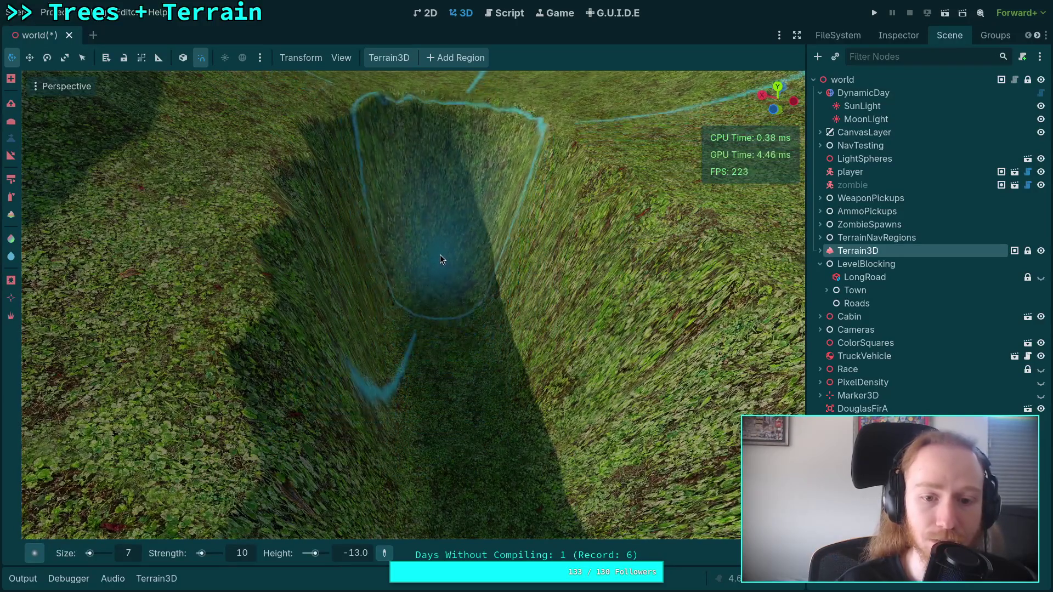
{"action": "scroll", "coordinate": [440, 255], "scroll_direction": "up", "scroll_amount": 2}
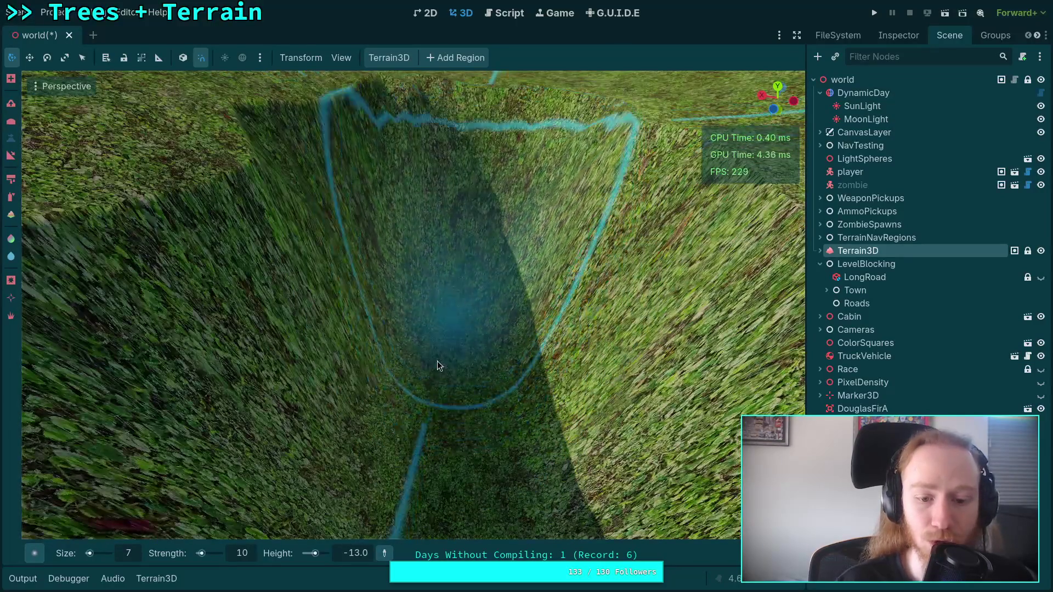
{"action": "left_click", "coordinate": [356, 555]}
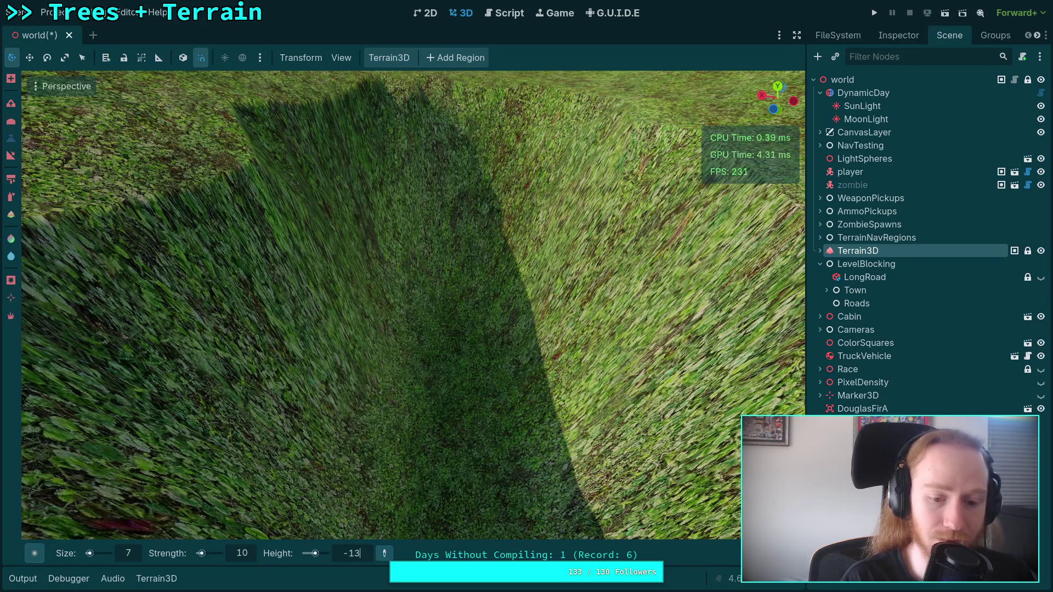
Change the Height target to -14.0 and zoom around the viewport to inspect the trench
{"action": "key", "text": "BackSpace"}
{"action": "type", "text": "4"}
{"action": "key", "text": "Return"}
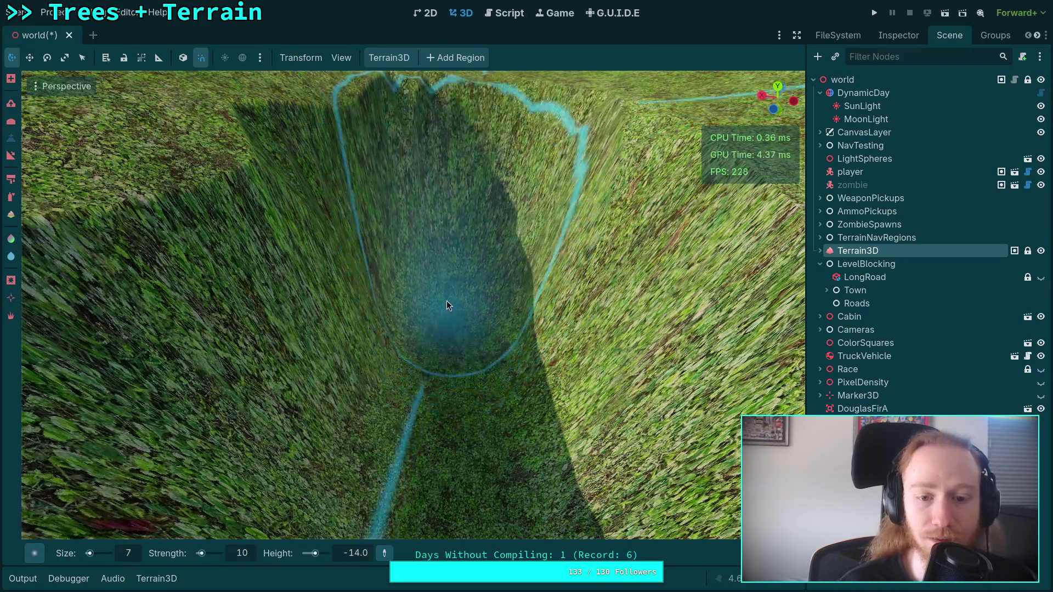
{"action": "scroll", "coordinate": [443, 256], "scroll_direction": "down", "scroll_amount": 2}
{"action": "scroll", "coordinate": [437, 376], "scroll_direction": "up", "scroll_amount": 2}
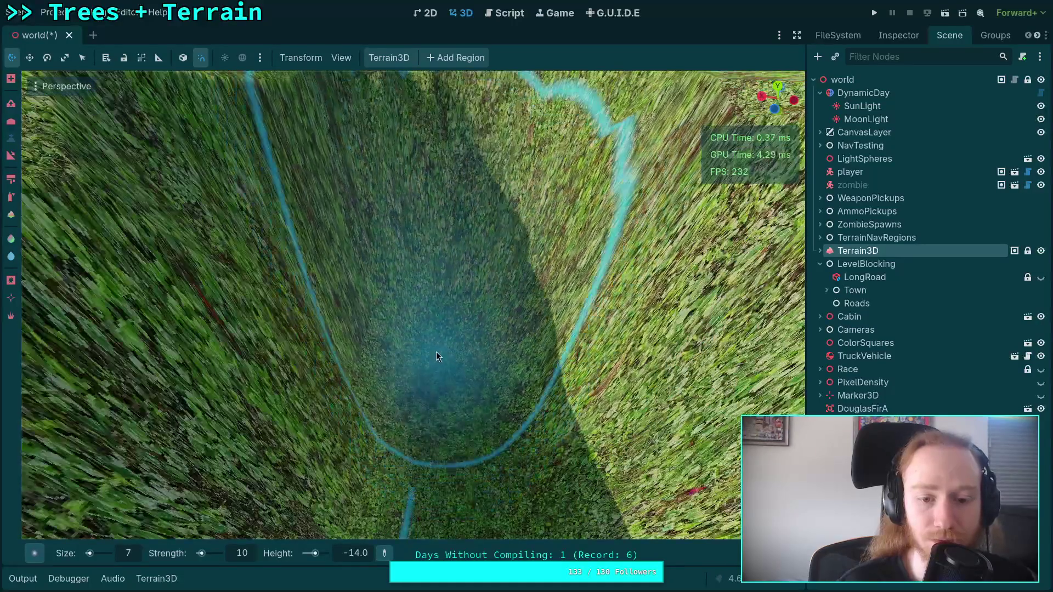
{"action": "scroll", "coordinate": [433, 329], "scroll_direction": "down", "scroll_amount": 3}
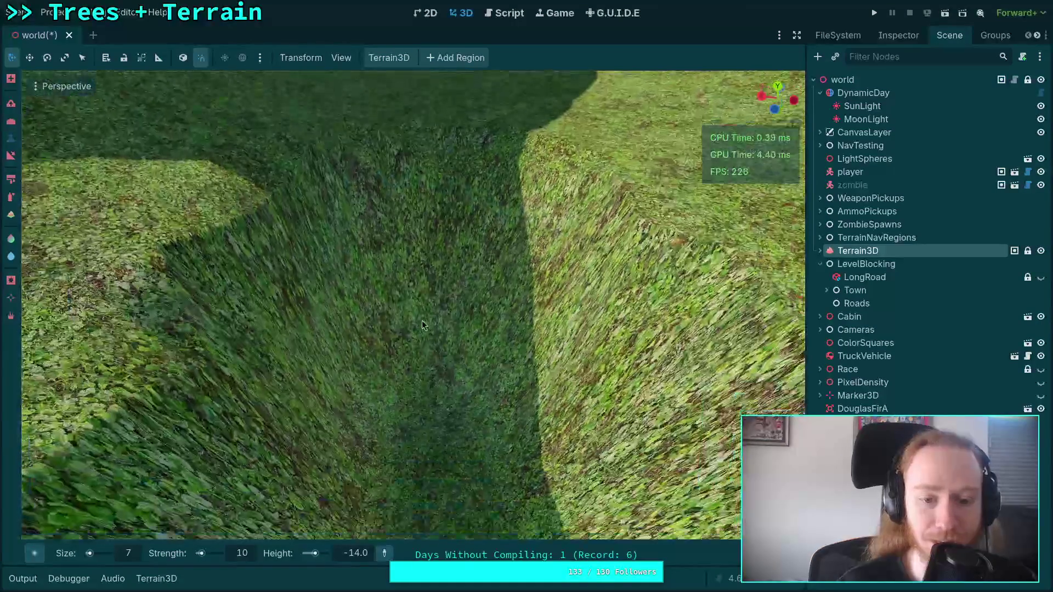
{"action": "scroll", "coordinate": [429, 314], "scroll_direction": "up", "scroll_amount": 3}
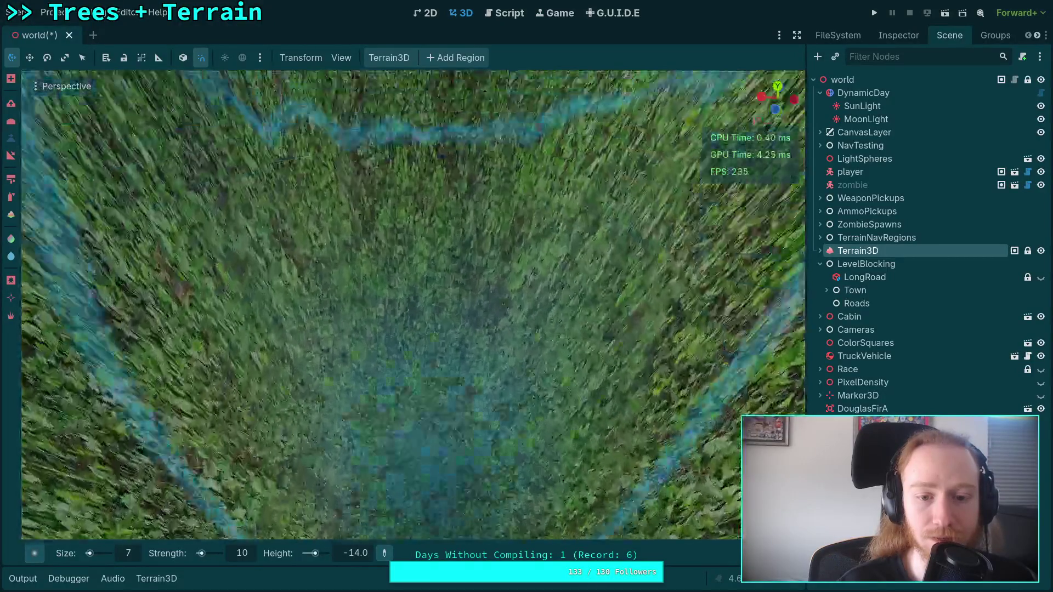
{"action": "scroll", "coordinate": [420, 336], "scroll_direction": "down", "scroll_amount": 3}
{"action": "scroll", "coordinate": [422, 329], "scroll_direction": "down", "scroll_amount": 3}
{"action": "scroll", "coordinate": [417, 351], "scroll_direction": "down", "scroll_amount": 5}
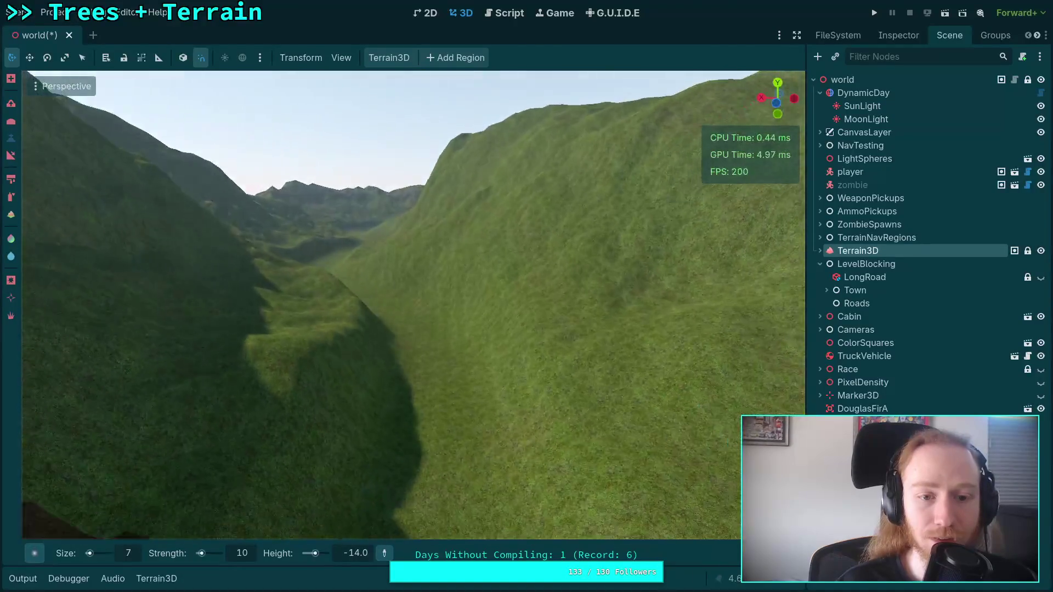
{"action": "scroll", "coordinate": [417, 307], "scroll_direction": "up", "scroll_amount": 5}
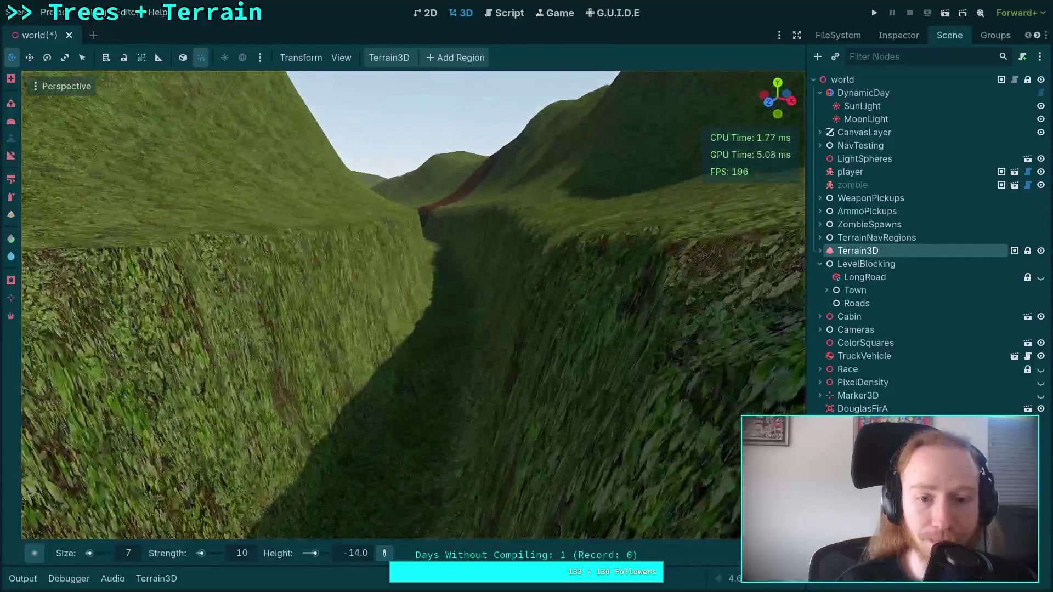
{"action": "scroll", "coordinate": [411, 307], "scroll_direction": "down", "scroll_amount": 5}
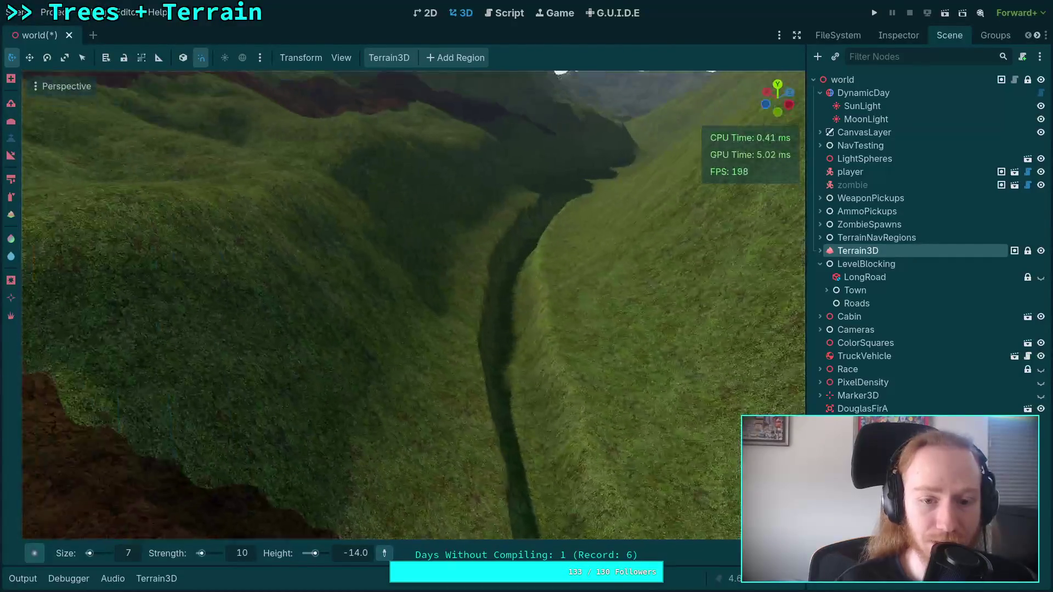
{"action": "scroll", "coordinate": [412, 307], "scroll_direction": "up", "scroll_amount": 5}
{"action": "scroll", "coordinate": [411, 307], "scroll_direction": "up", "scroll_amount": 5}
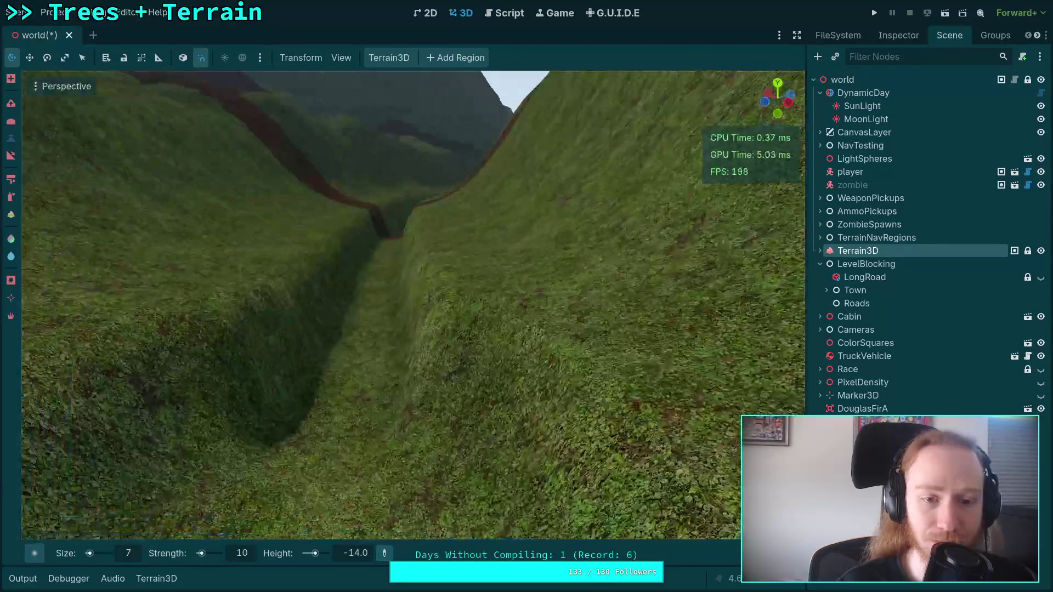
{"action": "scroll", "coordinate": [412, 307], "scroll_direction": "down", "scroll_amount": 3}
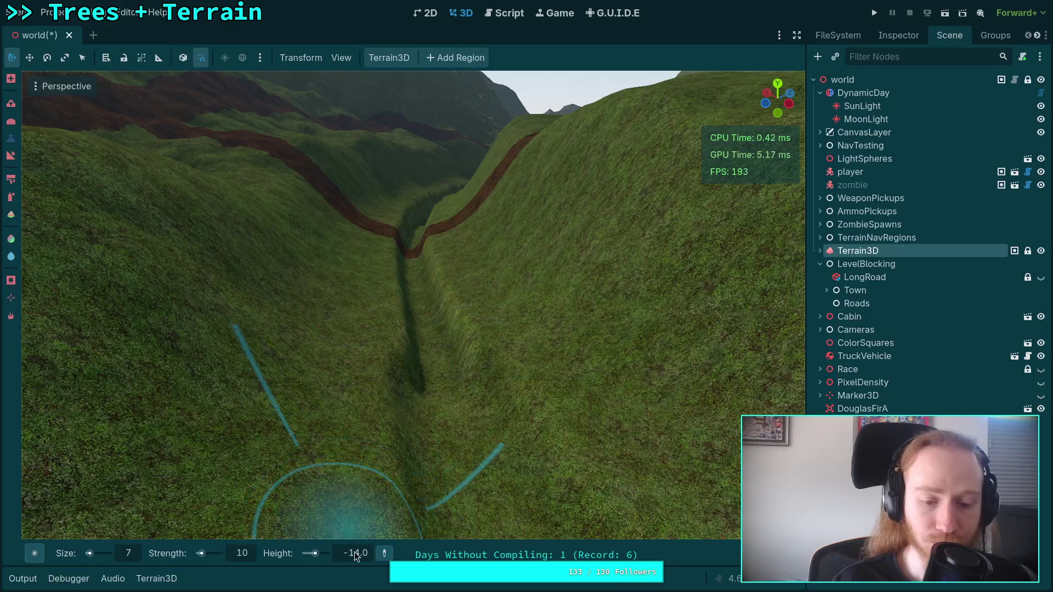
{"action": "scroll", "coordinate": [404, 361], "scroll_direction": "up", "scroll_amount": 5}
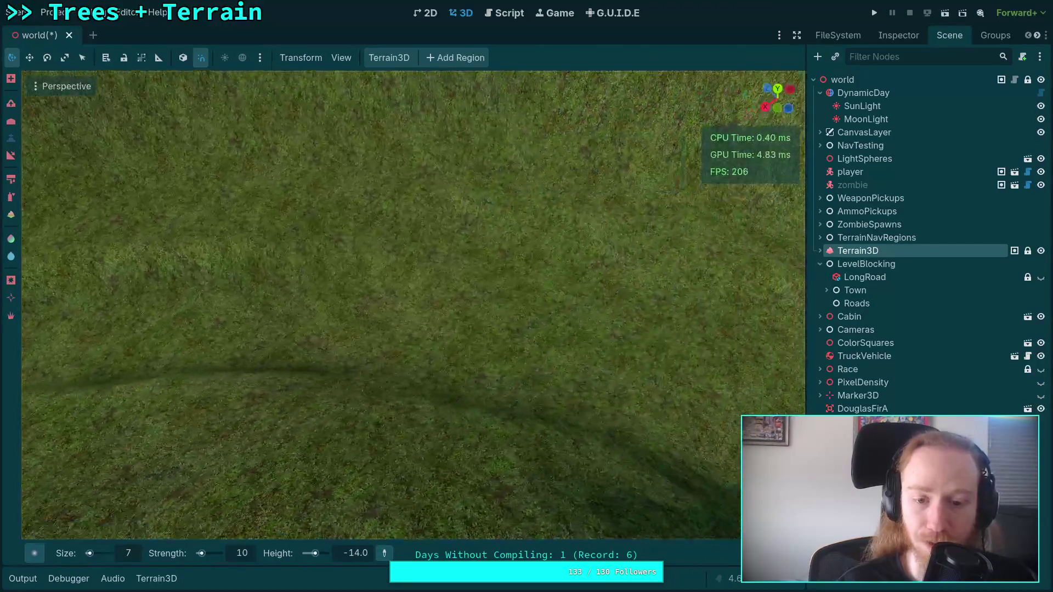
{"action": "scroll", "coordinate": [404, 361], "scroll_direction": "up", "scroll_amount": 5}
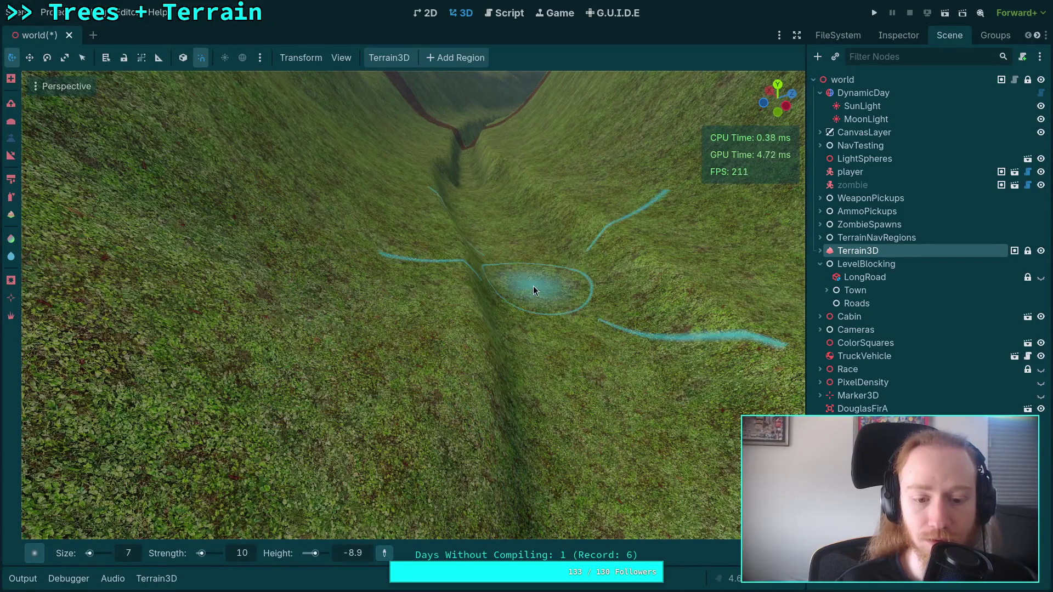
Sample the valley floor height and enter -9 as the brush target height
{"action": "left_click", "coordinate": [533, 285], "text": "ctrl"}
{"action": "scroll", "coordinate": [367, 538], "scroll_direction": "up", "scroll_amount": 5}
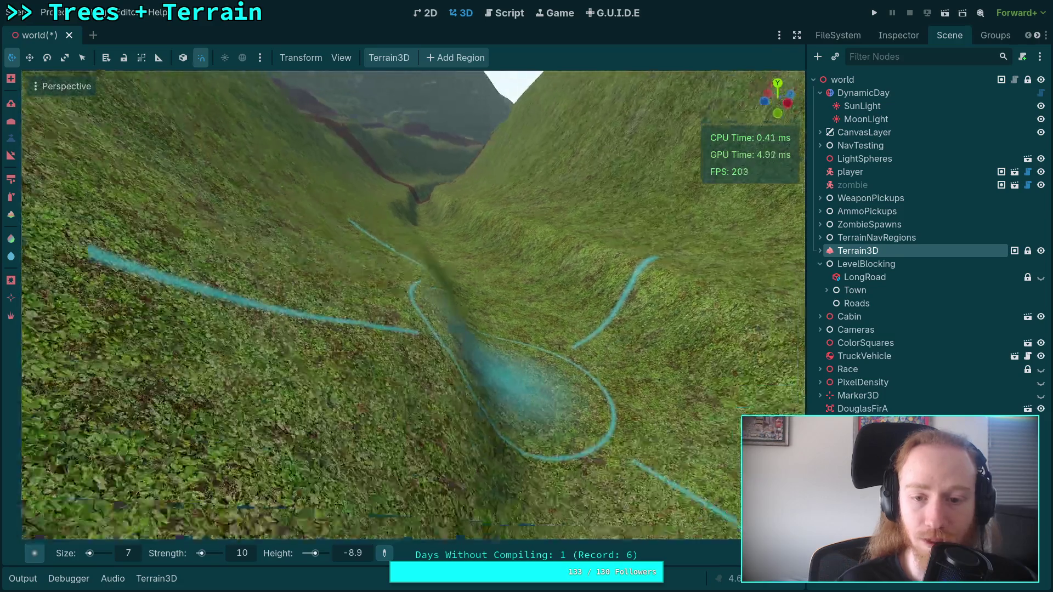
{"action": "scroll", "coordinate": [429, 537], "scroll_direction": "down", "scroll_amount": 5}
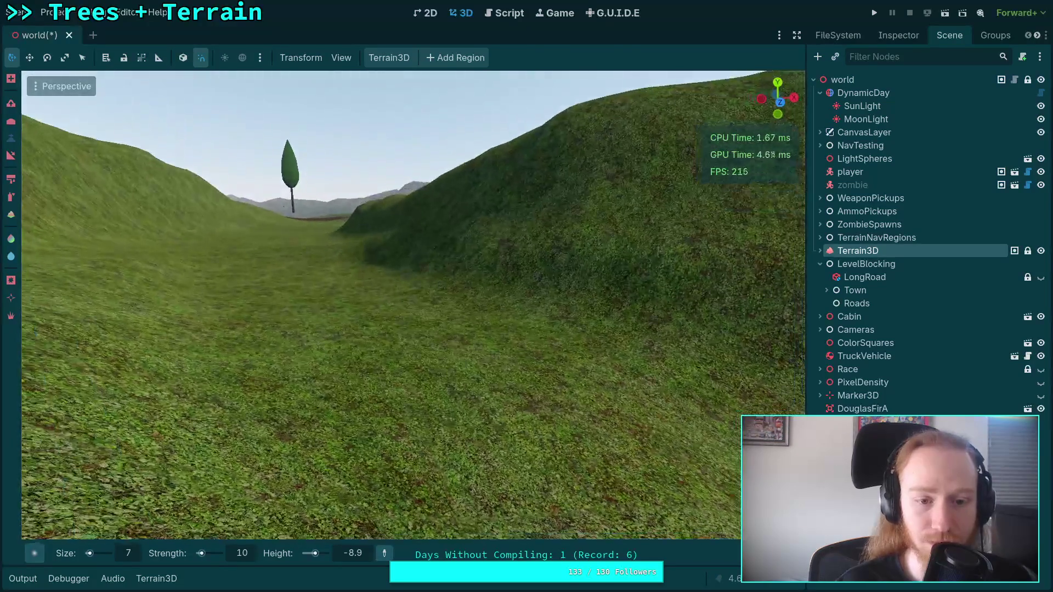
{"action": "left_click", "coordinate": [317, 309]}
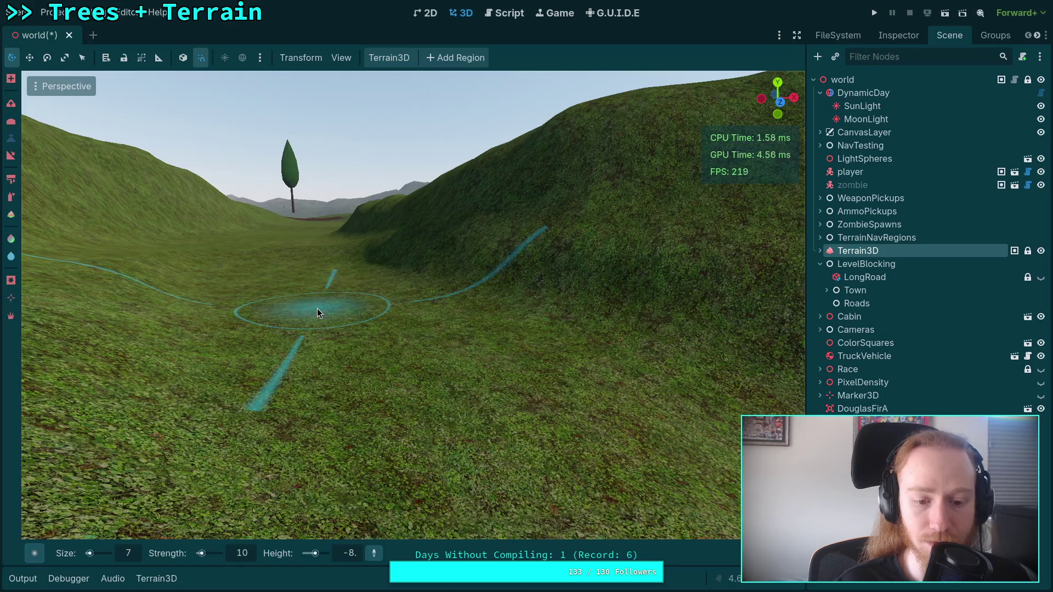
{"action": "mouse_move", "coordinate": [356, 477]}
{"action": "left_mouse_down"}
{"action": "mouse_move", "coordinate": [347, 458]}
{"action": "mouse_move", "coordinate": [354, 521]}
{"action": "mouse_move", "coordinate": [376, 366]}
{"action": "left_mouse_up"}
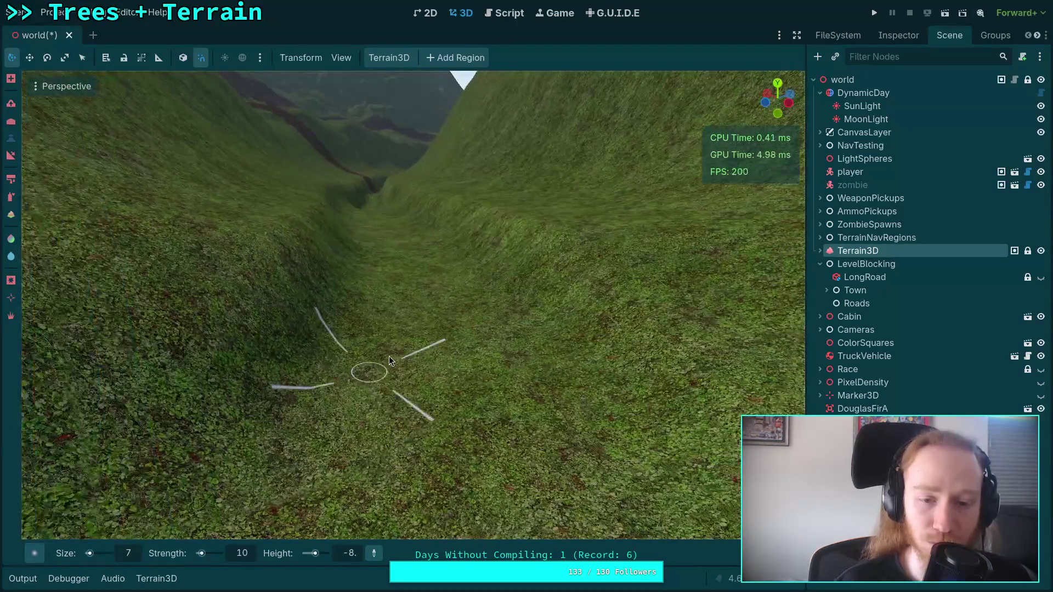
{"action": "scroll", "coordinate": [396, 471], "scroll_direction": "up", "scroll_amount": 3}
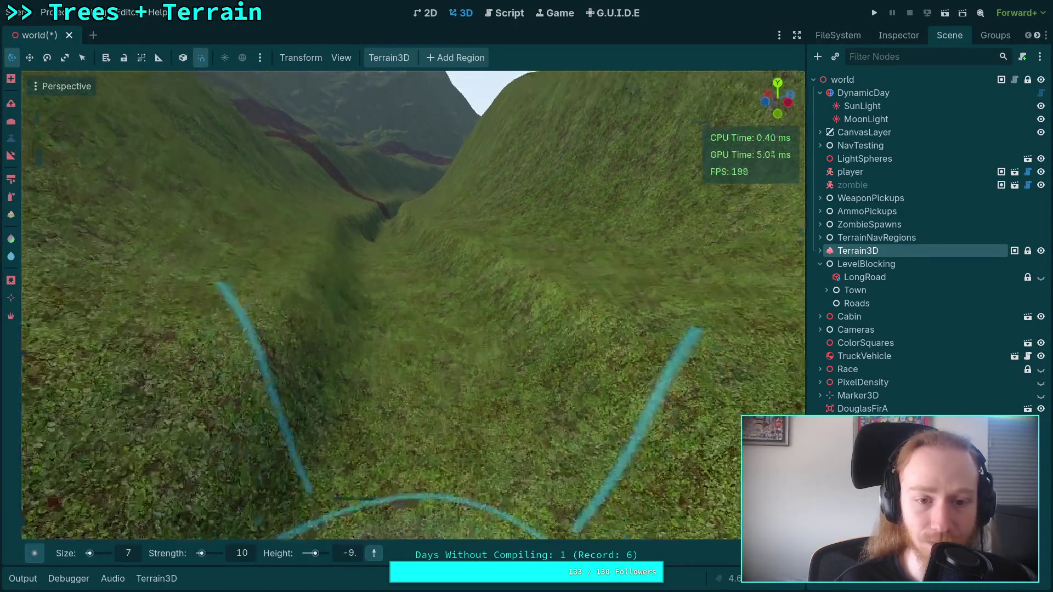
{"action": "scroll", "coordinate": [407, 407], "scroll_direction": "down", "scroll_amount": 3}
{"action": "left_click", "coordinate": [346, 553]}
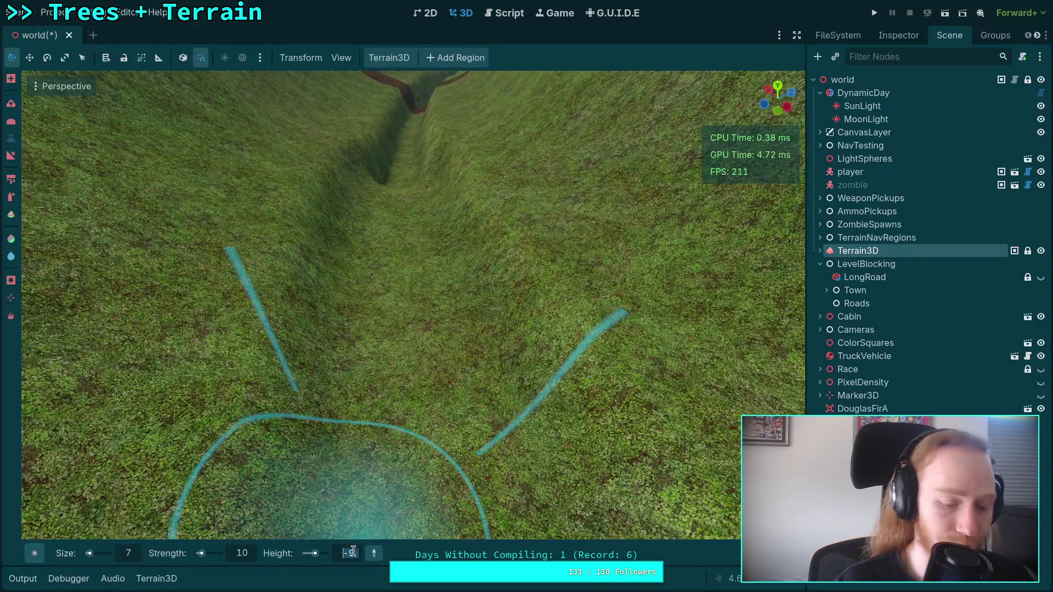
{"action": "type", "text": "-"}
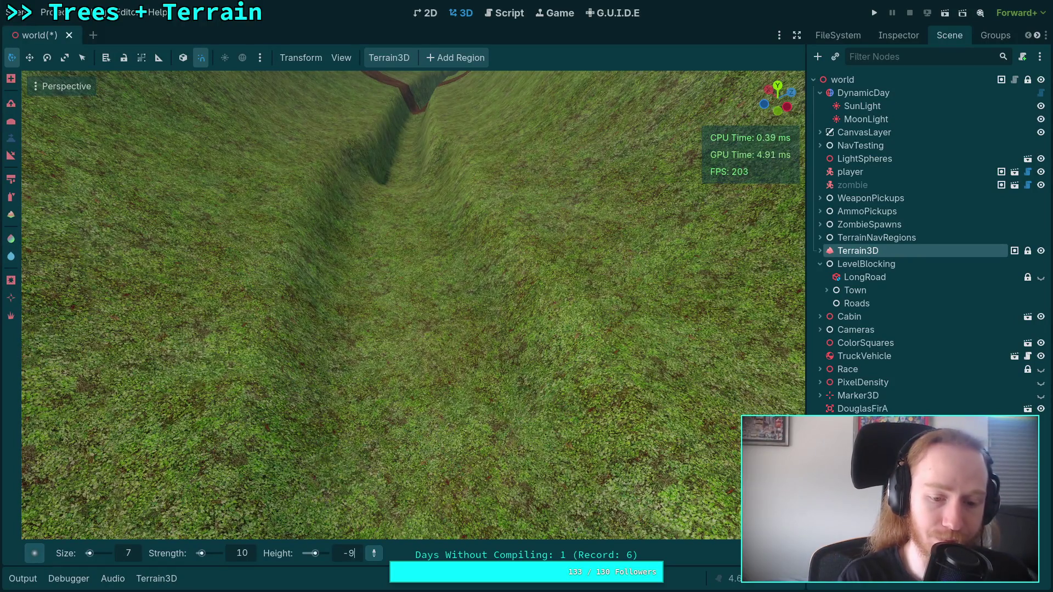
Widen, deepen and flatten the trench floor with two brush strokes
{"action": "scroll", "coordinate": [406, 308], "scroll_direction": "up", "scroll_amount": 2}
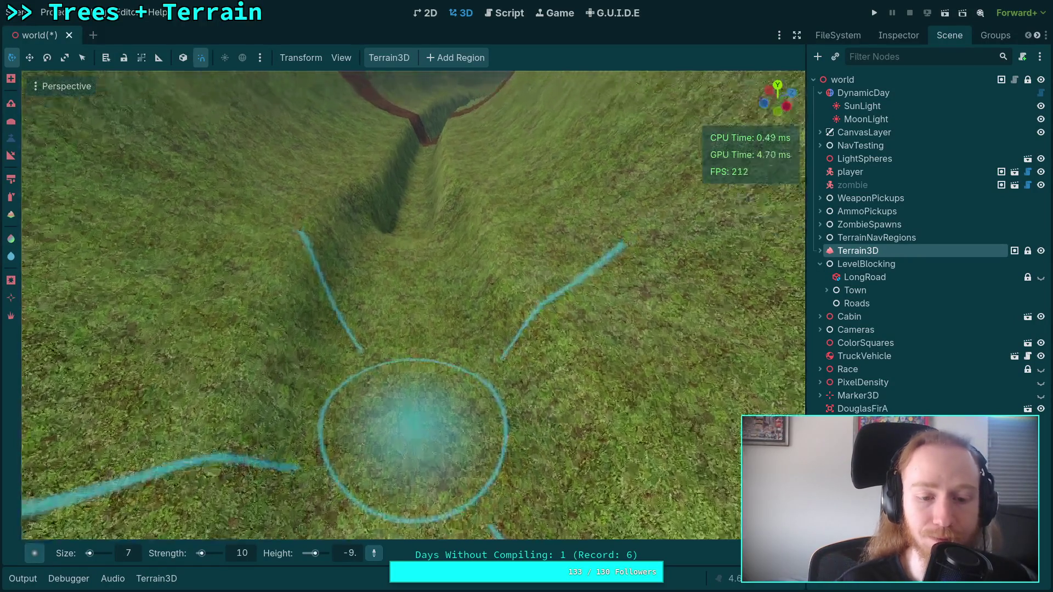
{"action": "scroll", "coordinate": [406, 308], "scroll_direction": "down", "scroll_amount": 2}
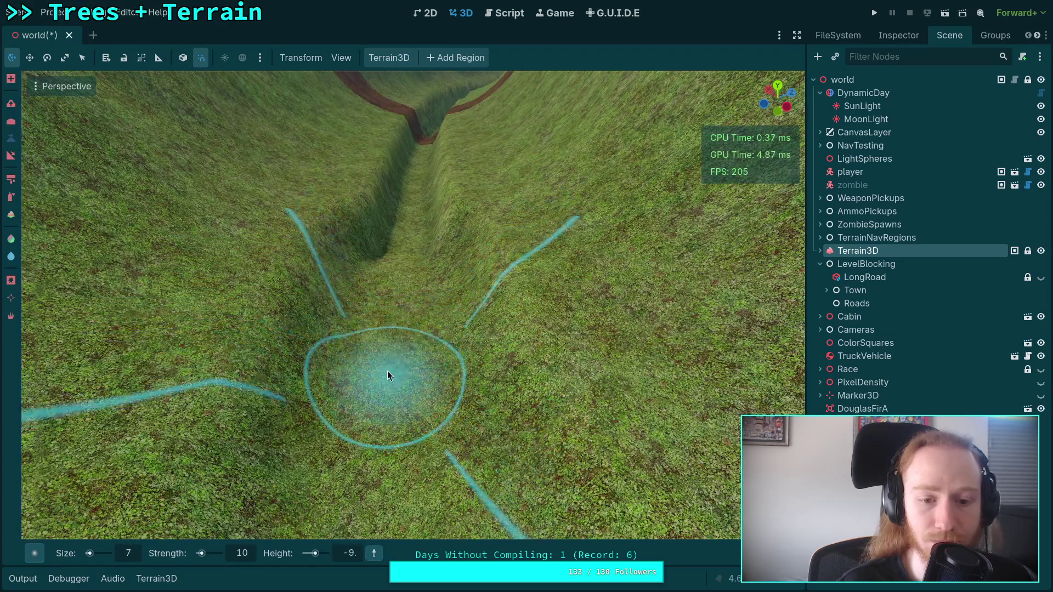
{"action": "left_click_drag", "start_coordinate": [400, 263], "coordinate": [397, 245]}
{"action": "scroll", "coordinate": [397, 245], "scroll_direction": "up", "scroll_amount": 3}
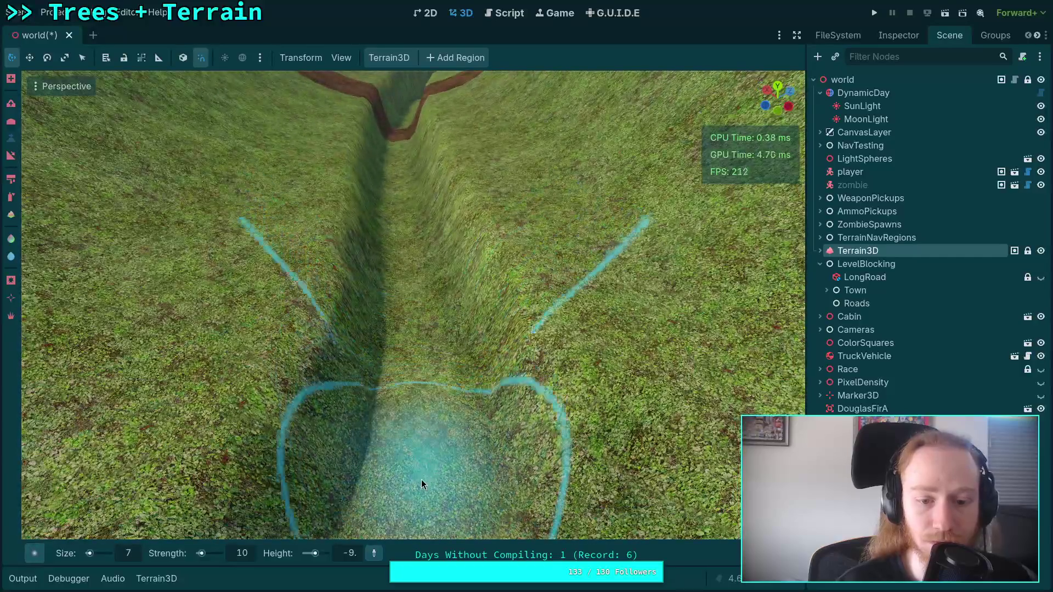
{"action": "left_click_drag", "start_coordinate": [421, 483], "coordinate": [399, 233]}
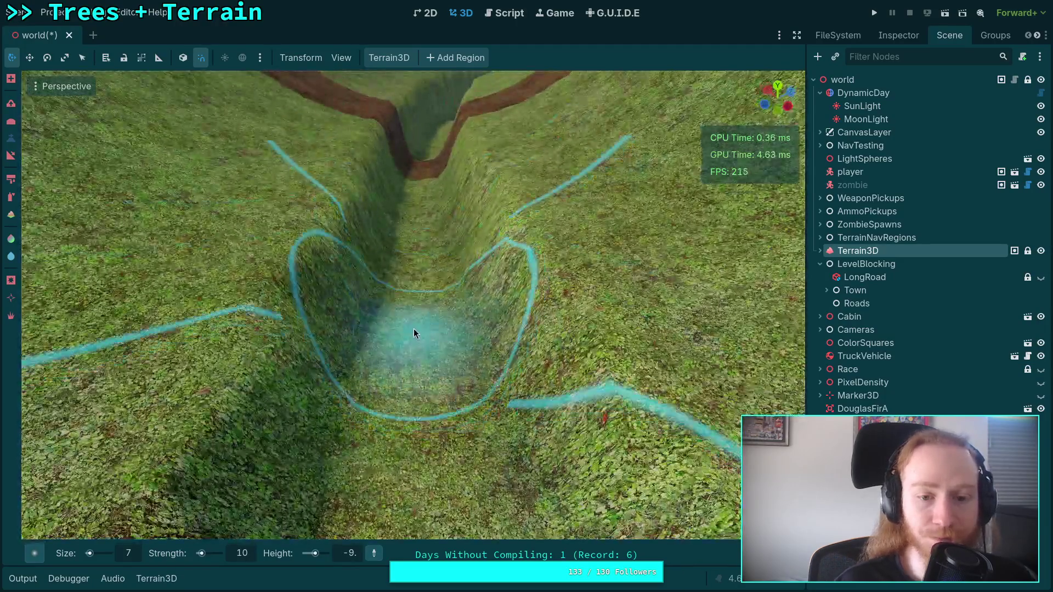
Level the trench floor up the valley with five brush strokes, then fly down the trench
{"action": "mouse_move", "coordinate": [416, 331]}
{"action": "left_mouse_down"}
{"action": "mouse_move", "coordinate": [412, 256]}
{"action": "mouse_move", "coordinate": [404, 334]}
{"action": "mouse_move", "coordinate": [416, 228]}
{"action": "left_mouse_up"}
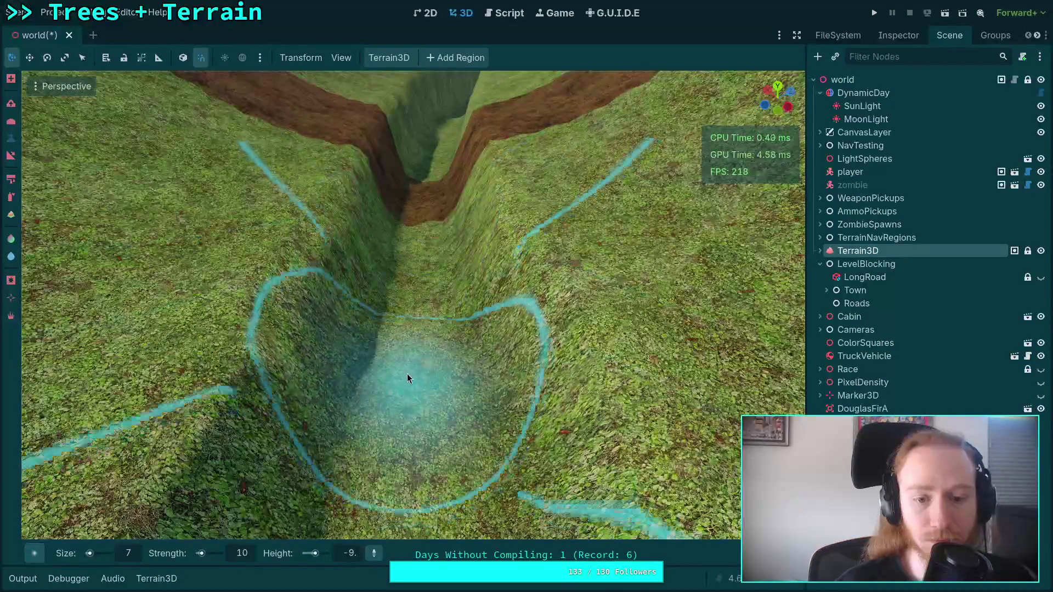
{"action": "mouse_move", "coordinate": [407, 373]}
{"action": "left_mouse_down"}
{"action": "mouse_move", "coordinate": [410, 275]}
{"action": "mouse_move", "coordinate": [410, 384]}
{"action": "mouse_move", "coordinate": [413, 251]}
{"action": "left_mouse_up"}
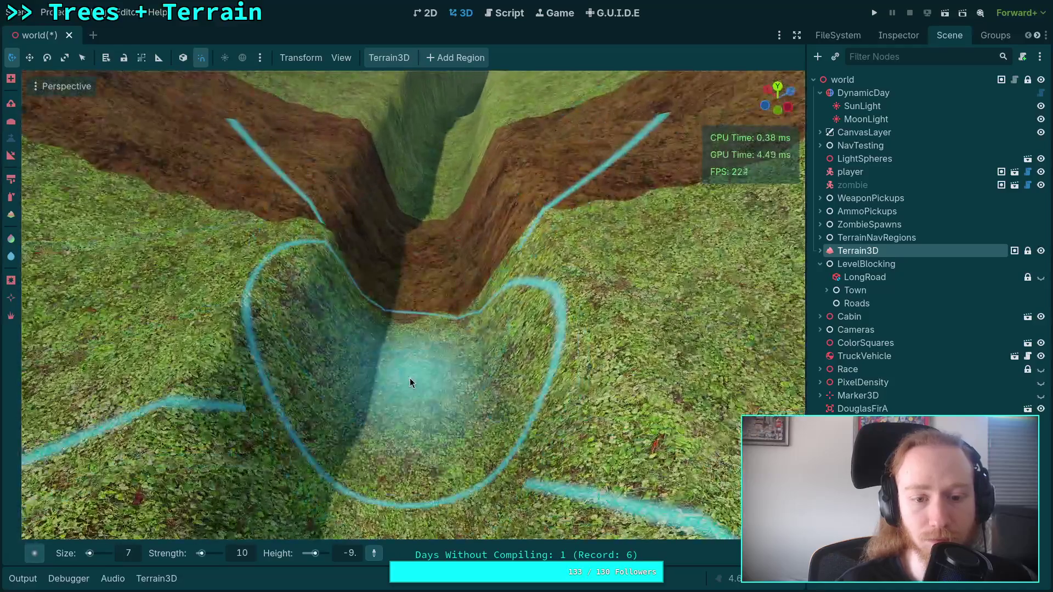
{"action": "left_click_drag", "start_coordinate": [409, 377], "coordinate": [419, 242]}
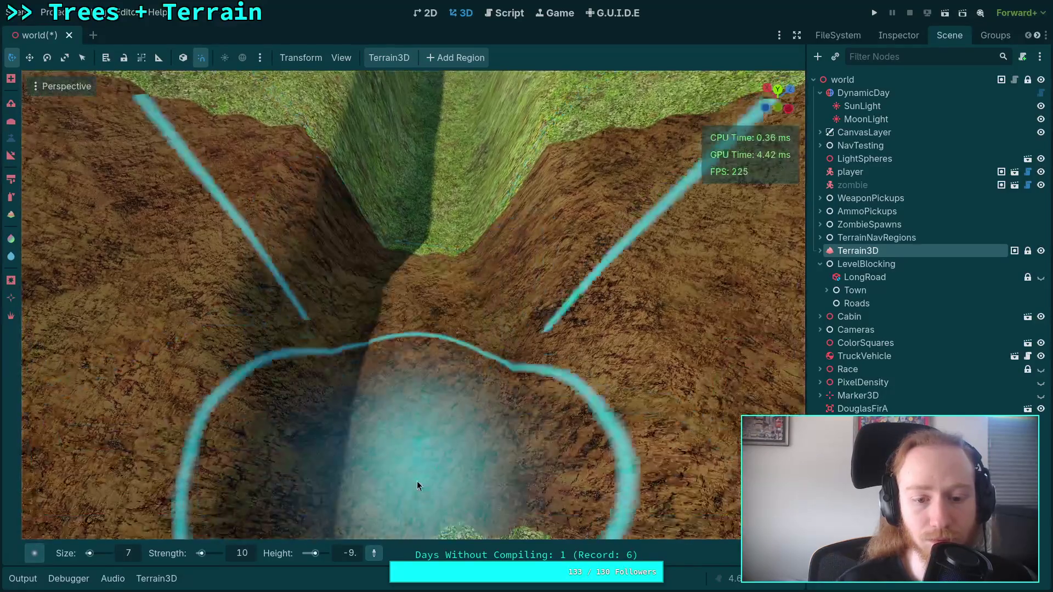
{"action": "mouse_move", "coordinate": [417, 481]}
{"action": "left_mouse_down"}
{"action": "mouse_move", "coordinate": [419, 260]}
{"action": "mouse_move", "coordinate": [436, 122]}
{"action": "left_mouse_up"}
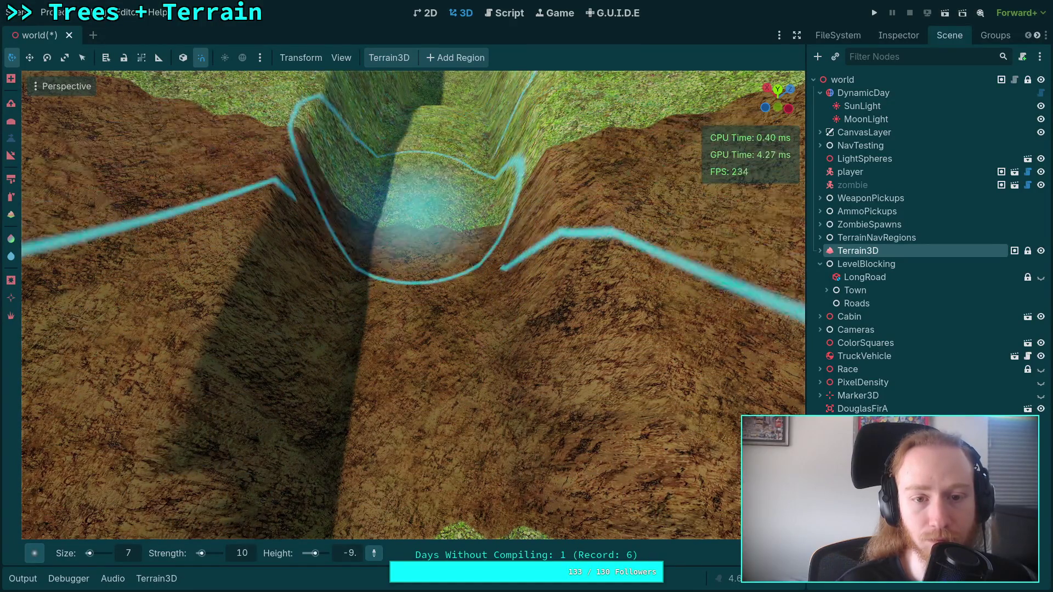
{"action": "key", "text": "w"}
{"action": "left_click_drag", "start_coordinate": [417, 356], "coordinate": [423, 283]}
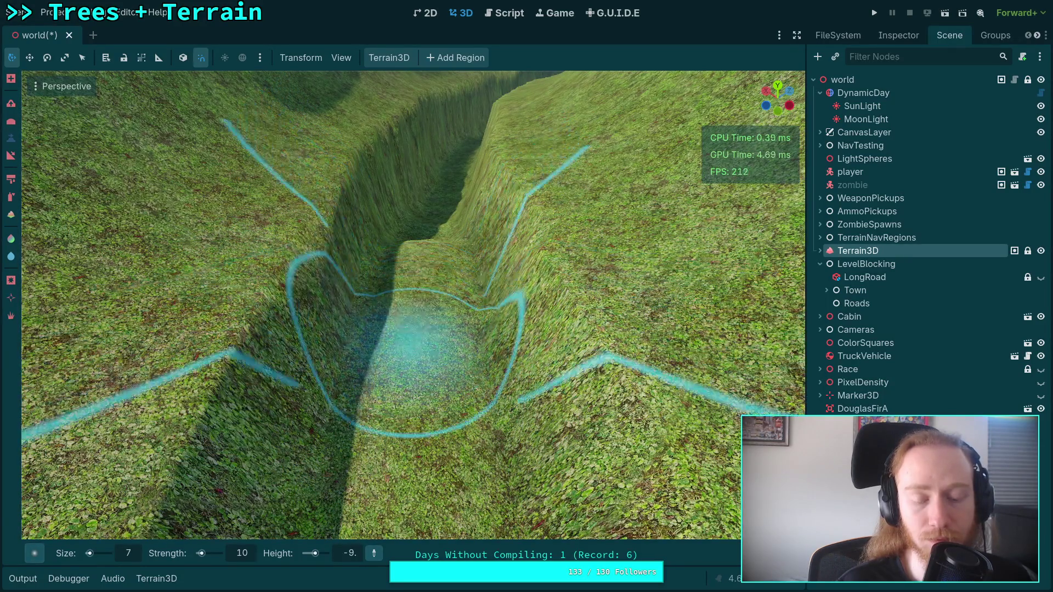
{"action": "key", "text": "w"}
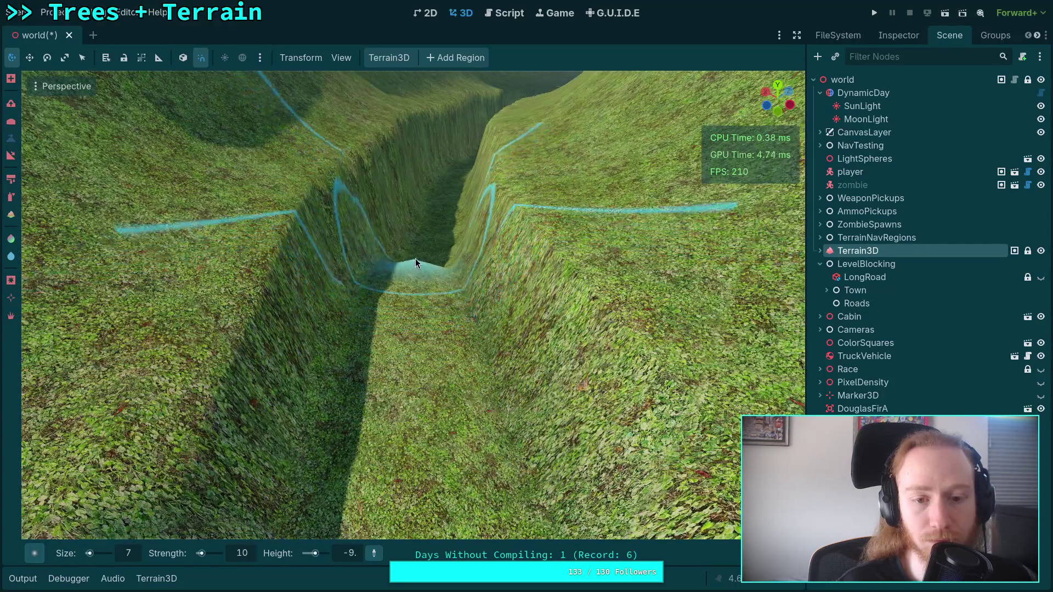
{"action": "key", "text": "w"}
{"action": "key", "text": "w"}
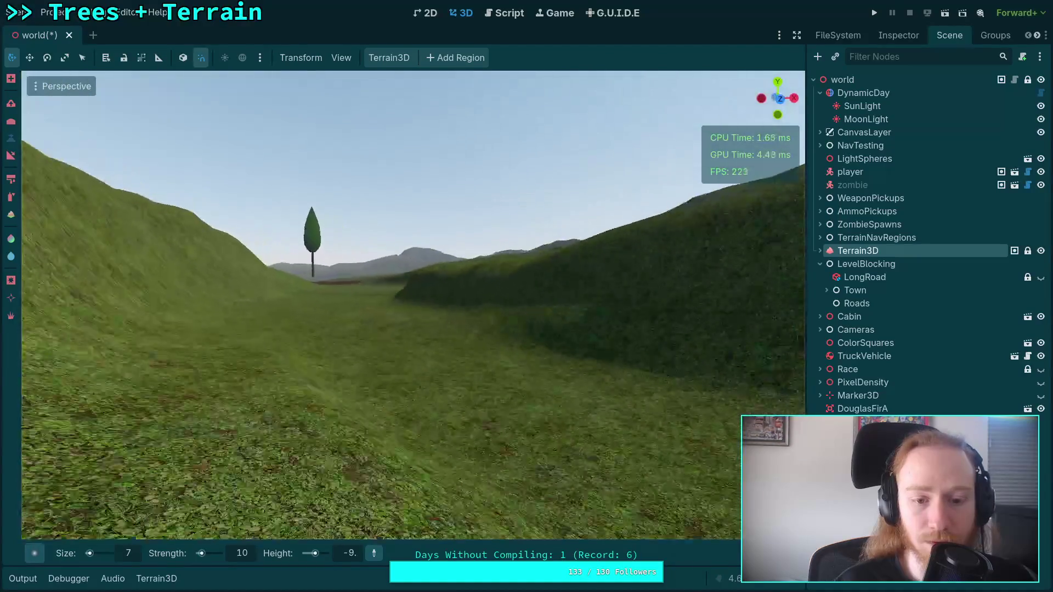
Fly back and forth along the valley to frame the tree and the purple patch
{"action": "key", "text": "w"}
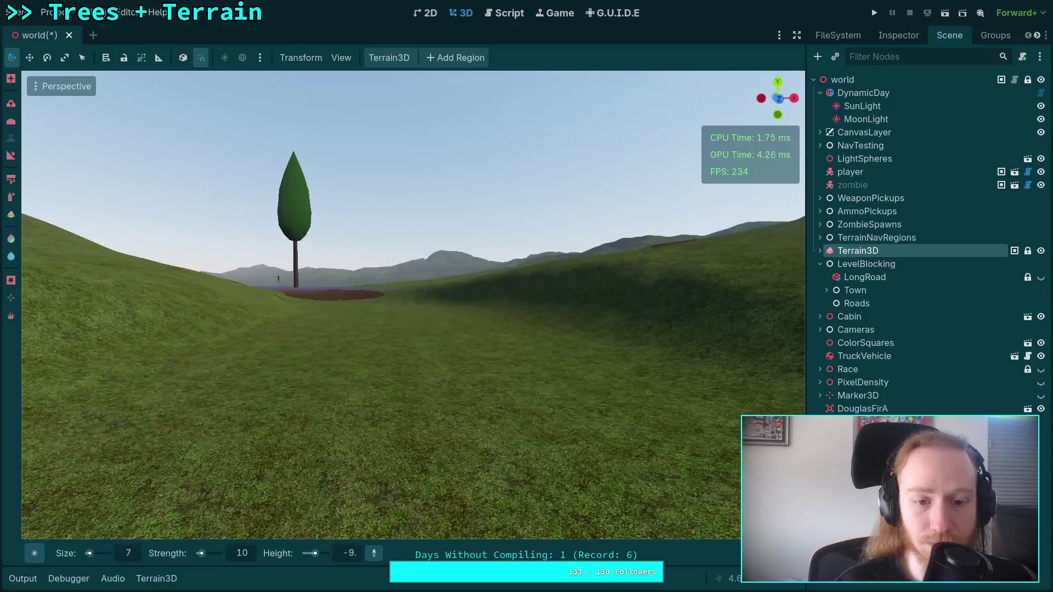
{"action": "key", "text": "s"}
{"action": "key", "text": "w"}
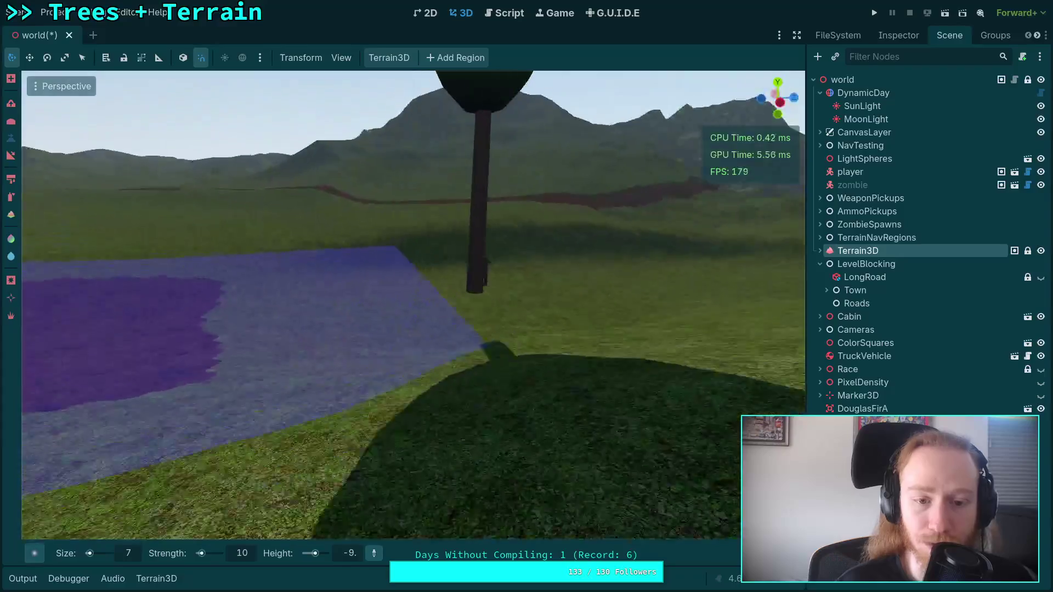
{"action": "key", "text": "s"}
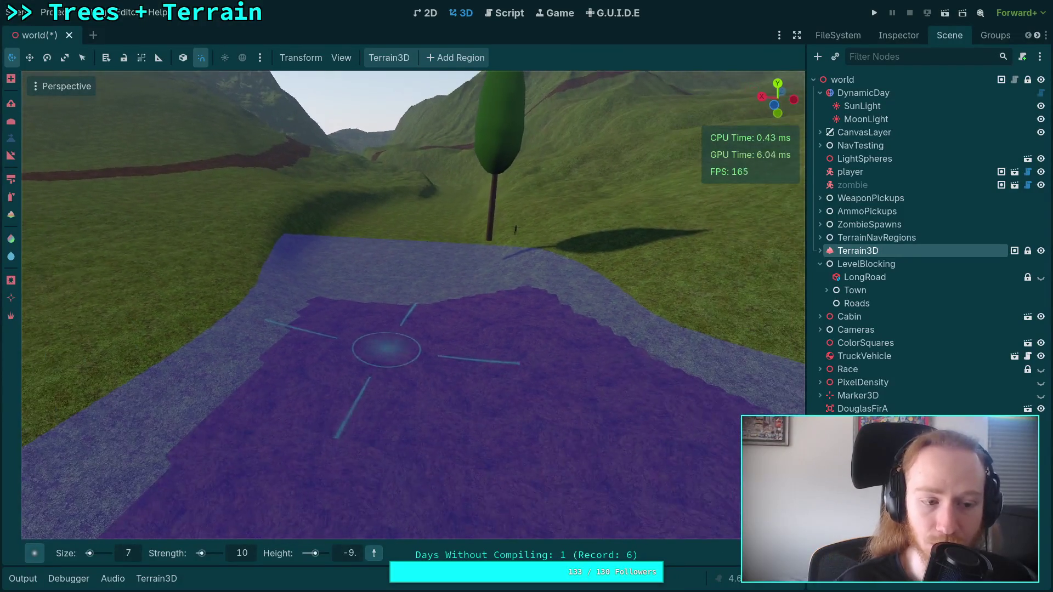
{"action": "key", "text": "s"}
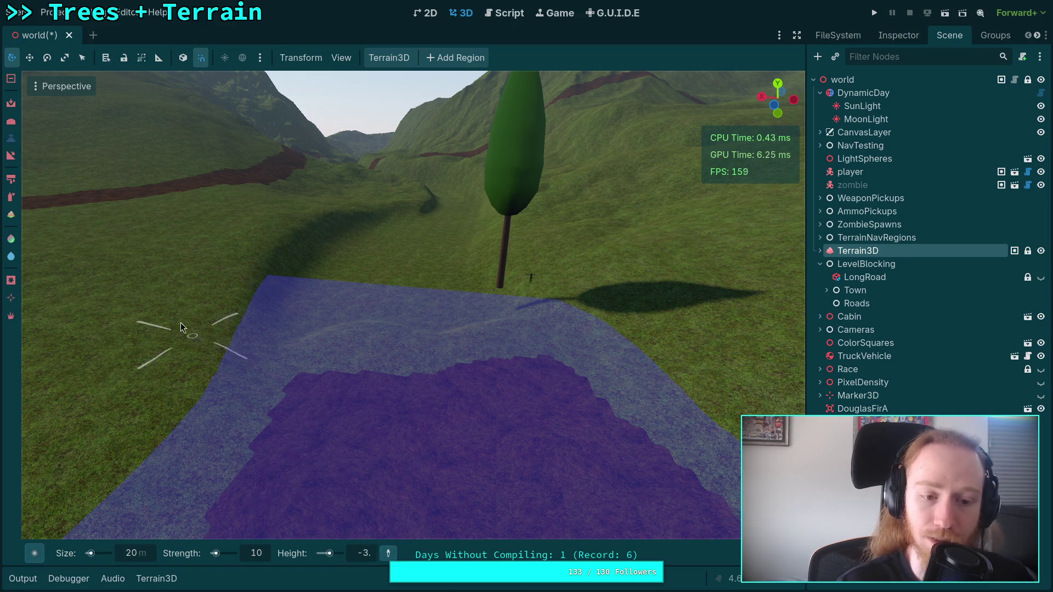
Pick a new target height from the ground and fly along the trench and ridge to the tree
{"action": "left_click", "coordinate": [148, 384]}
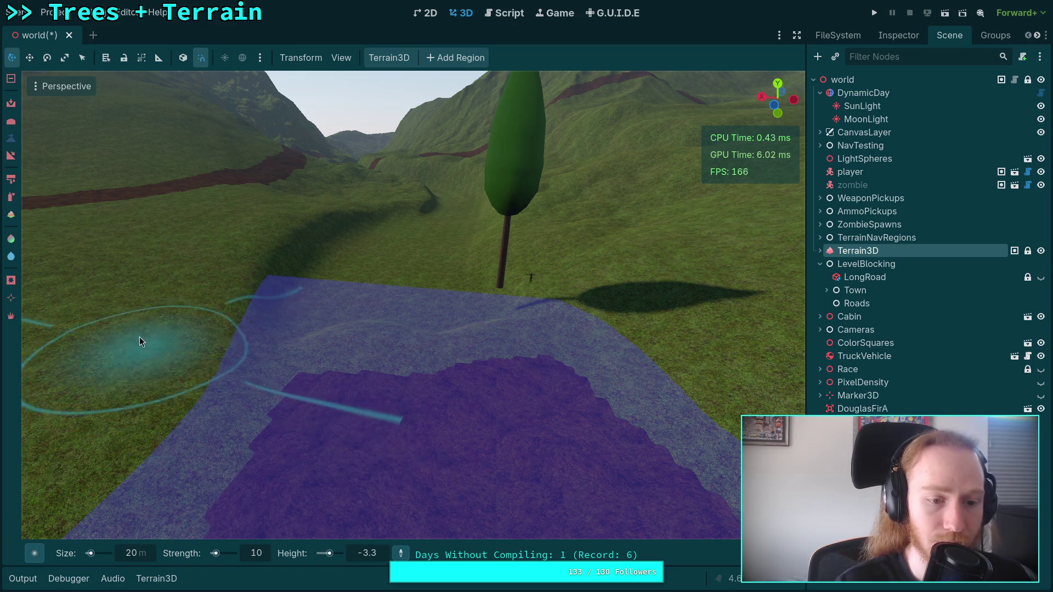
{"action": "key", "text": "w"}
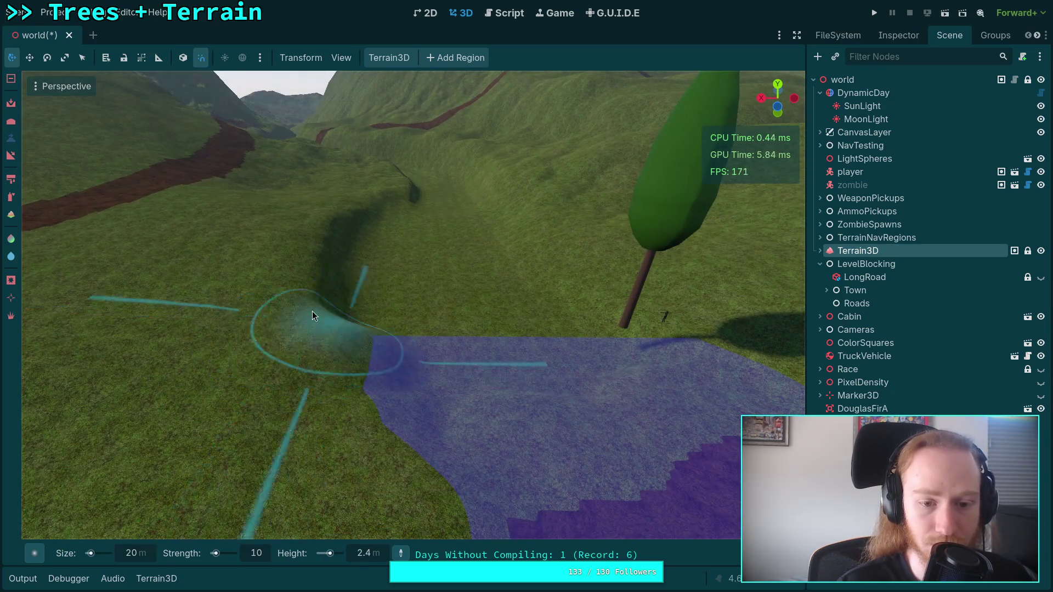
{"action": "key", "text": "w"}
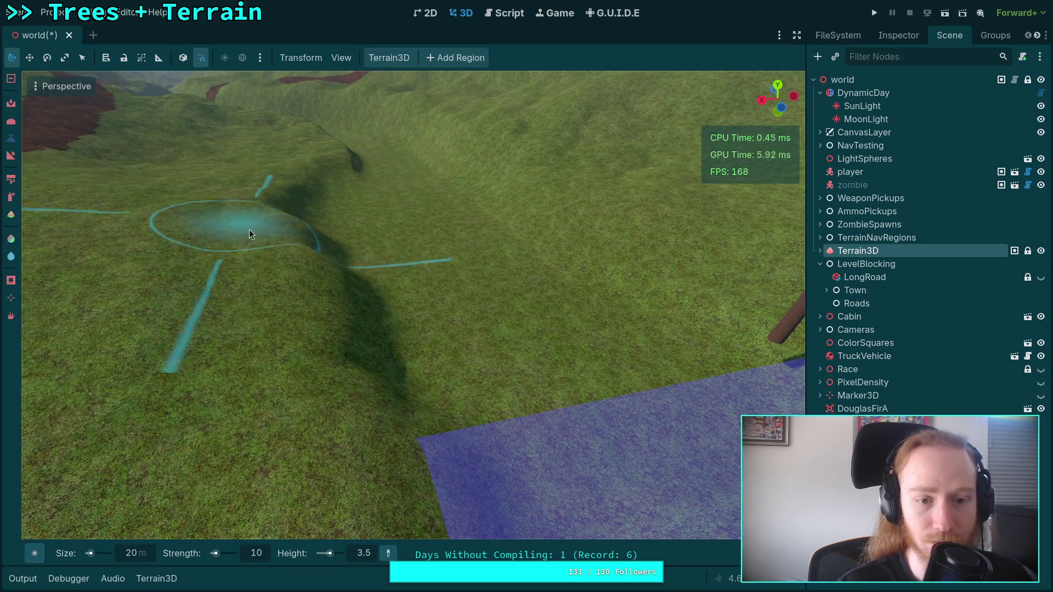
{"action": "key", "text": "w"}
{"action": "key", "text": "w"}
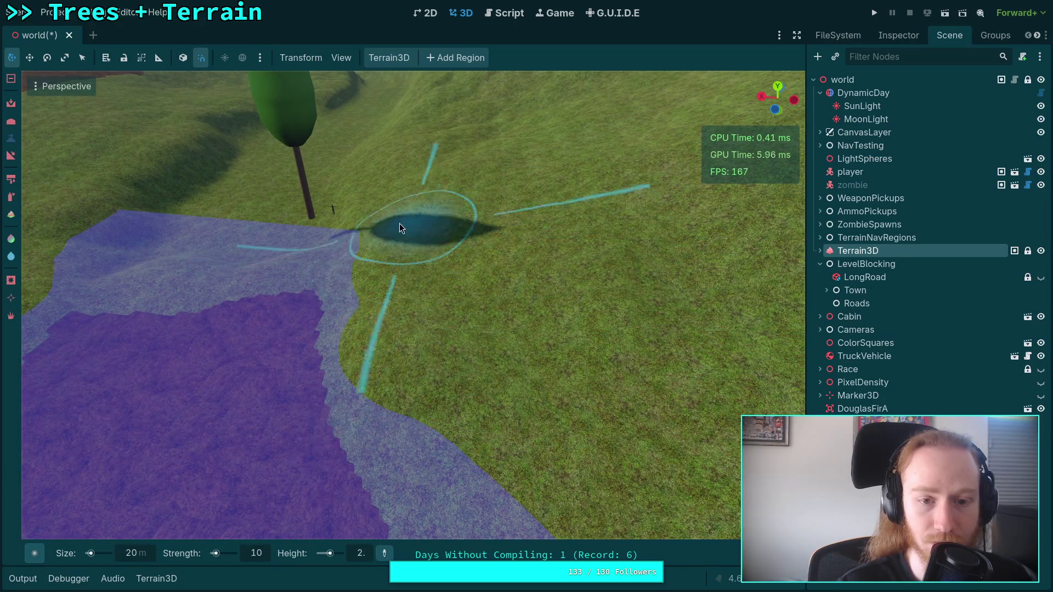
{"action": "key", "text": "w"}
{"action": "key", "text": "w"}
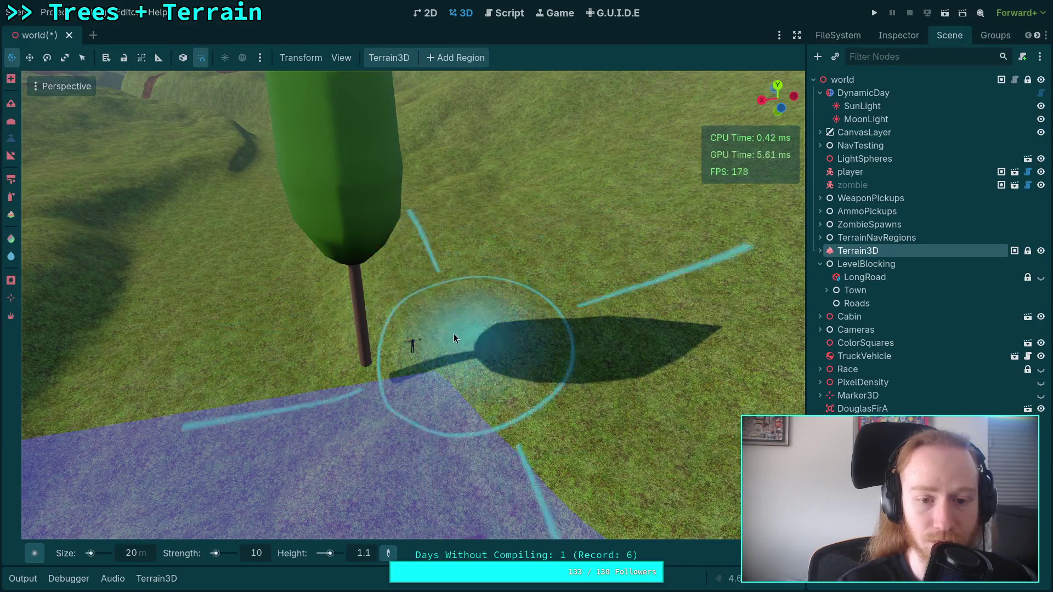
{"action": "key", "text": "w"}
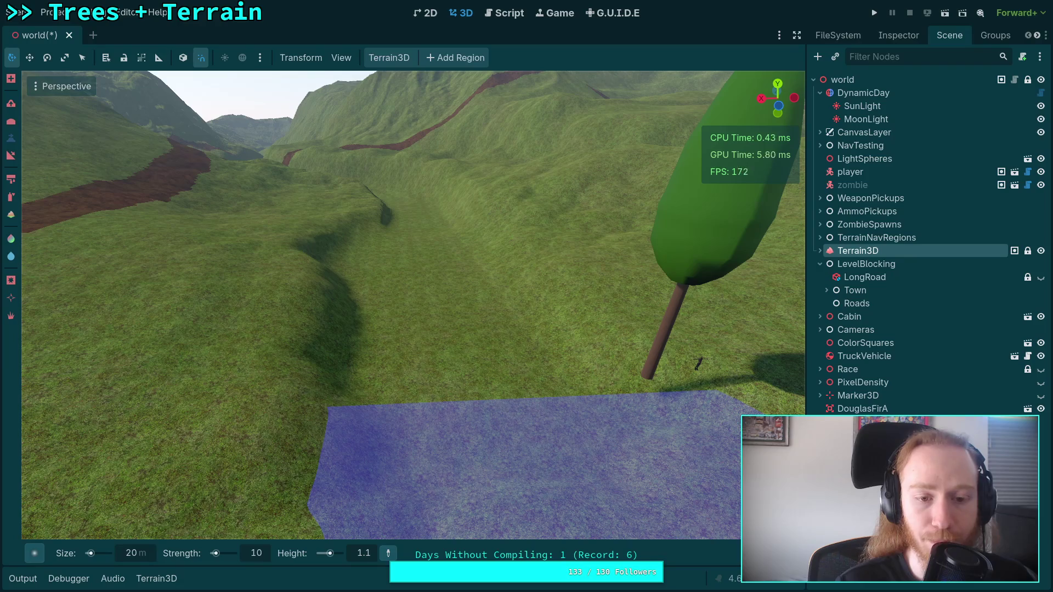
{"action": "key", "text": "w"}
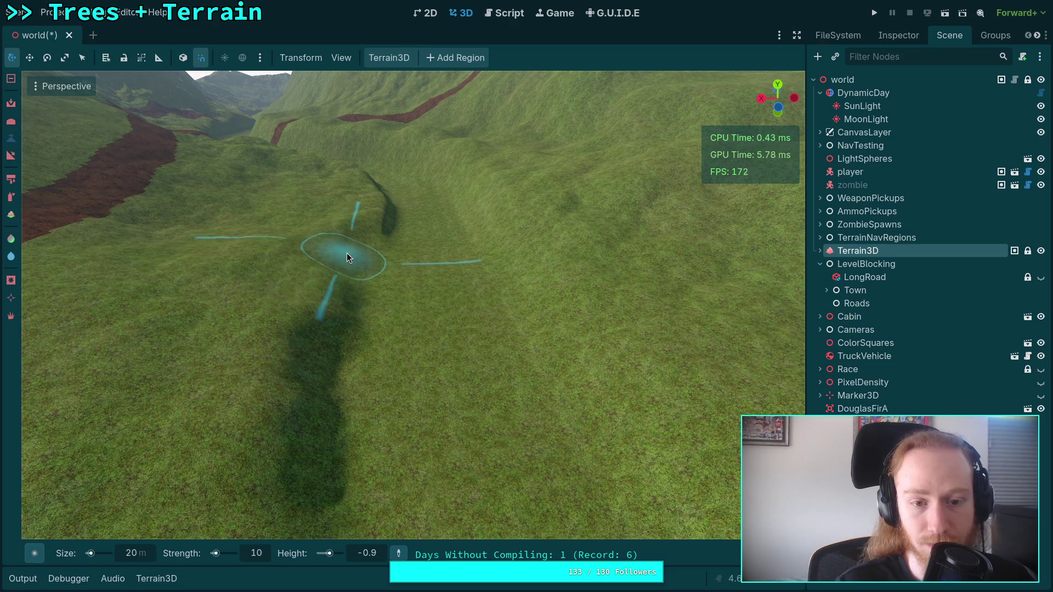
{"action": "key", "text": "w"}
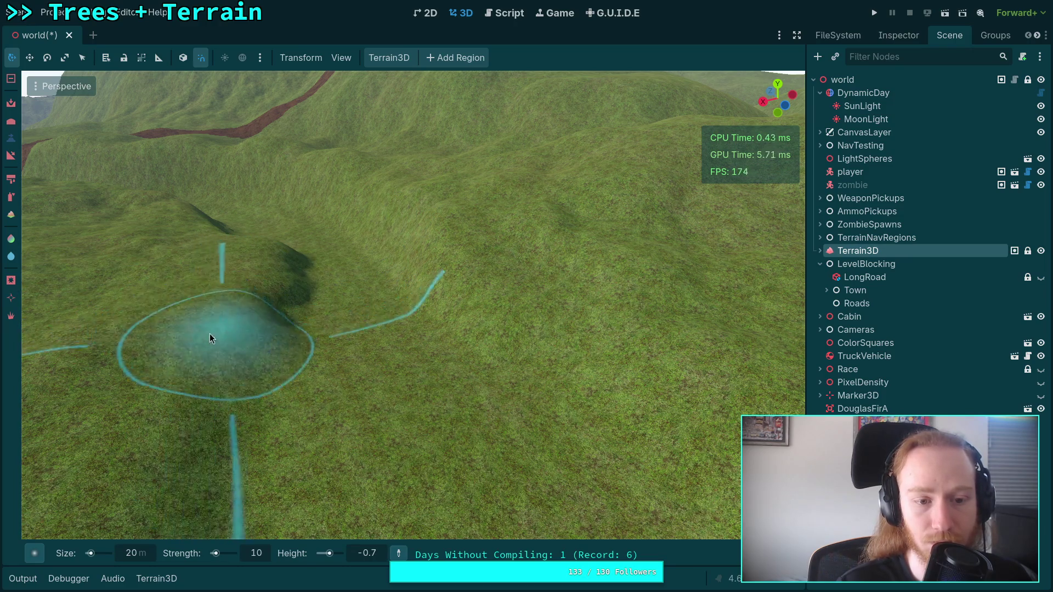
{"action": "right_click", "coordinate": [268, 372]}
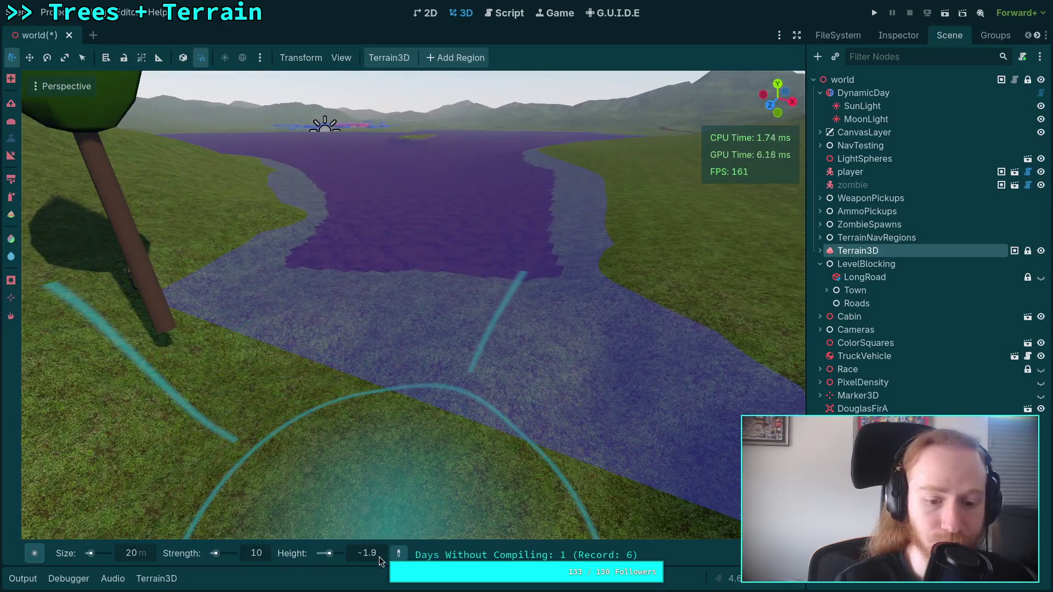
{"action": "left_click", "coordinate": [377, 553]}
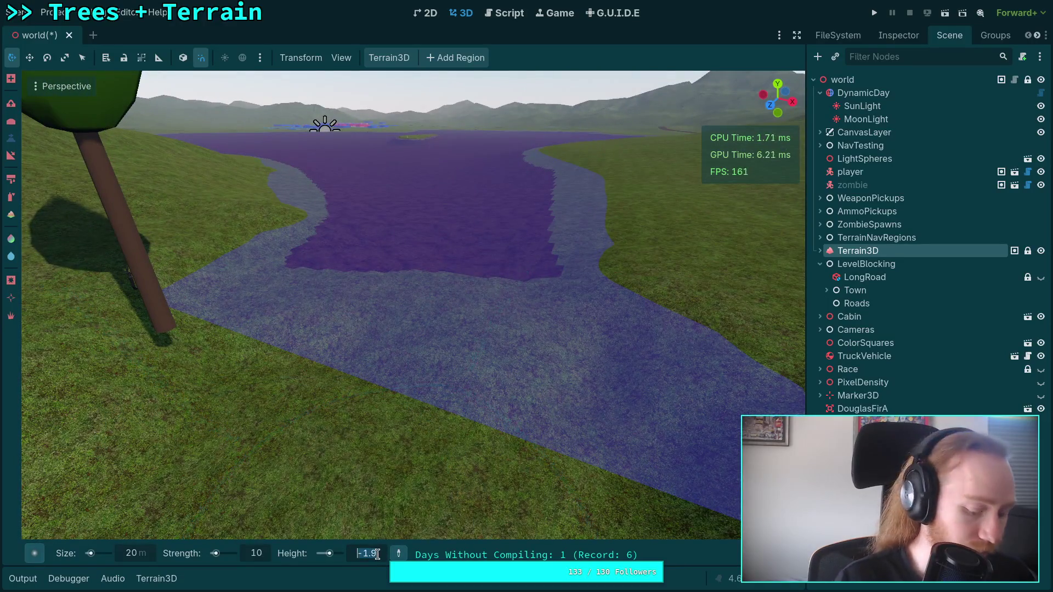
{"action": "type", "text": "-2"}
Confirm a -2 brush height and survey the riverbed, tree, hills and sea in freelook
{"action": "key", "text": "Return"}
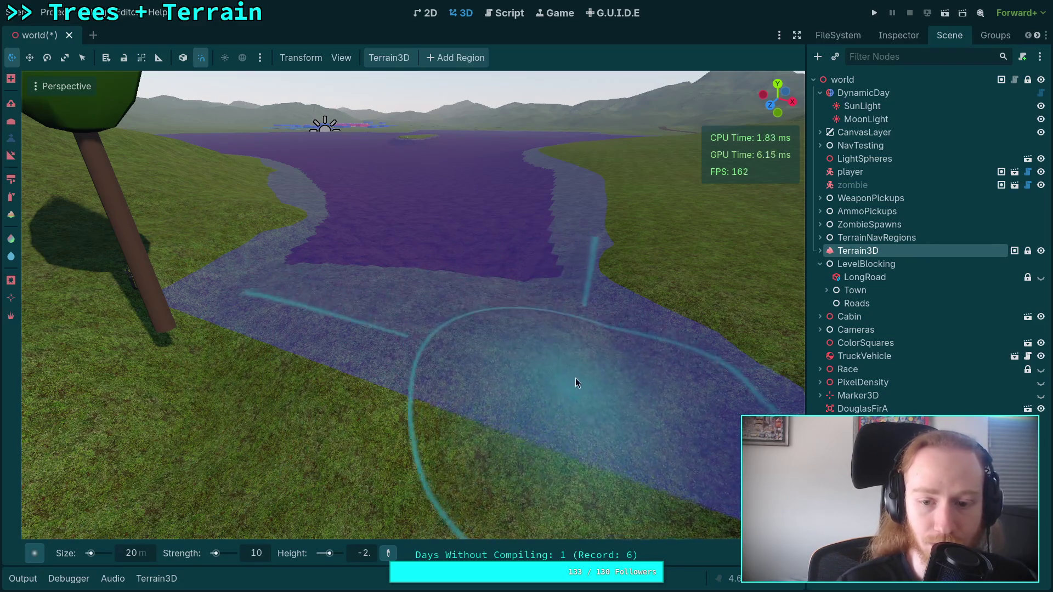
{"action": "key", "text": "w"}
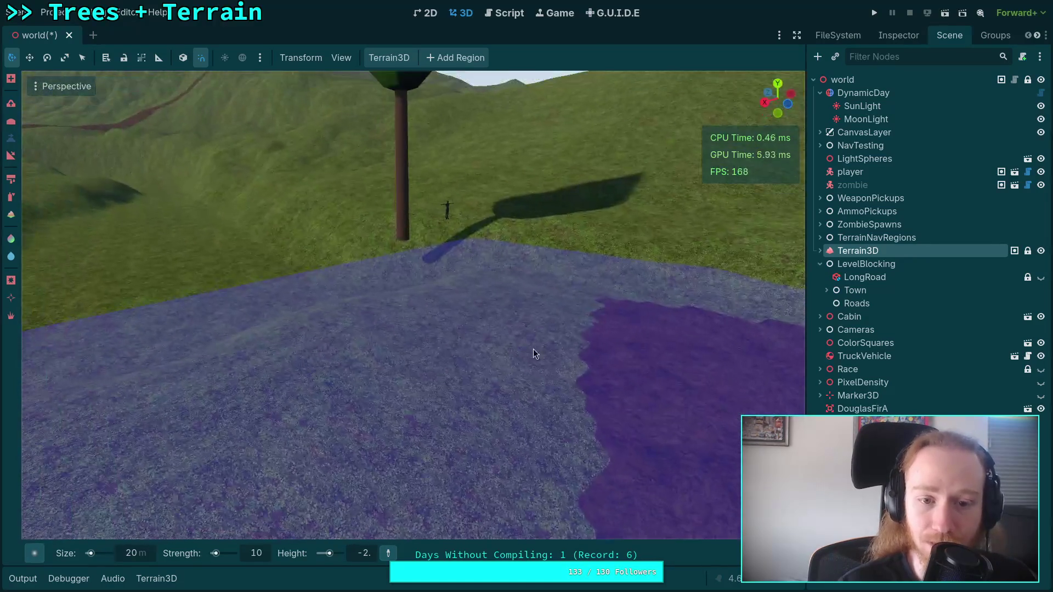
{"action": "key", "text": "w"}
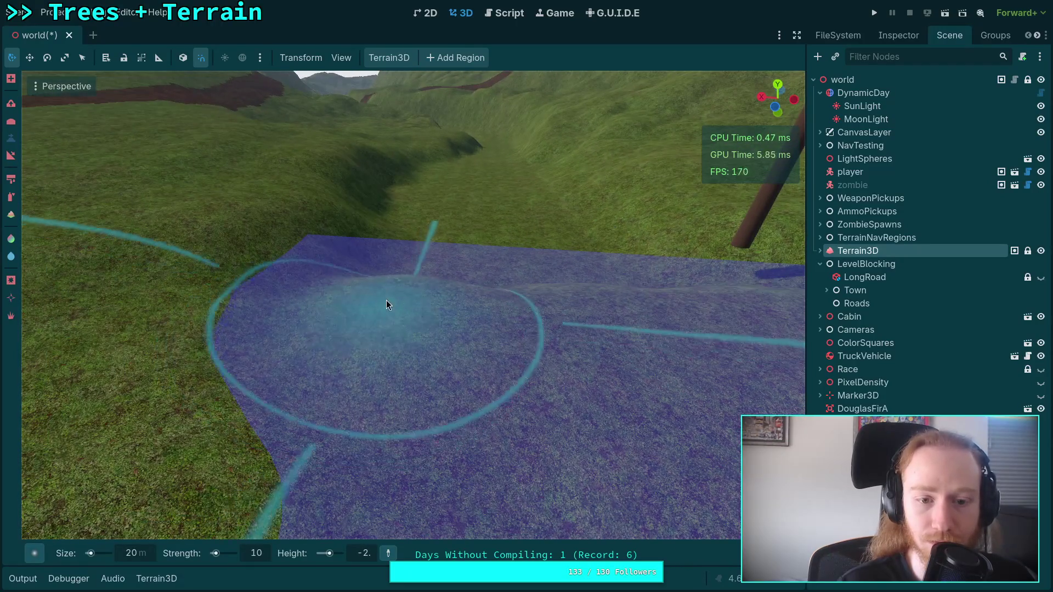
{"action": "key", "text": "w"}
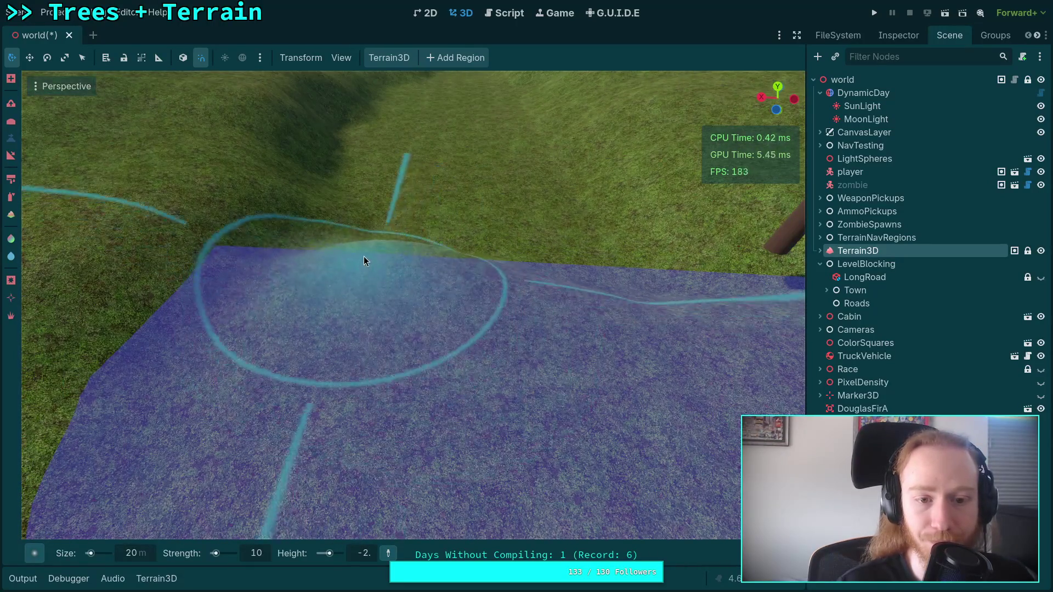
{"action": "key", "text": "w"}
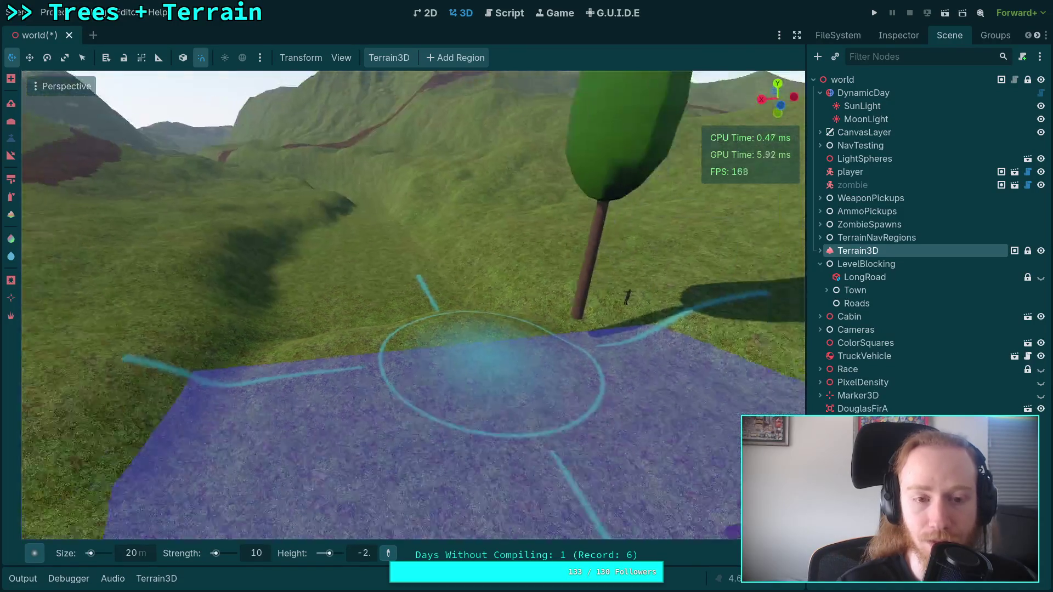
{"action": "key", "text": "s"}
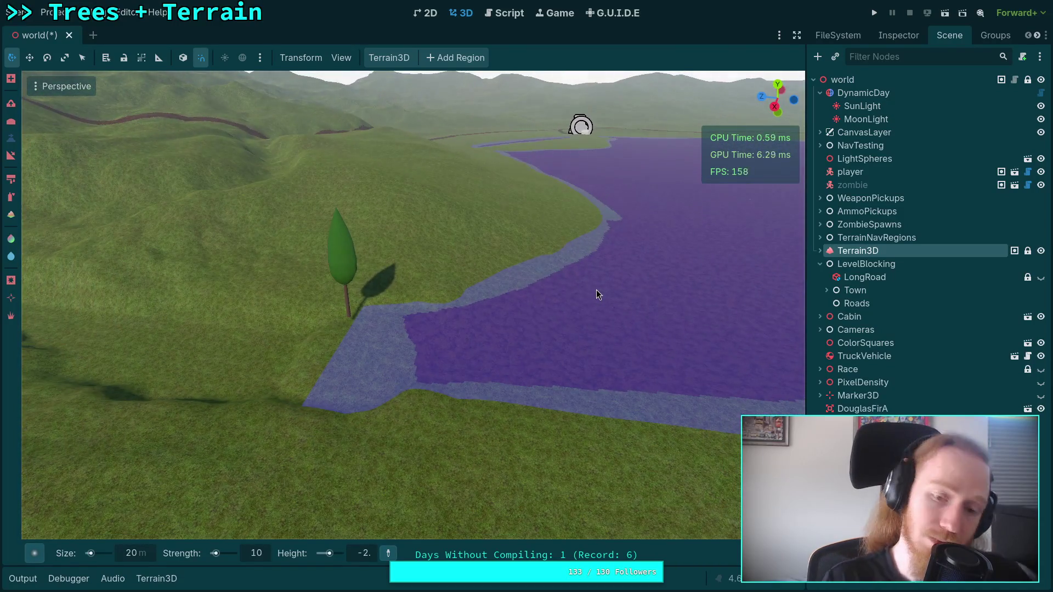
{"action": "key", "text": "w"}
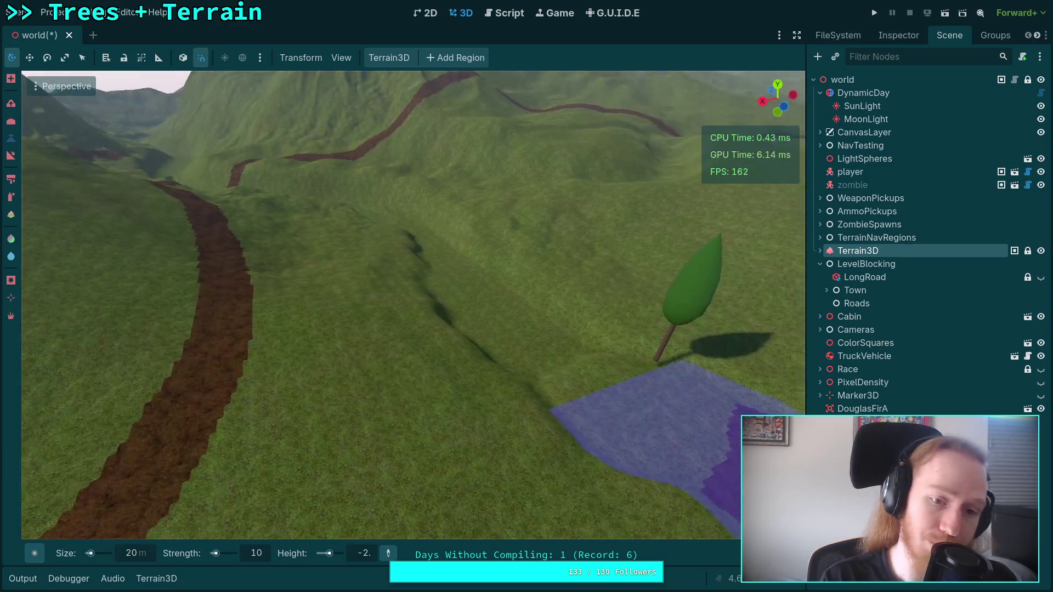
{"action": "key", "text": "s"}
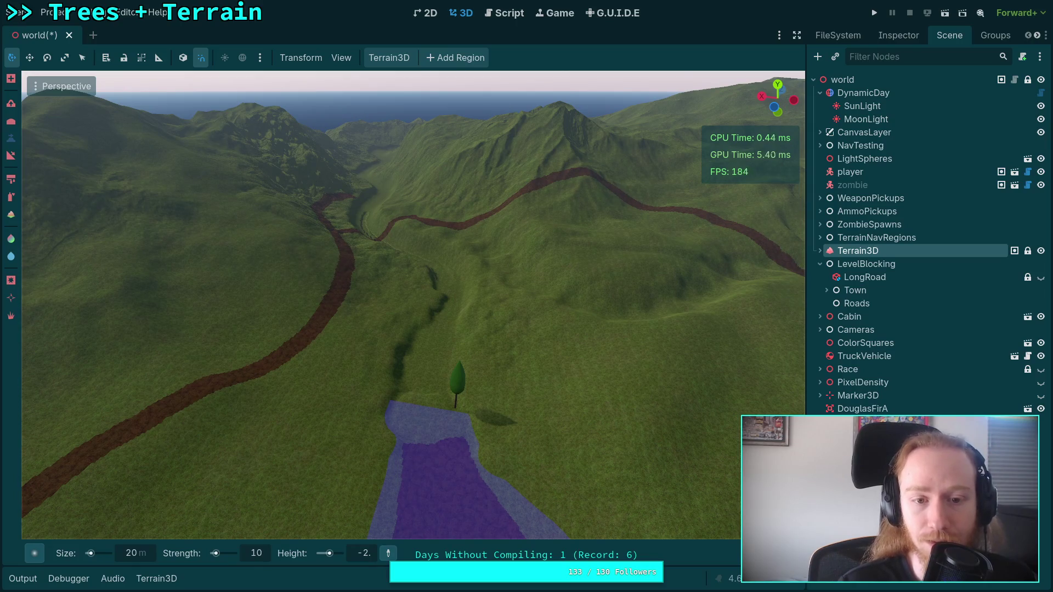
{"action": "key", "text": "w"}
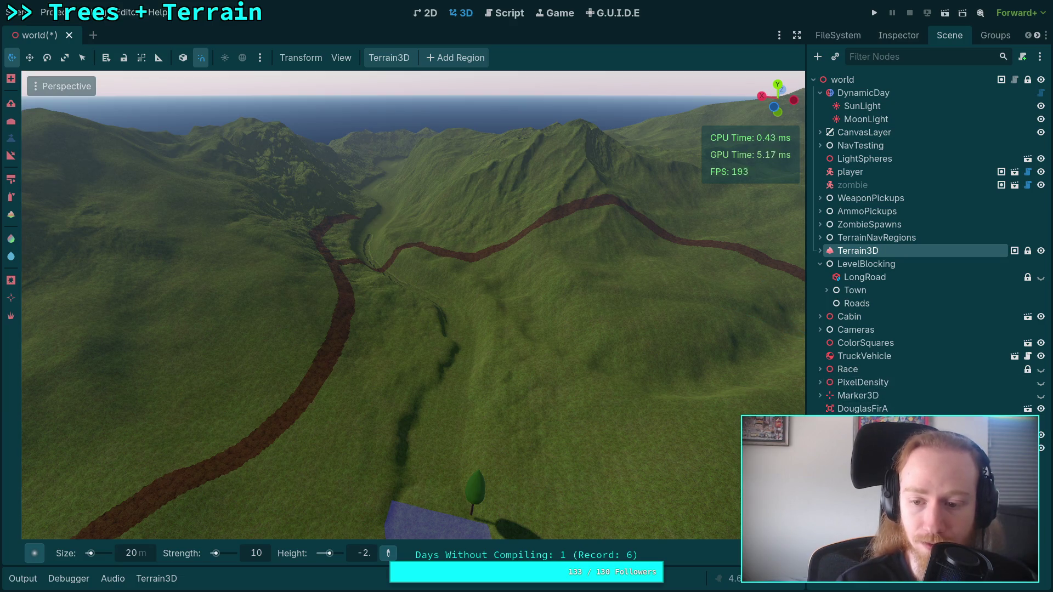
Assign a new PlaneMesh to the Rapids water plane and expand its 850 × 1300 m size settings
{"action": "left_click", "coordinate": [433, 521]}
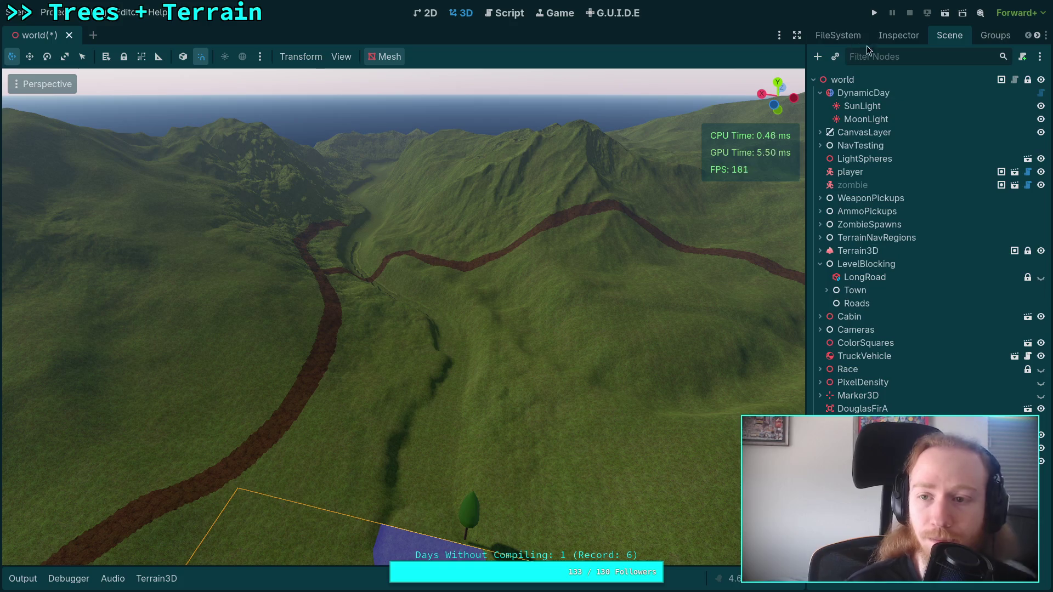
{"action": "left_click", "coordinate": [916, 35]}
{"action": "left_click", "coordinate": [1029, 153]}
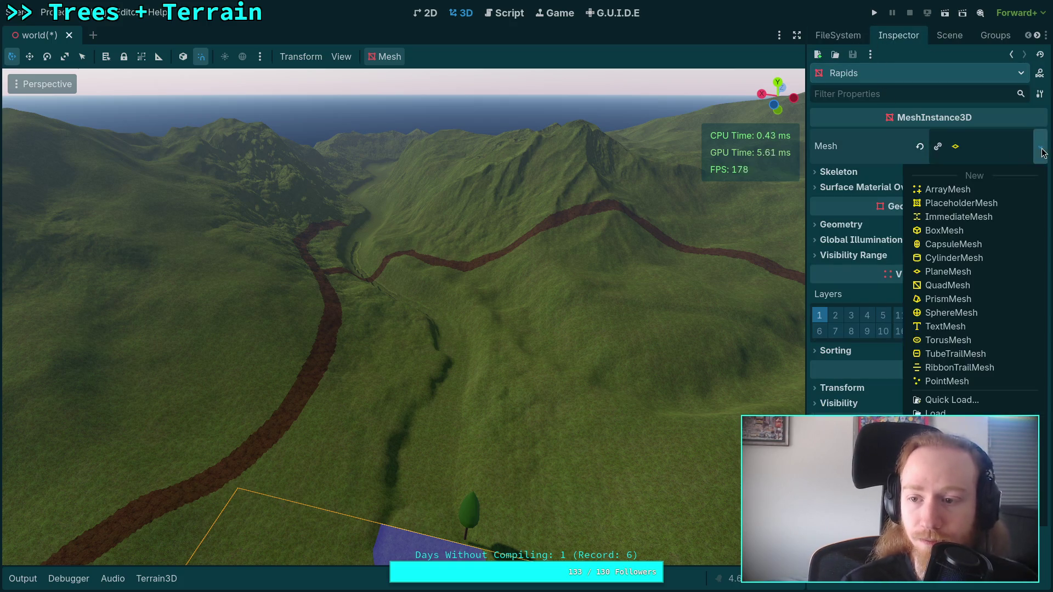
{"action": "left_click", "coordinate": [947, 271]}
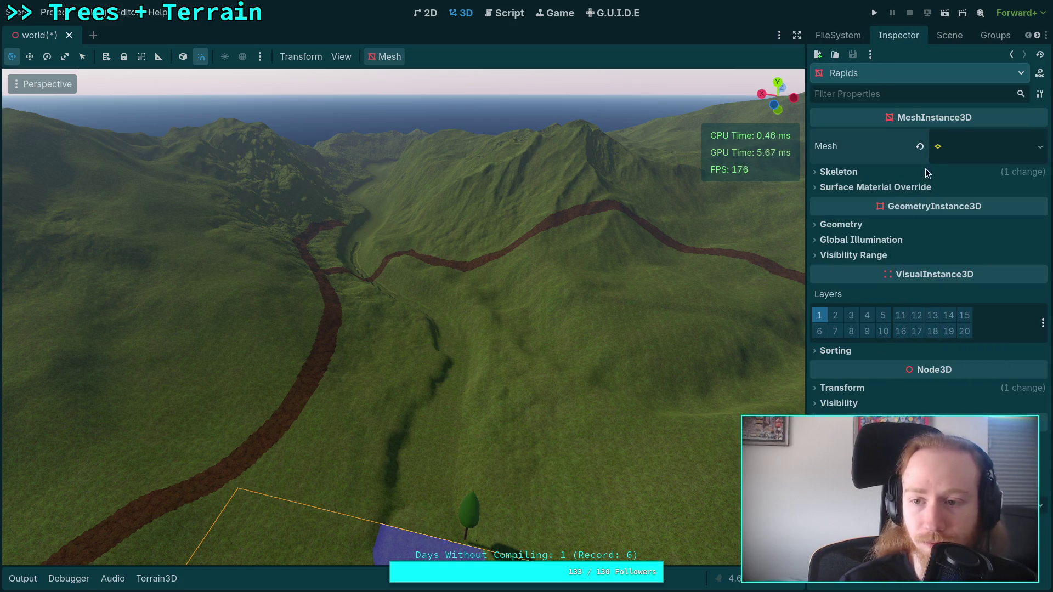
{"action": "left_click", "coordinate": [971, 146]}
{"action": "key", "text": "w"}
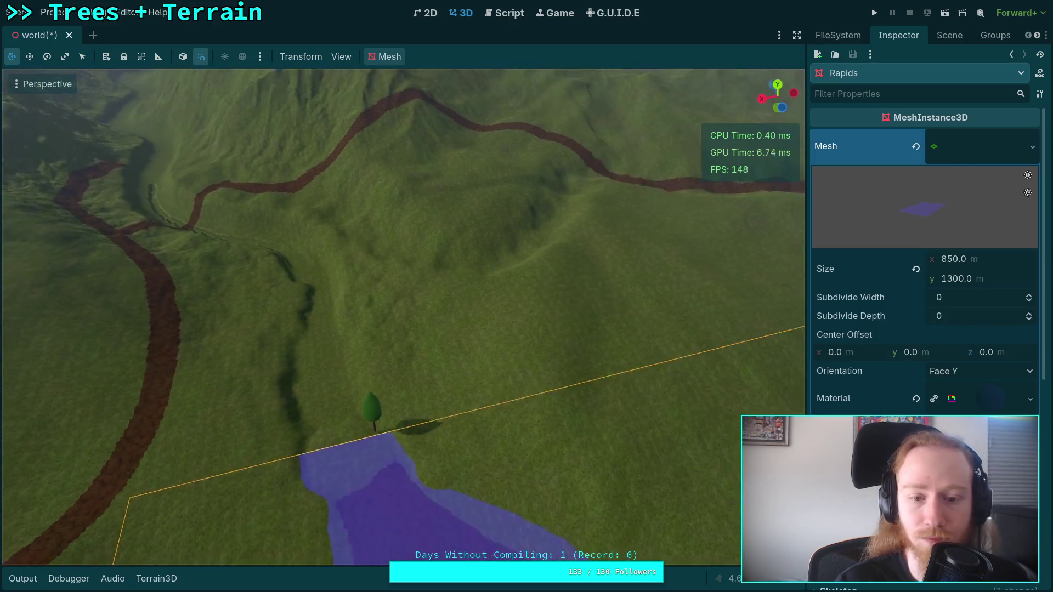
{"action": "key", "text": "s"}
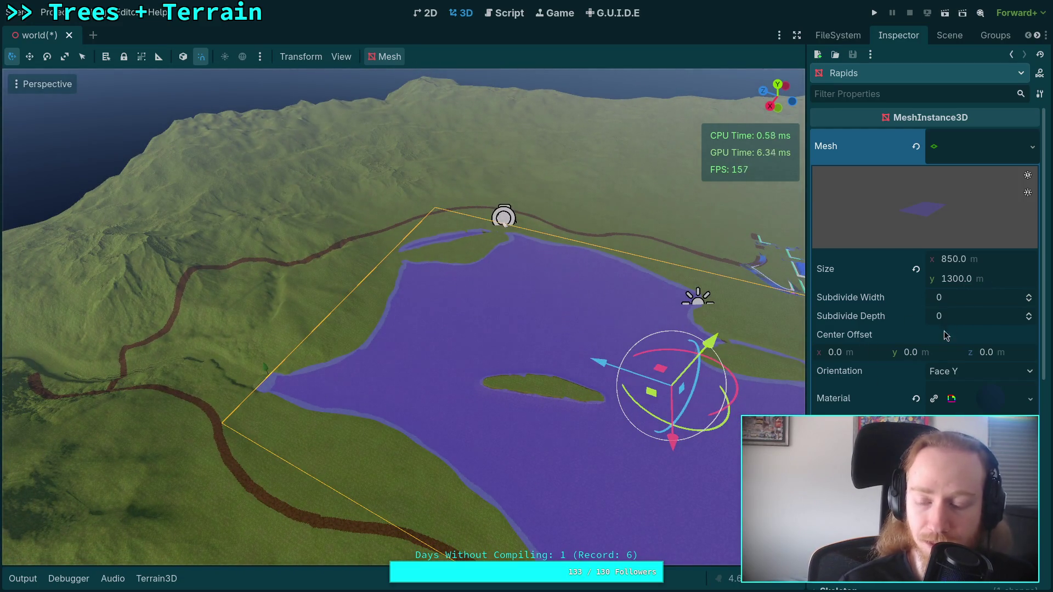
{"action": "scroll", "coordinate": [950, 330], "scroll_direction": "down", "scroll_amount": 5}
{"action": "scroll", "coordinate": [924, 274], "scroll_direction": "down", "scroll_amount": 2}
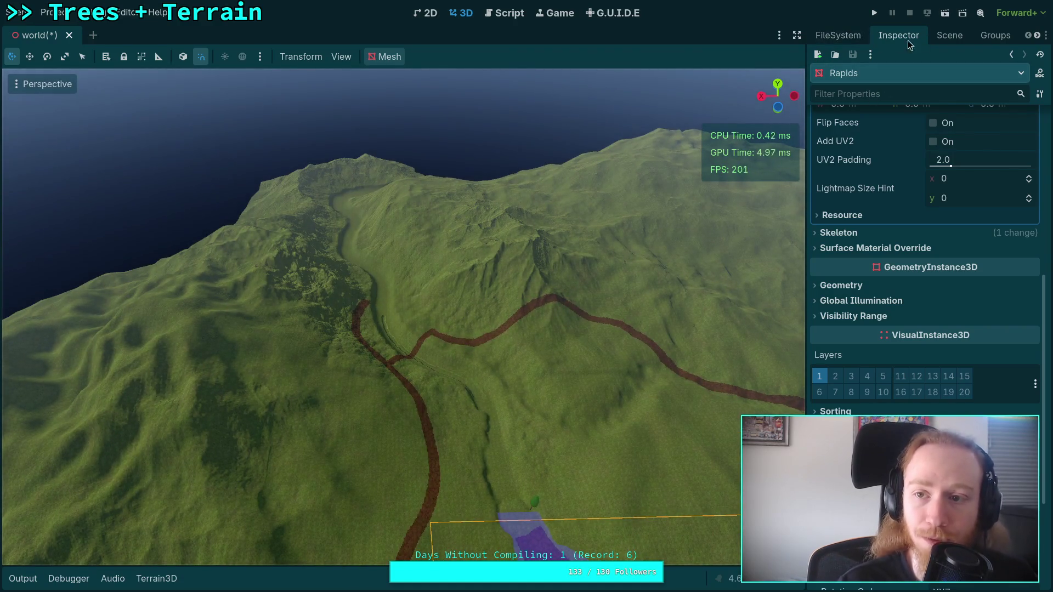
Drag Marker3D from the town to the lower-left lake shore and lower it onto the ground
{"action": "left_click", "coordinate": [948, 35]}
{"action": "left_click", "coordinate": [820, 395]}
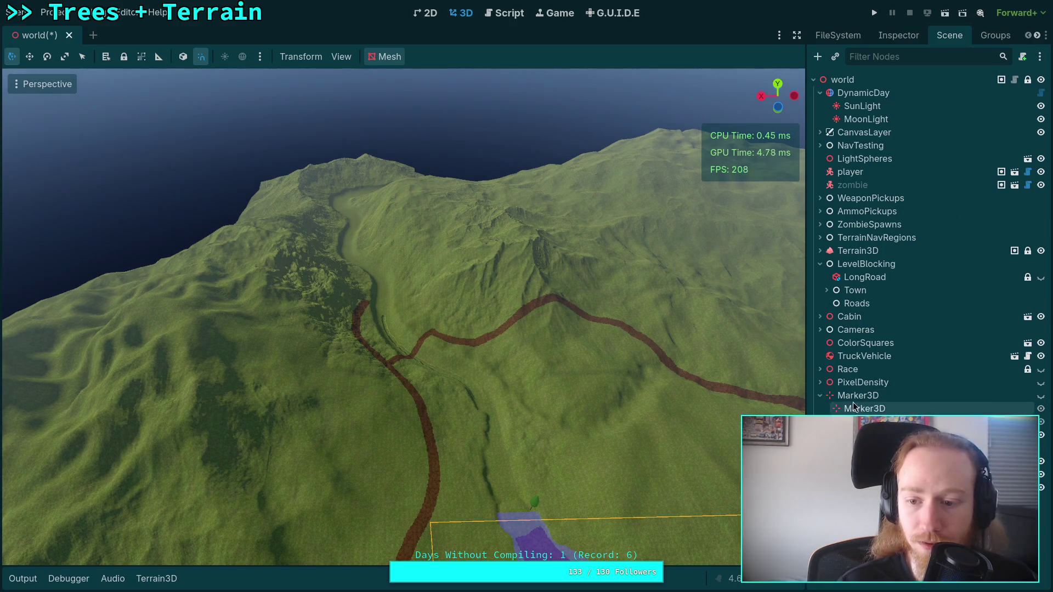
{"action": "double_click", "coordinate": [856, 395]}
{"action": "mouse_move", "coordinate": [636, 205]}
{"action": "left_mouse_down"}
{"action": "mouse_move", "coordinate": [433, 428]}
{"action": "mouse_move", "coordinate": [272, 555]}
{"action": "left_mouse_up"}
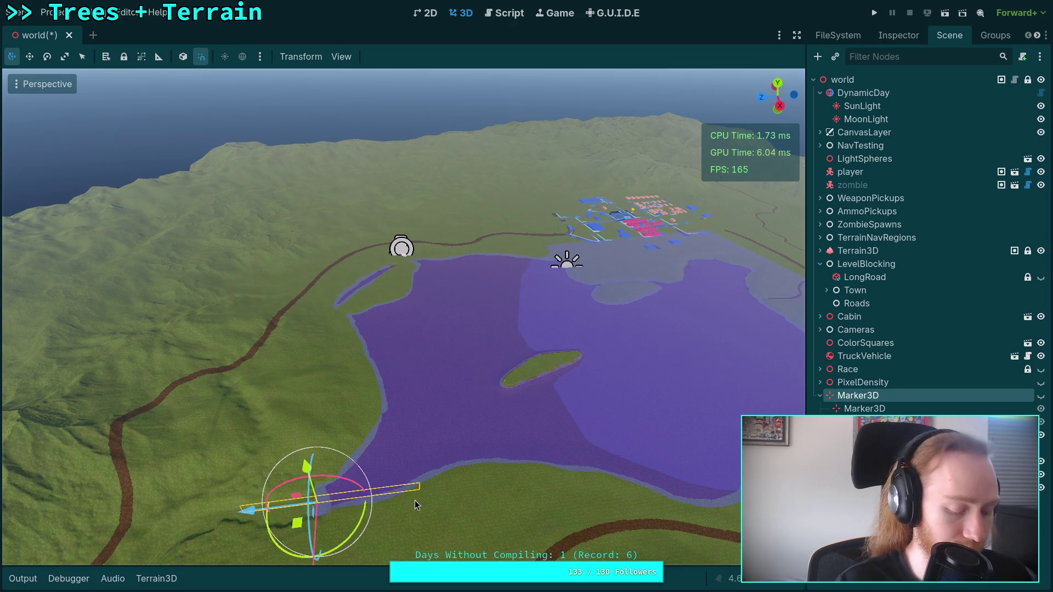
{"action": "key", "text": "f"}
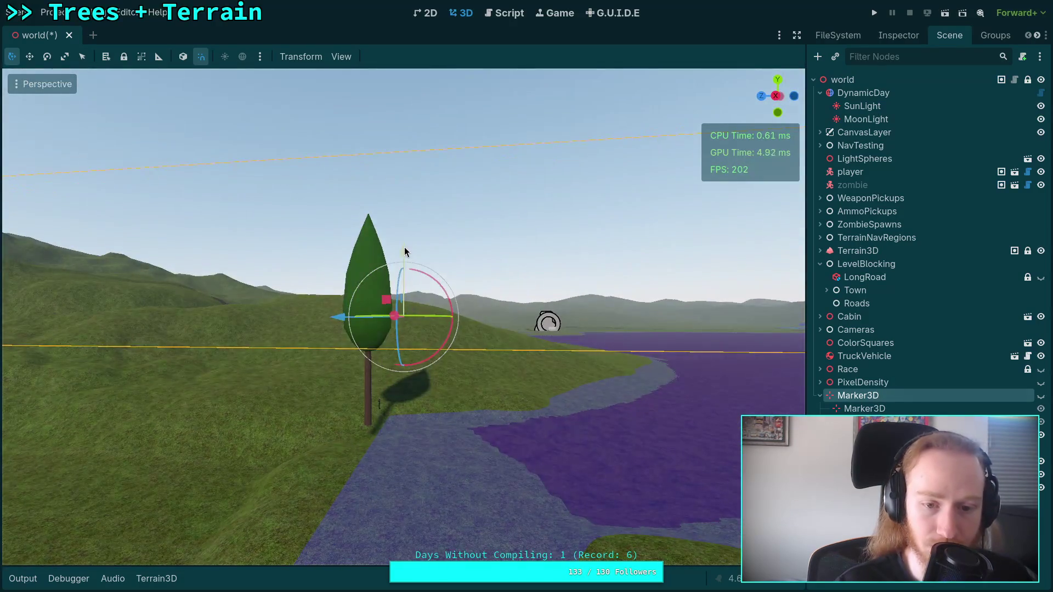
{"action": "left_click_drag", "start_coordinate": [404, 251], "coordinate": [416, 425]}
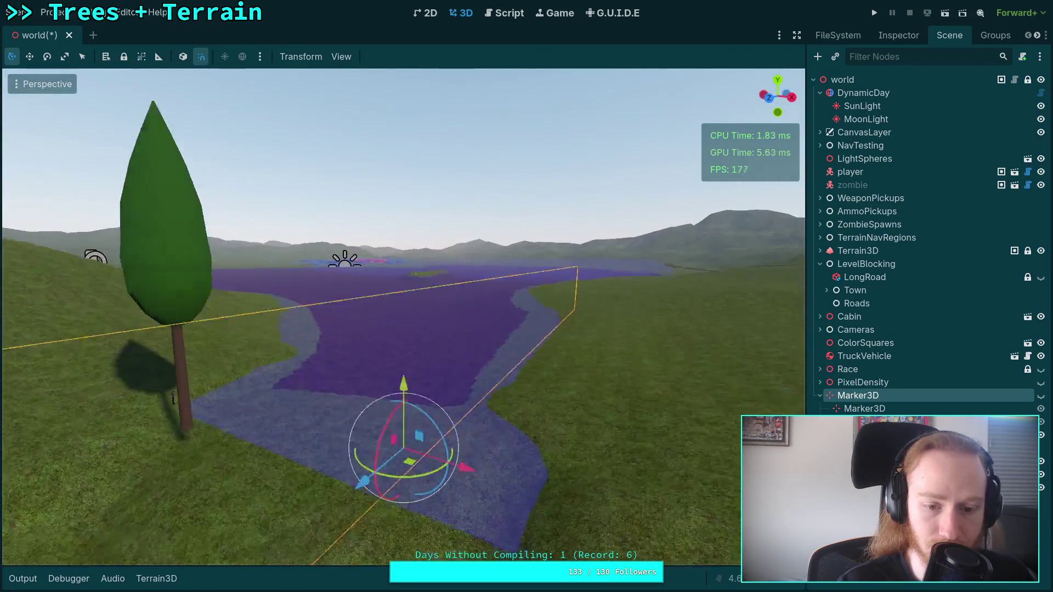
{"action": "scroll", "coordinate": [513, 430], "scroll_direction": "up", "scroll_amount": 5}
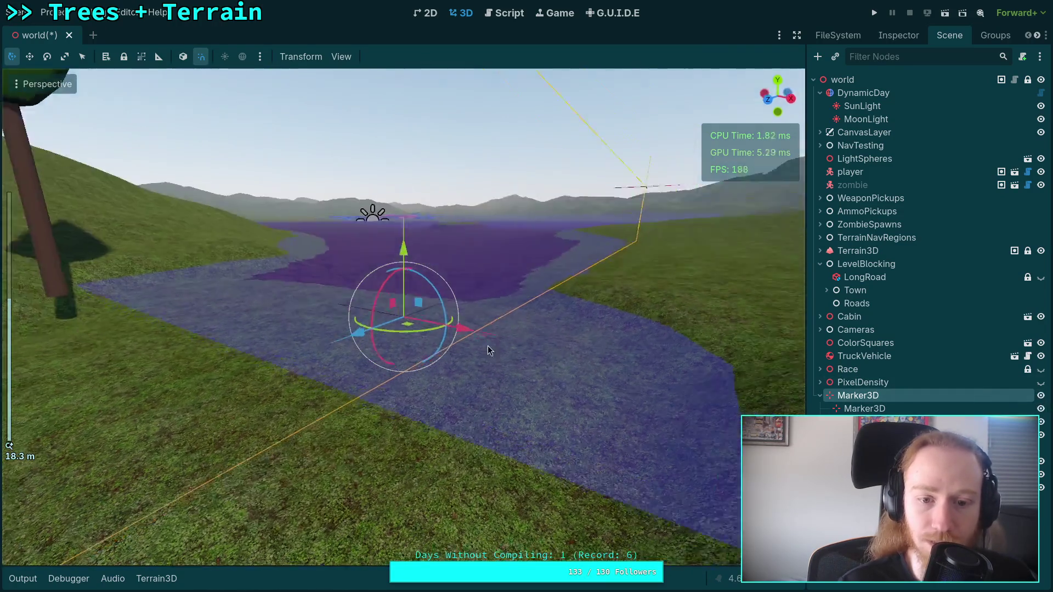
{"action": "mouse_move", "coordinate": [490, 351]}
{"action": "left_mouse_down"}
{"action": "mouse_move", "coordinate": [423, 366]}
{"action": "mouse_move", "coordinate": [474, 312]}
{"action": "left_mouse_up"}
{"action": "left_click_drag", "start_coordinate": [403, 252], "coordinate": [399, 287]}
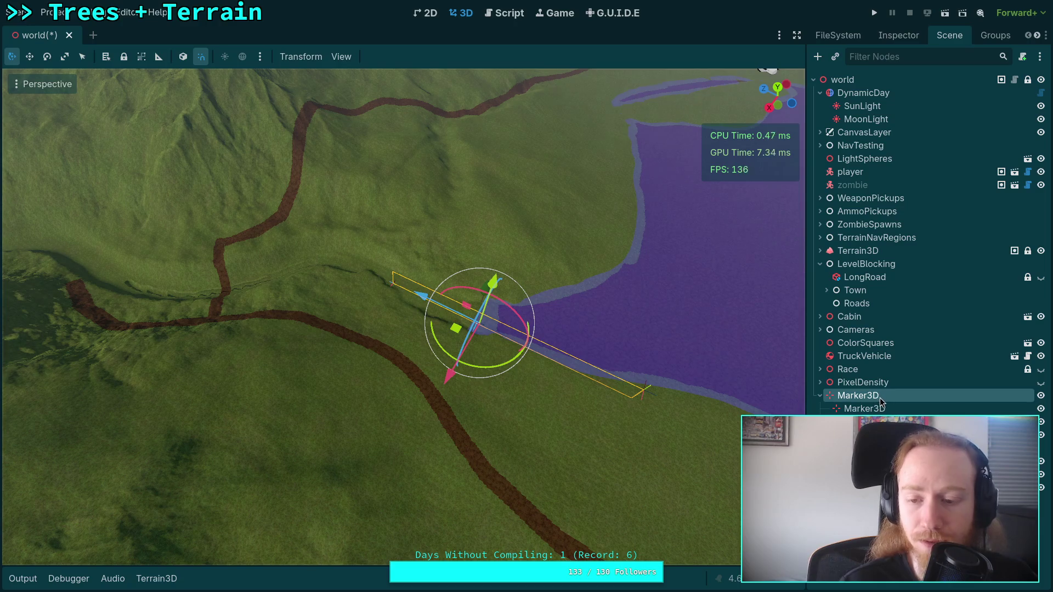
{"action": "left_click", "coordinate": [855, 304]}
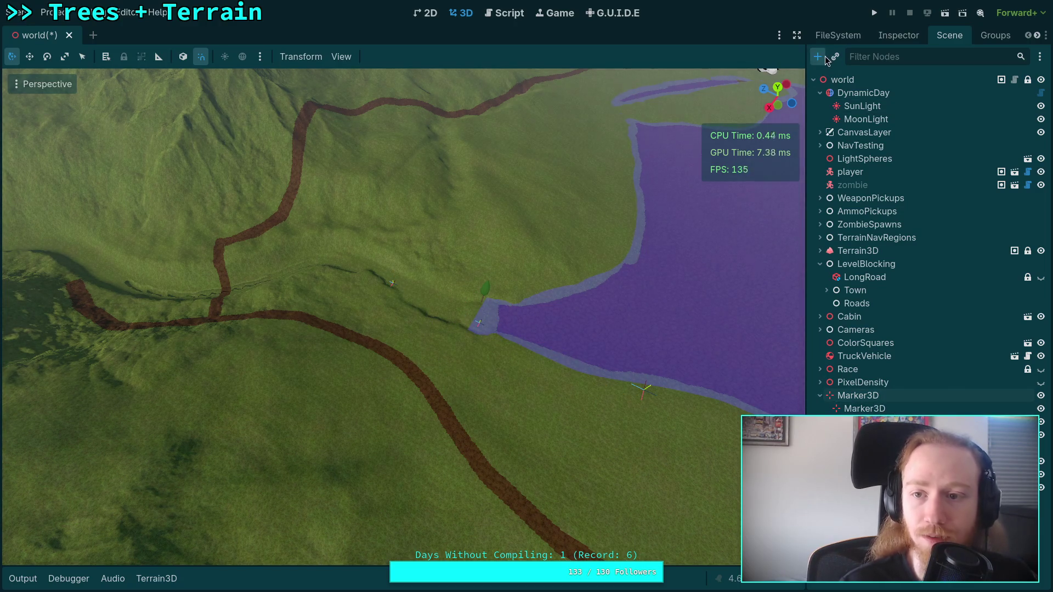
In Create New Node, clear the search, expand Marker3D's subtypes and open RulerPoint's ruler_point.gd
{"action": "left_click", "coordinate": [817, 56]}
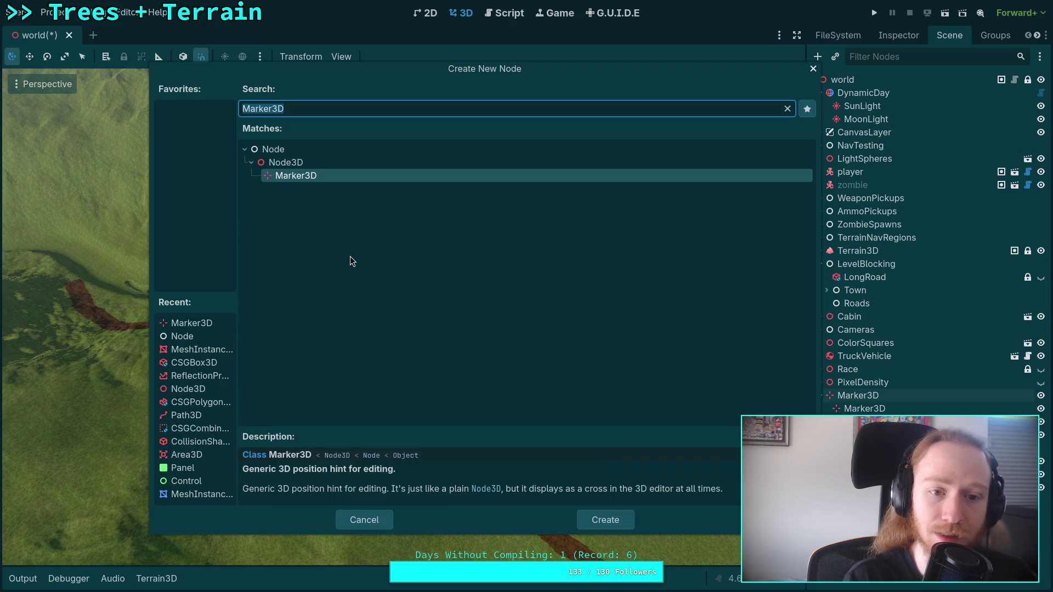
{"action": "key", "text": "BackSpace"}
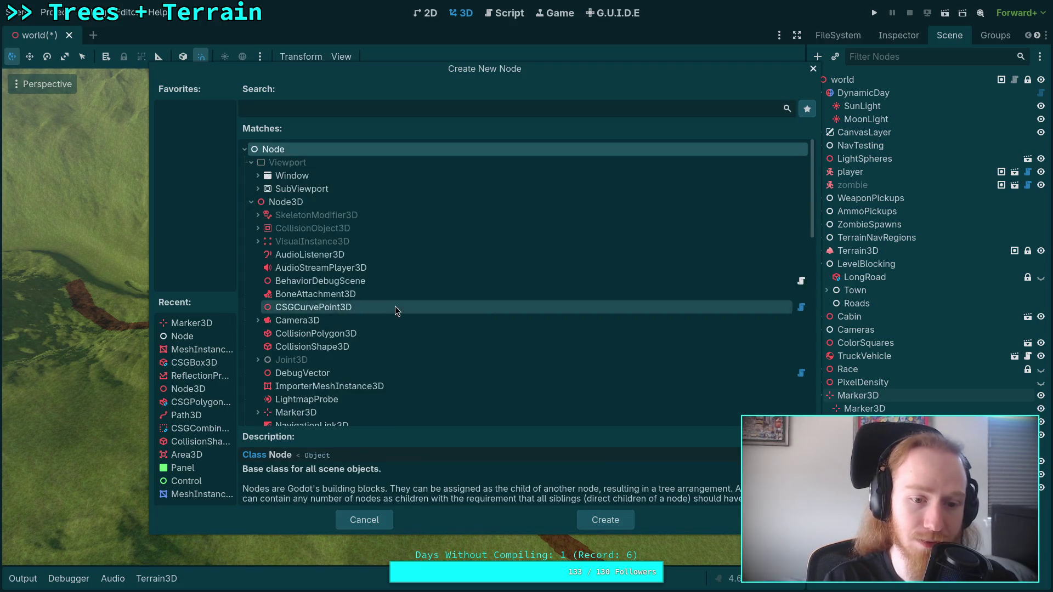
{"action": "scroll", "coordinate": [393, 300], "scroll_direction": "down", "scroll_amount": 3}
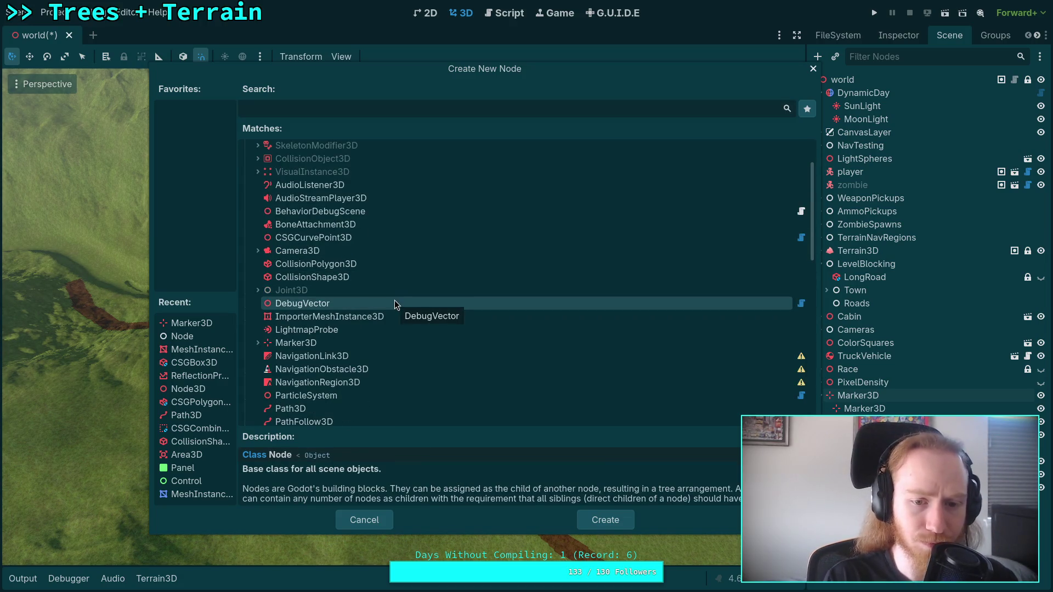
{"action": "left_click", "coordinate": [394, 302]}
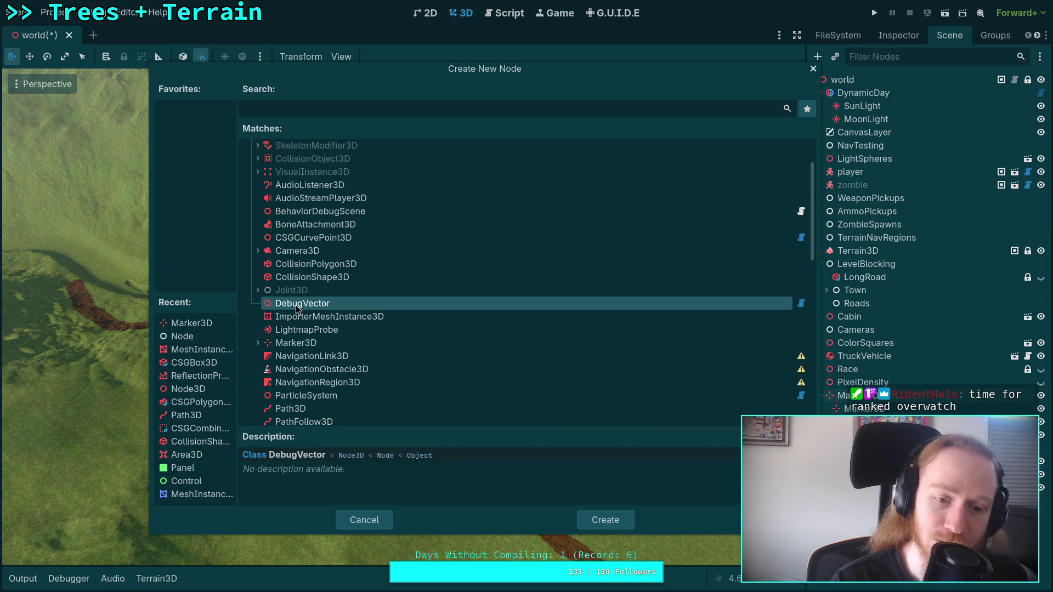
{"action": "left_click", "coordinate": [256, 345]}
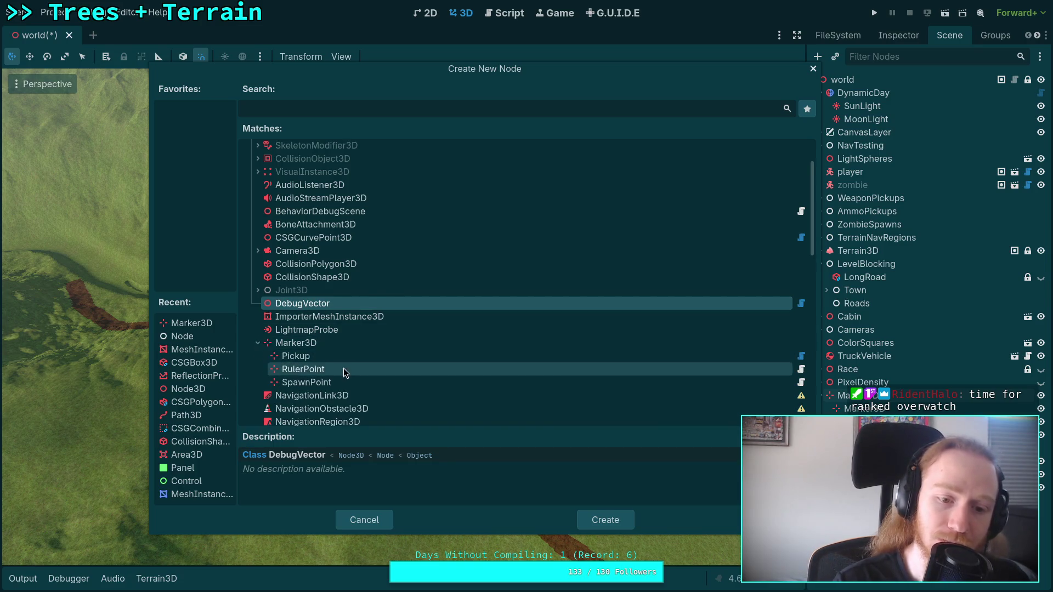
{"action": "scroll", "coordinate": [344, 367], "scroll_direction": "down", "scroll_amount": 1}
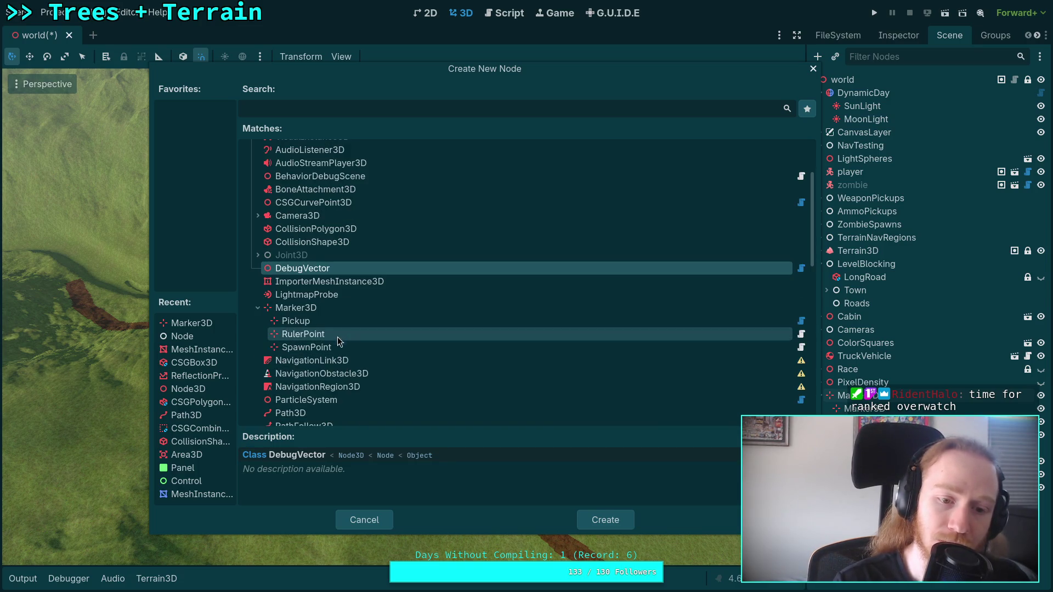
{"action": "left_click", "coordinate": [307, 336]}
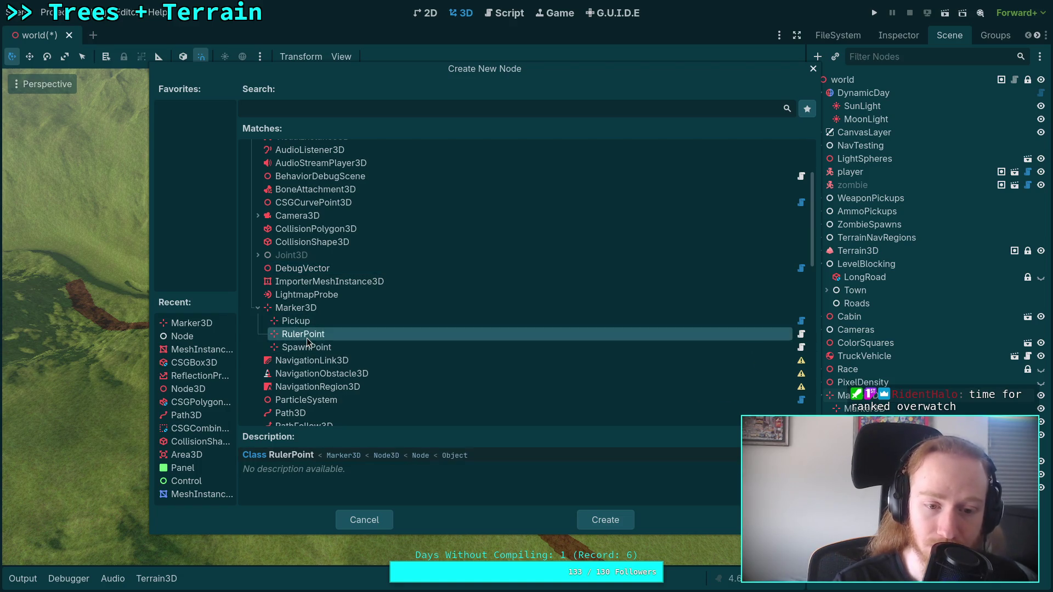
{"action": "scroll", "coordinate": [340, 363], "scroll_direction": "down", "scroll_amount": 2}
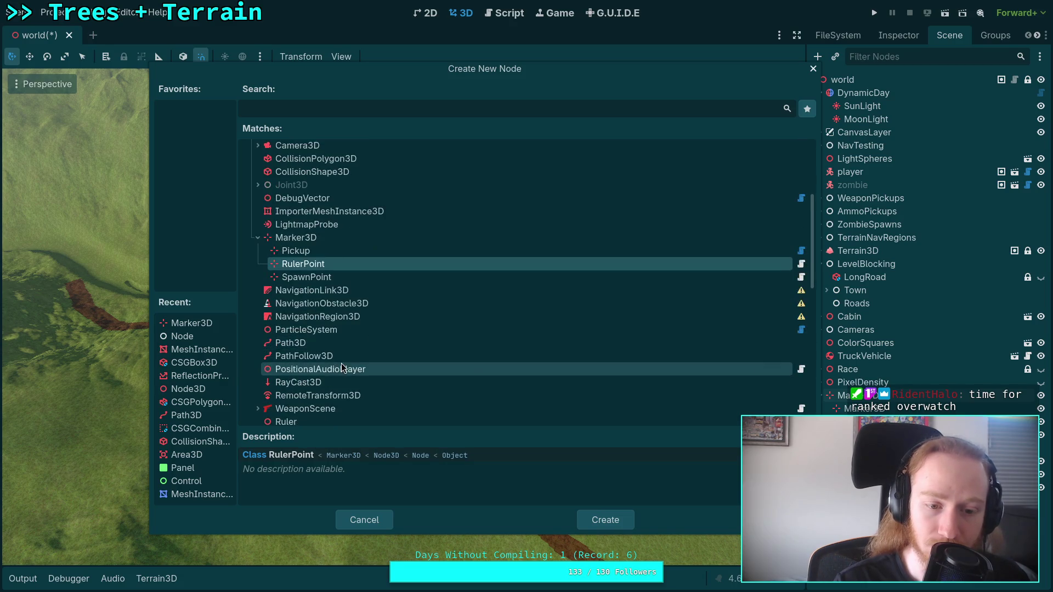
{"action": "scroll", "coordinate": [341, 363], "scroll_direction": "down", "scroll_amount": 2}
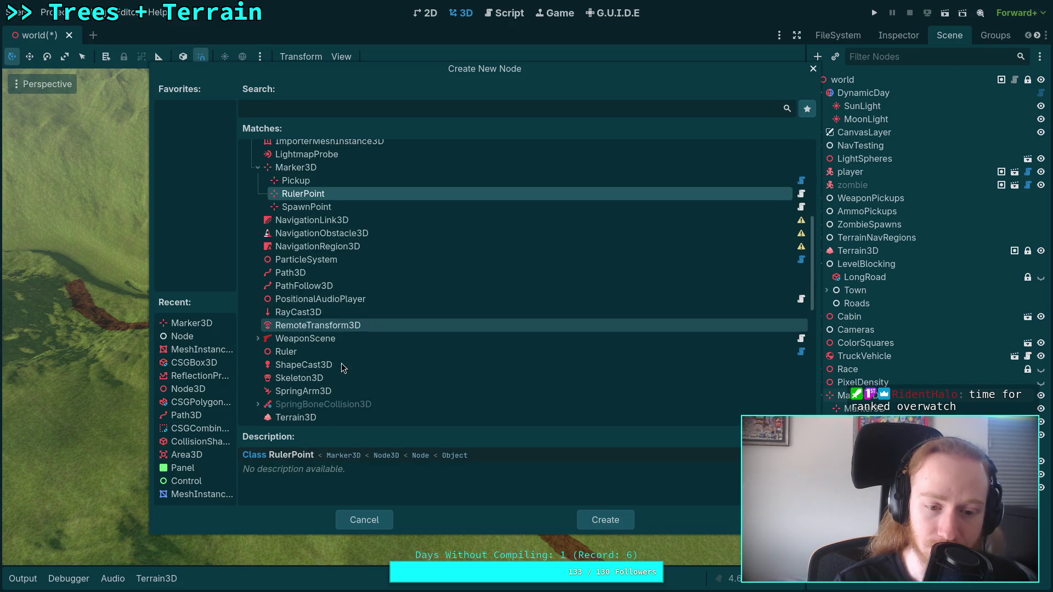
{"action": "left_click", "coordinate": [801, 194]}
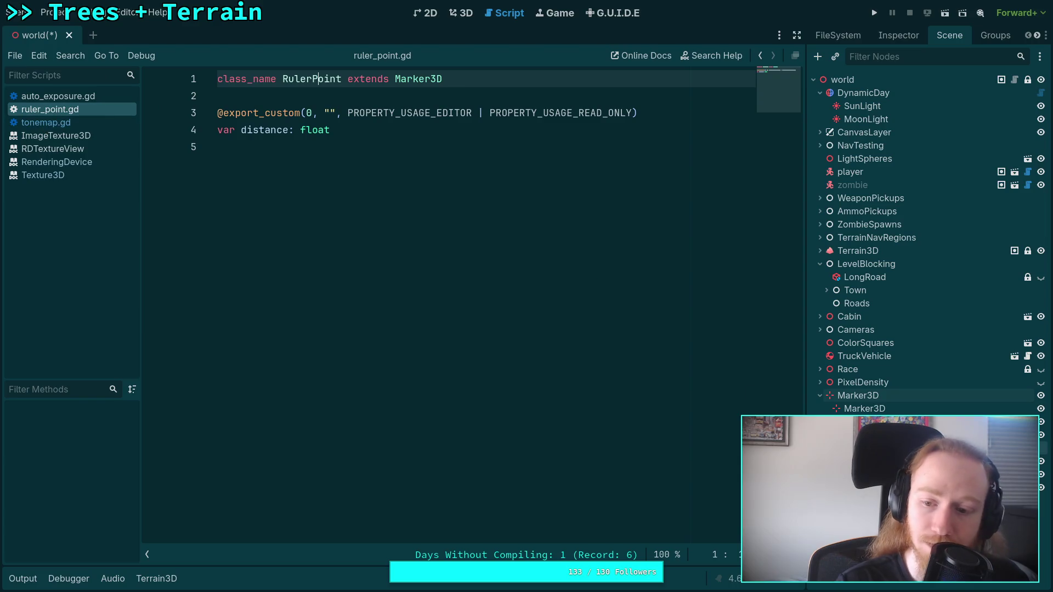
Create a Ruler node, found under Node3D types, as a child of Marker3D
{"action": "right_click", "coordinate": [841, 395]}
{"action": "left_click", "coordinate": [909, 295]}
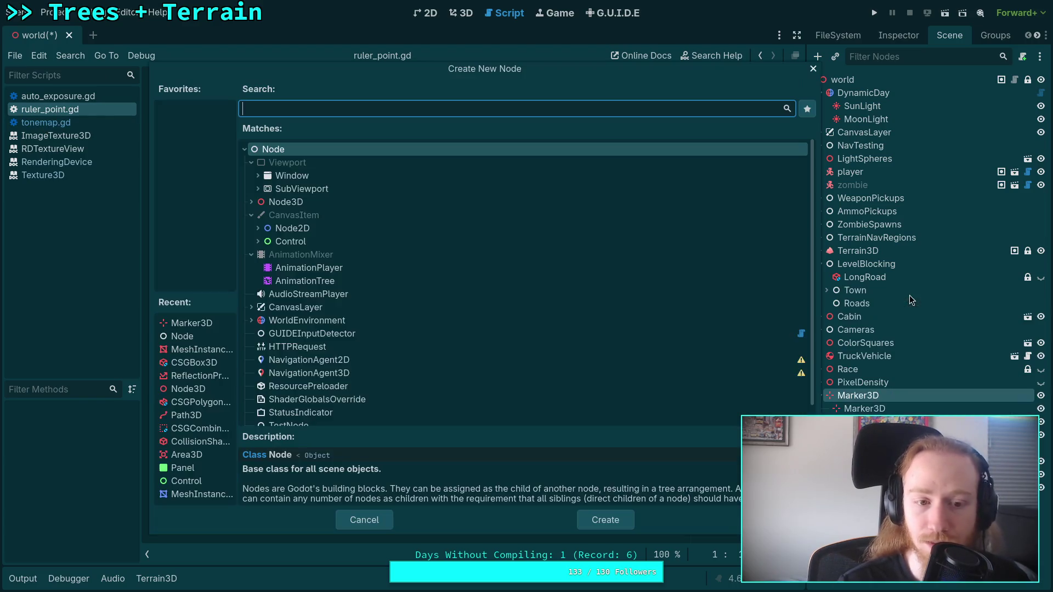
{"action": "left_click", "coordinate": [252, 202]}
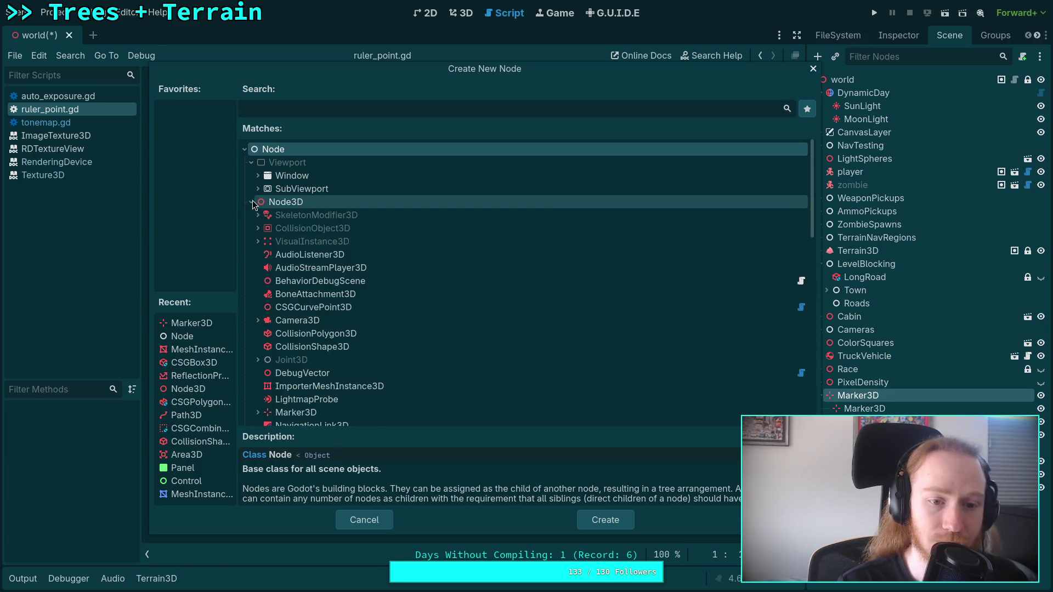
{"action": "scroll", "coordinate": [325, 278], "scroll_direction": "down", "scroll_amount": 1}
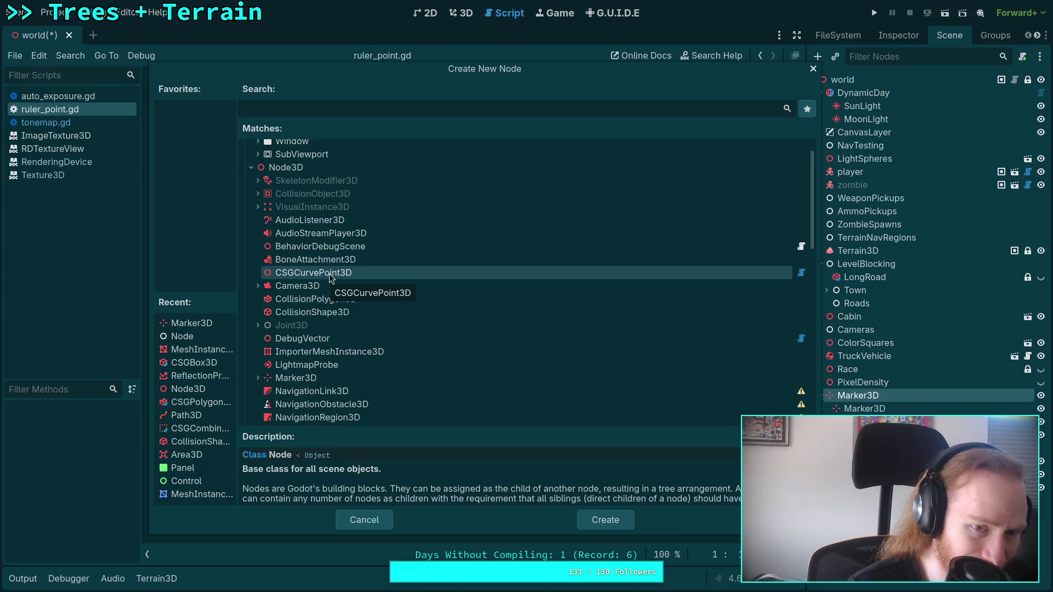
{"action": "scroll", "coordinate": [329, 274], "scroll_direction": "down", "scroll_amount": 2}
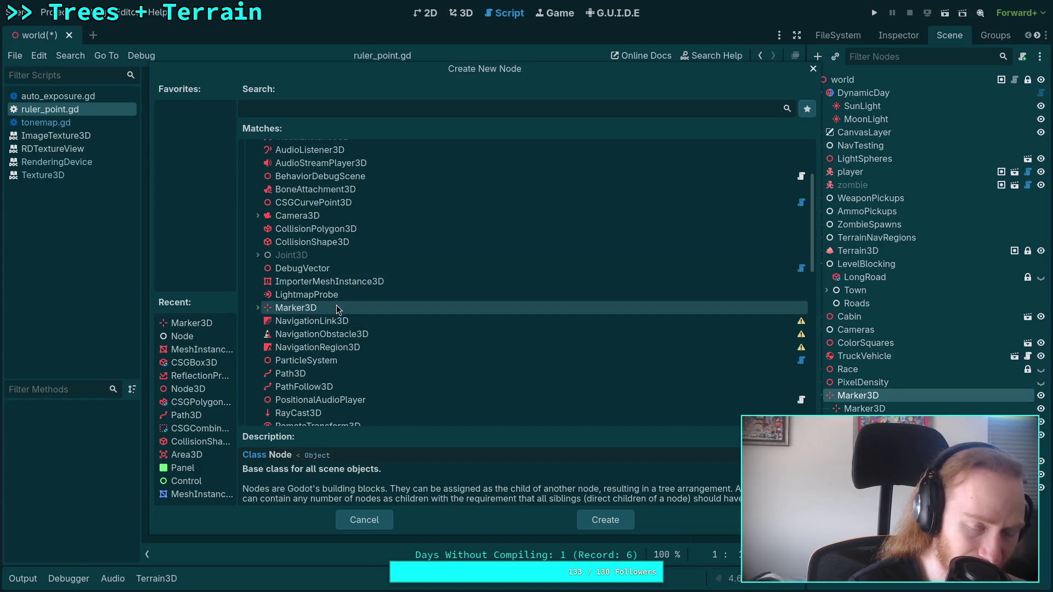
{"action": "scroll", "coordinate": [329, 299], "scroll_direction": "down", "scroll_amount": 3}
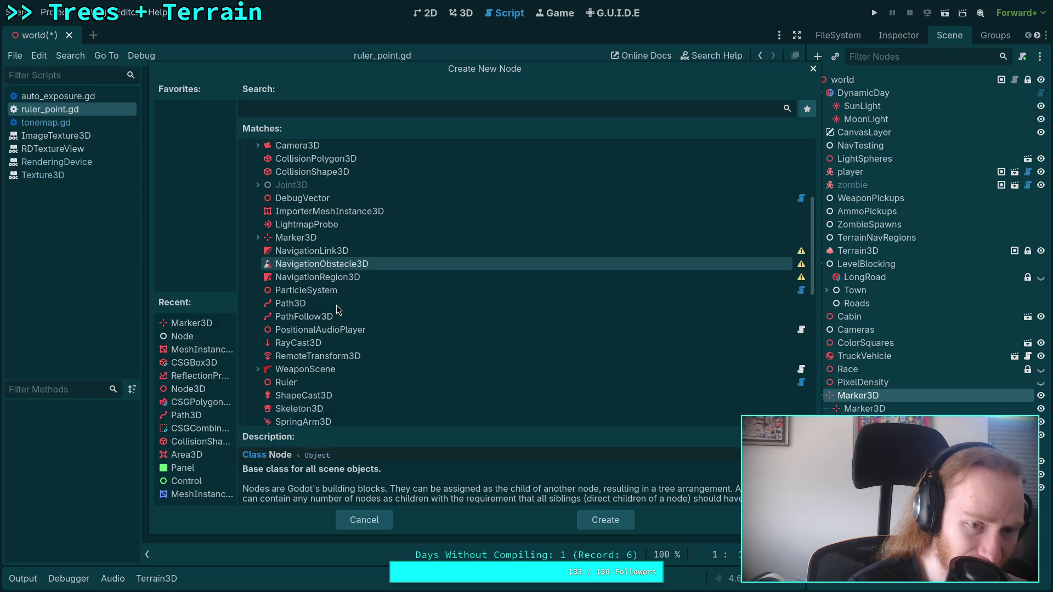
{"action": "scroll", "coordinate": [317, 285], "scroll_direction": "down", "scroll_amount": 2}
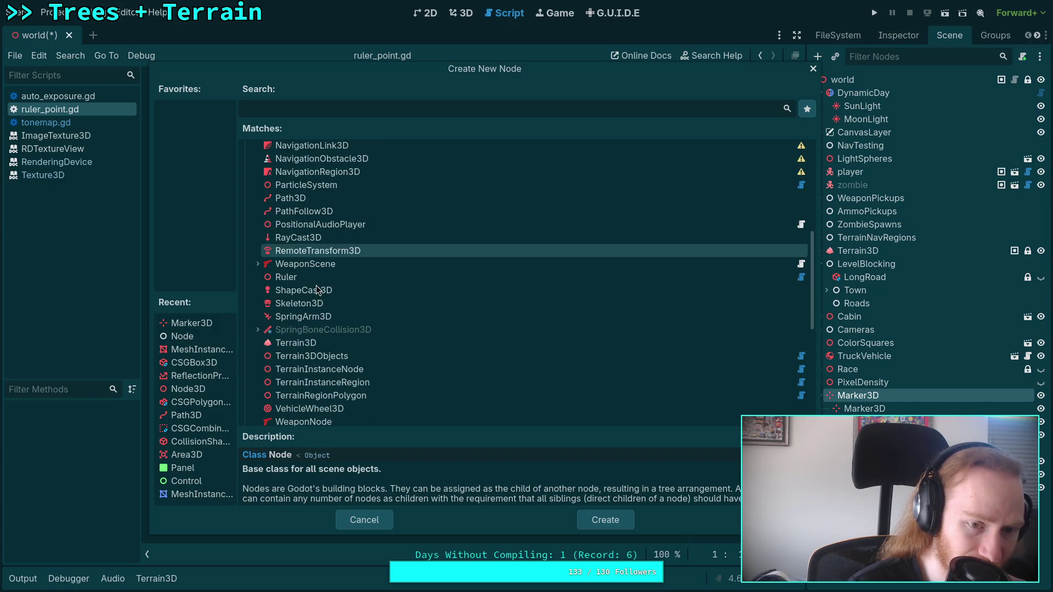
{"action": "left_click", "coordinate": [324, 277]}
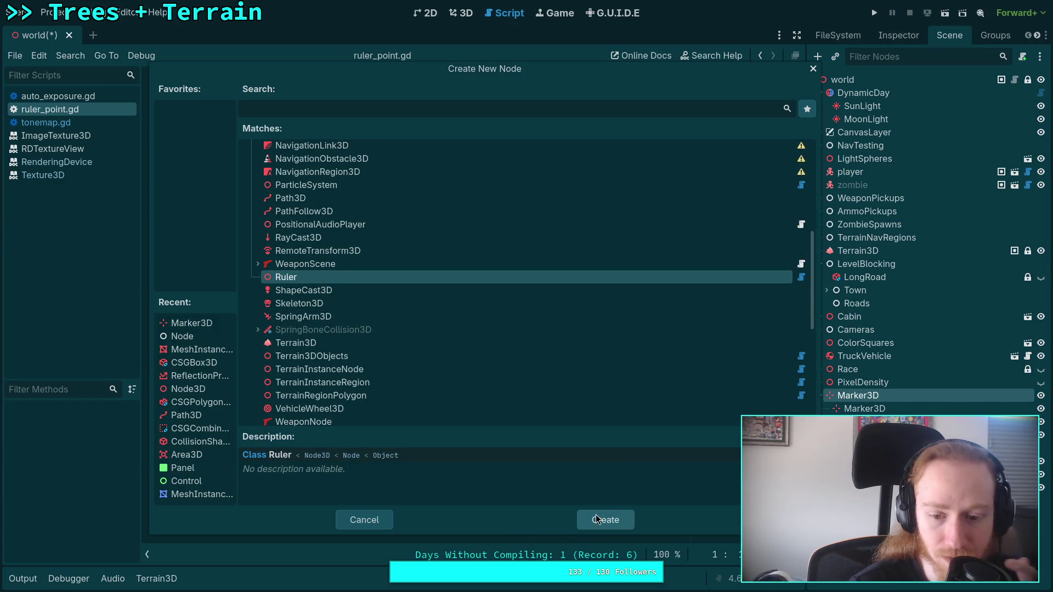
{"action": "left_click", "coordinate": [603, 521]}
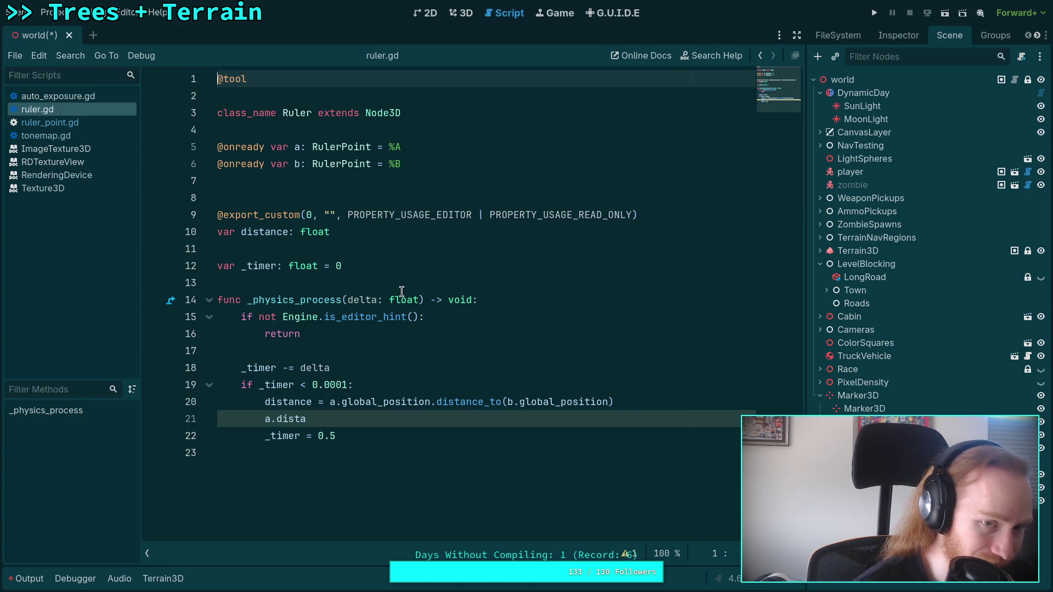
Check the line assigning point A in the script, then delete the Ruler node
{"action": "mouse_move", "coordinate": [401, 291]}
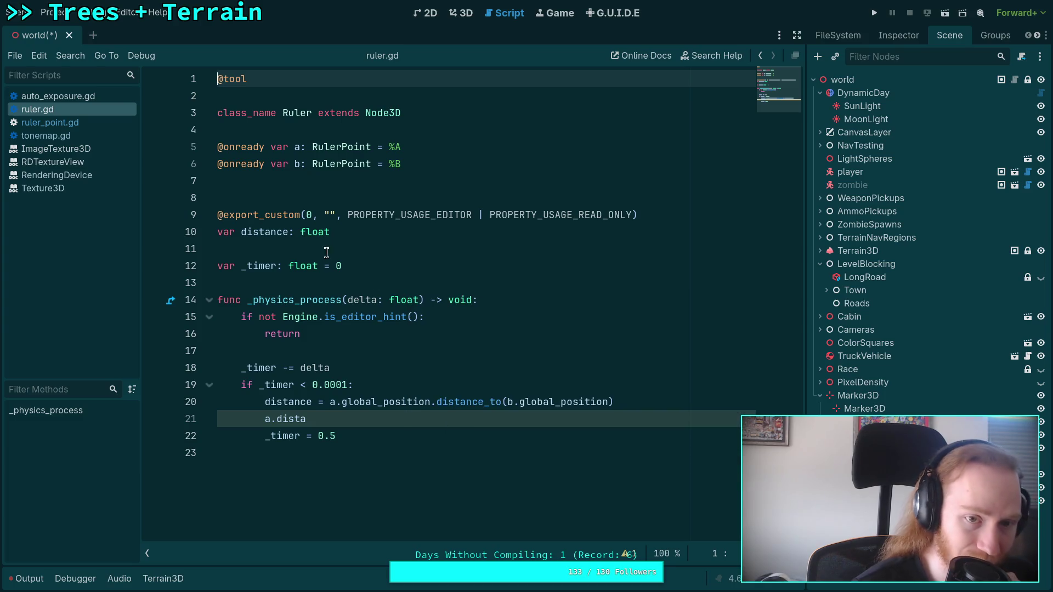
{"action": "left_click", "coordinate": [405, 149]}
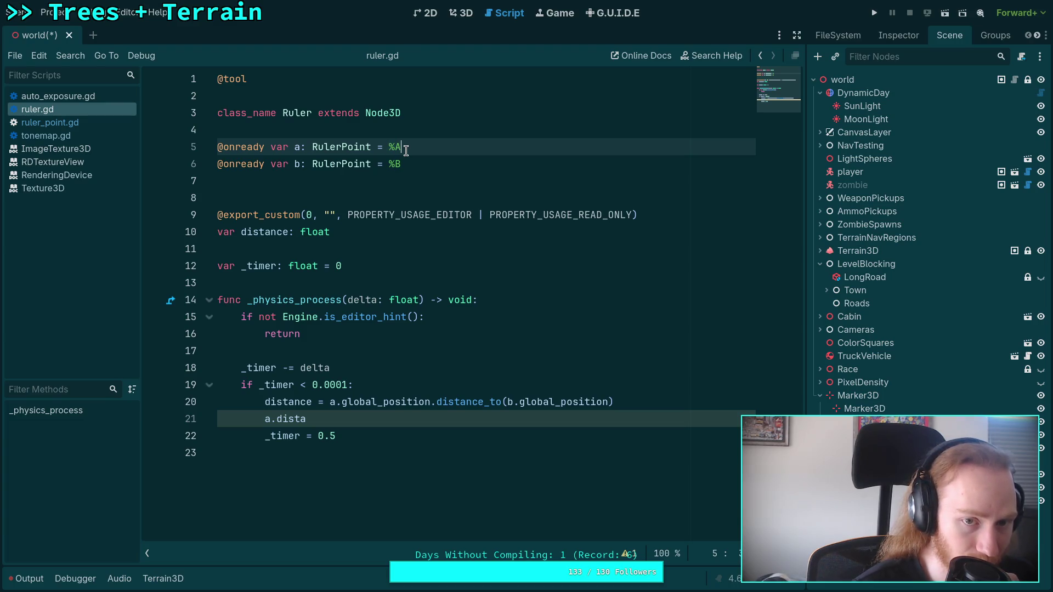
{"action": "right_click", "coordinate": [886, 588]}
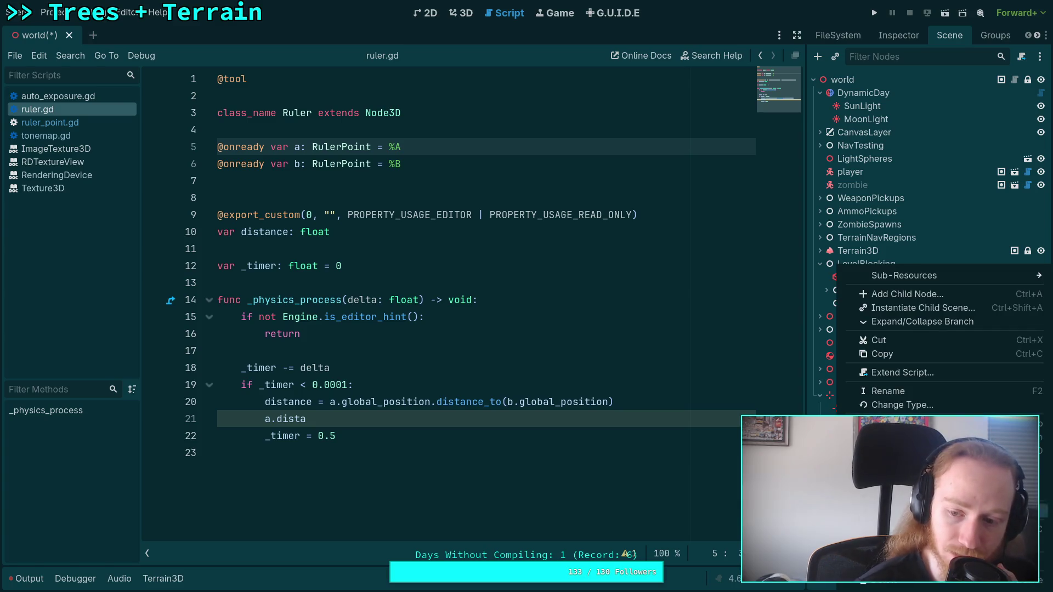
{"action": "left_click", "coordinate": [887, 587]}
{"action": "left_click", "coordinate": [566, 314]}
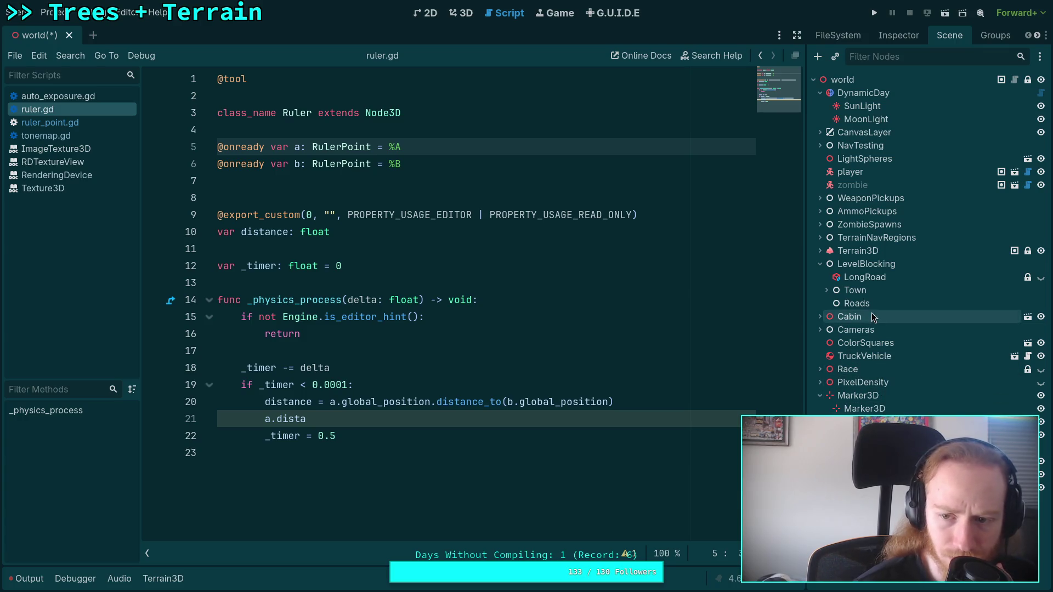
Close ruler_point.gd, the current script and tonemap.gd in the script editor
{"action": "left_click", "coordinate": [897, 397]}
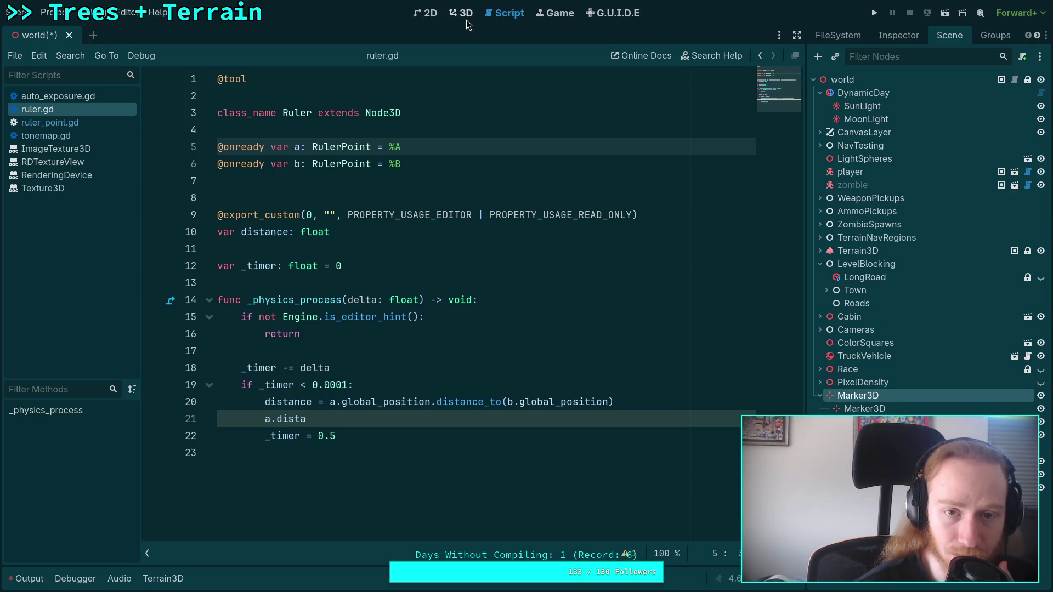
{"action": "left_click", "coordinate": [466, 17]}
{"action": "left_click", "coordinate": [505, 13]}
{"action": "right_click", "coordinate": [92, 126]}
{"action": "left_click", "coordinate": [113, 163]}
{"action": "left_click", "coordinate": [55, 122]}
{"action": "right_click", "coordinate": [57, 124]}
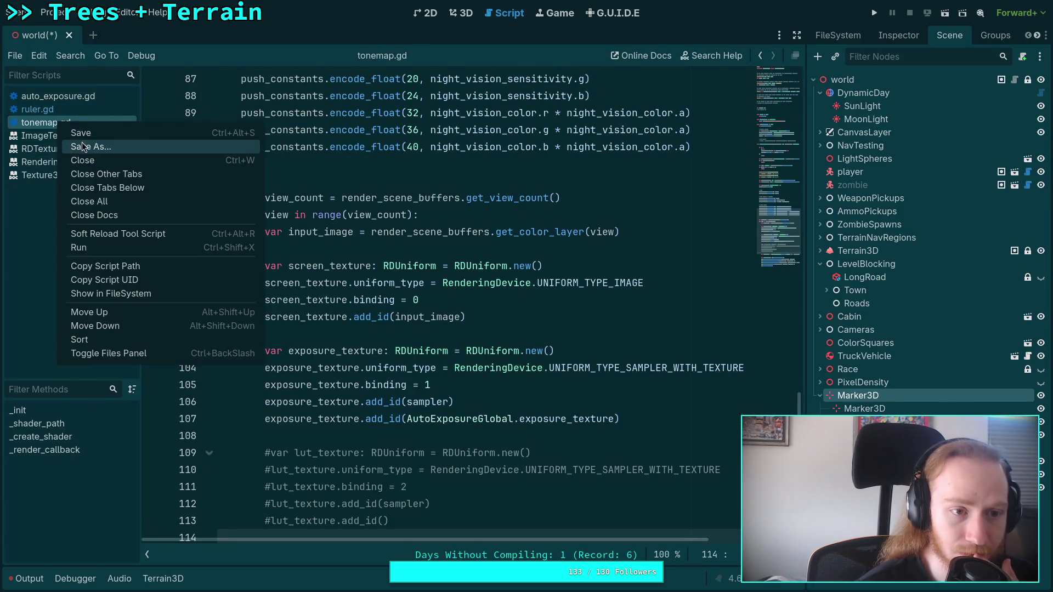
{"action": "left_click", "coordinate": [82, 160]}
Close ruler.gd, auto_exposure.gd and all remaining documents, then return to the 3D view
{"action": "right_click", "coordinate": [61, 108]}
{"action": "left_click", "coordinate": [77, 145]}
{"action": "left_click", "coordinate": [65, 96]}
{"action": "right_click", "coordinate": [69, 97]}
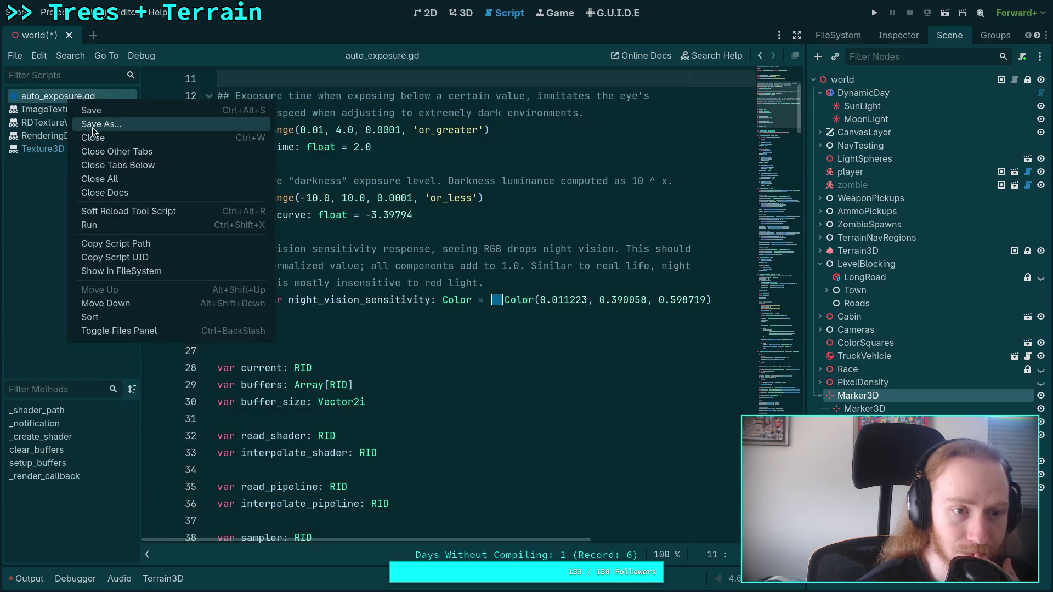
{"action": "left_click", "coordinate": [94, 138]}
{"action": "right_click", "coordinate": [68, 100]}
{"action": "left_click", "coordinate": [101, 147]}
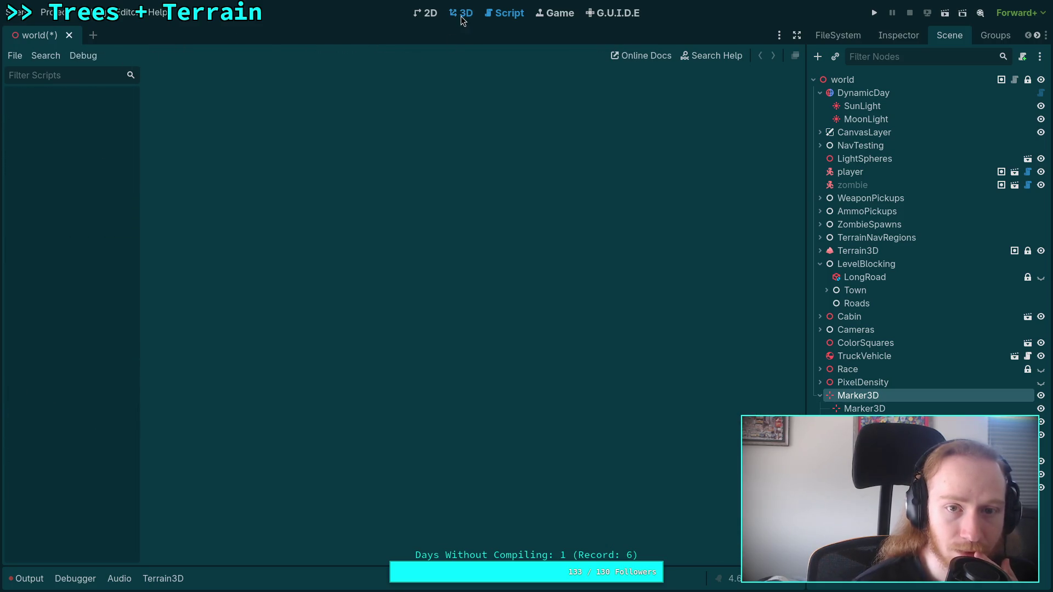
{"action": "left_click", "coordinate": [461, 17]}
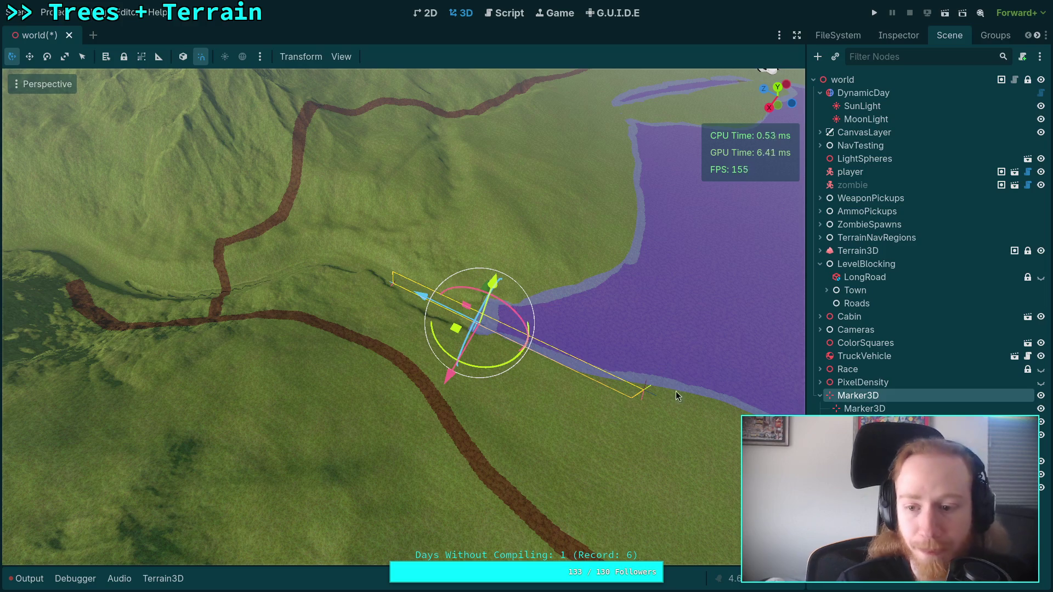
Drag the second marker near the lake left across the terrain, past the road
{"action": "left_click", "coordinate": [645, 390]}
{"action": "left_click", "coordinate": [392, 283]}
{"action": "left_click_drag", "start_coordinate": [392, 284], "coordinate": [268, 275]}
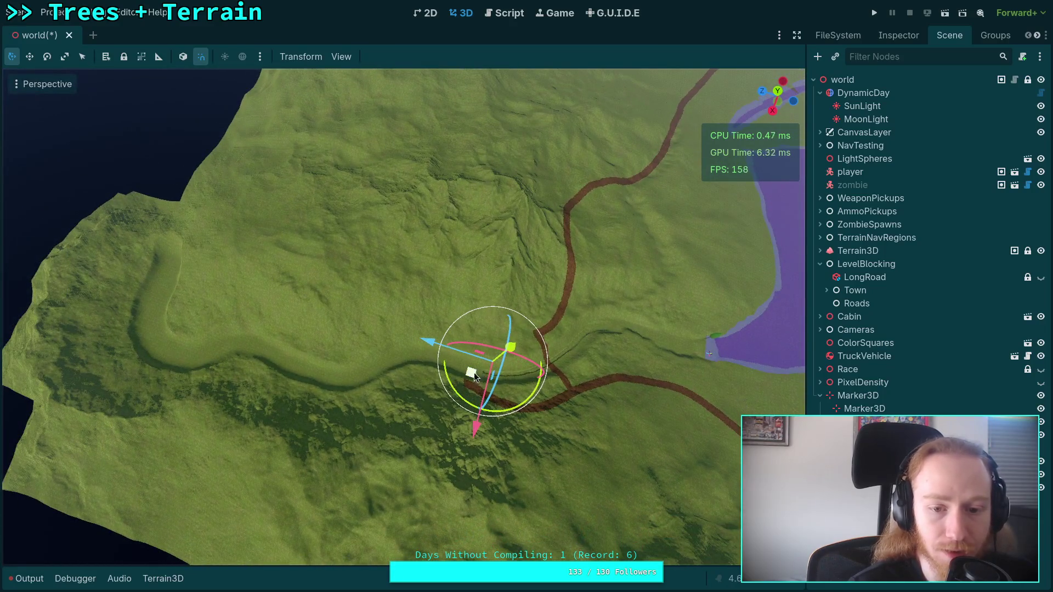
{"action": "left_click_drag", "start_coordinate": [474, 373], "coordinate": [136, 360]}
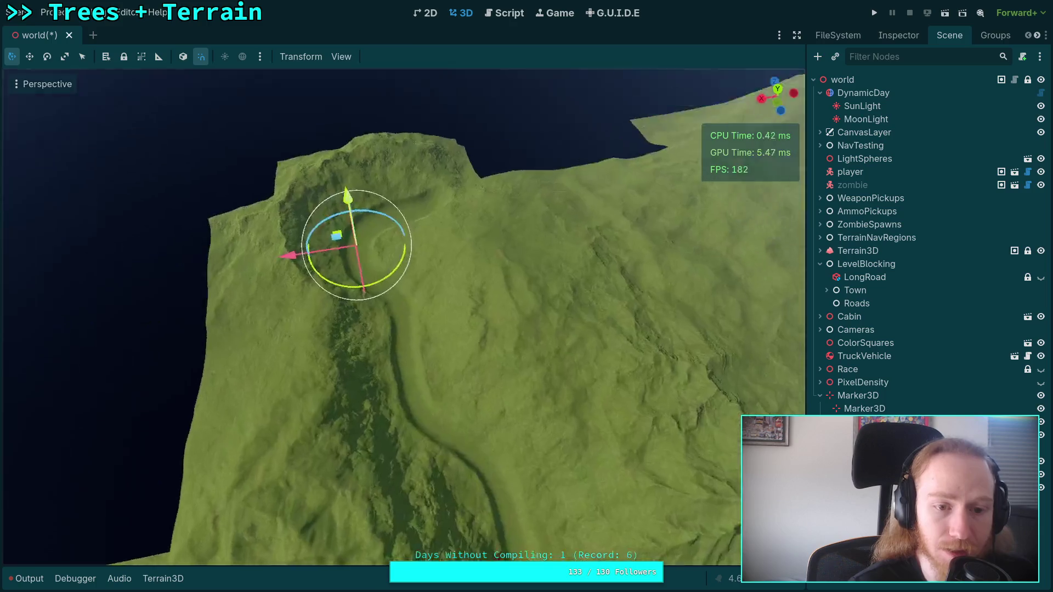
{"action": "scroll", "coordinate": [237, 355], "scroll_direction": "up", "scroll_amount": 2}
{"action": "key", "text": "s"}
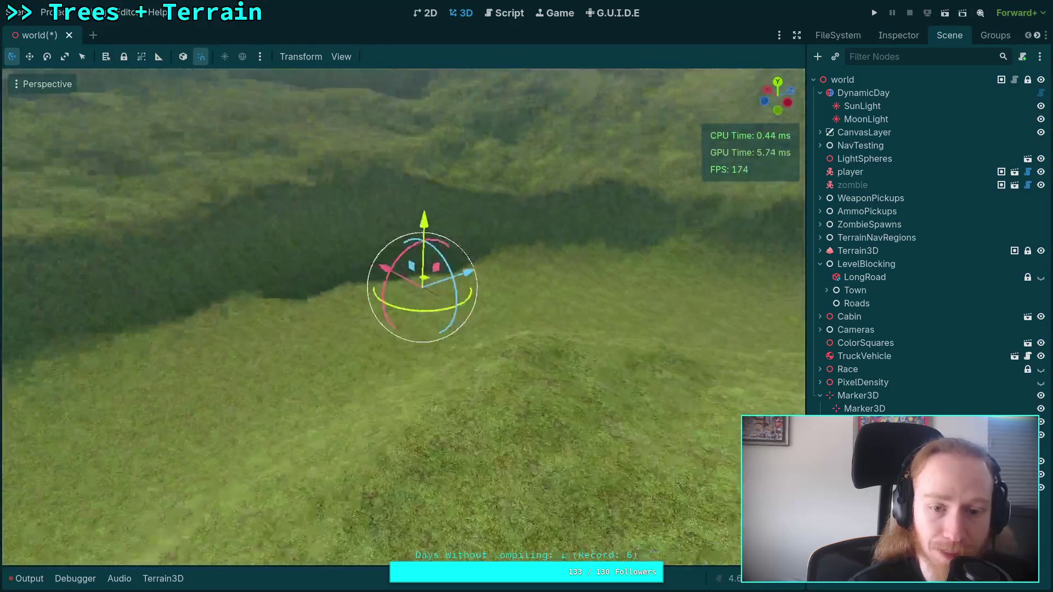
{"action": "key", "text": "w"}
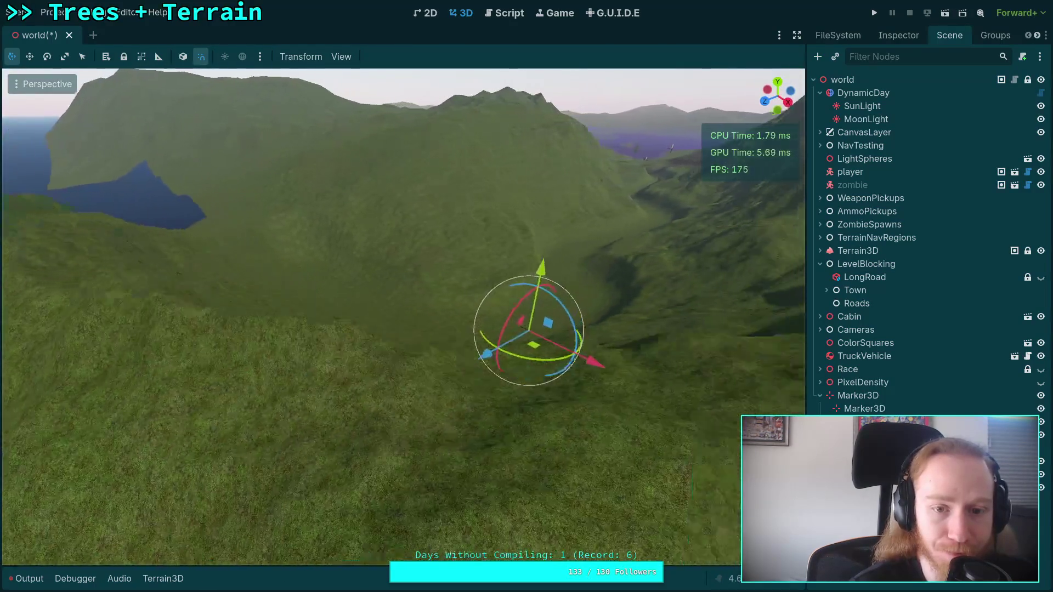
{"action": "key", "text": "a"}
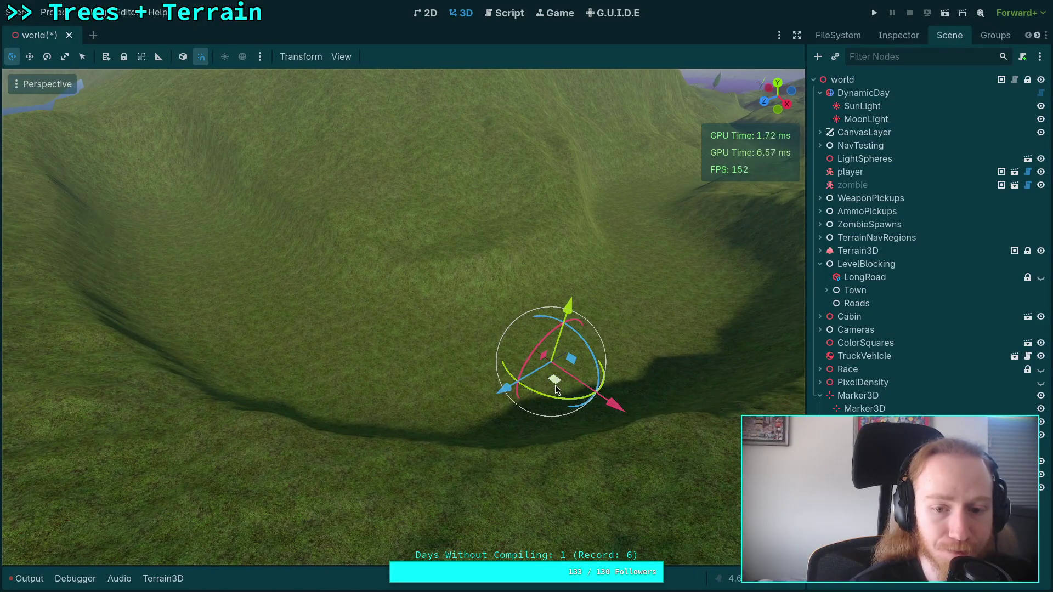
{"action": "key", "text": "s"}
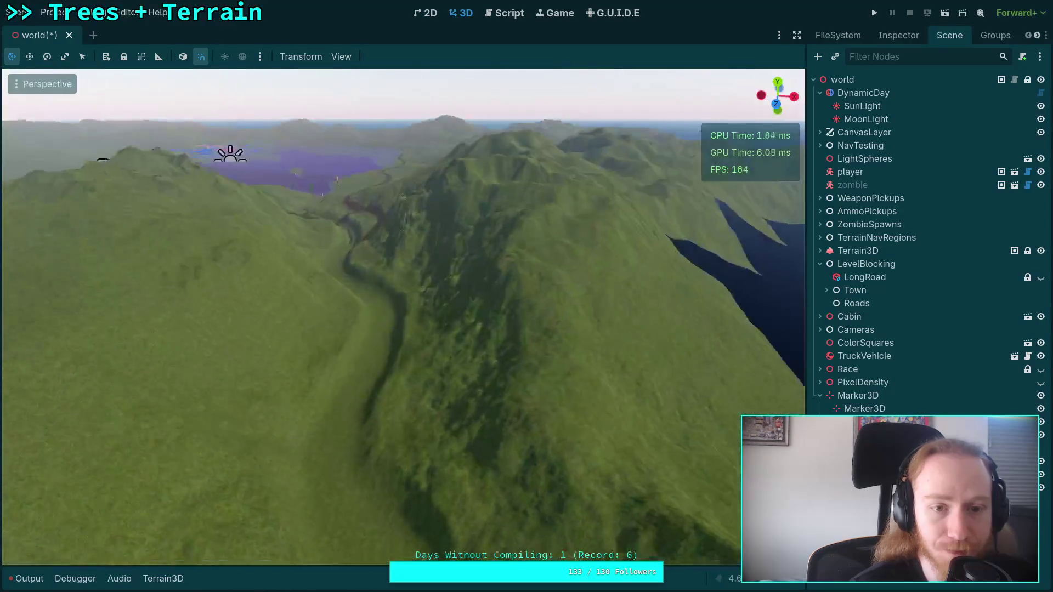
{"action": "key", "text": "s"}
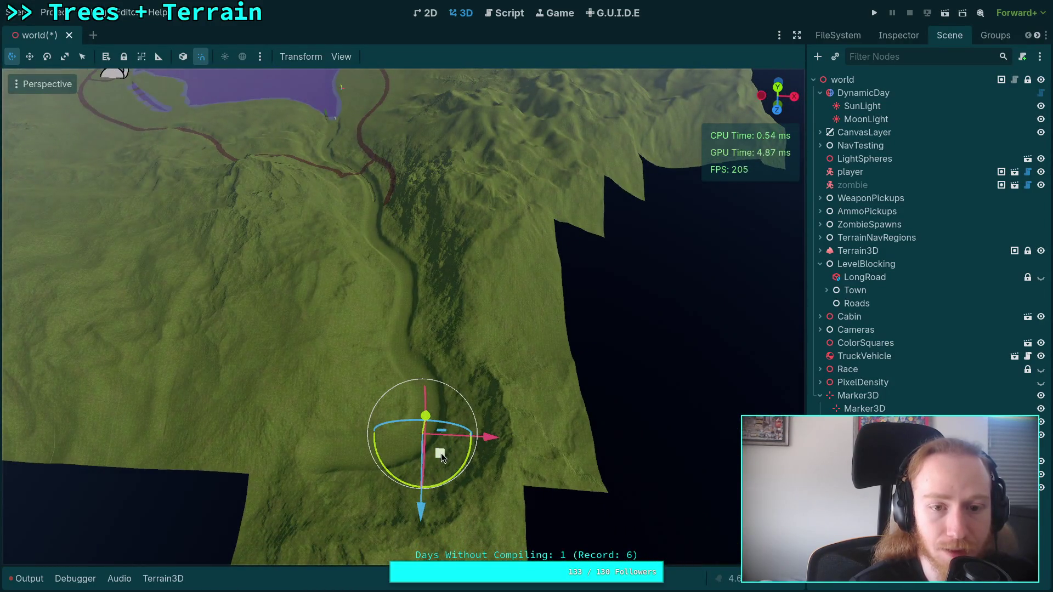
{"action": "key", "text": "w"}
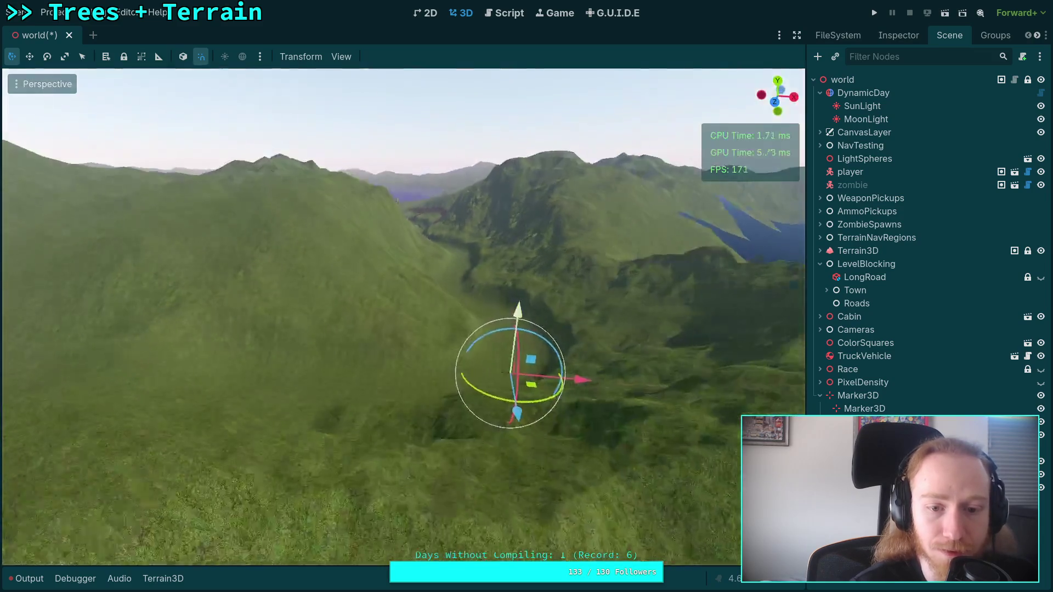
{"action": "key", "text": "w"}
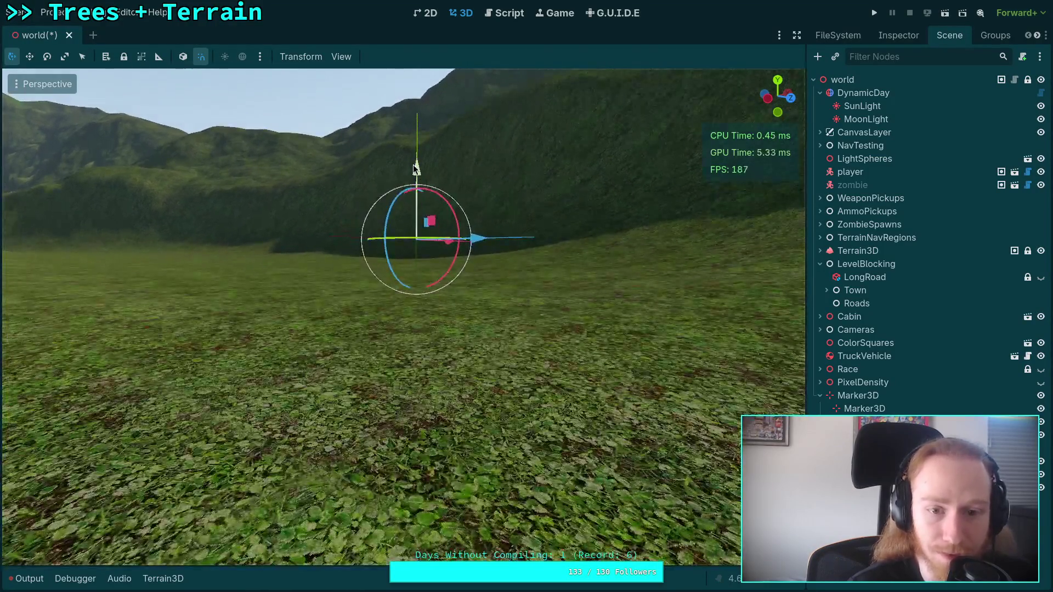
Lower the marker about 1.13 m onto the valley floor and place Marker3D2 under Marker3D
{"action": "left_click_drag", "start_coordinate": [415, 177], "coordinate": [416, 199]}
{"action": "key", "text": "w"}
{"action": "scroll", "coordinate": [403, 316], "scroll_direction": "up", "scroll_amount": 10}
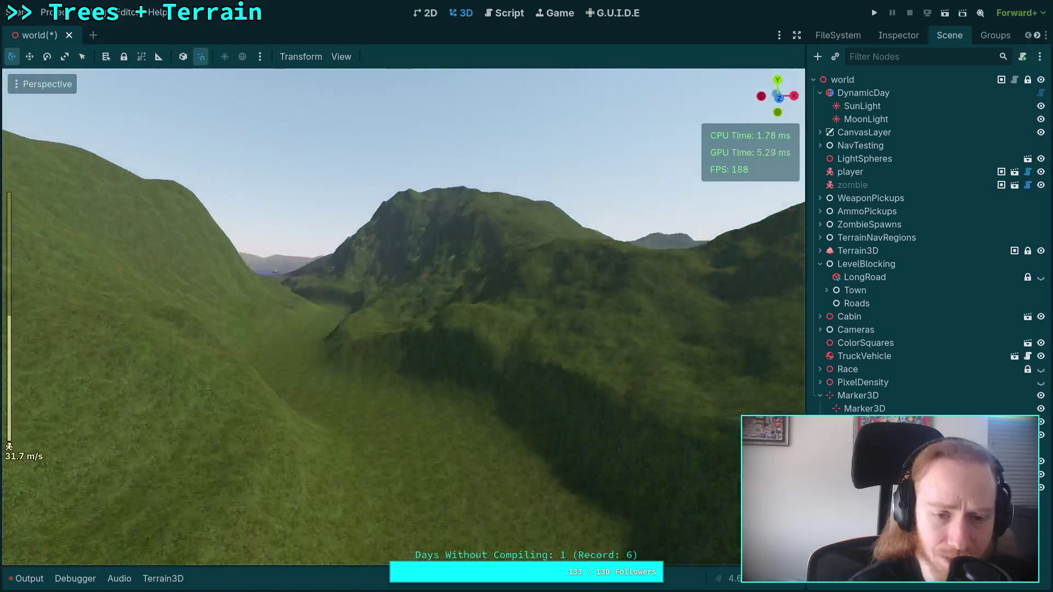
{"action": "key", "text": "s"}
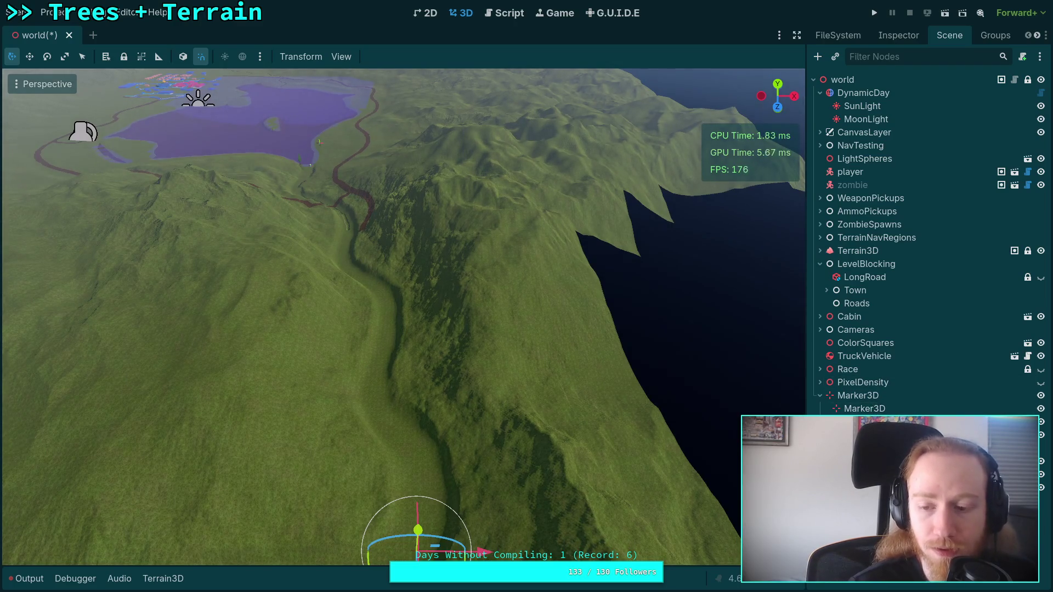
{"action": "left_click_drag", "start_coordinate": [872, 406], "coordinate": [873, 407]}
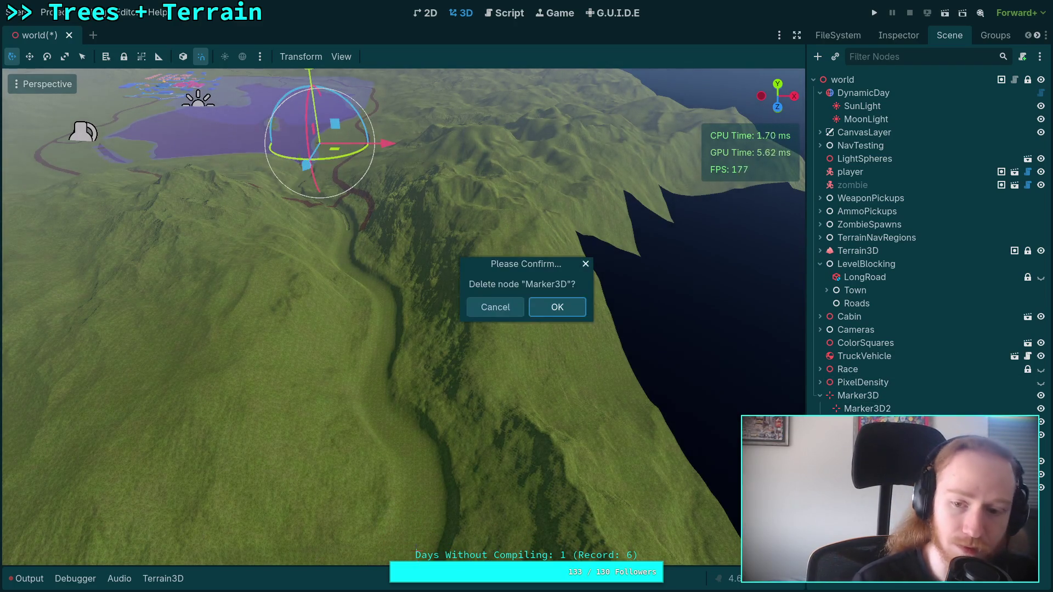
Cancel deleting Marker3D and read Marker3D2's position 272.99, -4.44, 890.73 in the Inspector
{"action": "key", "text": "Escape"}
{"action": "left_click", "coordinate": [875, 395]}
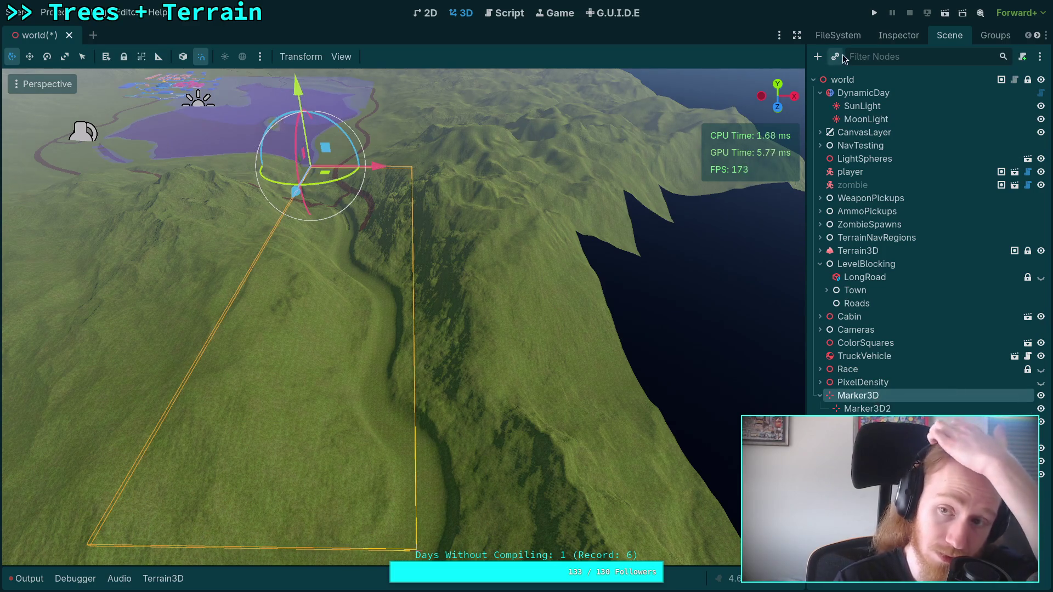
{"action": "left_click", "coordinate": [898, 35]}
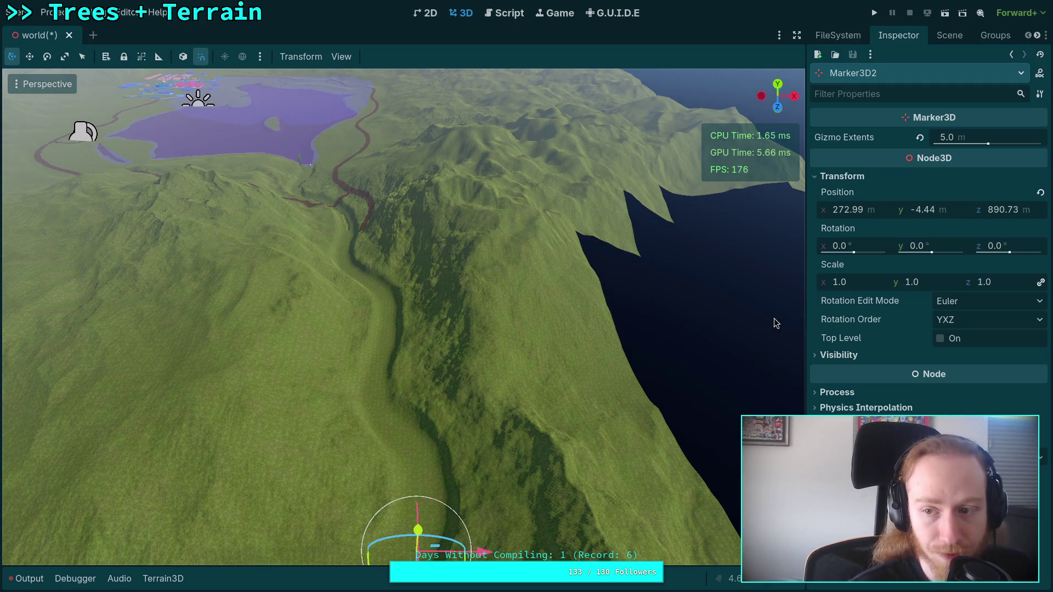
In the Python terminal, recall the earlier math.dist distance calculation for editing
{"action": "key", "text": "super+4"}
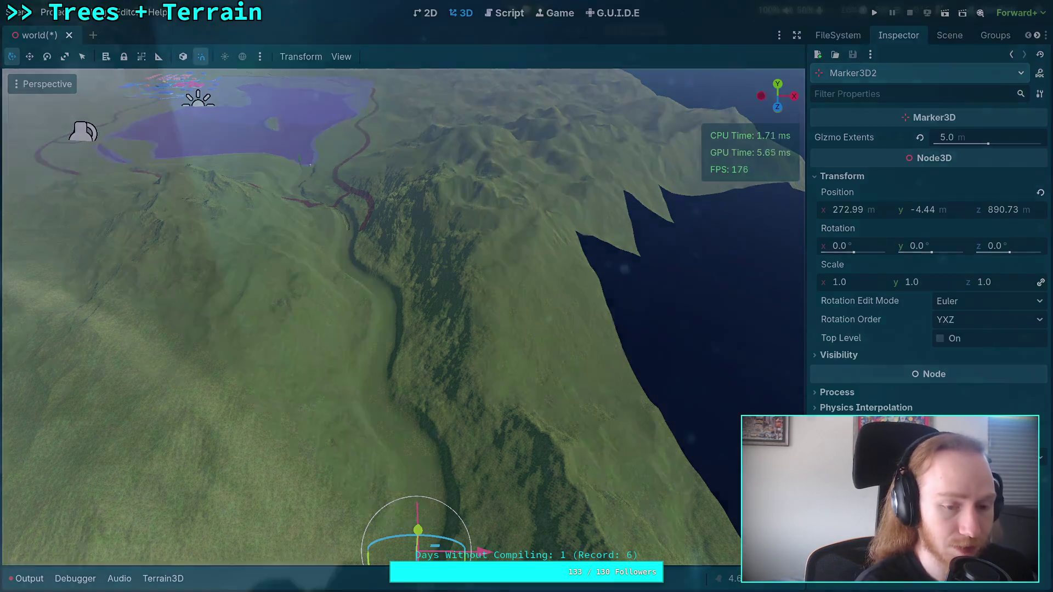
{"action": "key", "text": "Up"}
{"action": "key", "text": "Up"}
{"action": "key", "text": "Up"}
{"action": "key", "text": "Up"}
{"action": "key", "text": "Up"}
{"action": "key", "text": "Left"}
{"action": "key", "text": "Left"}
{"action": "key", "text": "BackSpace"}
{"action": "key", "text": "BackSpace"}
Run math.dist((0,0),(273,891)), giving 931.885, and begin a math.asin( expression
{"action": "key", "text": "BackSpace"}
{"action": "type", "text": "9"}
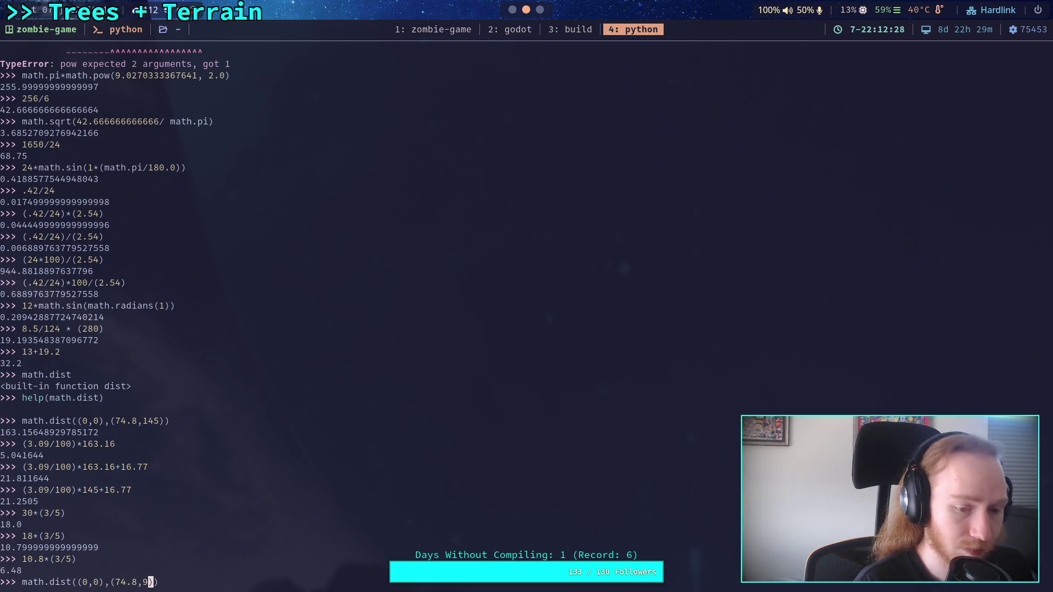
{"action": "type", "text": "1"}
{"action": "key", "text": "Left"}
{"action": "key", "text": "Left"}
{"action": "type", "text": "8"}
{"action": "key", "text": "Left"}
{"action": "key", "text": "Left"}
{"action": "key", "text": "BackSpace"}
{"action": "key", "text": "BackSpace"}
{"action": "key", "text": "BackSpace"}
{"action": "type", "text": "273"}
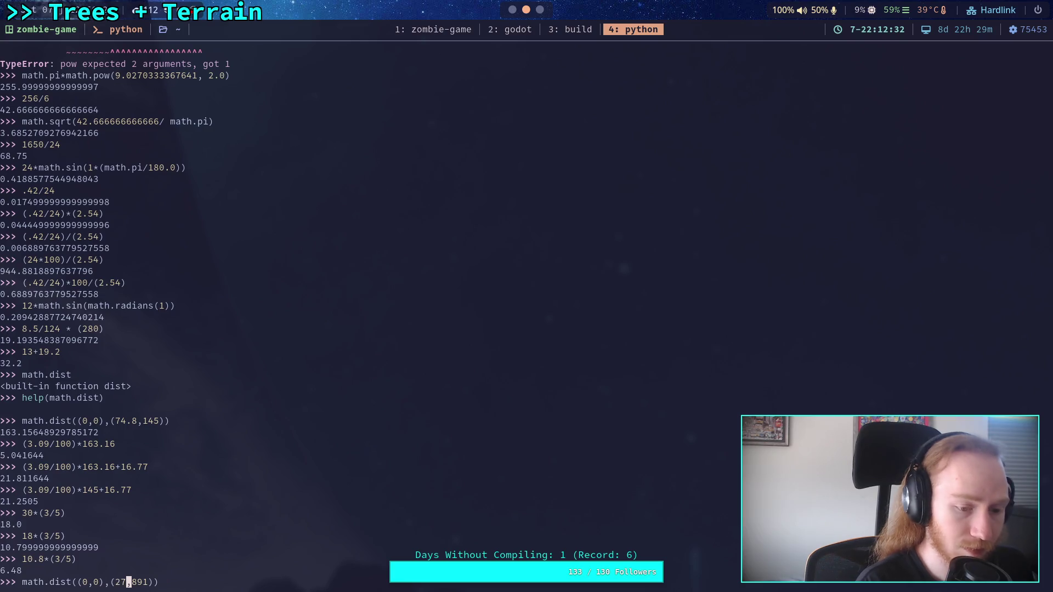
{"action": "key", "text": "Return"}
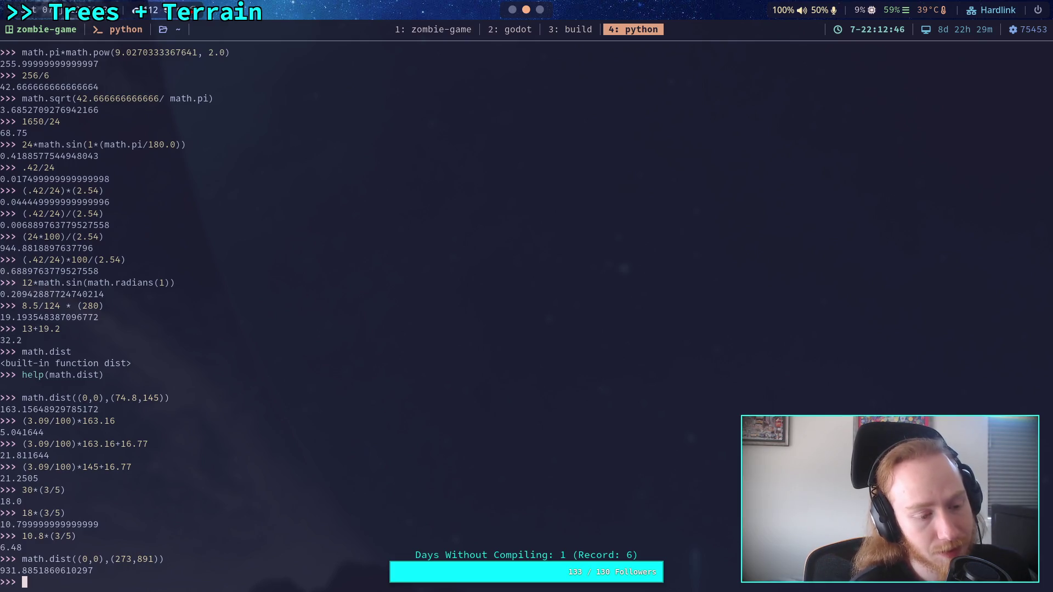
{"action": "type", "text": "math.asin("}
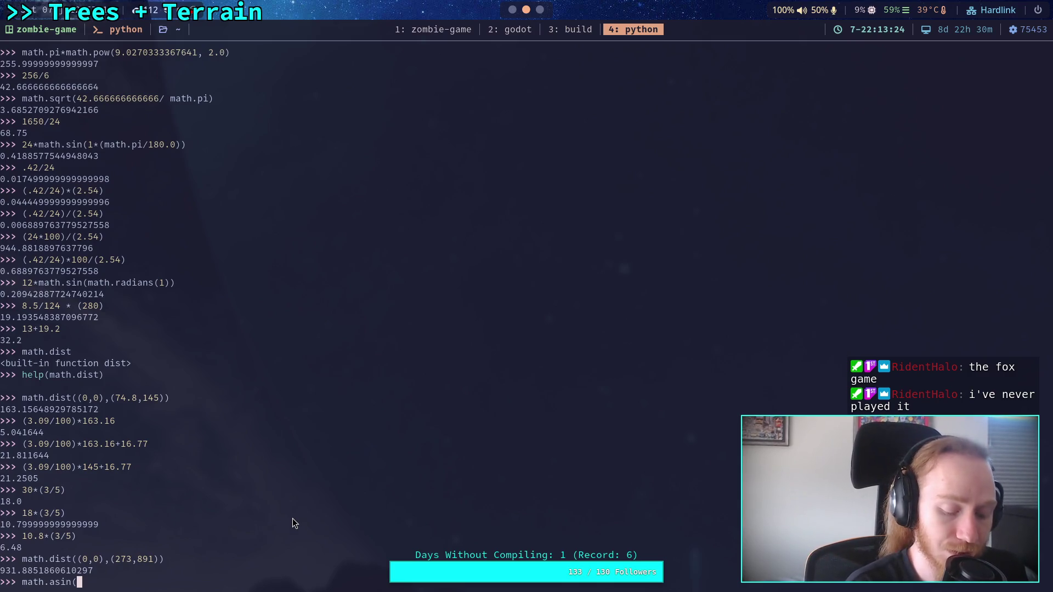
Replace the half-typed math.asin( with math.atan( at the prompt
{"action": "type", "text": "("}
{"action": "key", "text": "BackSpace"}
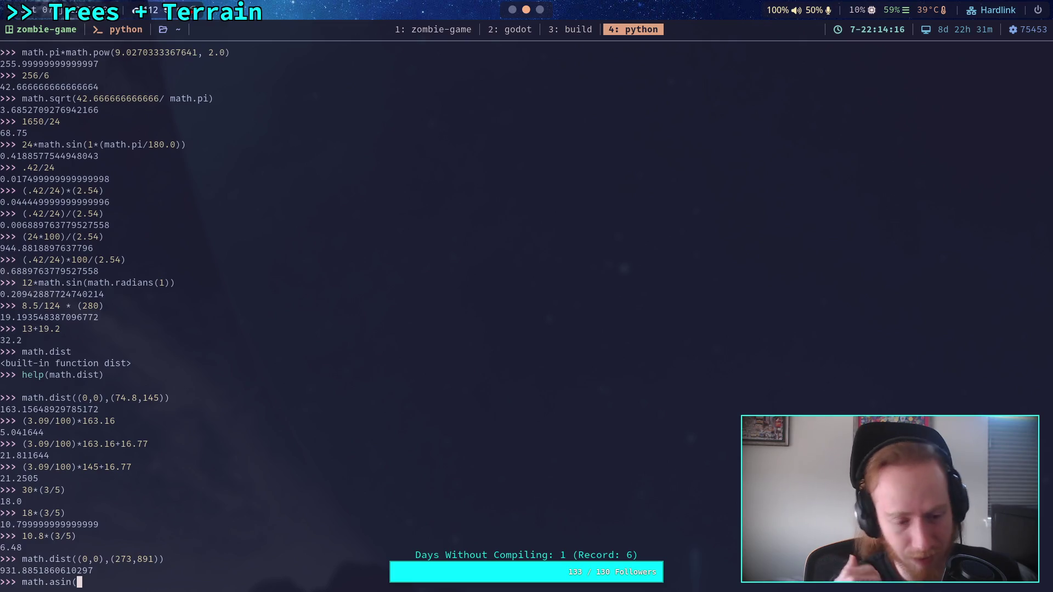
{"action": "key", "text": "BackSpace"}
{"action": "key", "text": "BackSpace"}
{"action": "key", "text": "BackSpace"}
{"action": "type", "text": "at"}
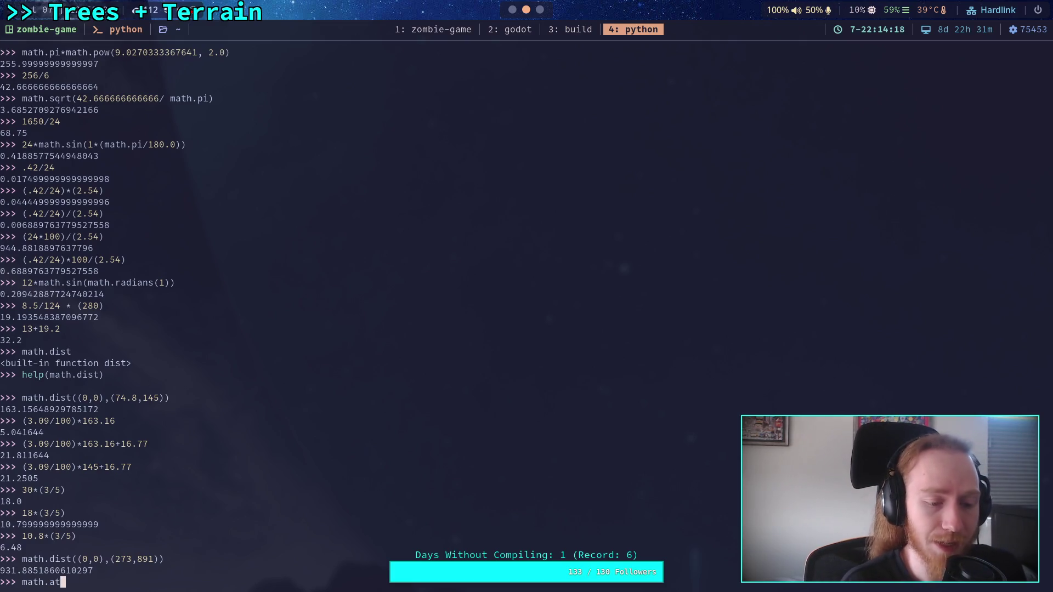
{"action": "type", "text": "an("}
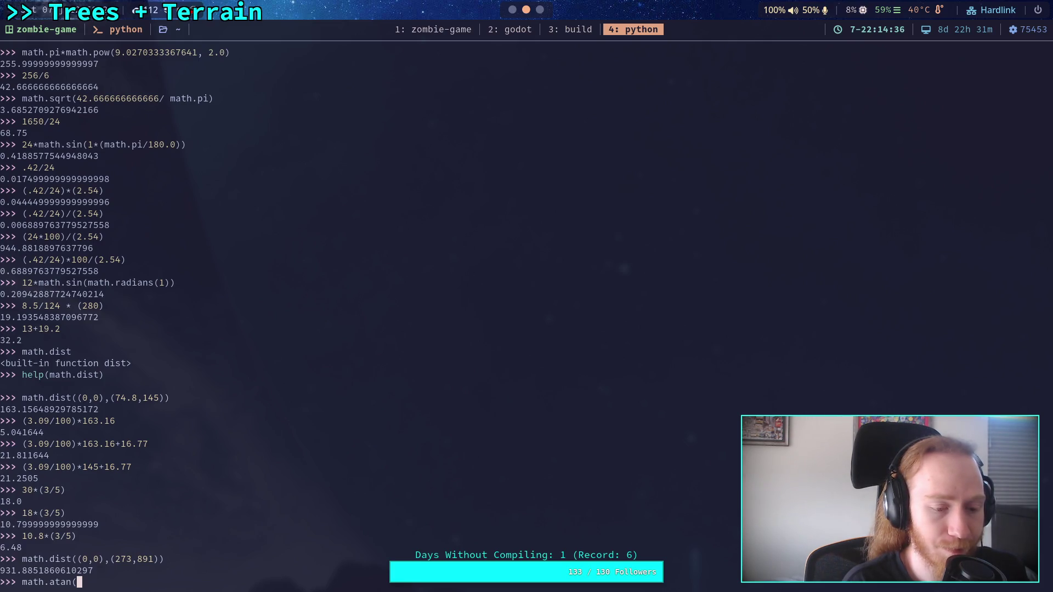
Compute math.atan(10/932) and convert it with math.degrees, giving about 0.6147°
{"action": "type", "text": "10/932"}
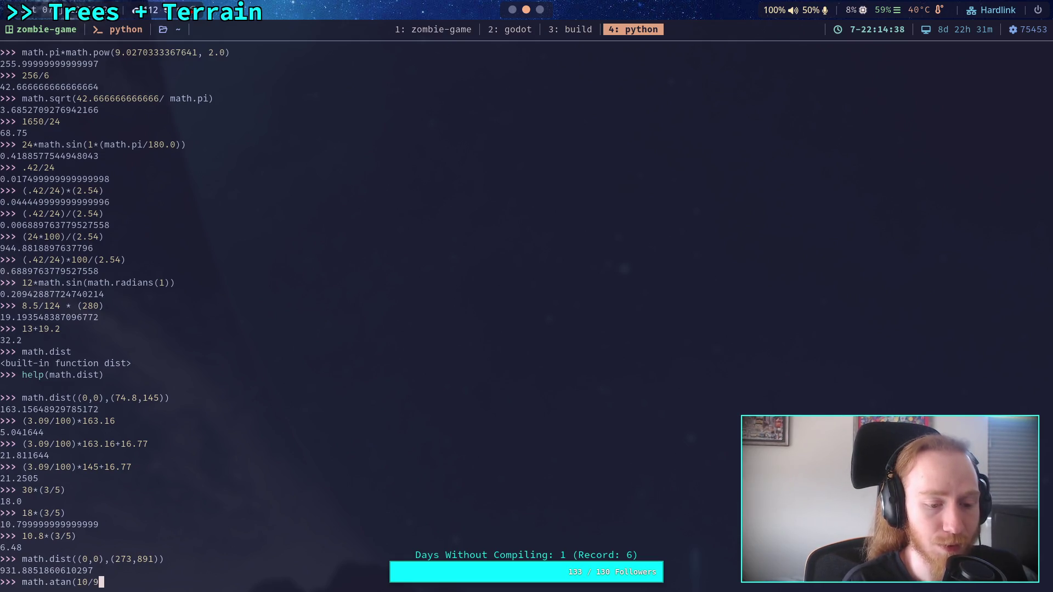
{"action": "type", "text": ")"}
{"action": "key", "text": "Return"}
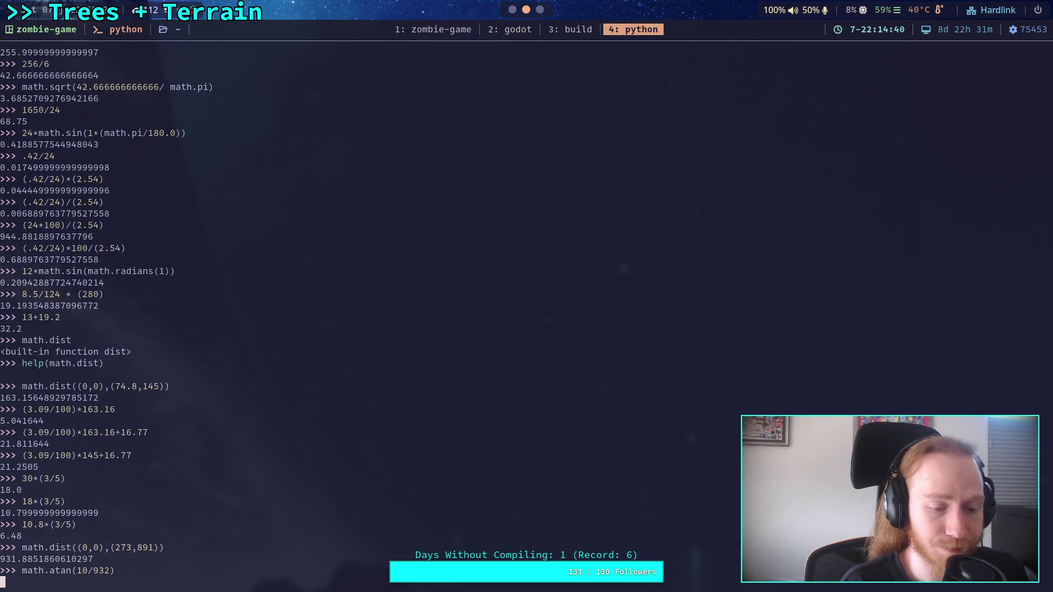
{"action": "key", "text": "Up"}
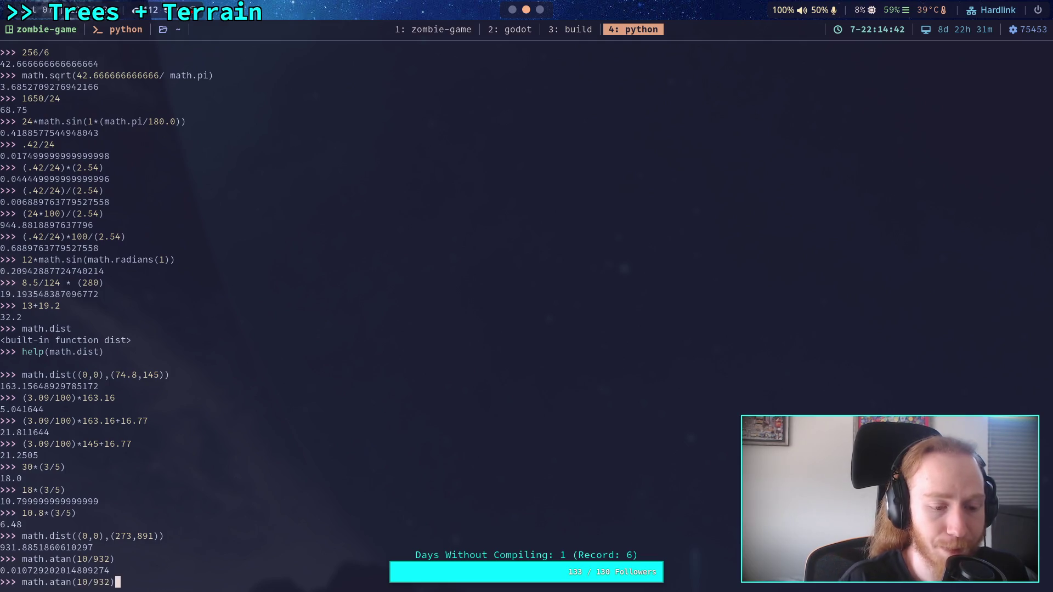
{"action": "key", "text": "Home"}
{"action": "type", "text": "math.degrees"}
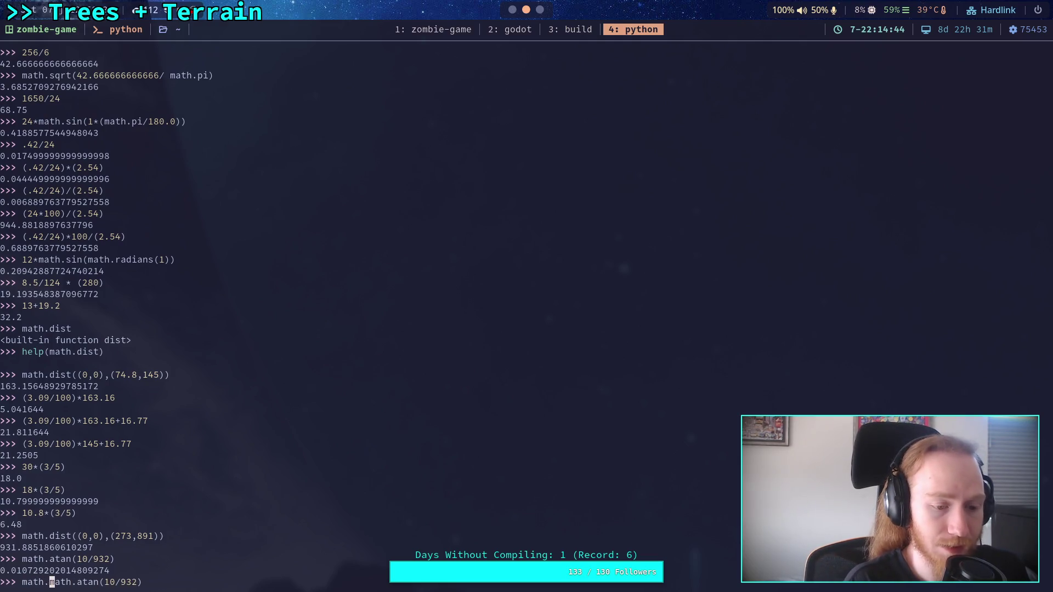
{"action": "type", "text": "("}
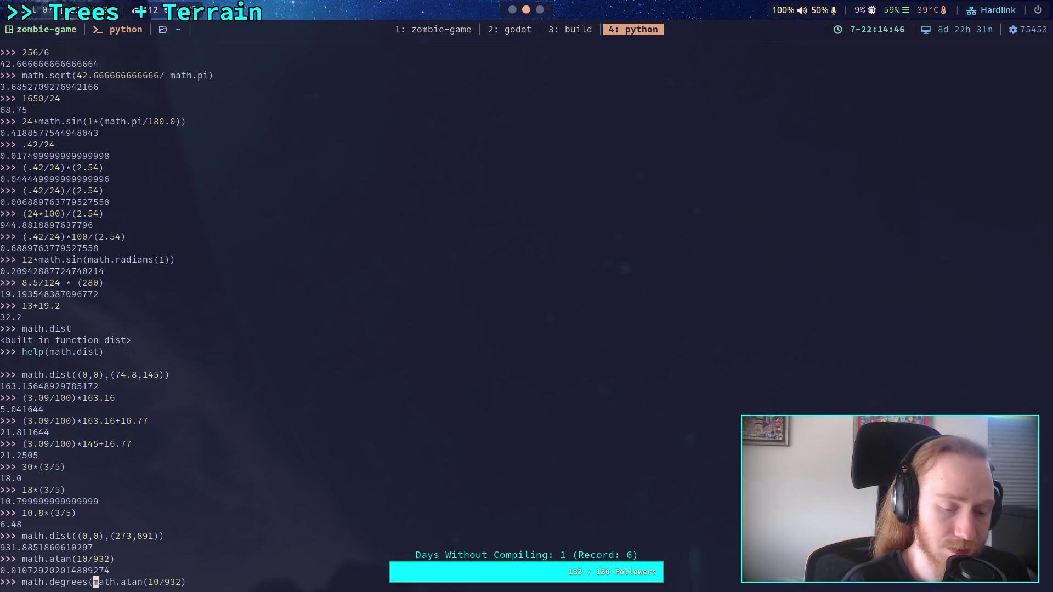
{"action": "key", "text": "End"}
{"action": "type", "text": ")"}
{"action": "key", "text": "Return"}
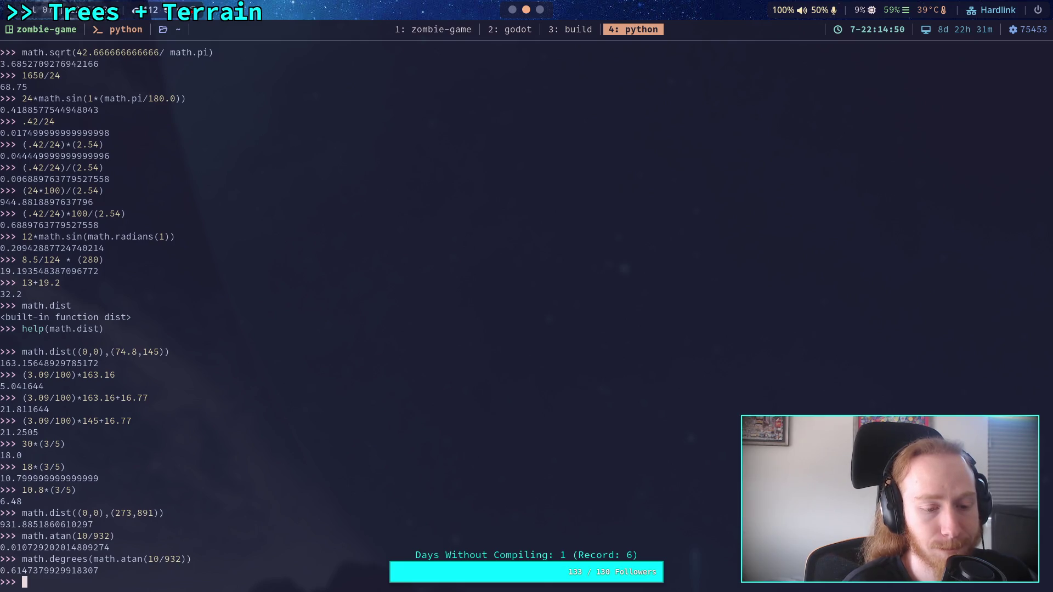
Check math.degrees(math.atan(932/932)) returns 45.0
{"action": "key", "text": "Up"}
{"action": "key", "text": "Left"}
{"action": "key", "text": "Left"}
{"action": "key", "text": "Left"}
{"action": "key", "text": "Right"}
{"action": "key", "text": "BackSpace"}
{"action": "key", "text": "BackSpace"}
{"action": "type", "text": "932"}
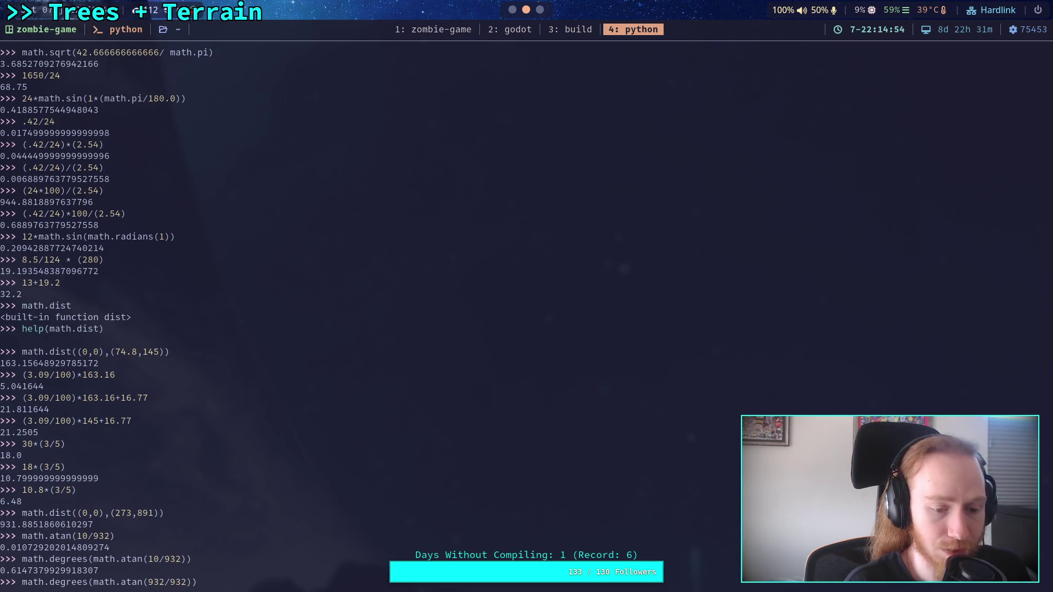
{"action": "key", "text": "Return"}
{"action": "key", "text": "Up"}
{"action": "key", "text": "Left"}
{"action": "key", "text": "Left"}
{"action": "key", "text": "Left"}
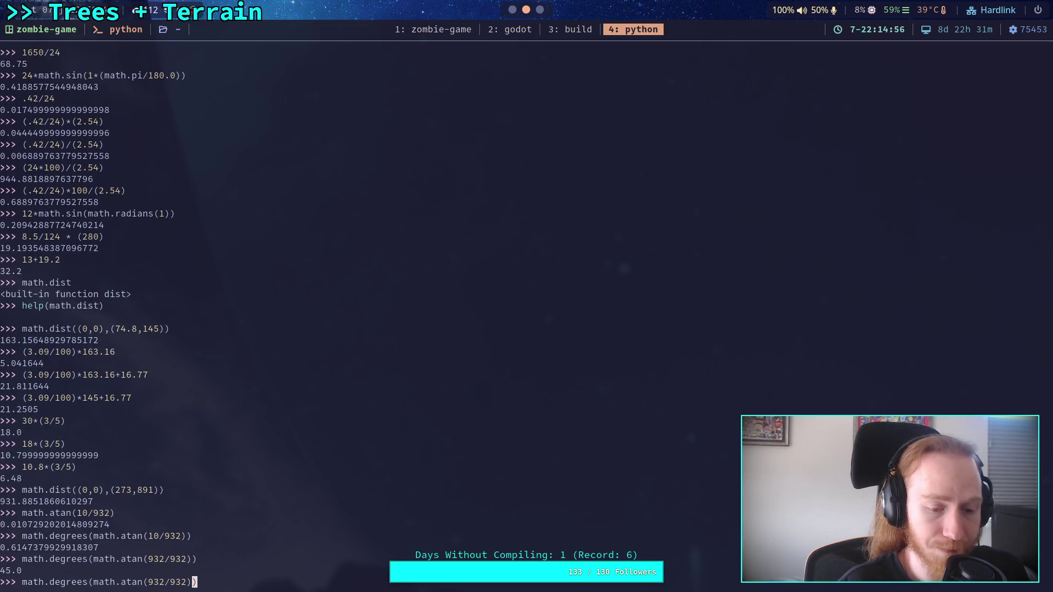